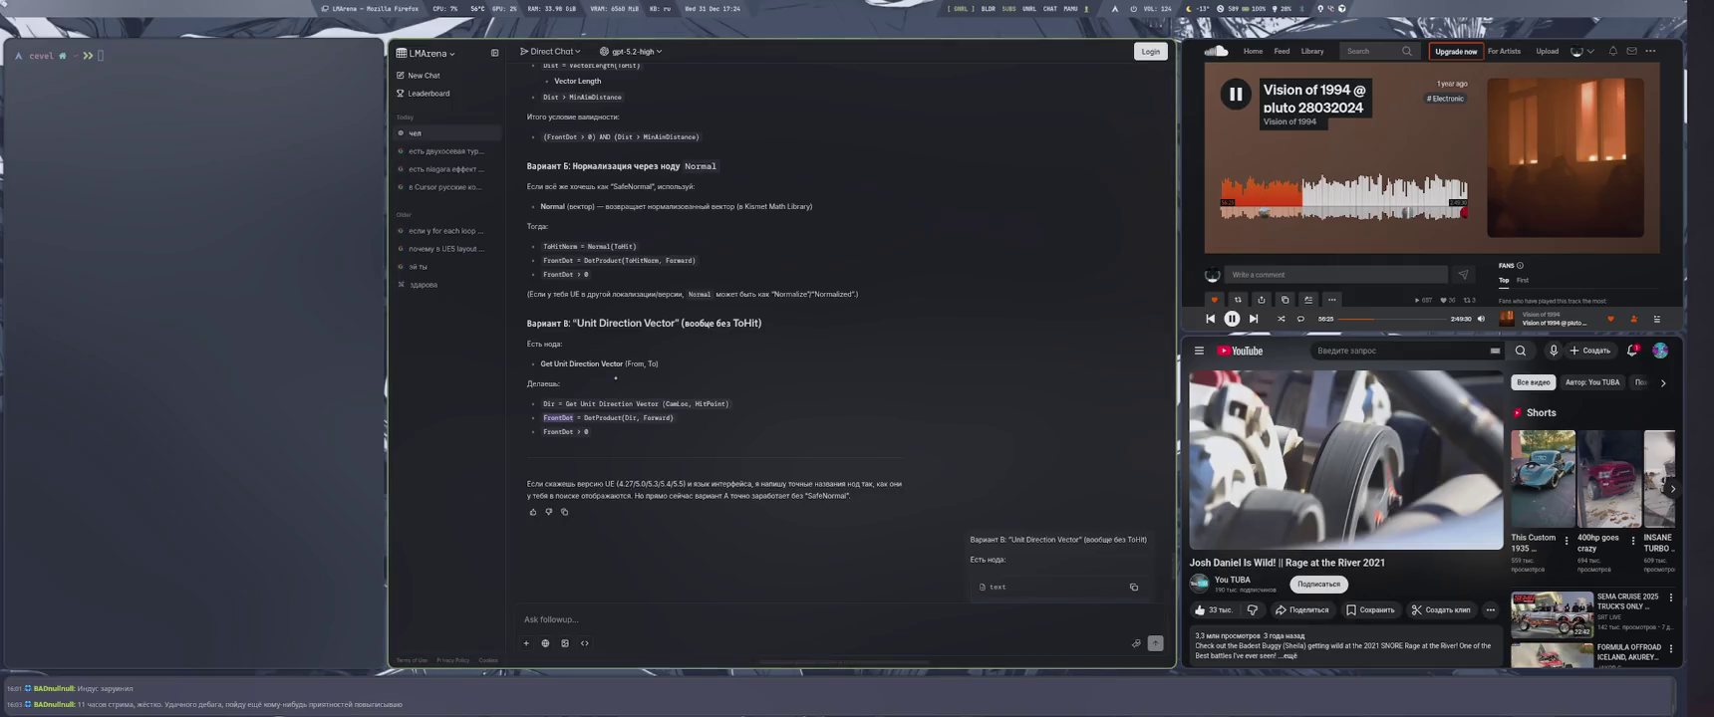
Bring the AC_AimPoint FindAimPoint graph in Unreal Editor forward with the English keyboard layout
{"action": "key", "text": "alt+shift"}
{"action": "key", "text": "super+2"}
{"action": "left_click_drag", "start_coordinate": [723, 364], "coordinate": [798, 386]}
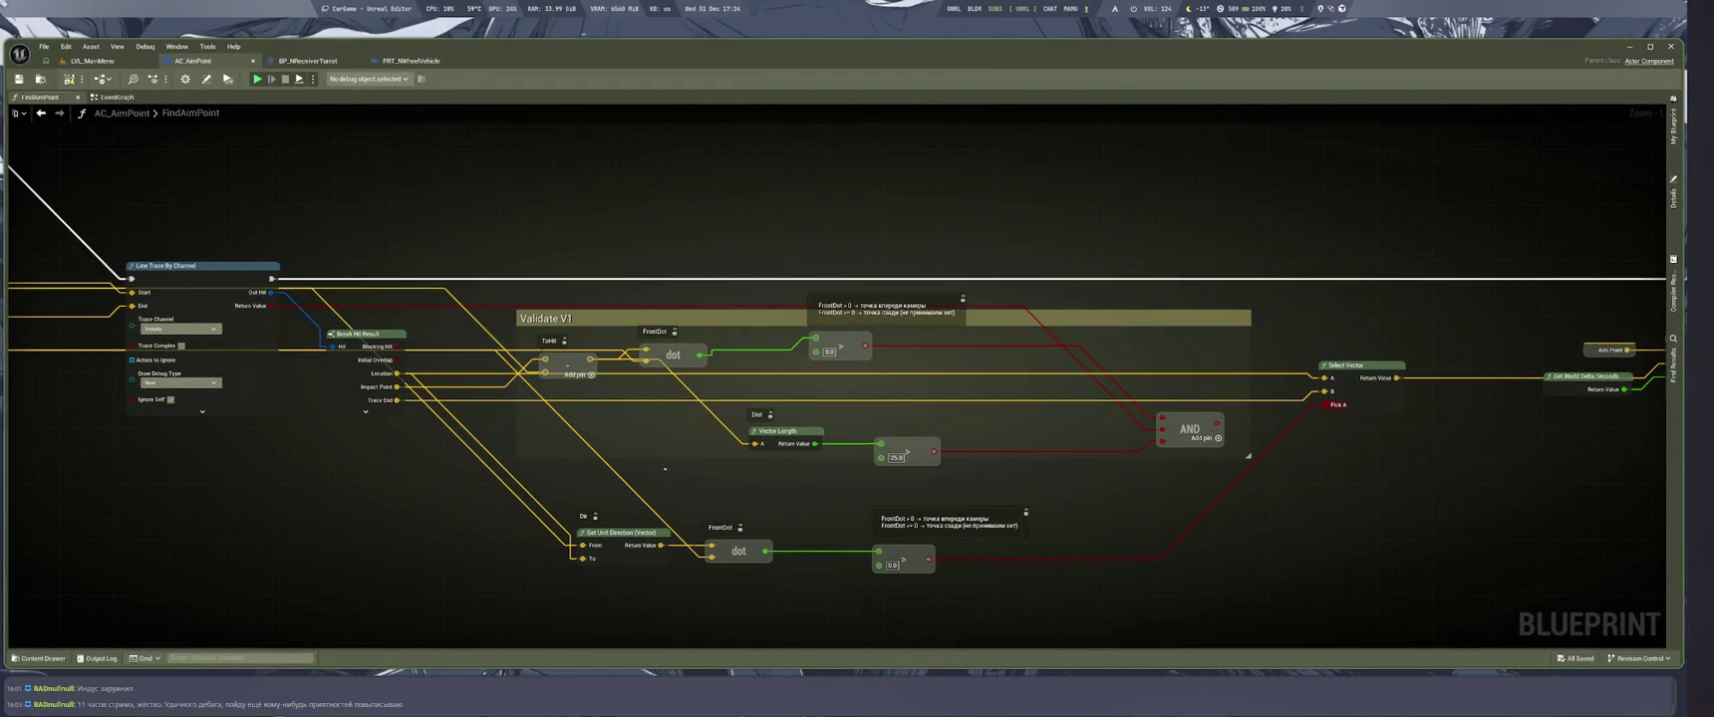
Delete the Validate V1 comment and move the Get Unit Direction, dot and ToHit nodes up
{"action": "key", "text": "Delete"}
{"action": "left_click", "coordinate": [621, 533]}
{"action": "left_click_drag", "start_coordinate": [622, 533], "coordinate": [510, 469]}
{"action": "mouse_move", "coordinate": [673, 355]}
{"action": "left_mouse_down"}
{"action": "mouse_move", "coordinate": [661, 233]}
{"action": "mouse_move", "coordinate": [699, 306]}
{"action": "left_mouse_up"}
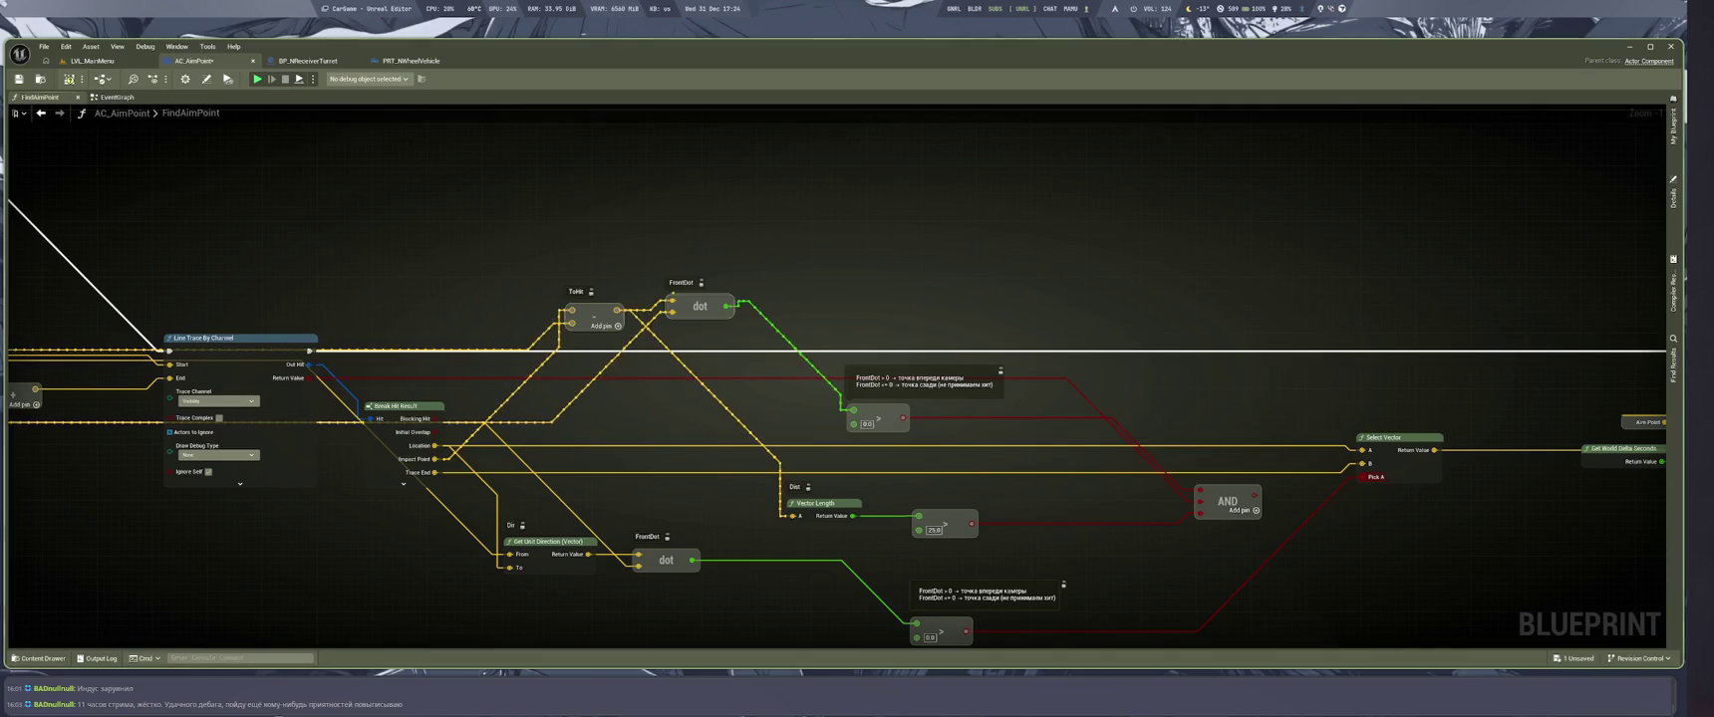
Wrap the upper and lower dot-product node groups in comments titled V1 and V2
{"action": "type", "text": "c"}
{"action": "type", "text": "V"}
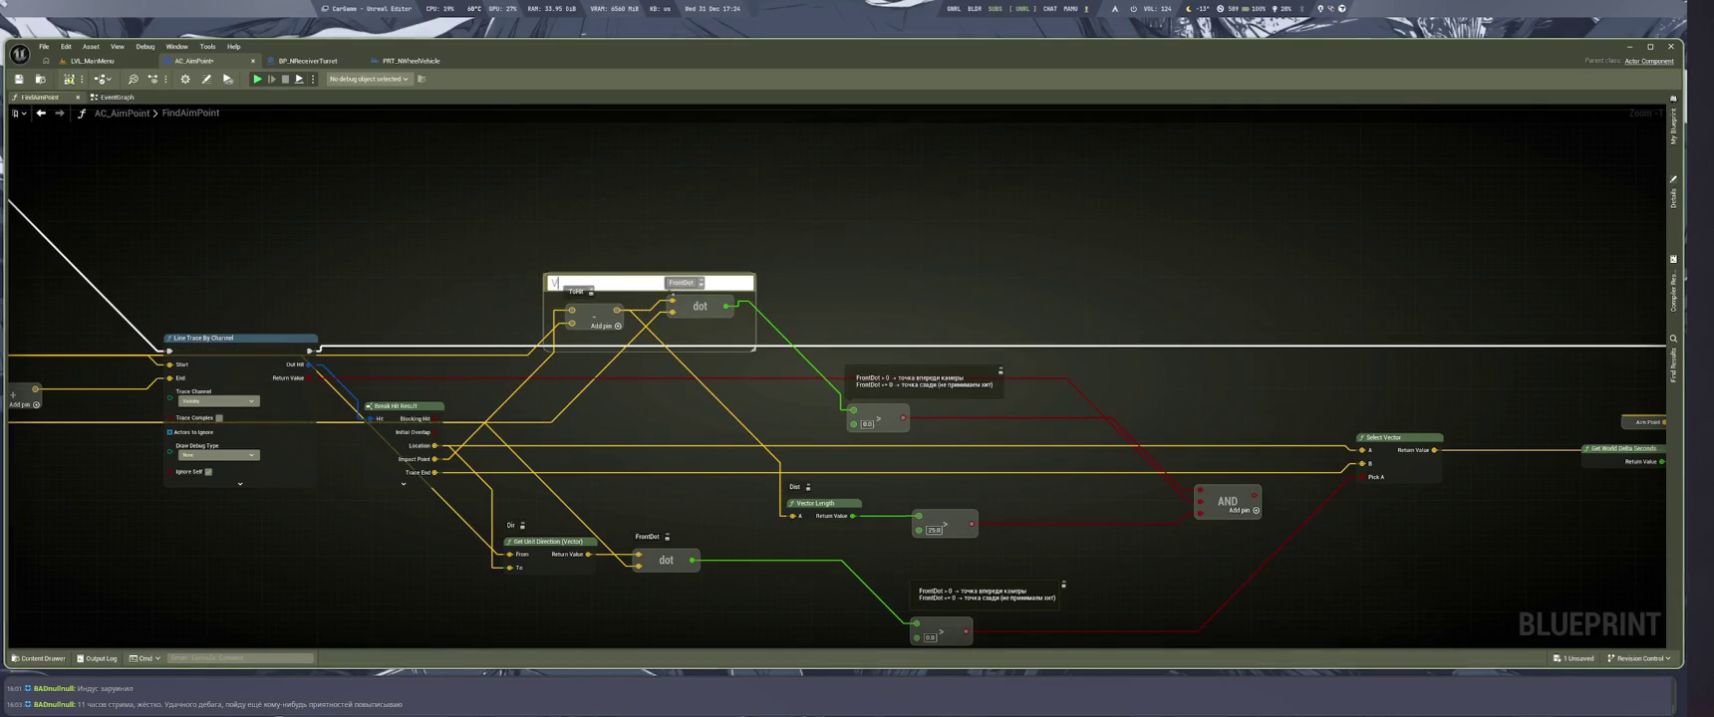
{"action": "type", "text": "1"}
{"action": "key", "text": "Return"}
{"action": "left_click_drag", "start_coordinate": [486, 520], "coordinate": [758, 632]}
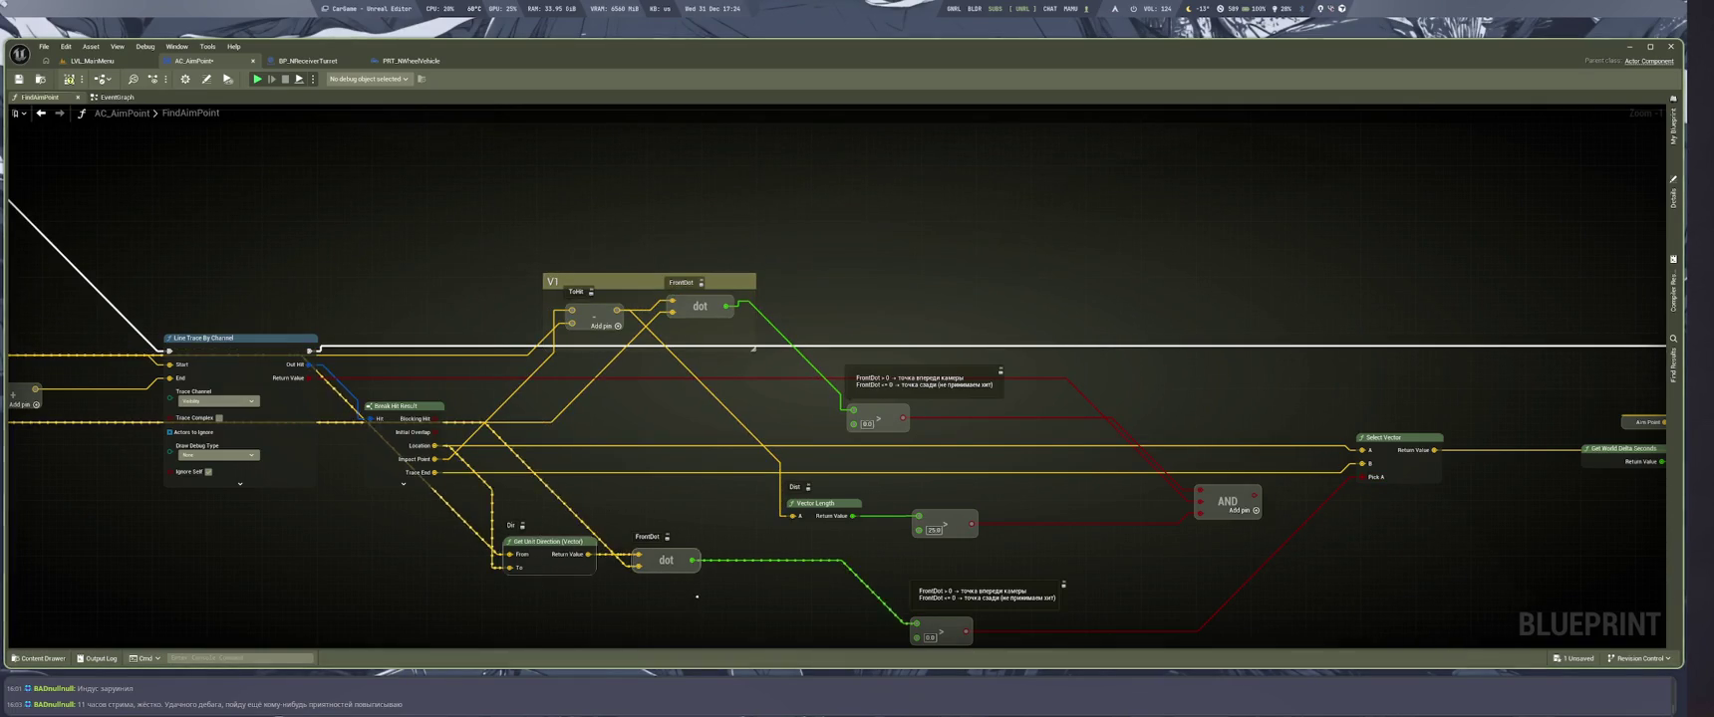
{"action": "type", "text": "cV2"}
{"action": "key", "text": "Return"}
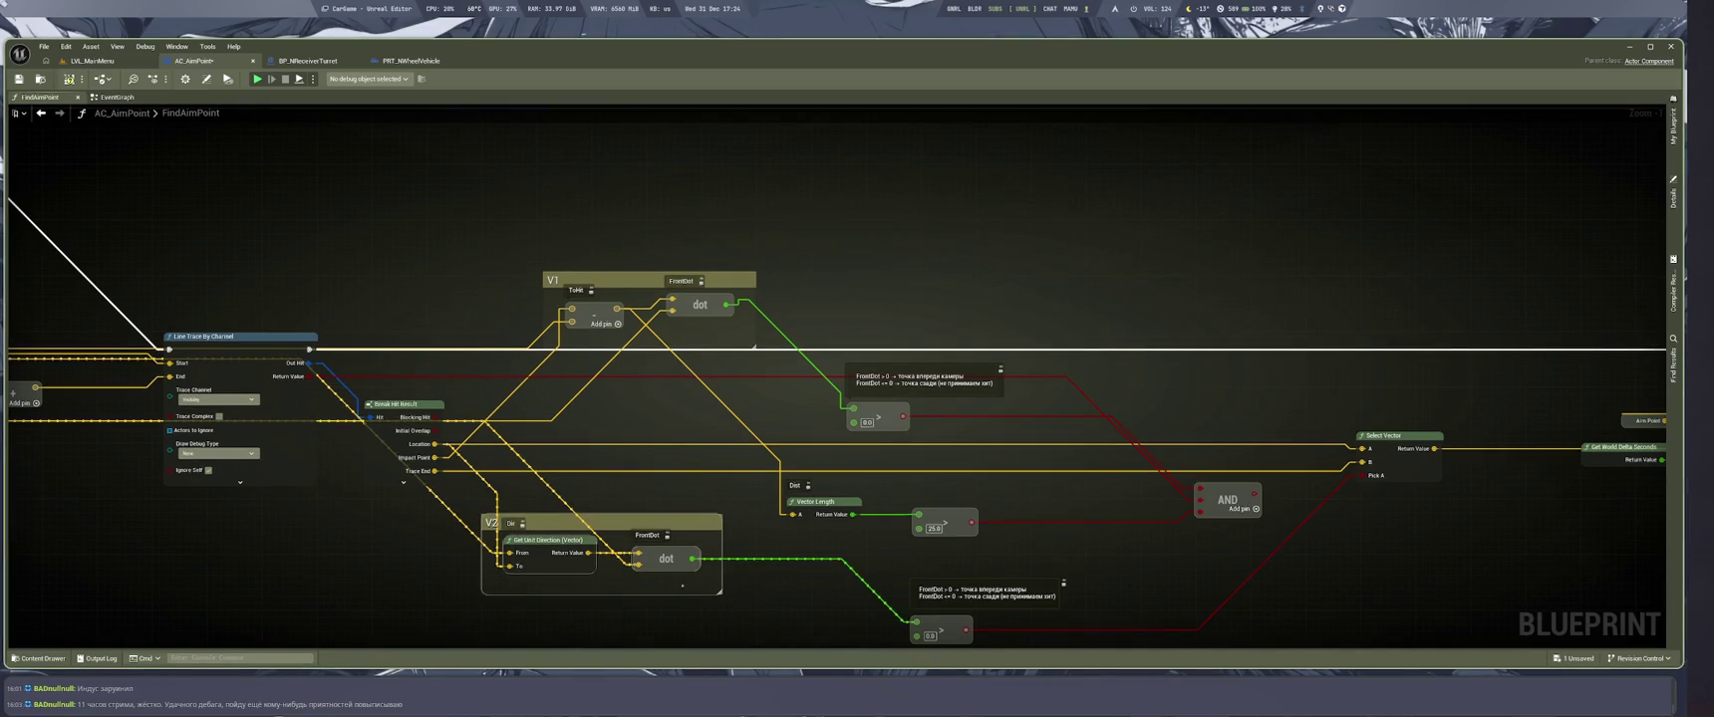
{"action": "mouse_move", "coordinate": [659, 411]}
{"action": "left_mouse_down"}
{"action": "mouse_move", "coordinate": [659, 538]}
{"action": "mouse_move", "coordinate": [698, 419]}
{"action": "mouse_move", "coordinate": [726, 210]}
{"action": "left_mouse_up"}
Move the V2 comment group up to sit directly beneath V1
{"action": "left_click_drag", "start_coordinate": [648, 425], "coordinate": [678, 171]}
{"action": "left_click_drag", "start_coordinate": [897, 249], "coordinate": [877, 419]}
{"action": "mouse_move", "coordinate": [1047, 614]}
{"action": "left_mouse_down"}
{"action": "mouse_move", "coordinate": [997, 620]}
{"action": "mouse_move", "coordinate": [871, 489]}
{"action": "left_mouse_up"}
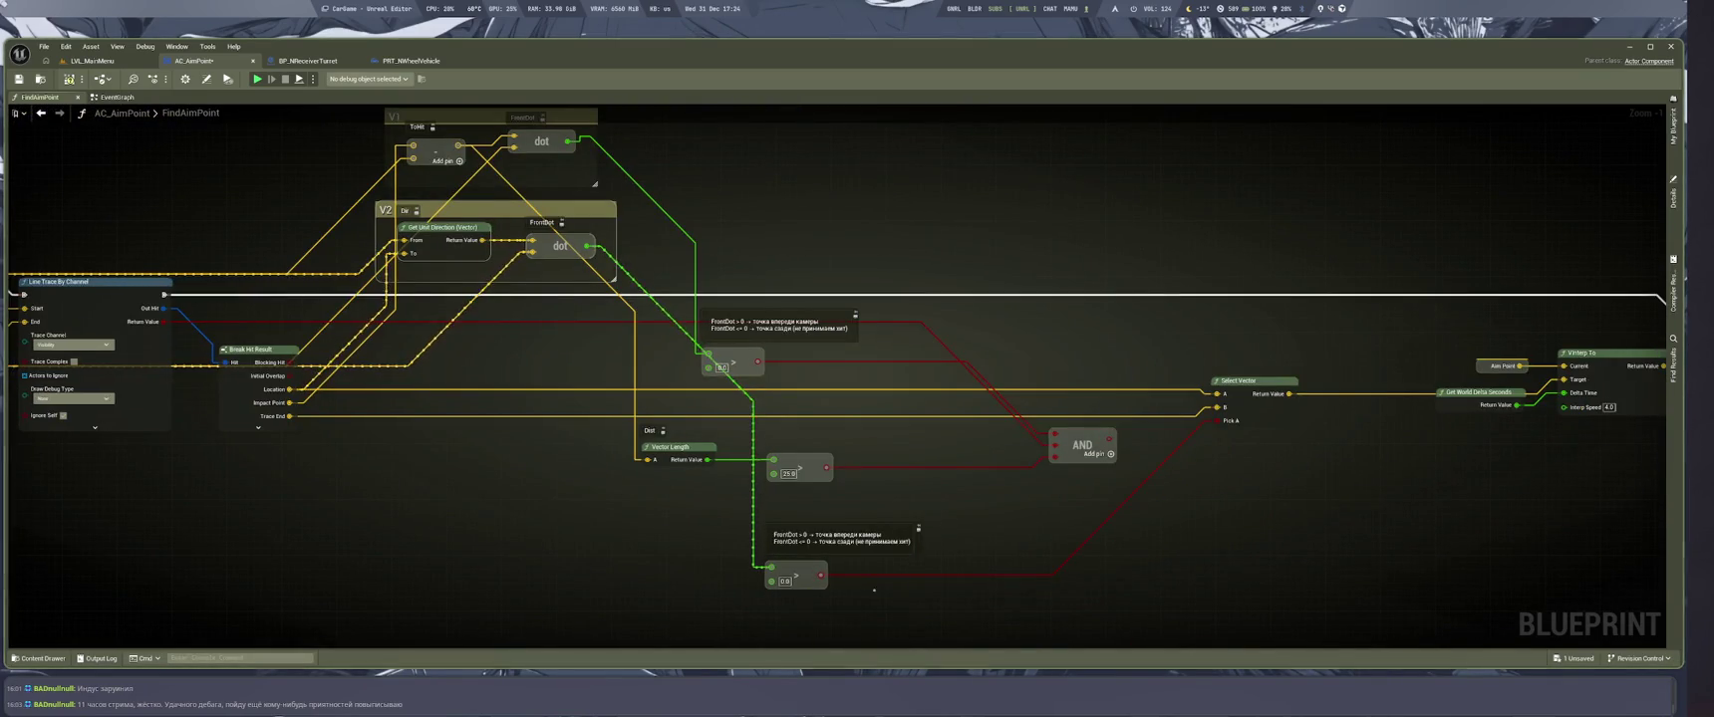
{"action": "left_click", "coordinate": [726, 573]}
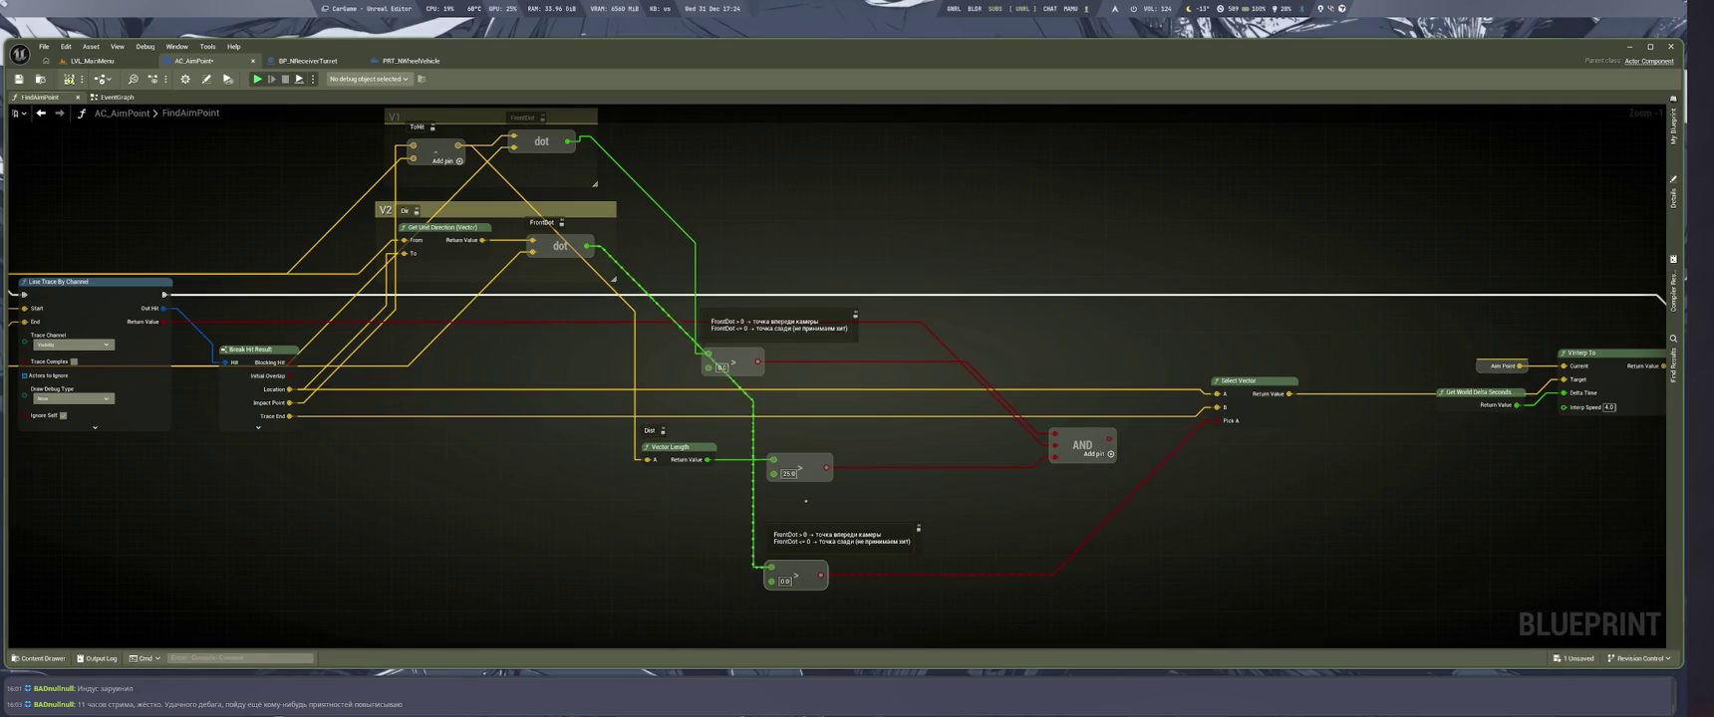
Delete the lower compare node, wire AND into Select Vector Pick A, and feed the compare from the lower dot
{"action": "left_click_drag", "start_coordinate": [881, 420], "coordinate": [884, 474]}
{"action": "key", "text": "Delete"}
{"action": "mouse_move", "coordinate": [1109, 491]}
{"action": "left_mouse_down"}
{"action": "mouse_move", "coordinate": [1240, 491]}
{"action": "mouse_move", "coordinate": [1218, 475]}
{"action": "left_mouse_up"}
{"action": "left_click_drag", "start_coordinate": [709, 360], "coordinate": [833, 460]}
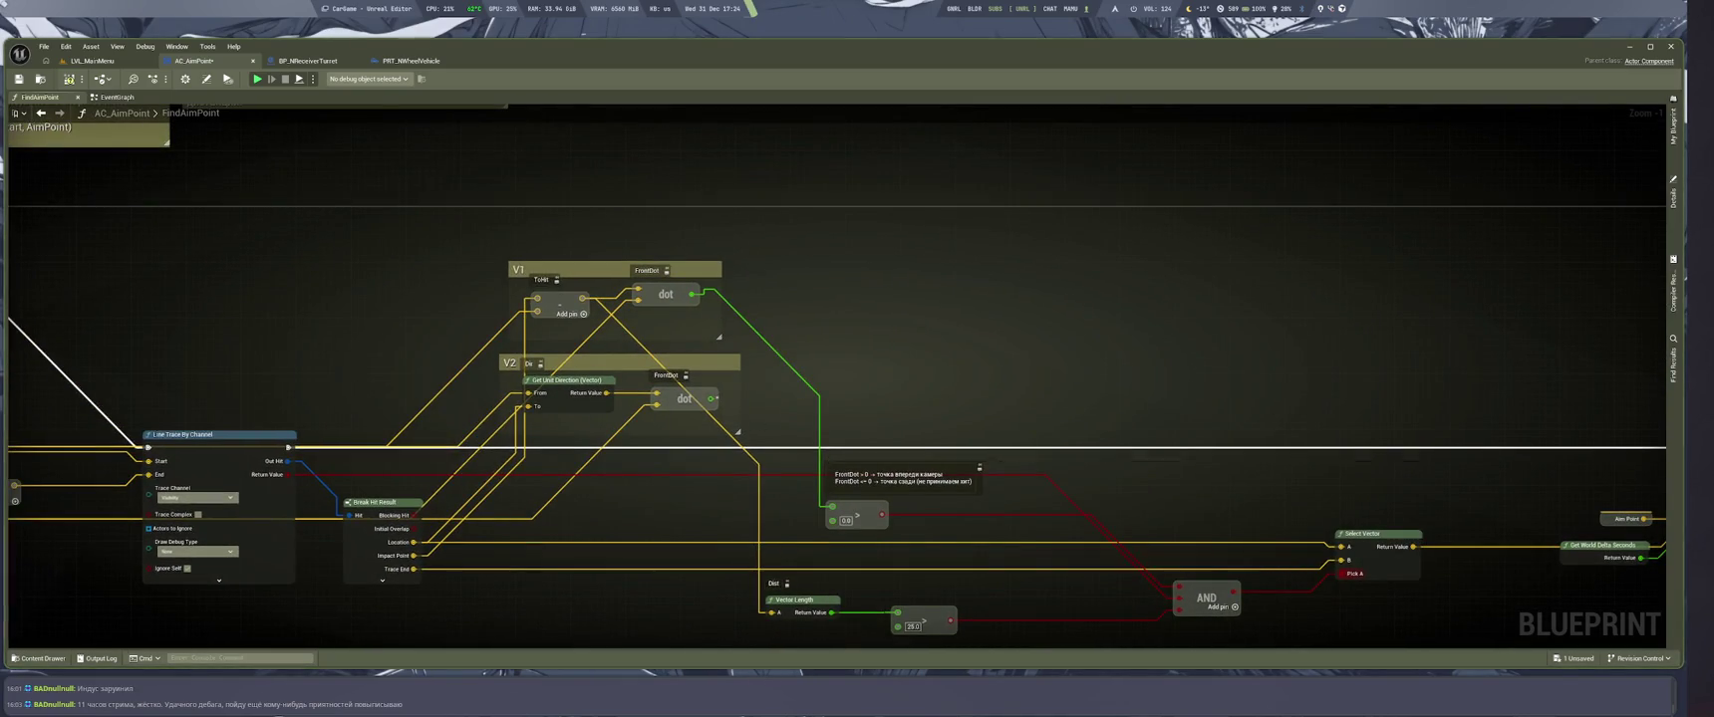
{"action": "left_click_drag", "start_coordinate": [714, 399], "coordinate": [831, 506]}
Save the AC_AimPoint blueprint and switch to the LVL_MainMenu level
{"action": "key", "text": "ctrl+s"}
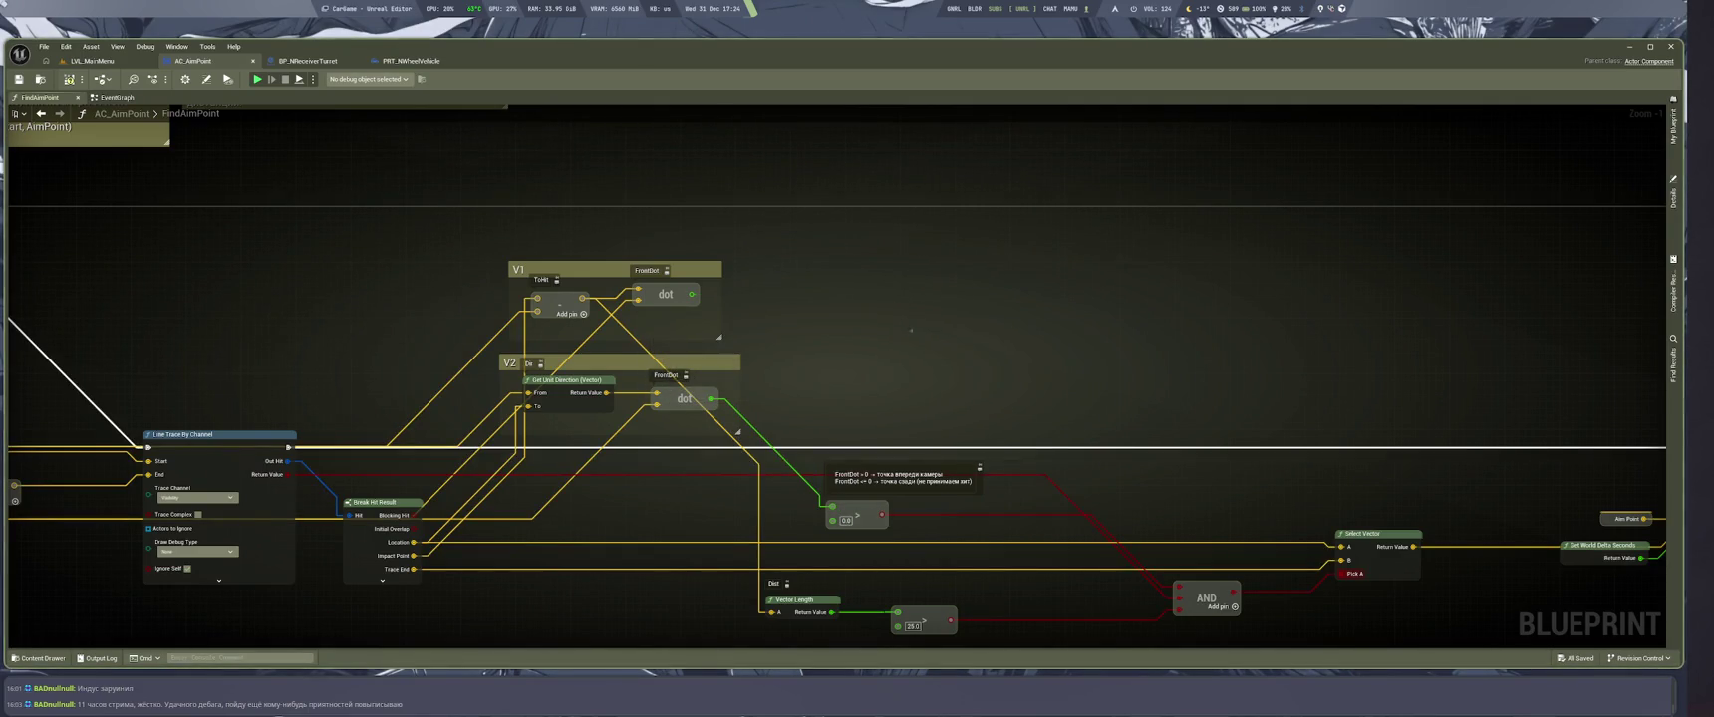
{"action": "scroll", "coordinate": [994, 302], "scroll_direction": "down", "scroll_amount": 1}
{"action": "left_click_drag", "start_coordinate": [994, 302], "coordinate": [1240, 322]}
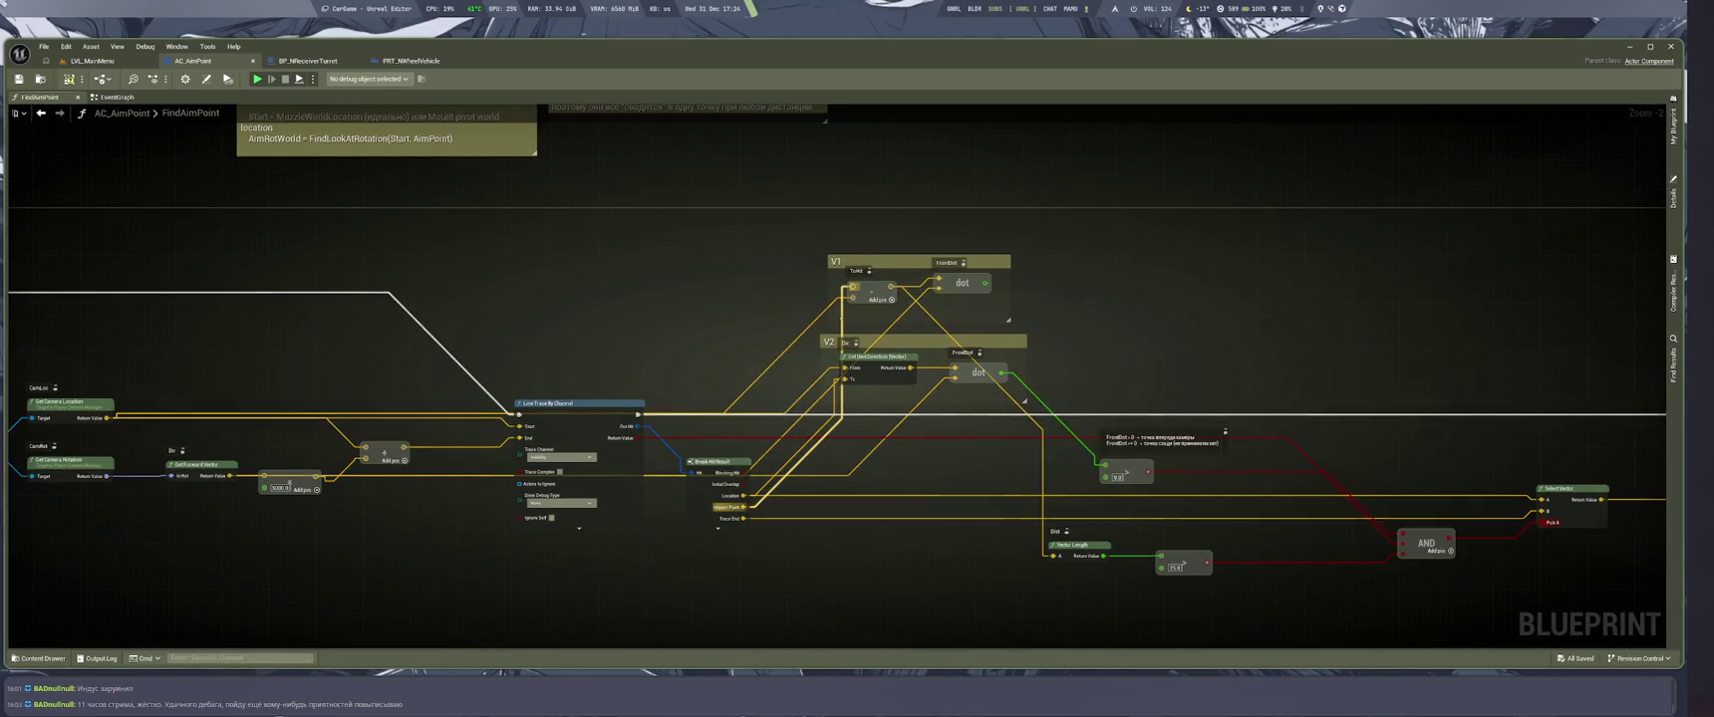
{"action": "scroll", "coordinate": [903, 320], "scroll_direction": "down", "scroll_amount": 2}
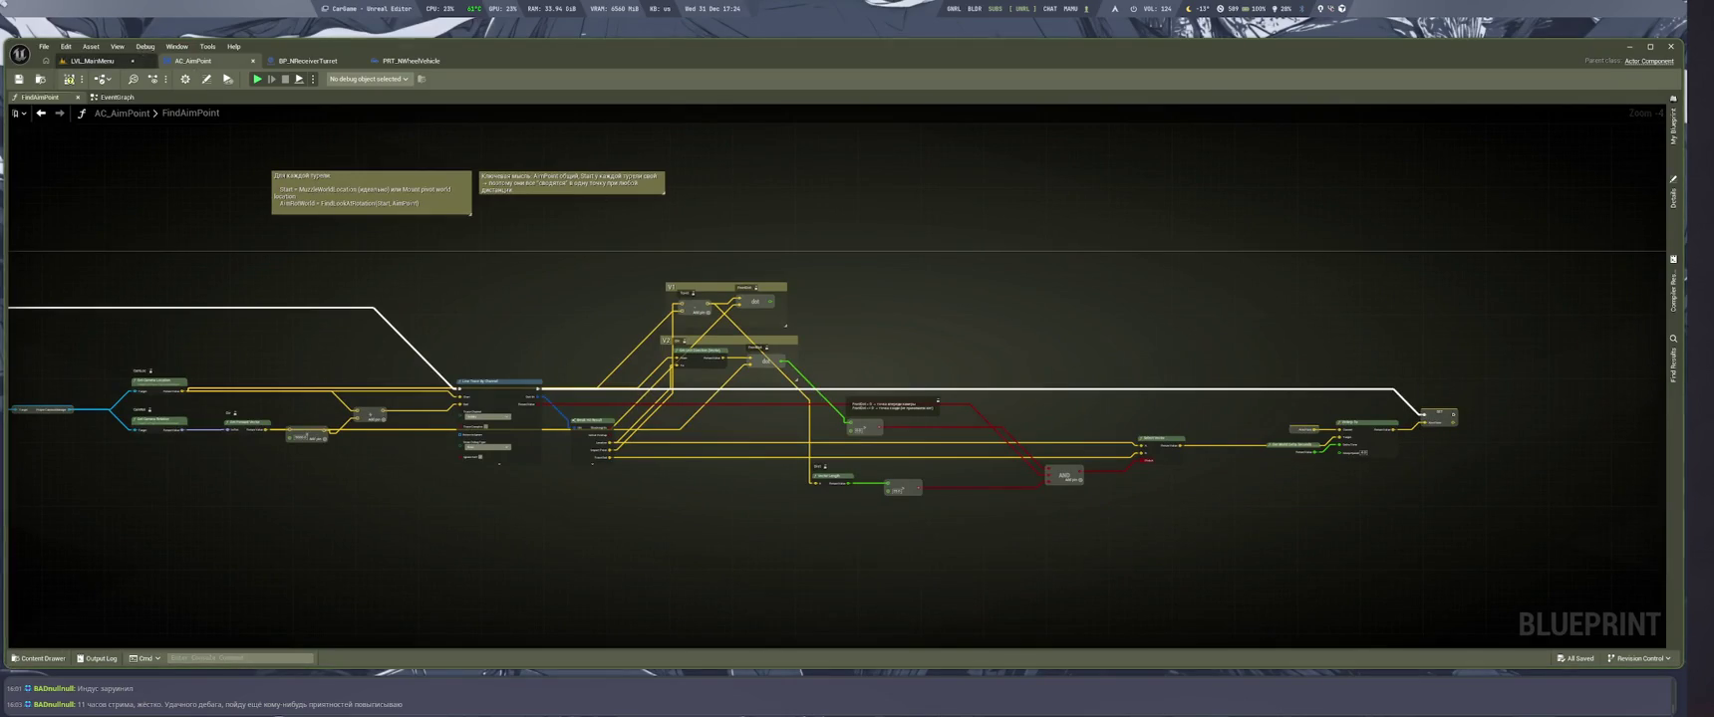
{"action": "key", "text": "ctrl+Tab"}
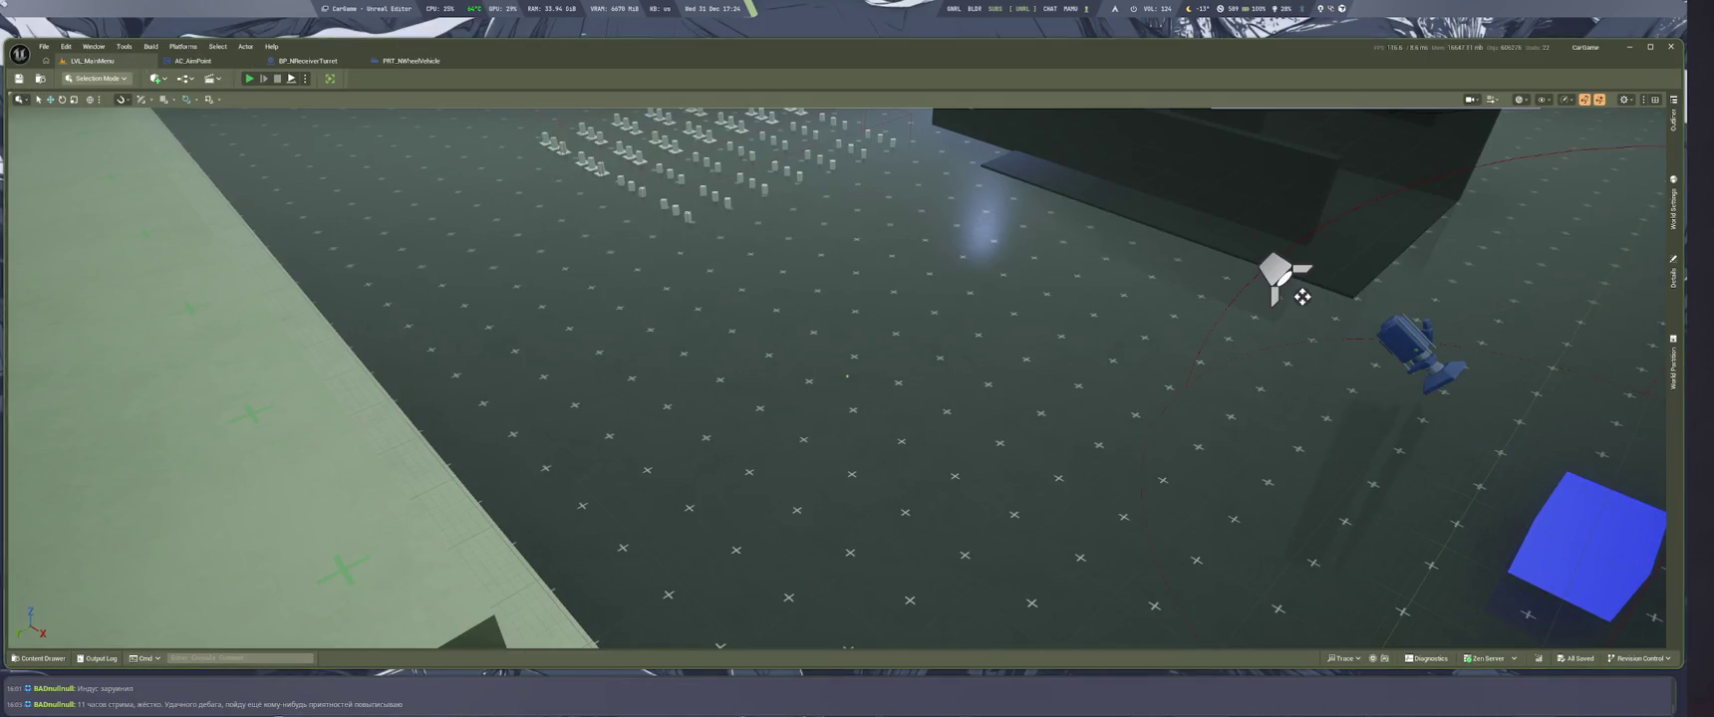
Launch Play In Editor on LVL_MainMenu to drive the pickup truck
{"action": "key", "text": "alt+p"}
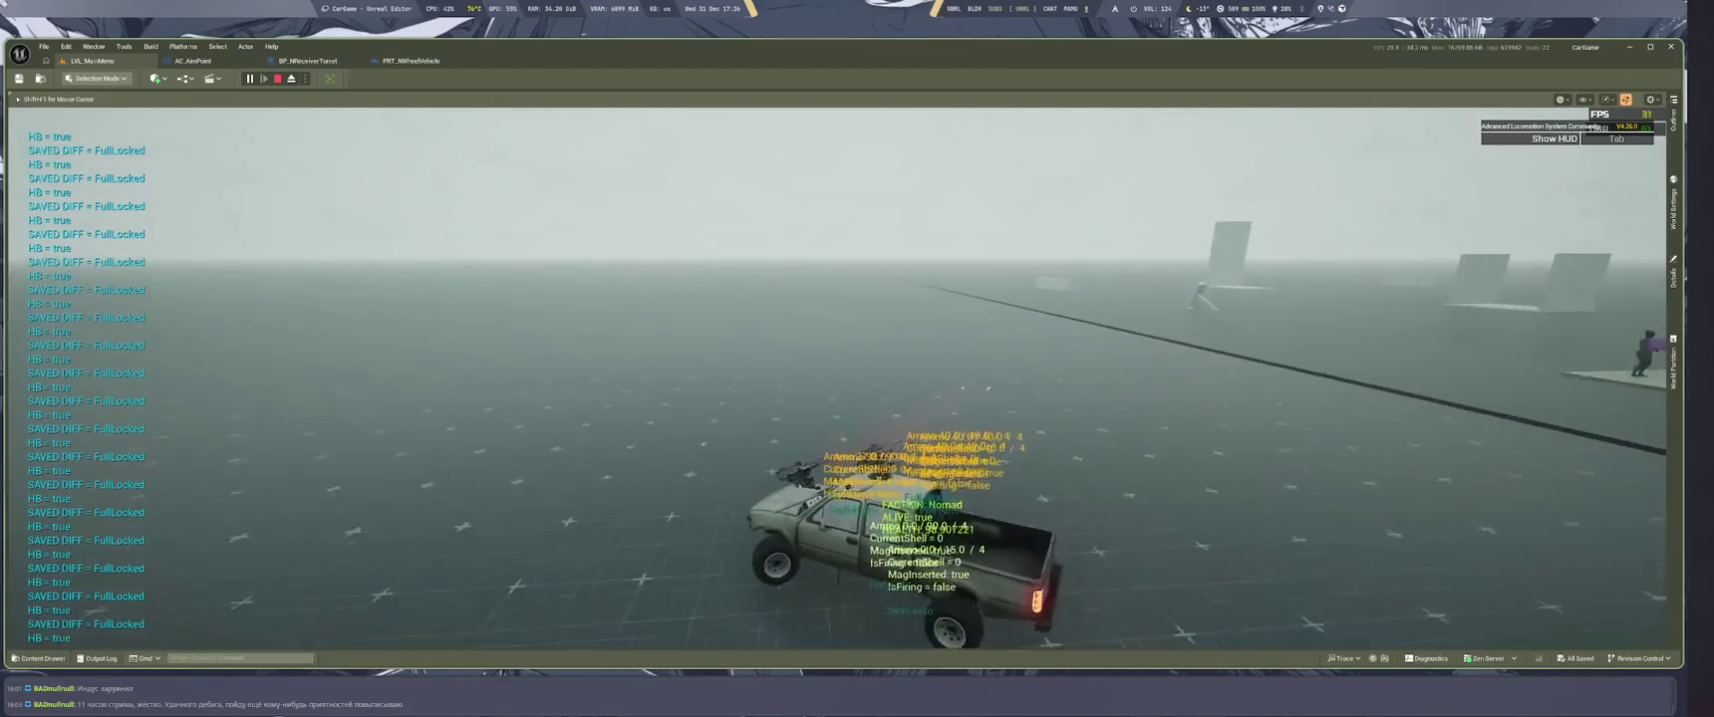
Exit the pickup to walk around the truck, then switch to the cockpit camera
{"action": "key", "text": "f"}
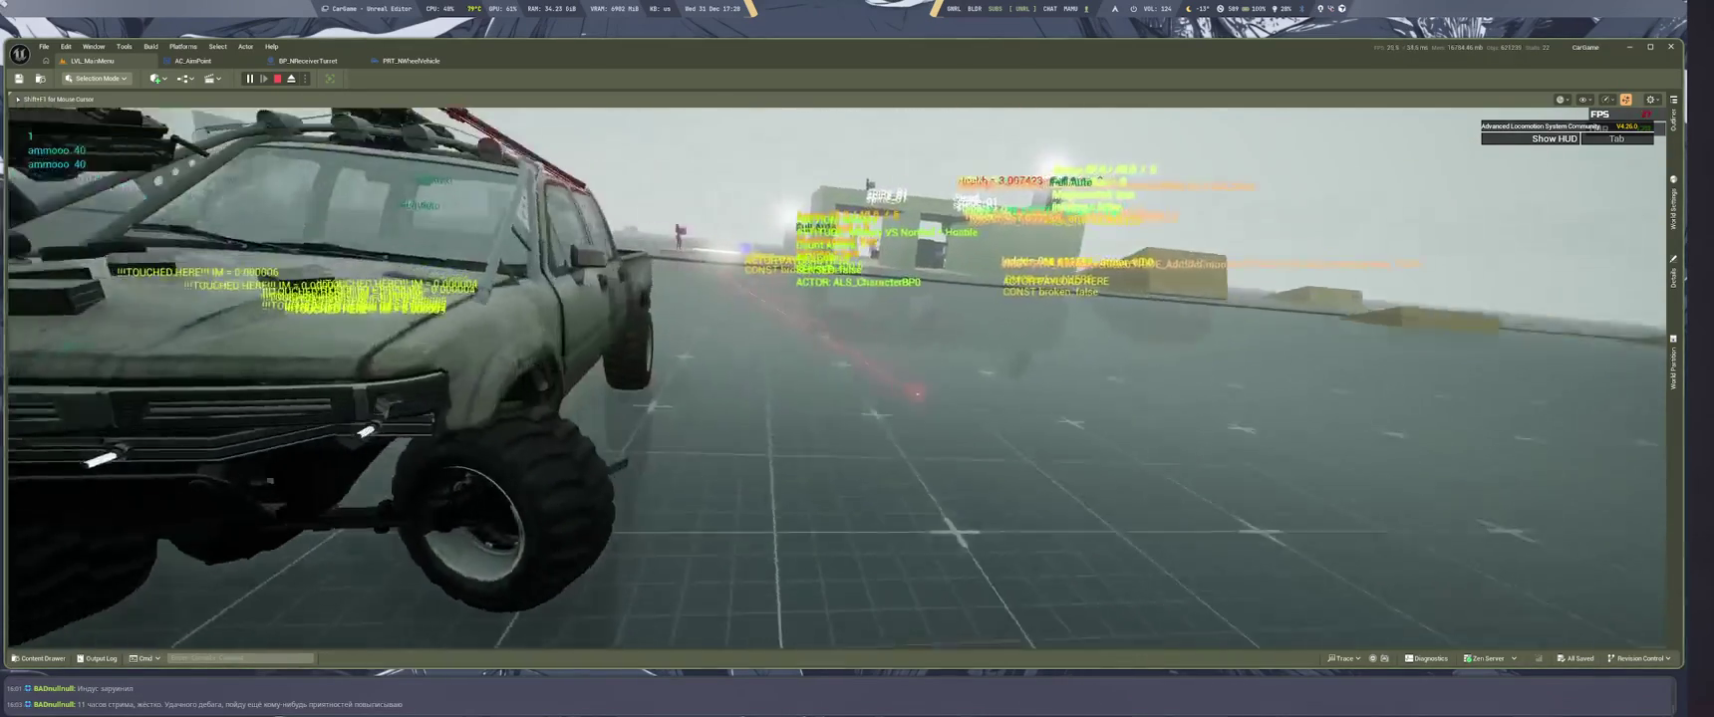
{"action": "key", "text": "e"}
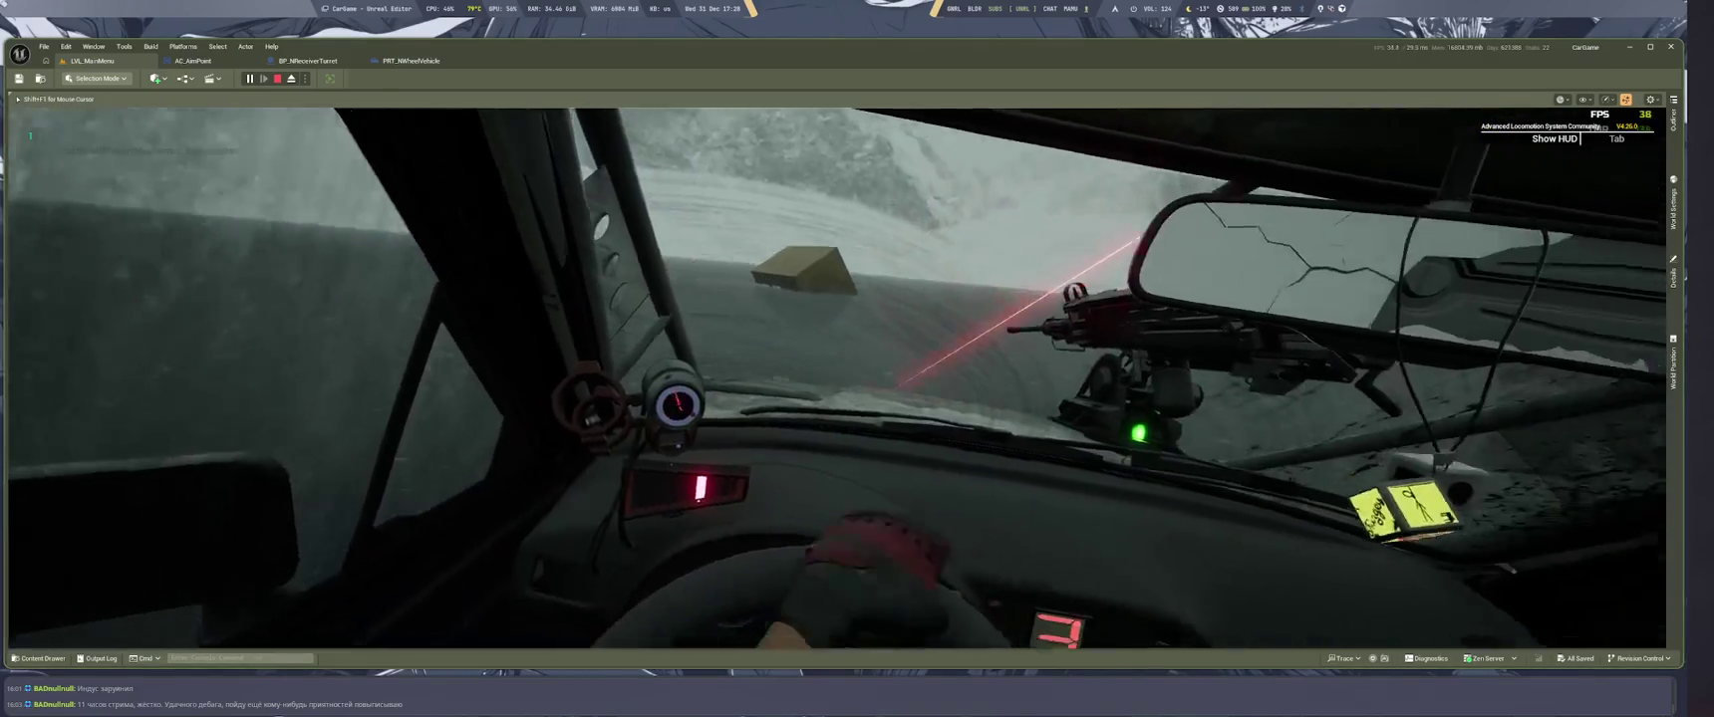
Cycle between the chase and cockpit cameras, ending on the chase camera
{"action": "key", "text": "v"}
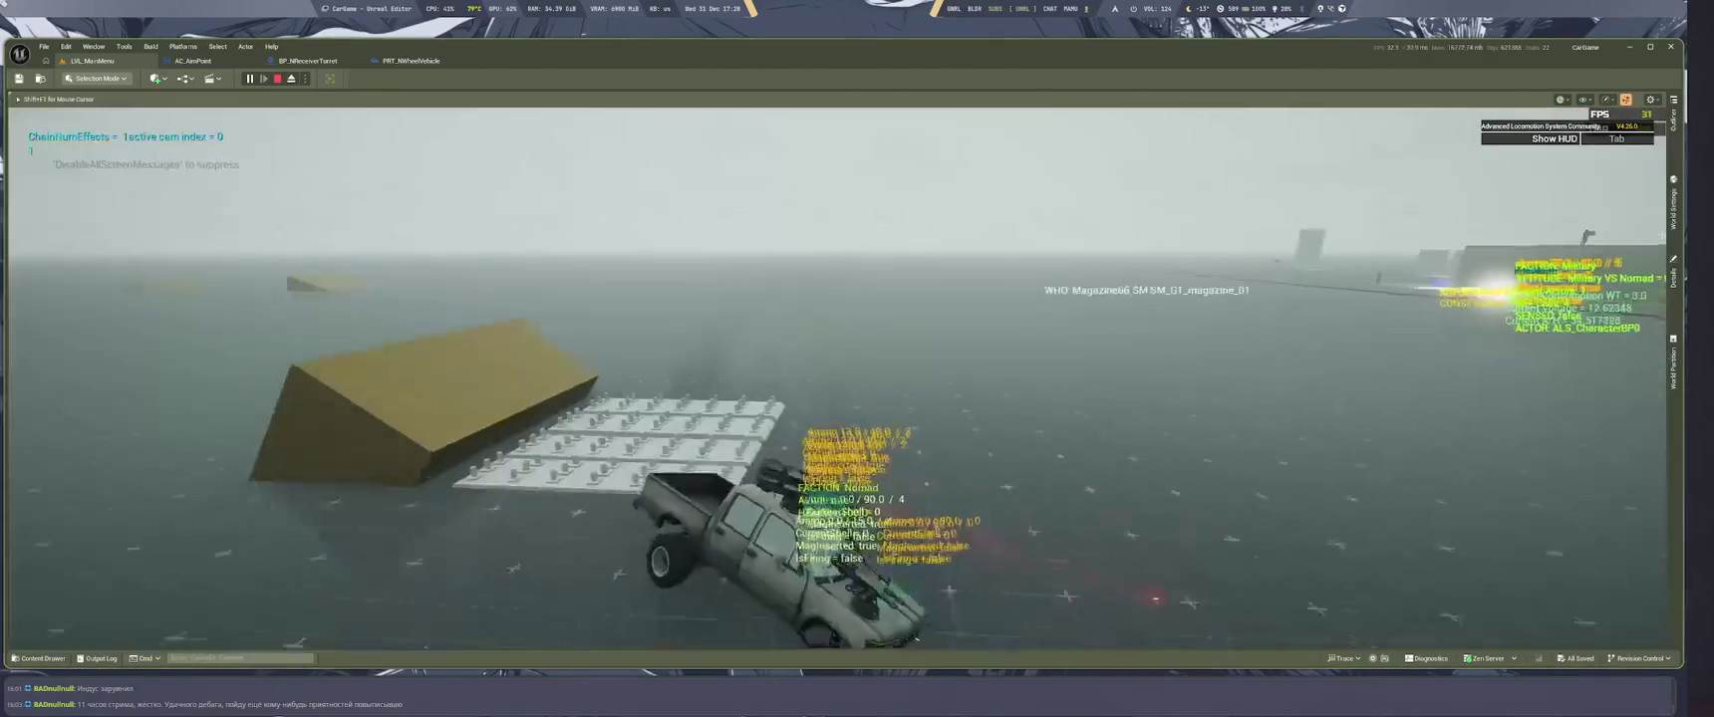
{"action": "key", "text": "v"}
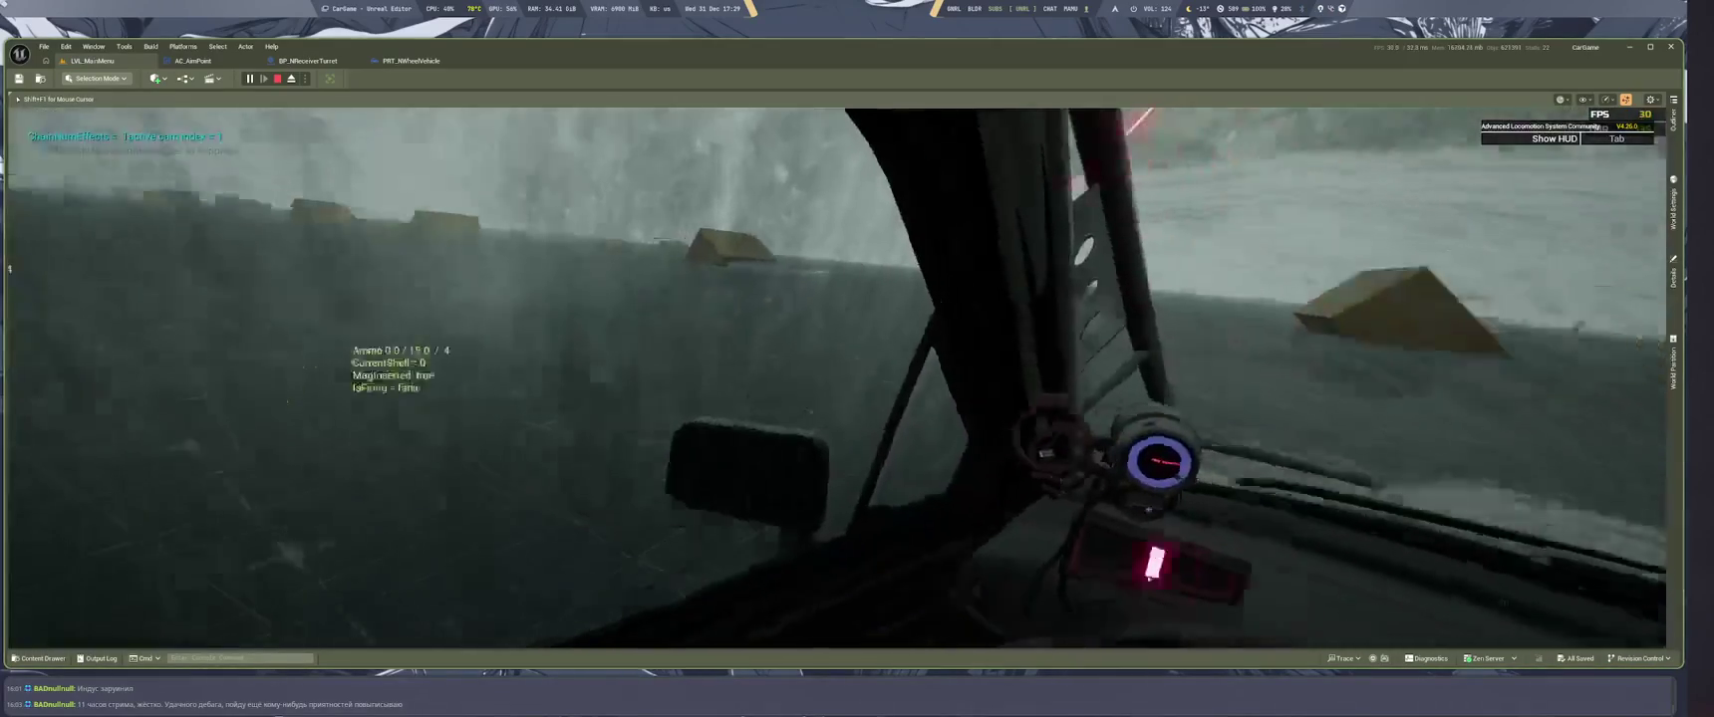
{"action": "key", "text": "v"}
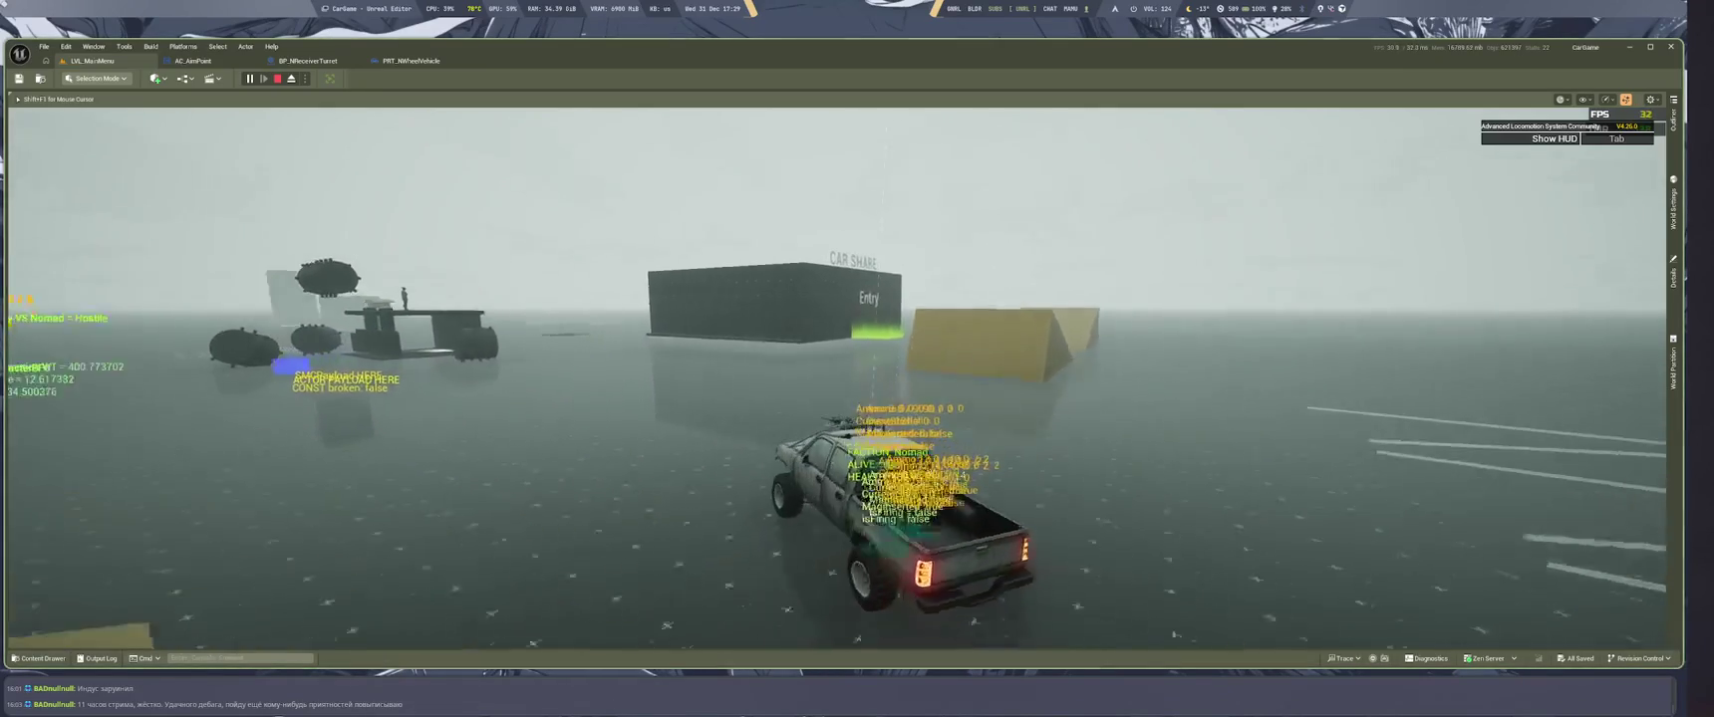
Steer the pickup around the boxes and walls, then end the play session and dismiss the error log
{"action": "key", "text": "a"}
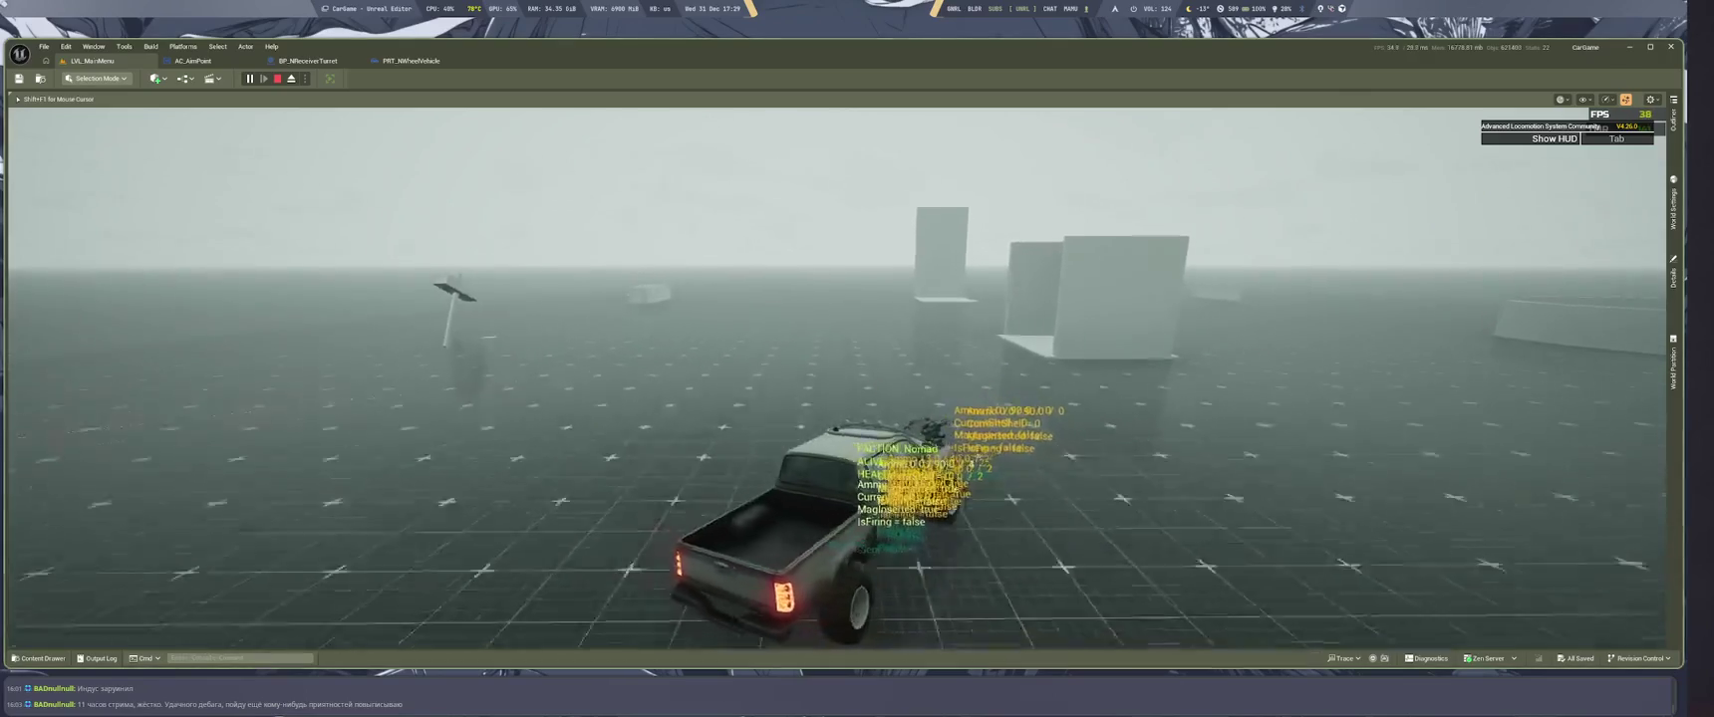
{"action": "key", "text": "d"}
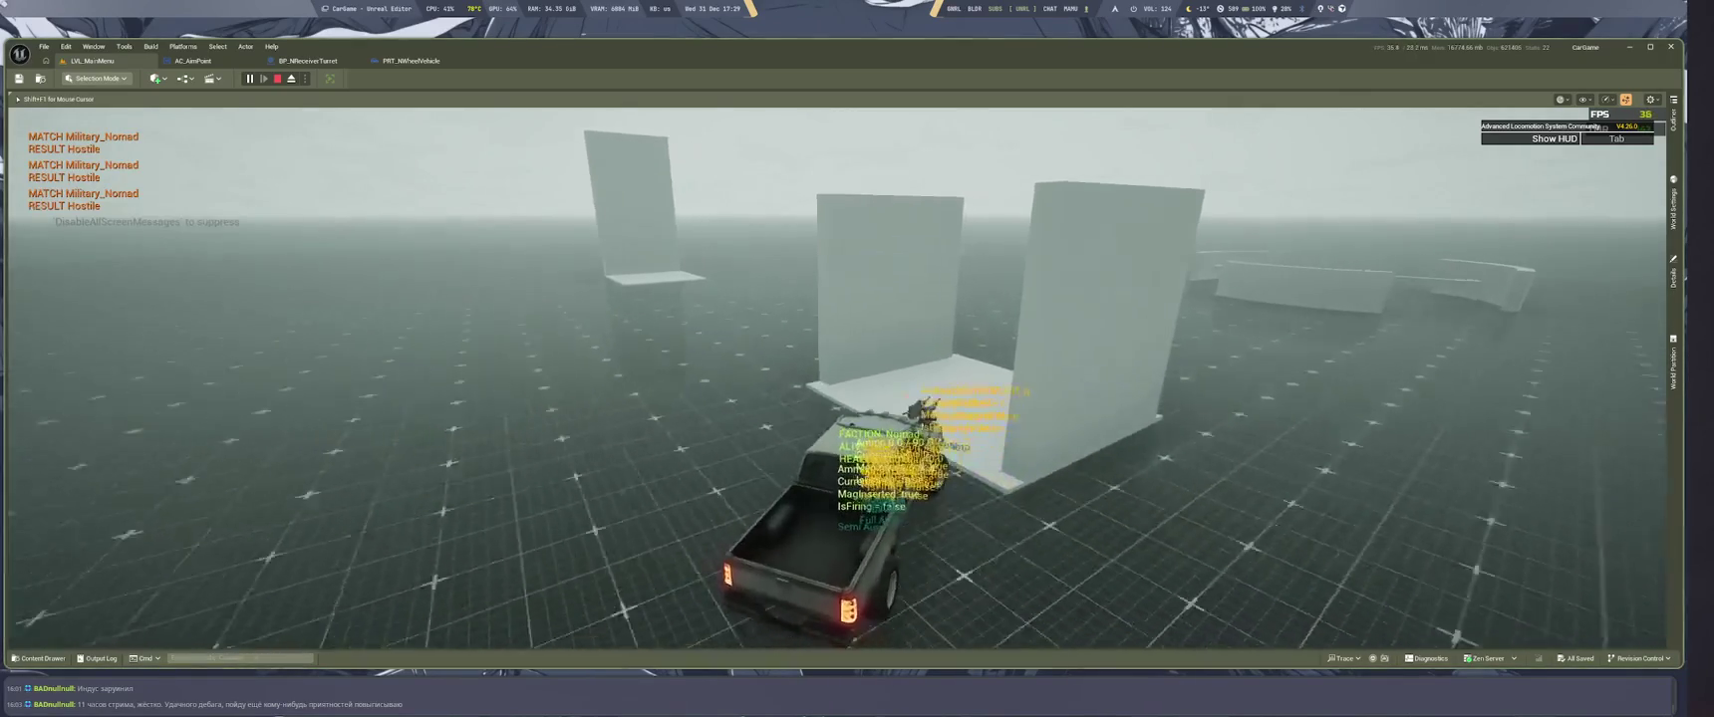
{"action": "key", "text": "a"}
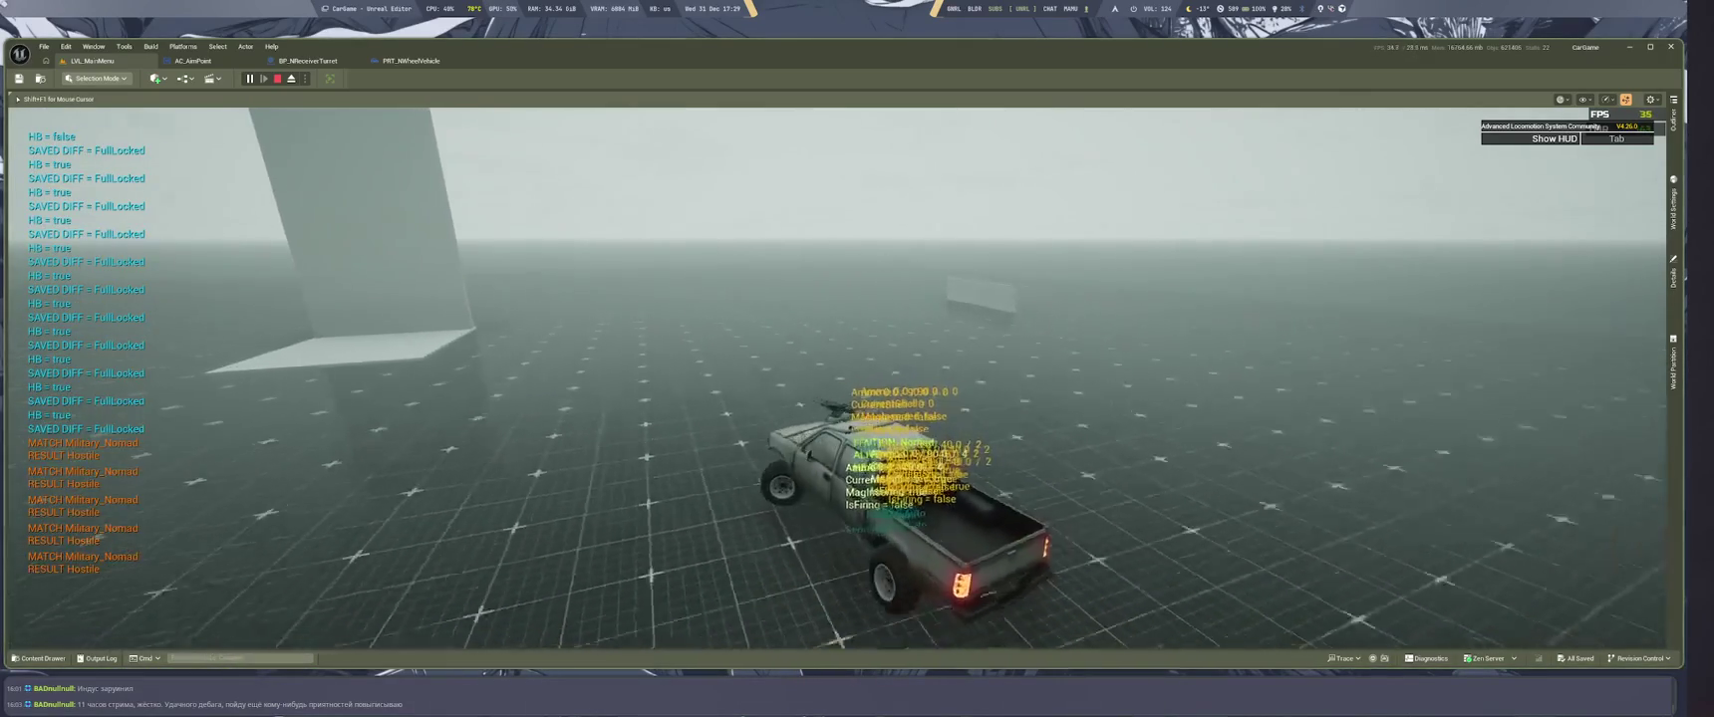
{"action": "key", "text": "a"}
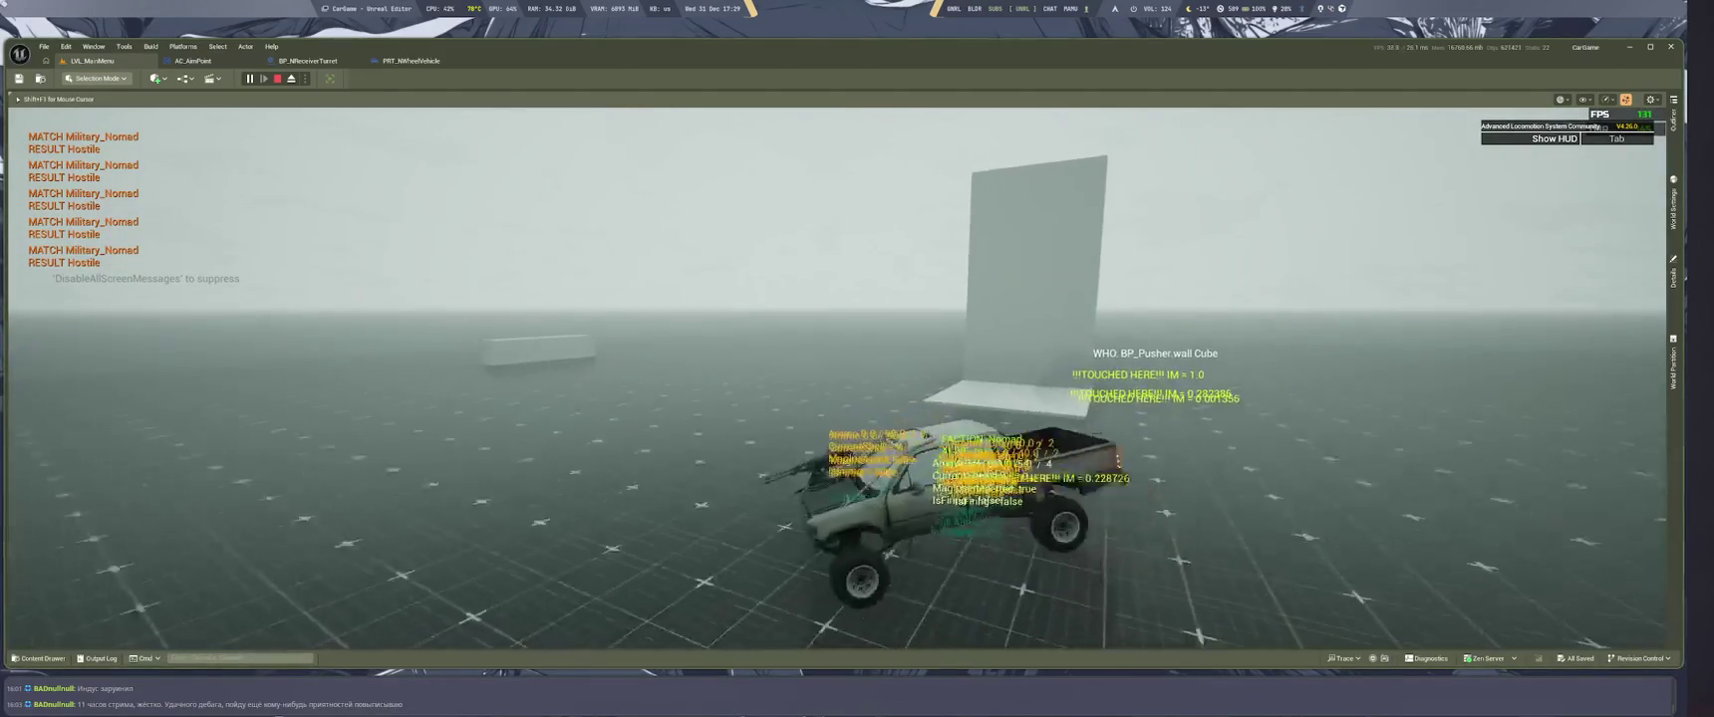
{"action": "key", "text": "s"}
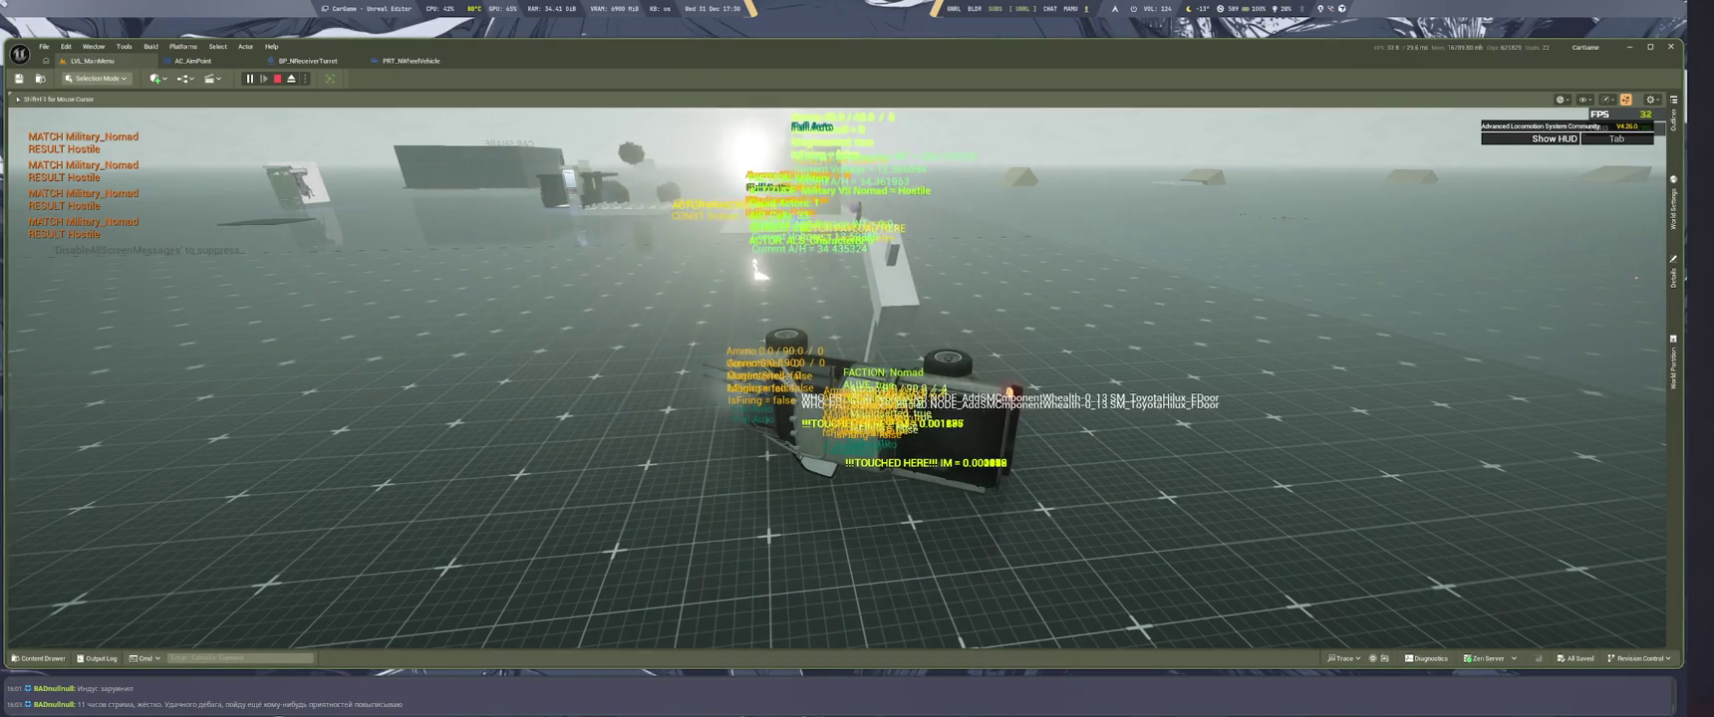
{"action": "key", "text": "Escape"}
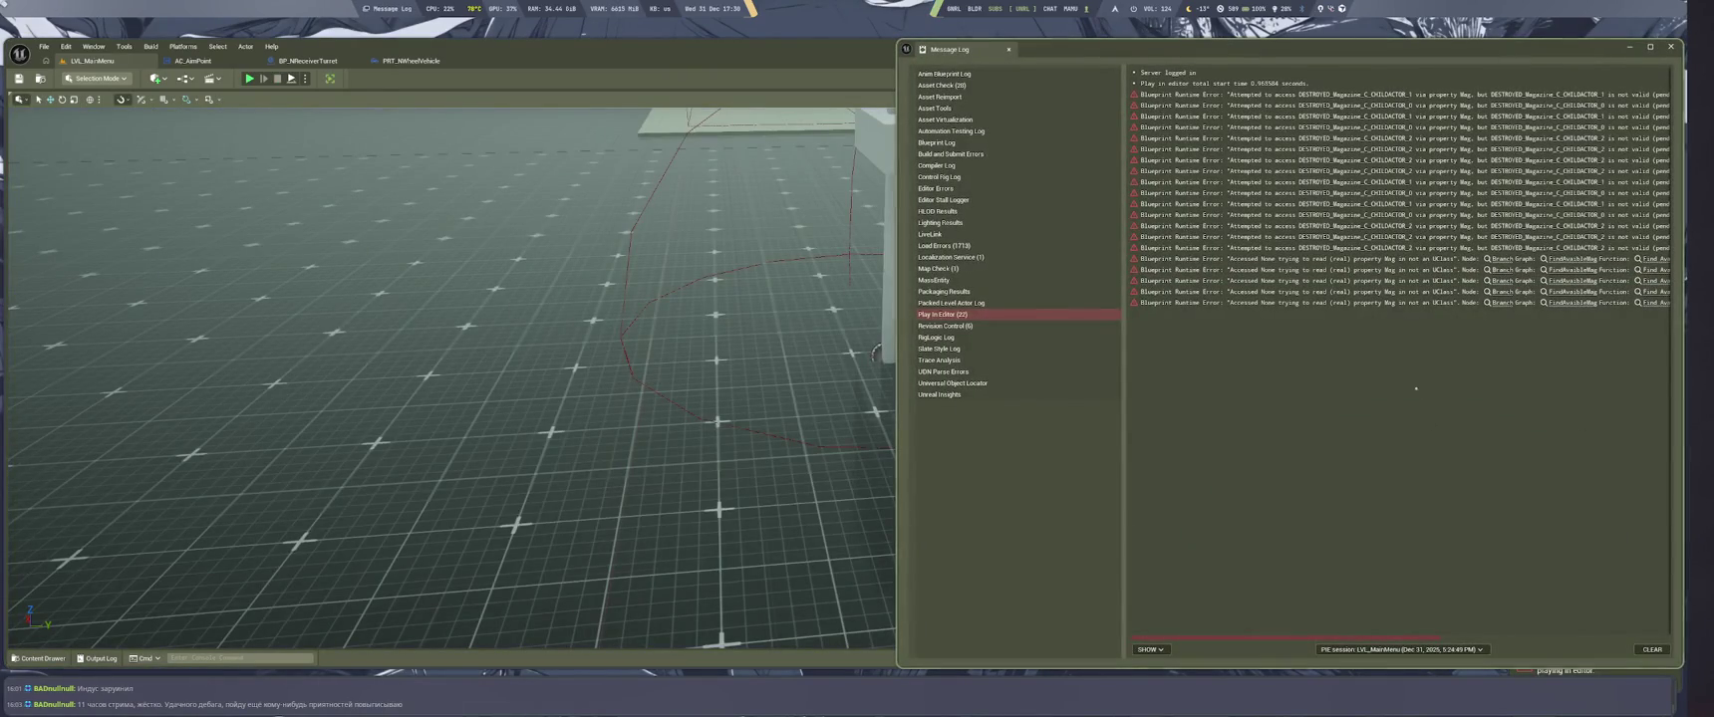
{"action": "key", "text": "alt+Tab"}
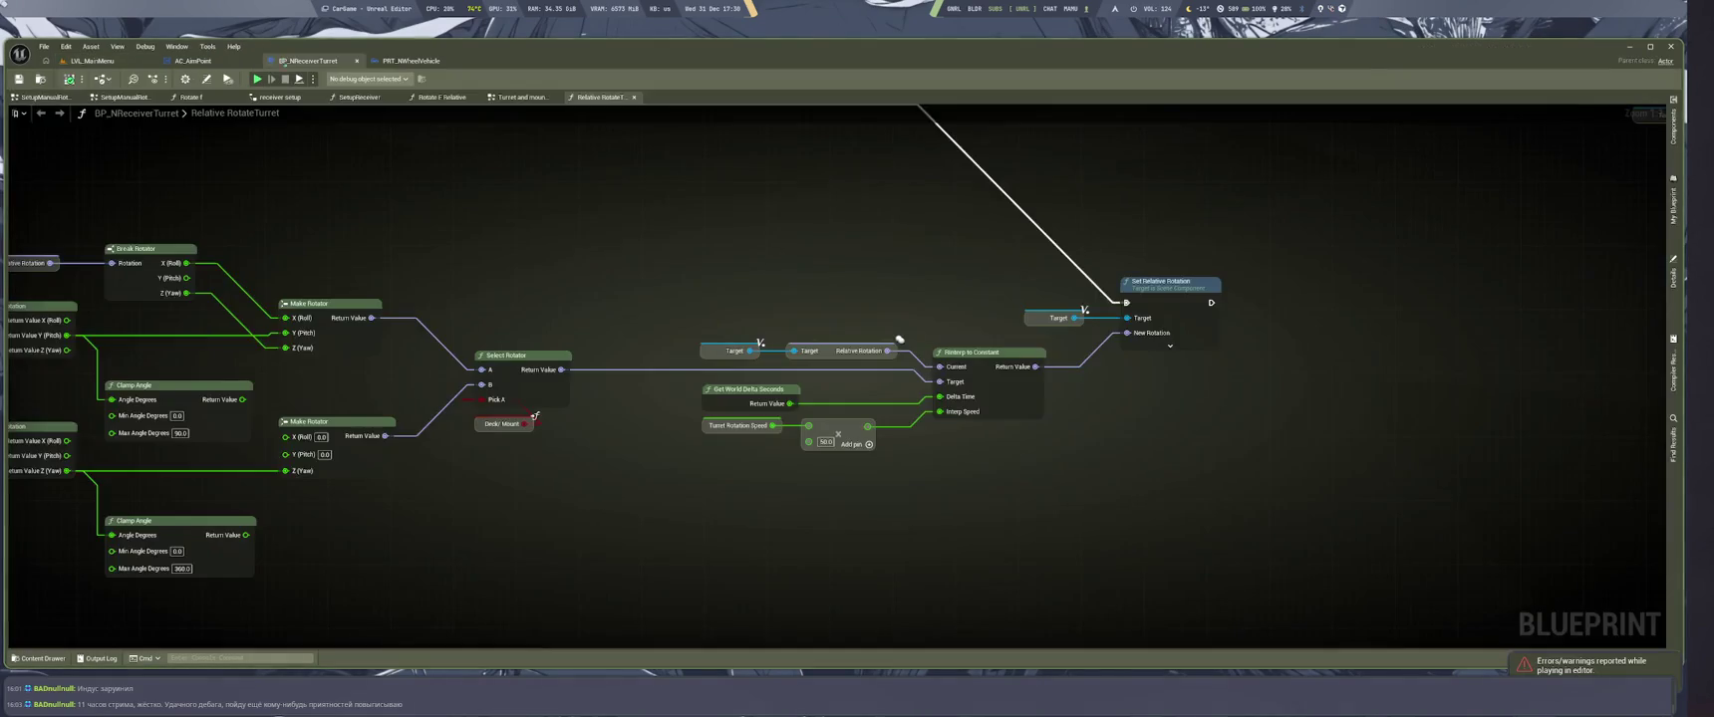
Move the Select Rotator through Set Relative Rotation node chain further right in the turret graph
{"action": "scroll", "coordinate": [932, 494], "scroll_direction": "down", "scroll_amount": 2}
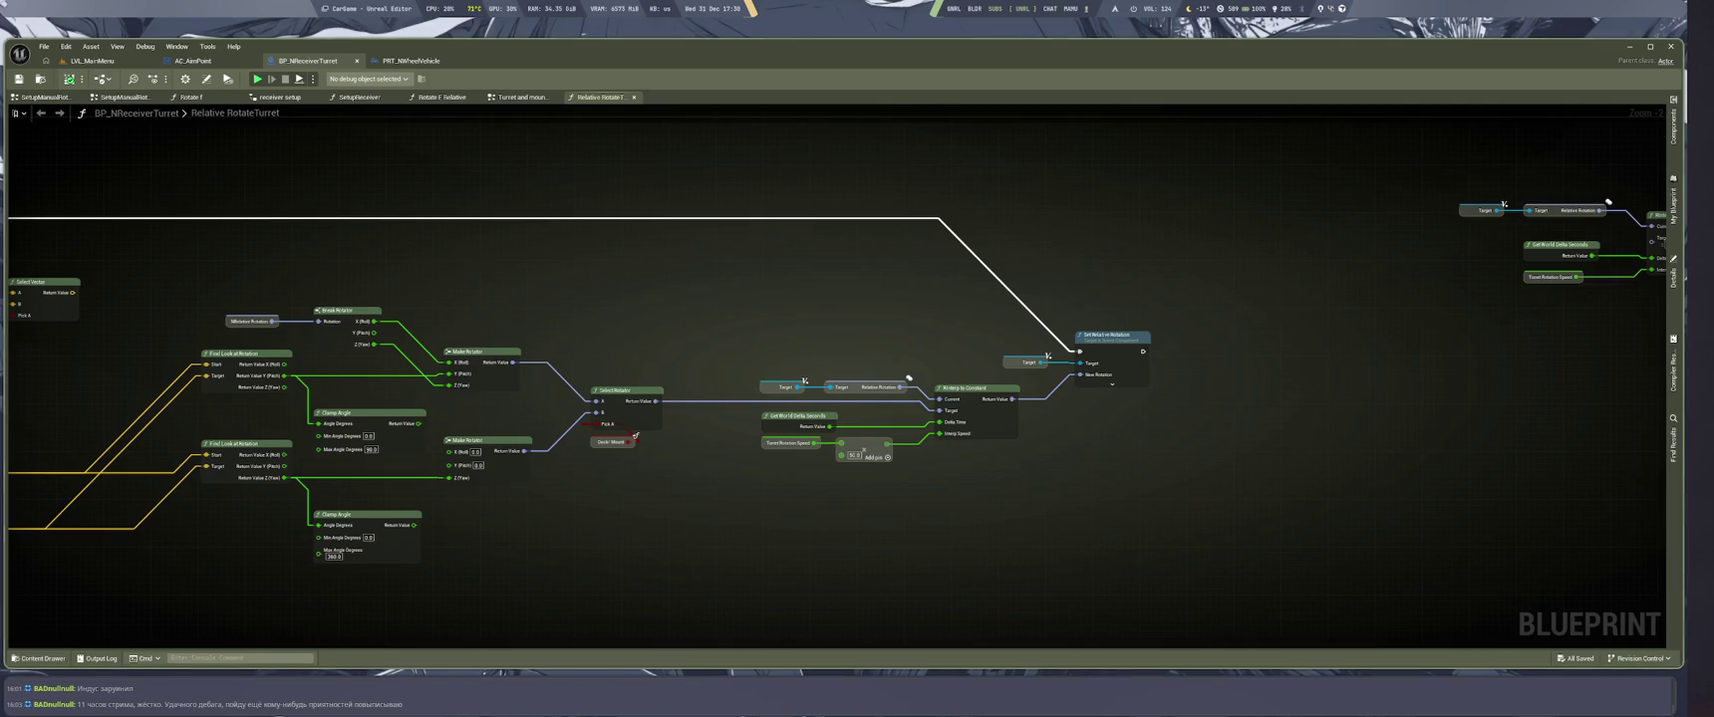
{"action": "scroll", "coordinate": [998, 527], "scroll_direction": "down", "scroll_amount": 7}
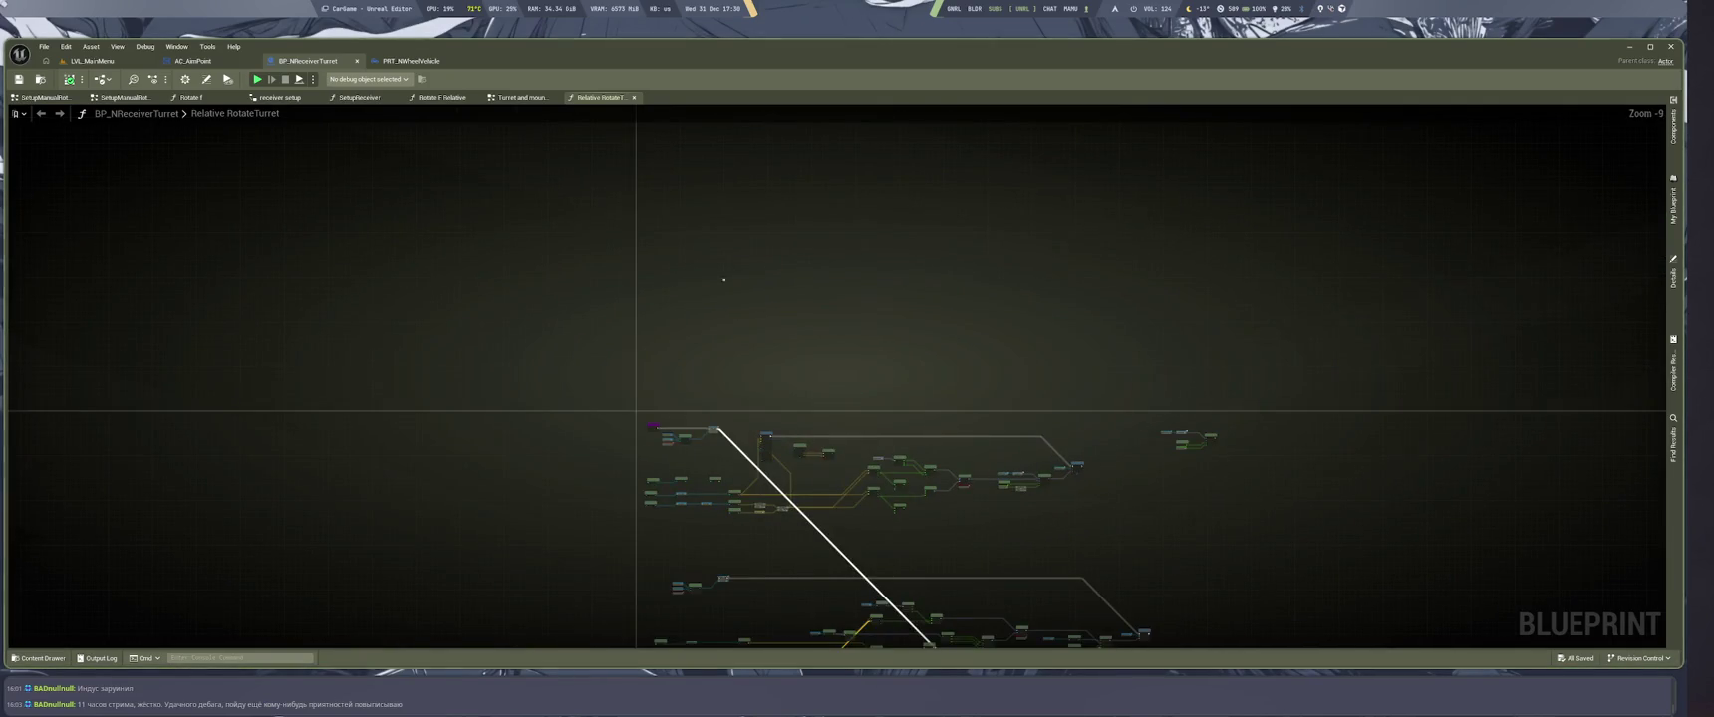
{"action": "left_click_drag", "start_coordinate": [724, 280], "coordinate": [710, 208]}
{"action": "scroll", "coordinate": [623, 241], "scroll_direction": "up", "scroll_amount": 7}
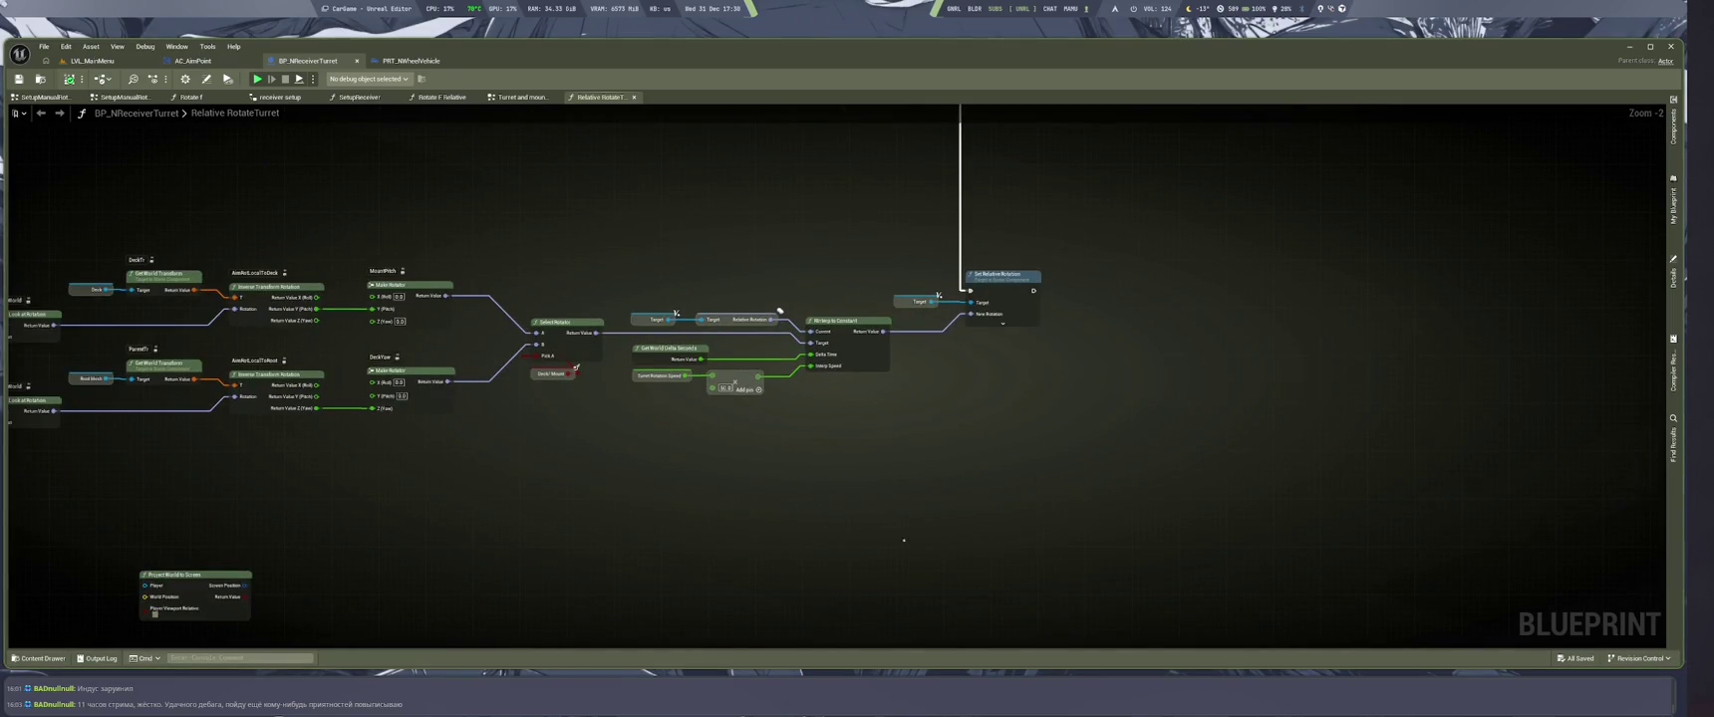
{"action": "left_click_drag", "start_coordinate": [904, 540], "coordinate": [1003, 586]}
{"action": "left_click_drag", "start_coordinate": [639, 261], "coordinate": [1156, 438]}
{"action": "left_click_drag", "start_coordinate": [879, 357], "coordinate": [1118, 365]}
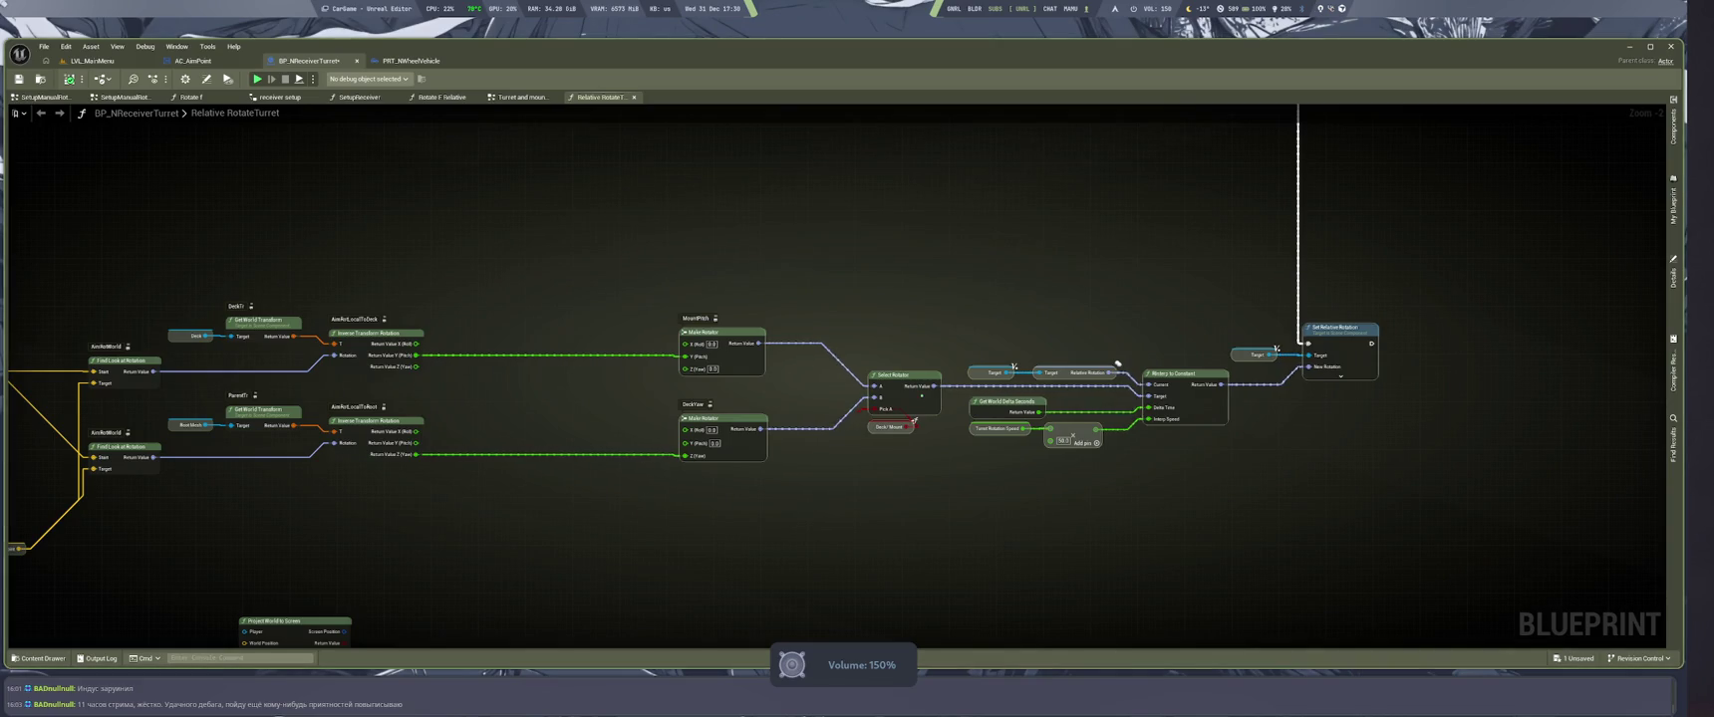
{"action": "scroll", "coordinate": [648, 389], "scroll_direction": "up", "scroll_amount": 2}
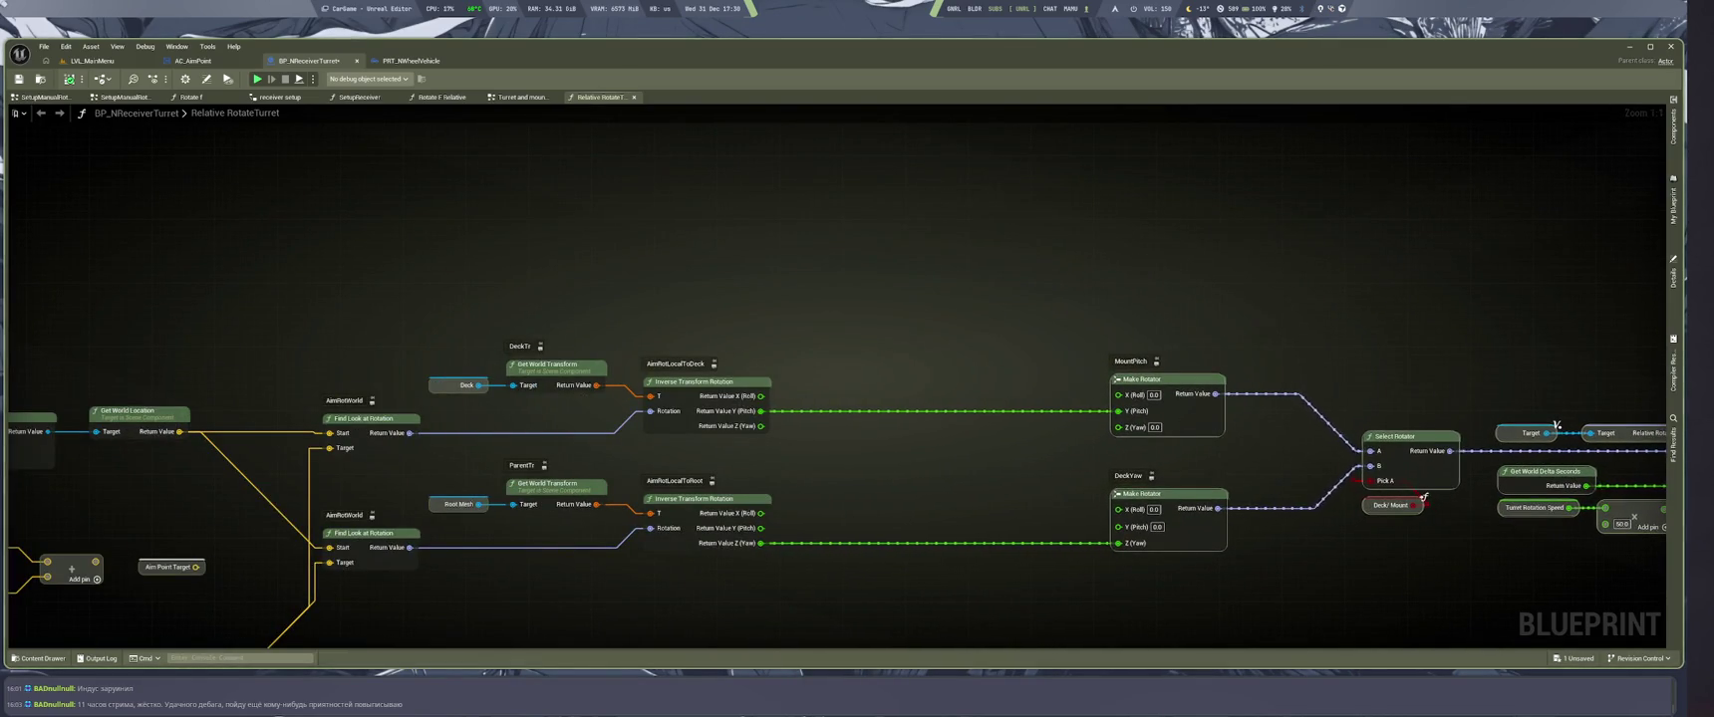
In Firefox, add the SoundCloud track to the beatzz playlist
{"action": "key", "text": "super+2"}
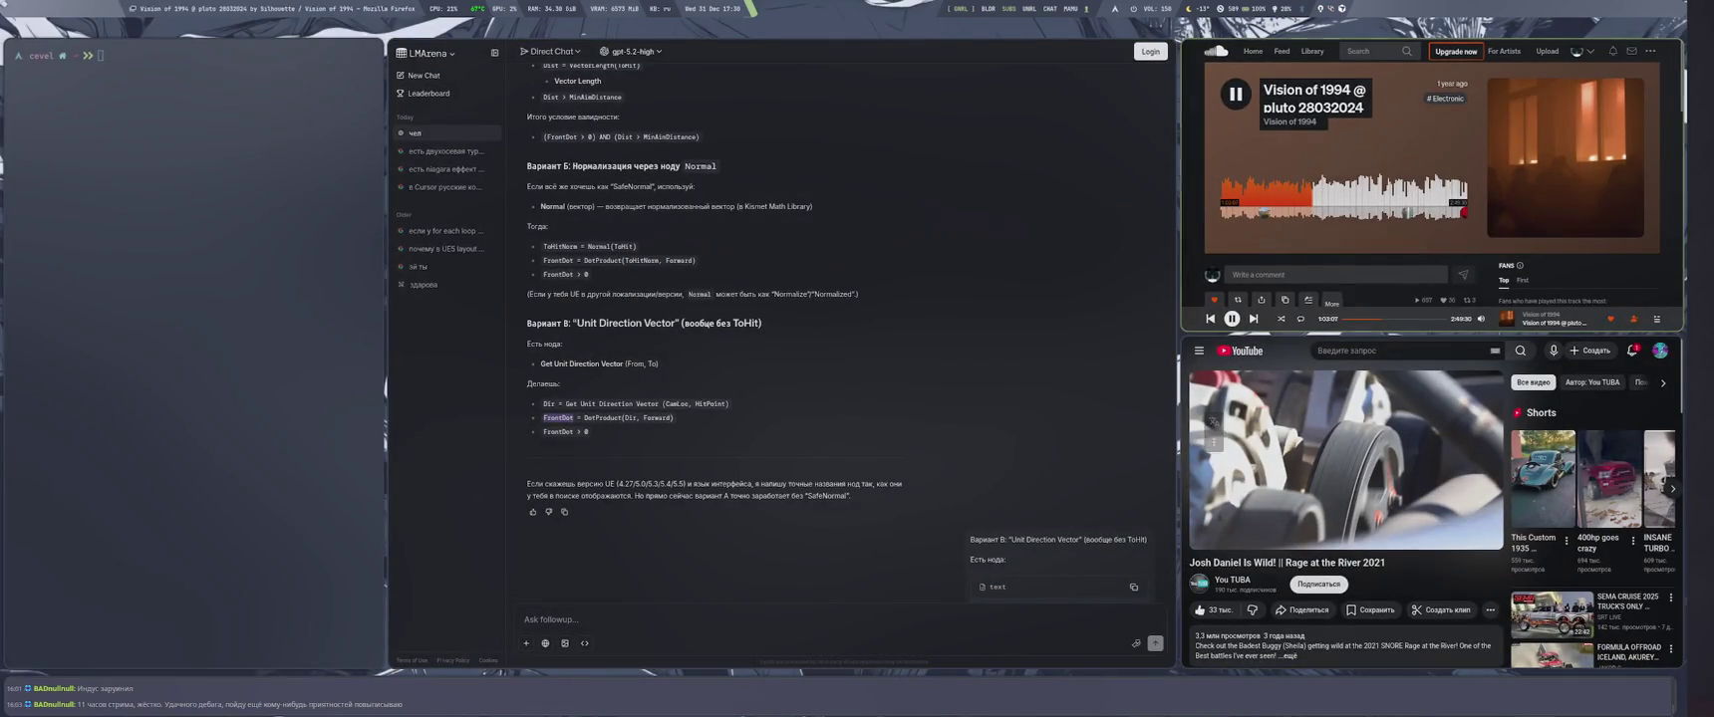
{"action": "left_click", "coordinate": [1332, 299]}
{"action": "left_click", "coordinate": [1360, 232]}
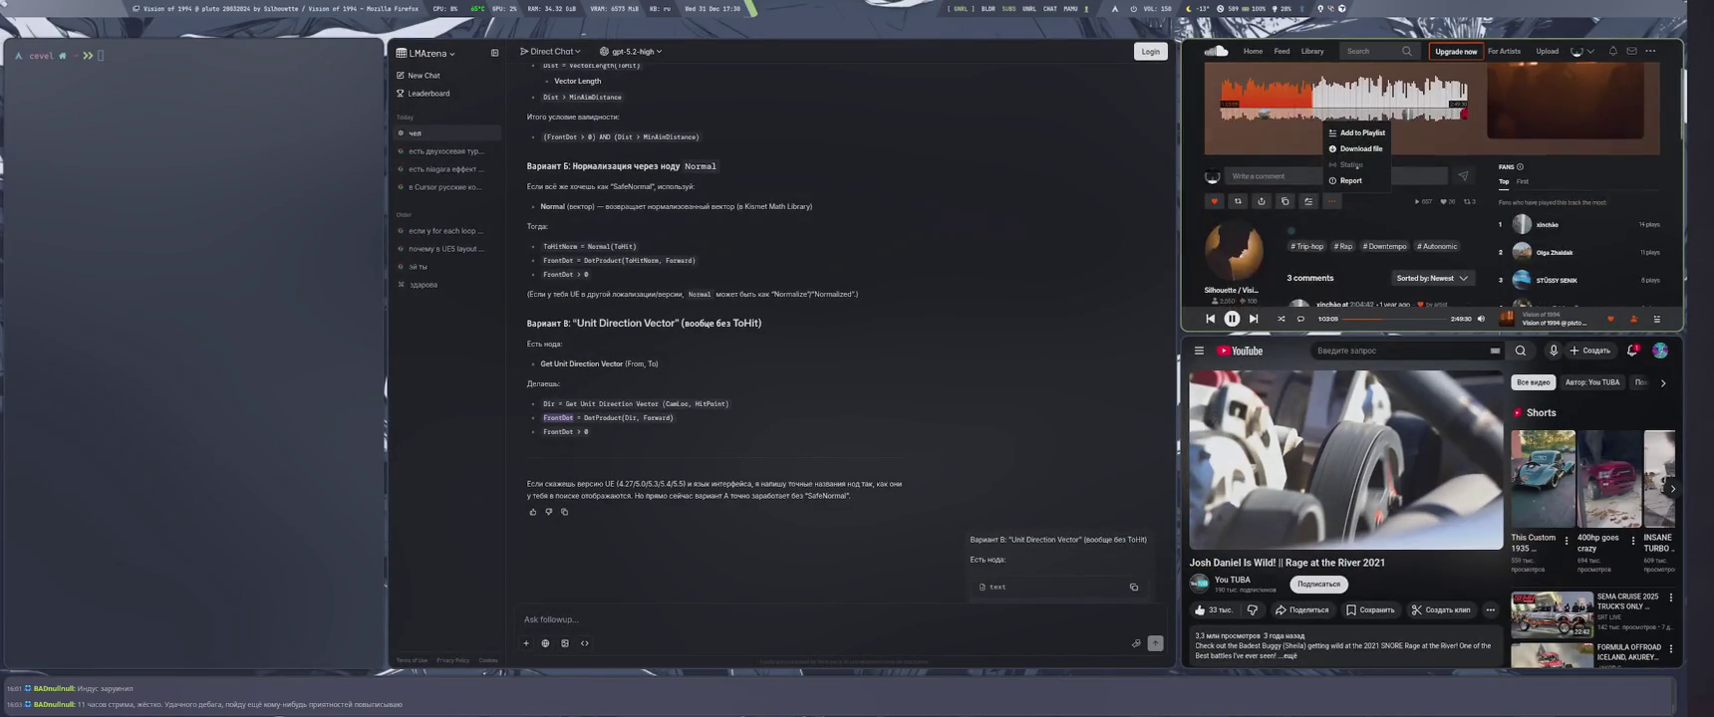
{"action": "left_click", "coordinate": [1528, 162]}
Return to Unreal Editor and save the BP_NReceiverTurret blueprint
{"action": "key", "text": "Escape"}
{"action": "key", "text": "super+4"}
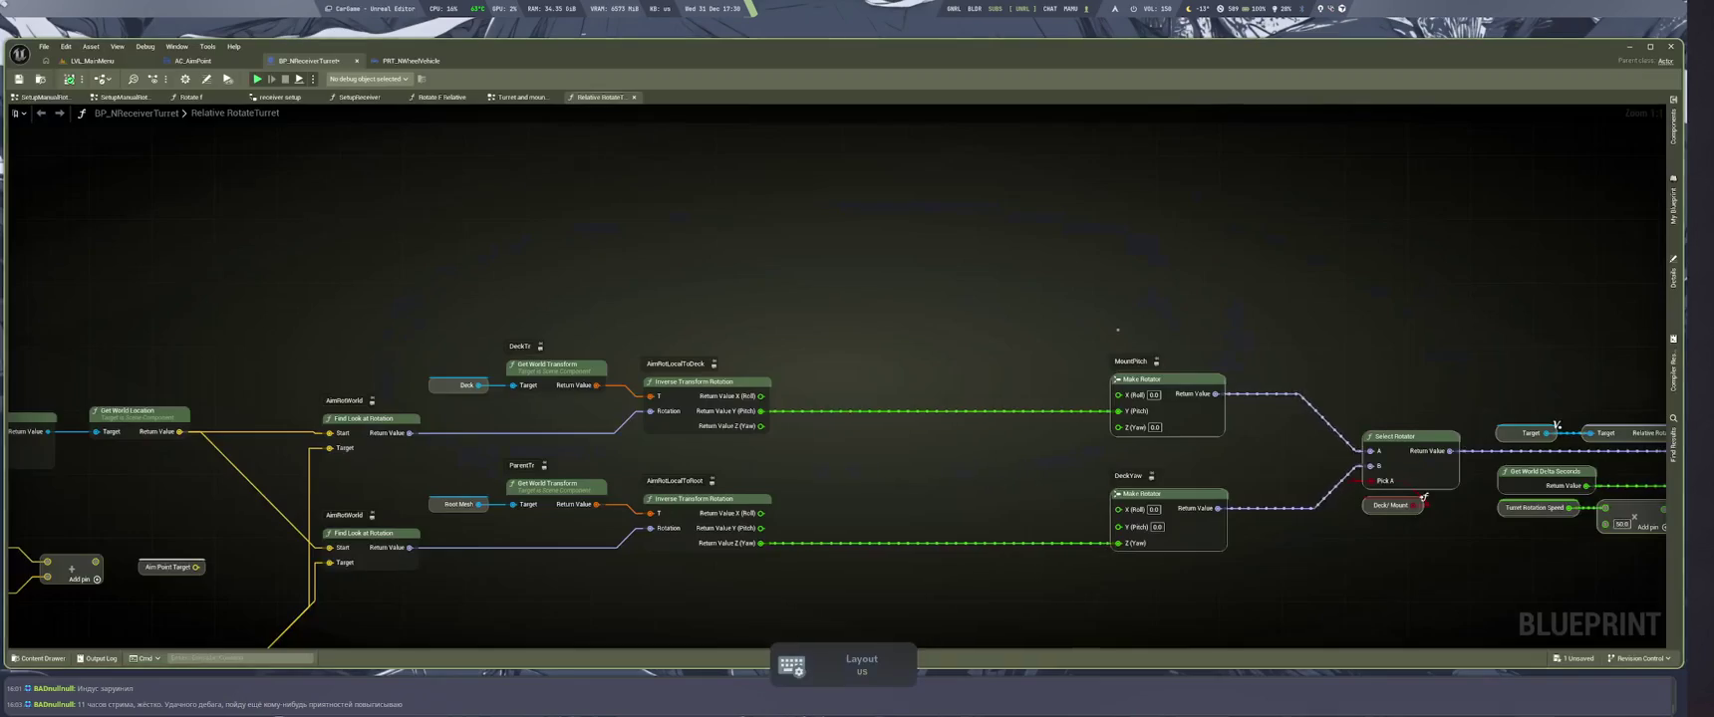
{"action": "key", "text": "ctrl+s"}
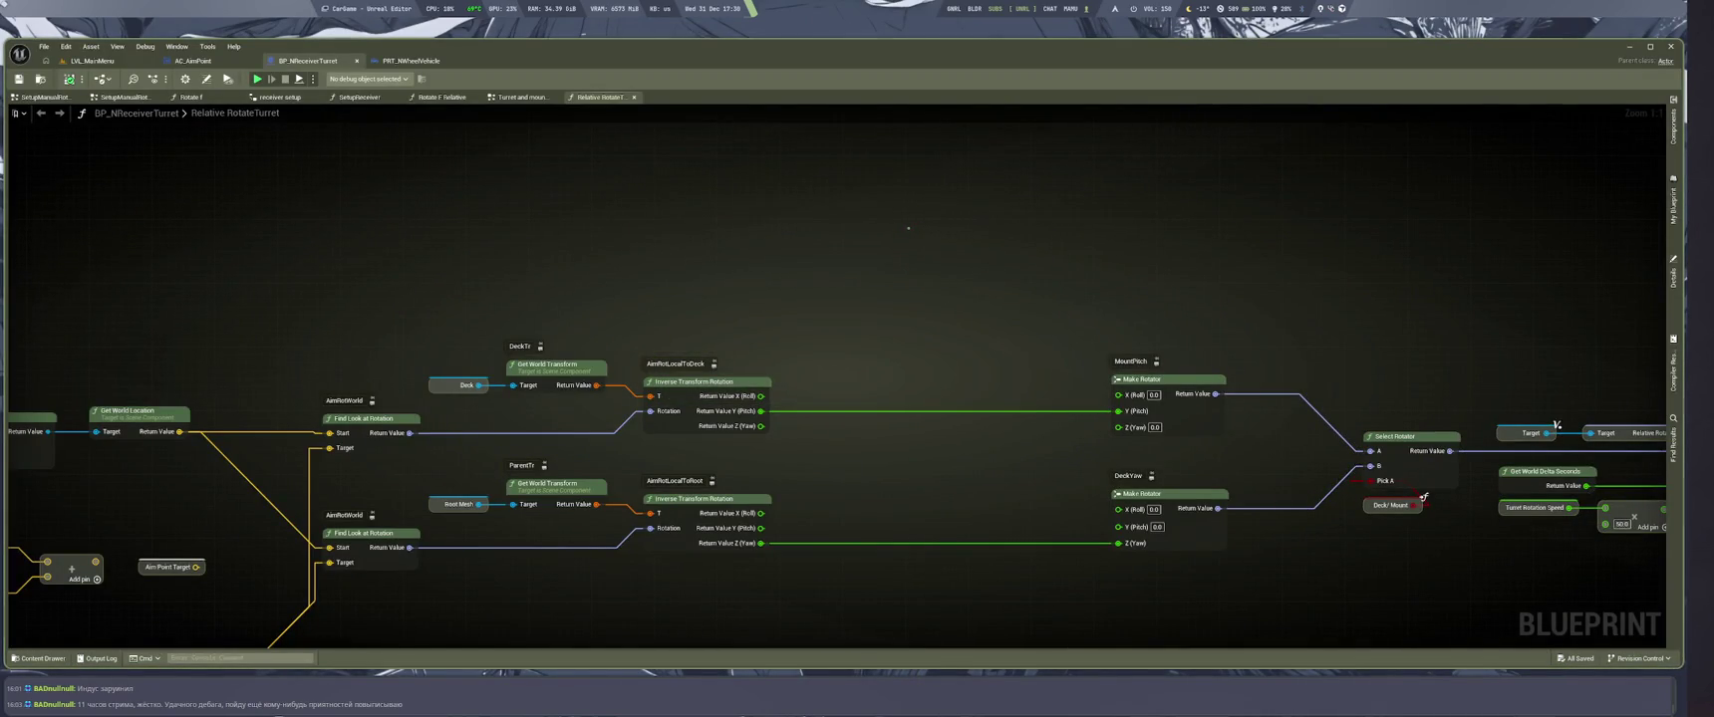
{"action": "key", "text": "XF86AudioRaiseVolume"}
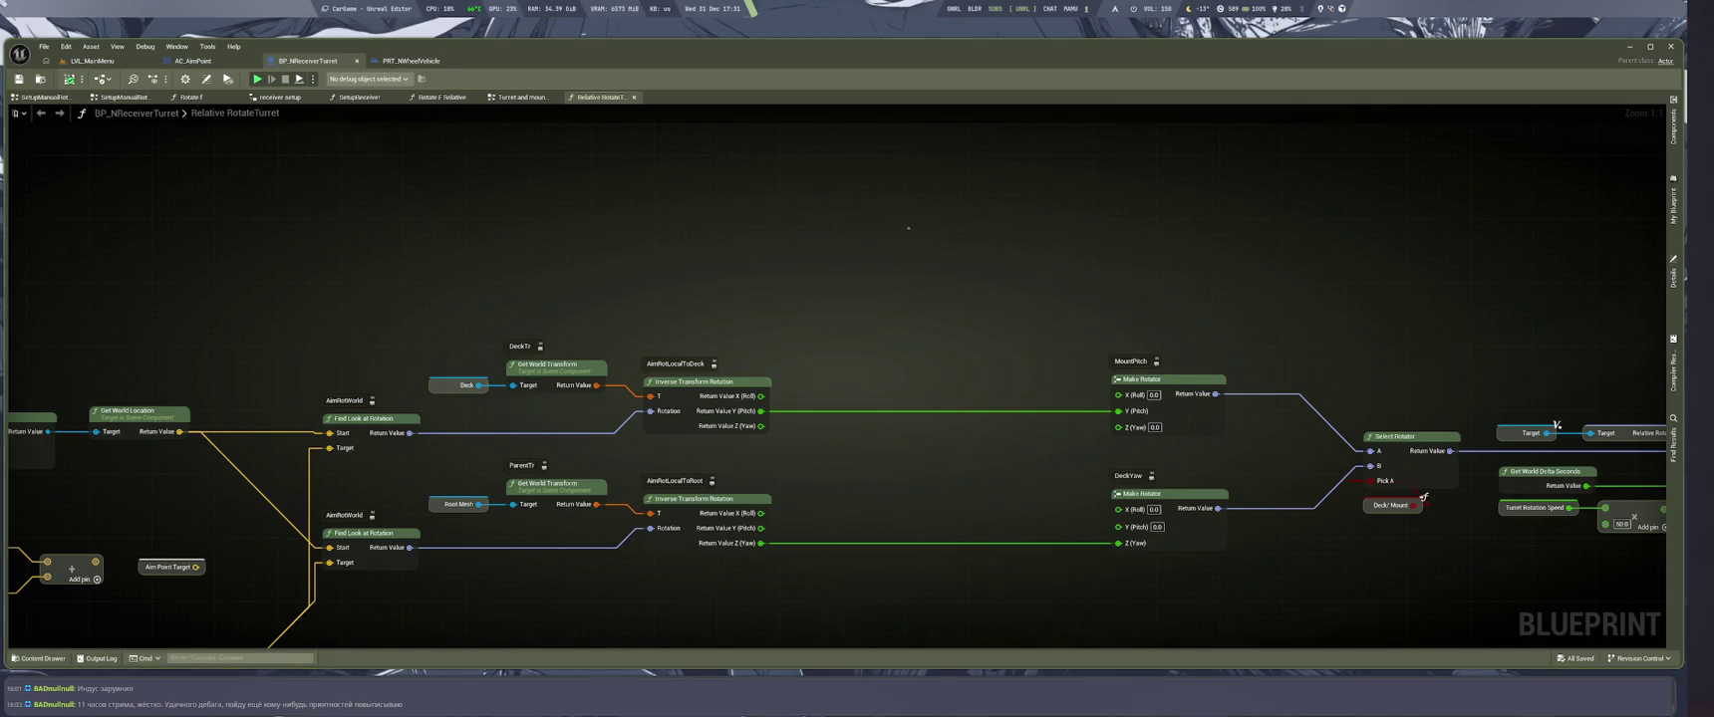
Paste copies of the two Clamp Angle nodes (max 90 and 360) between Inverse Transform Rotation and Make Rotator
{"action": "scroll", "coordinate": [919, 345], "scroll_direction": "down", "scroll_amount": 8}
{"action": "scroll", "coordinate": [918, 346], "scroll_direction": "up", "scroll_amount": 6}
{"action": "scroll", "coordinate": [926, 333], "scroll_direction": "down", "scroll_amount": 3}
{"action": "scroll", "coordinate": [1014, 497], "scroll_direction": "up", "scroll_amount": 5}
{"action": "left_click_drag", "start_coordinate": [857, 520], "coordinate": [1132, 549]}
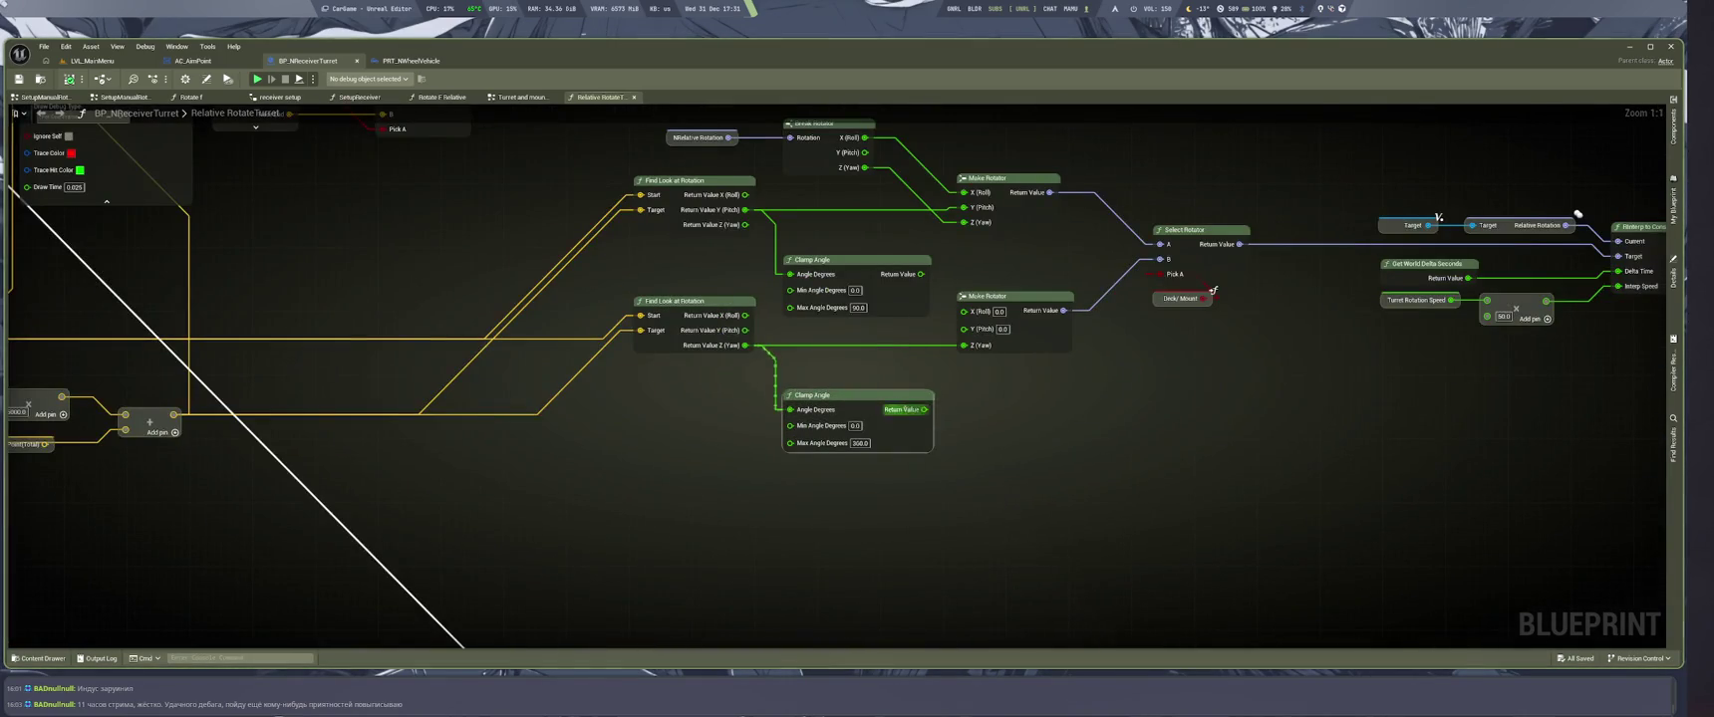
{"action": "scroll", "coordinate": [1133, 549], "scroll_direction": "down", "scroll_amount": 5}
{"action": "scroll", "coordinate": [697, 299], "scroll_direction": "up", "scroll_amount": 4}
{"action": "scroll", "coordinate": [1229, 282], "scroll_direction": "down", "scroll_amount": 5}
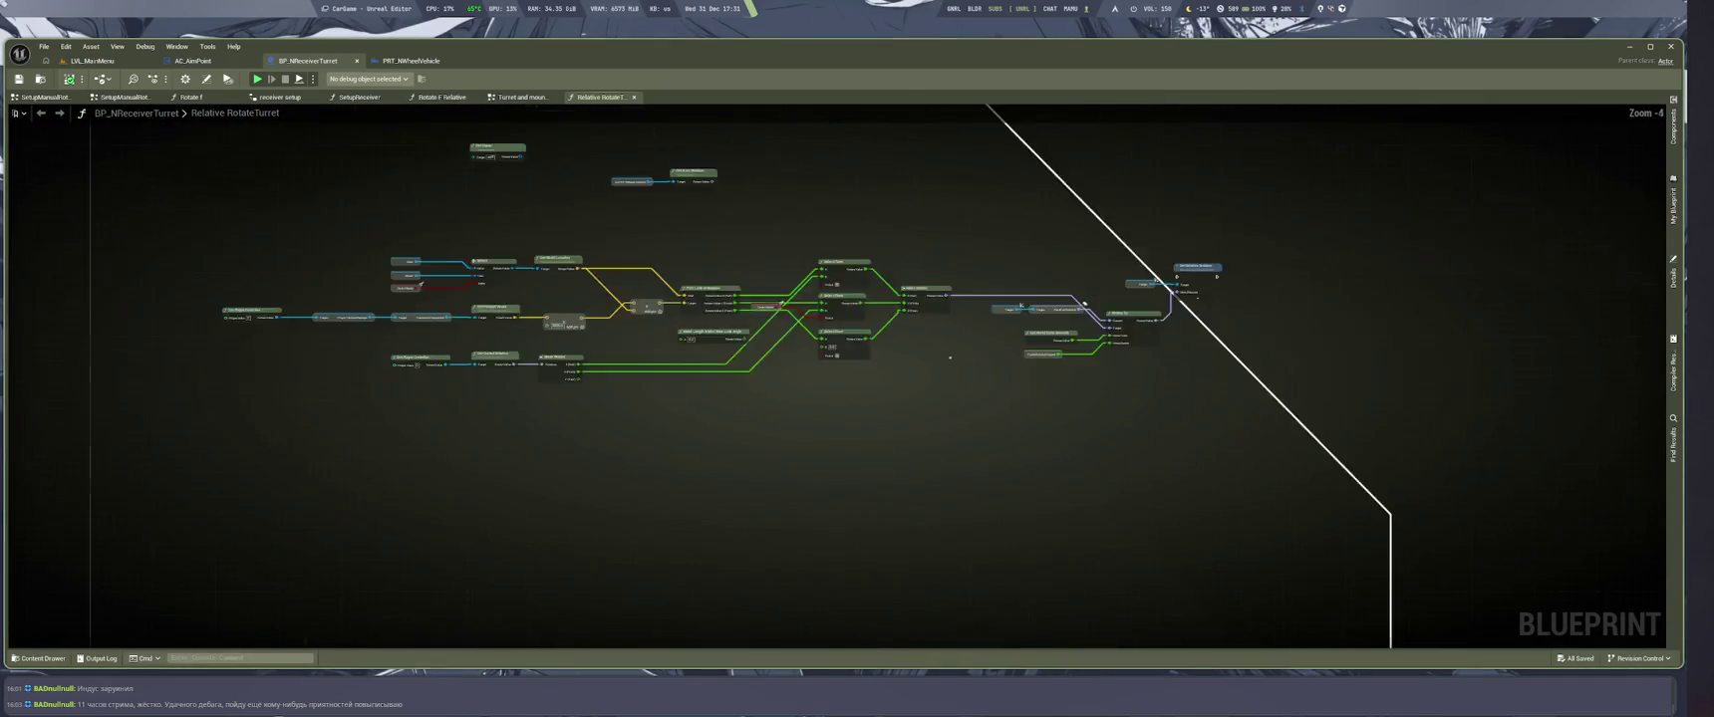
{"action": "scroll", "coordinate": [1037, 561], "scroll_direction": "up", "scroll_amount": 6}
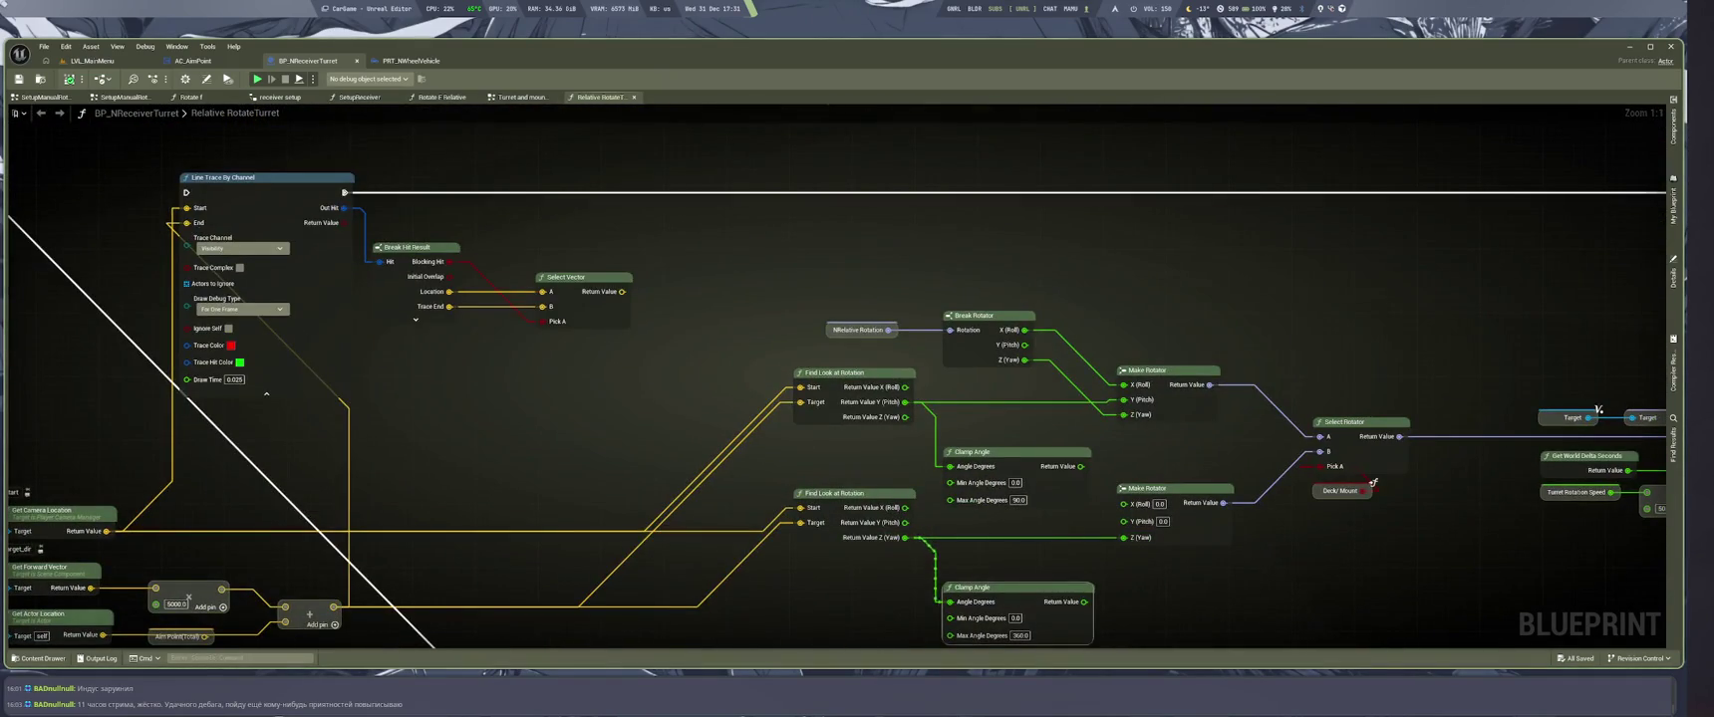
{"action": "left_click_drag", "start_coordinate": [1022, 664], "coordinate": [1022, 628]}
{"action": "scroll", "coordinate": [1126, 603], "scroll_direction": "down", "scroll_amount": 5}
{"action": "scroll", "coordinate": [1004, 427], "scroll_direction": "up", "scroll_amount": 5}
{"action": "key", "text": "ctrl+v"}
{"action": "left_click_drag", "start_coordinate": [1007, 418], "coordinate": [975, 379]}
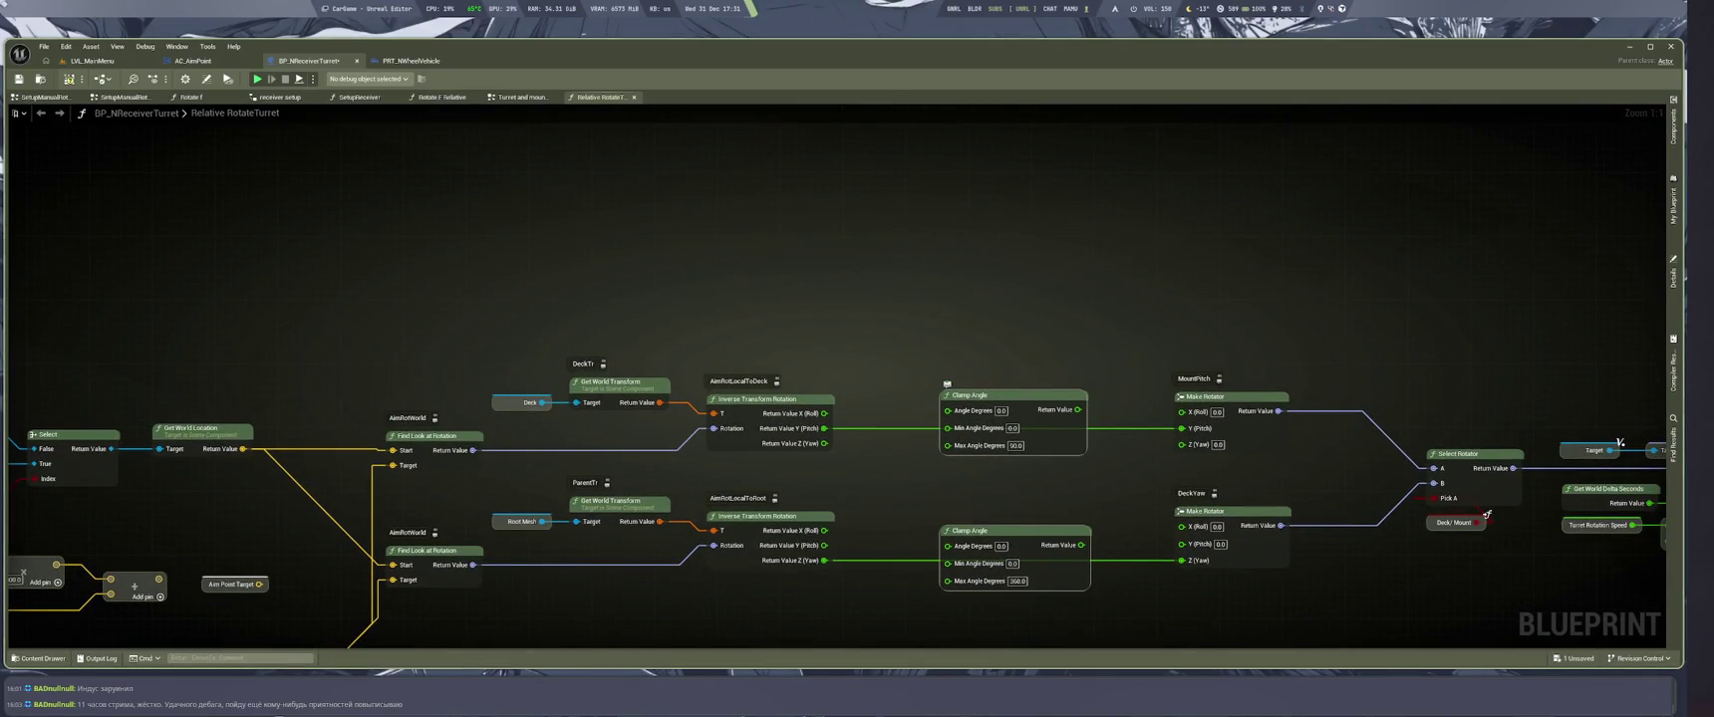
Group both Clamp Angle nodes in a comment titled 'брать из конфига'
{"action": "type", "text": "asd"}
{"action": "left_click", "coordinate": [1016, 353]}
{"action": "left_click_drag", "start_coordinate": [971, 380], "coordinate": [953, 341]}
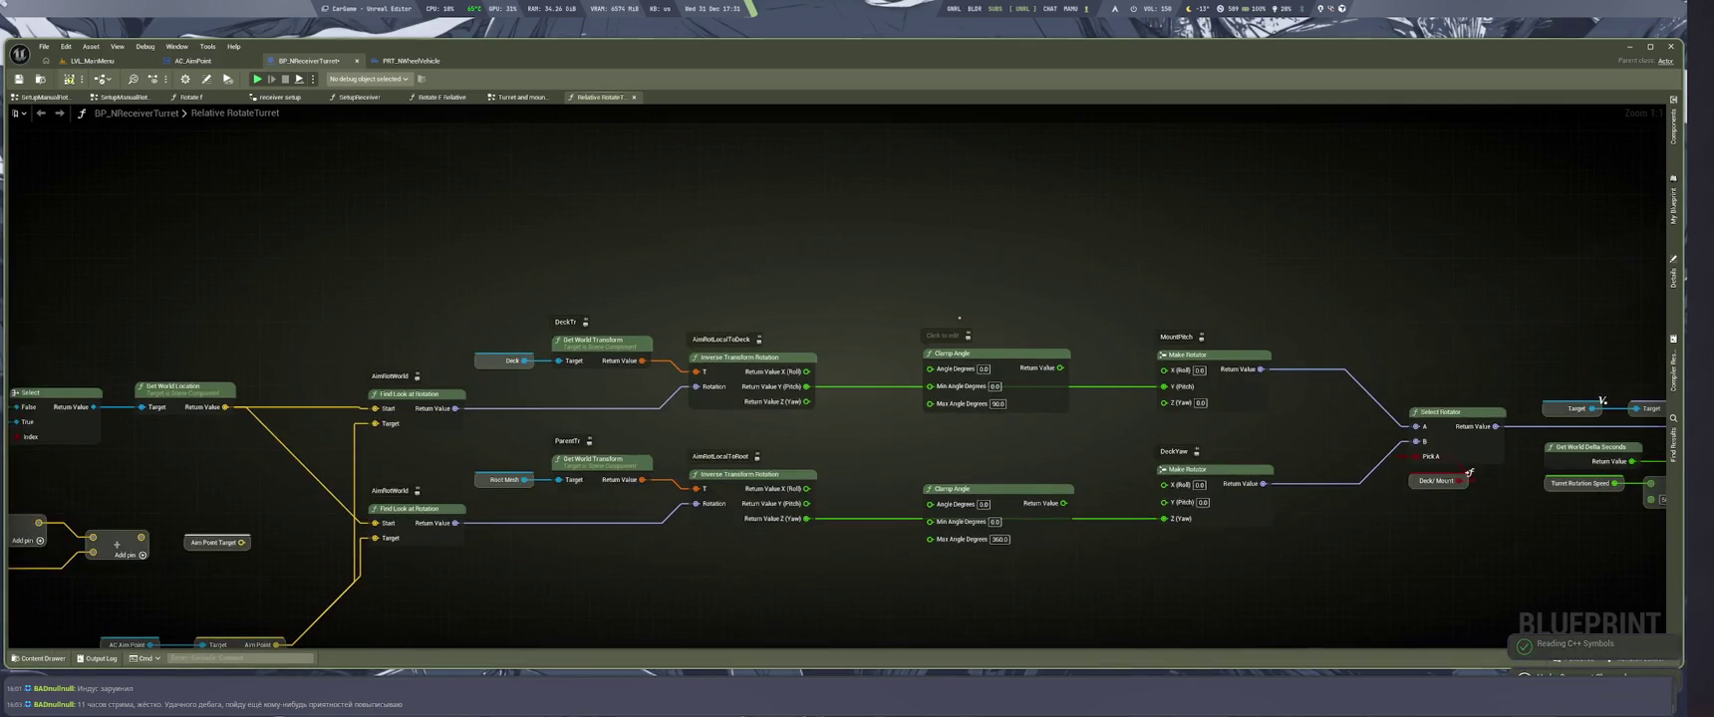
{"action": "left_click_drag", "start_coordinate": [895, 283], "coordinate": [1074, 586]}
{"action": "type", "text": "c"}
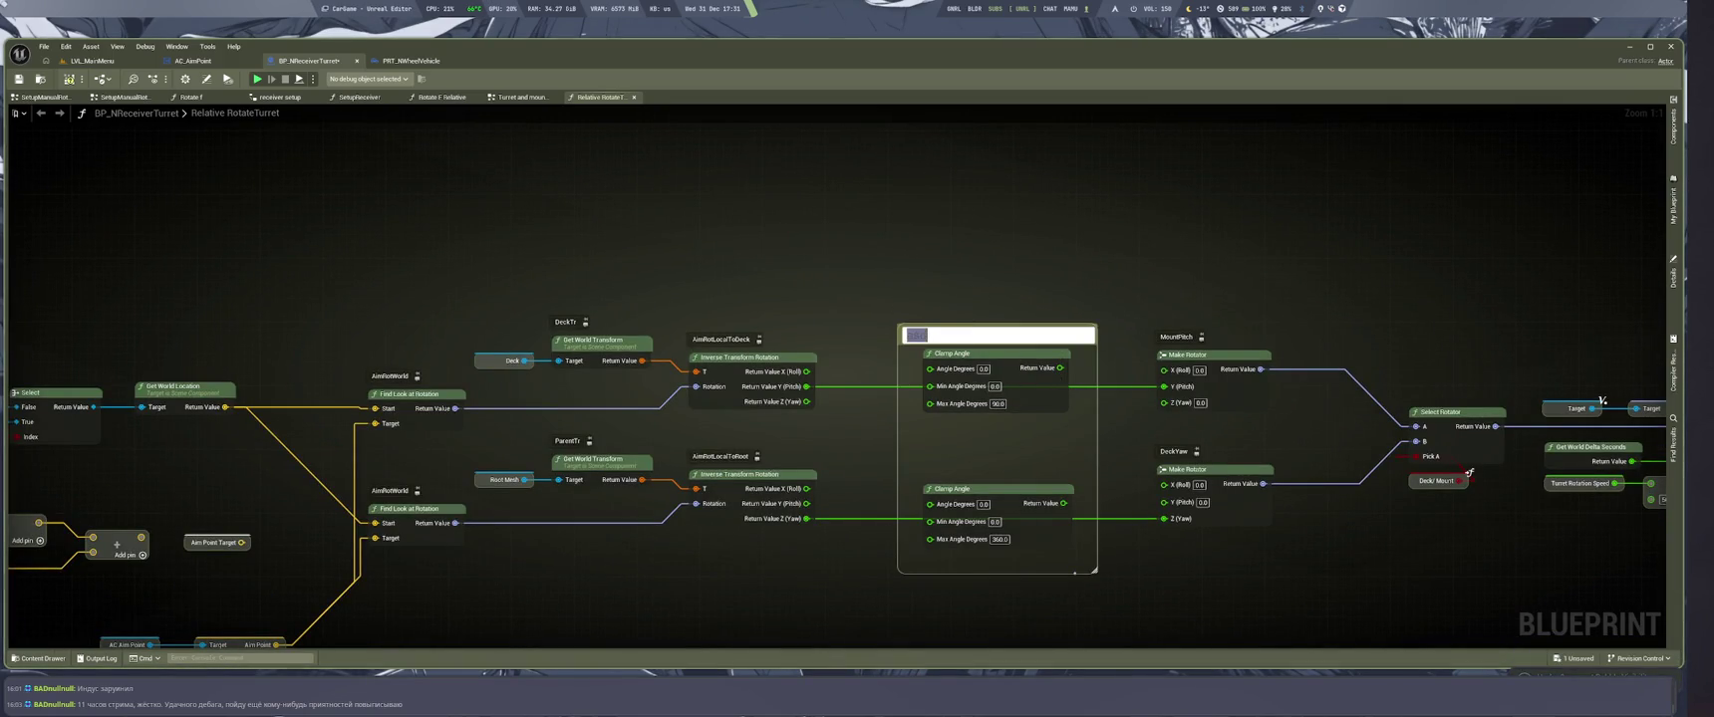
{"action": "type", "text": "брать из"}
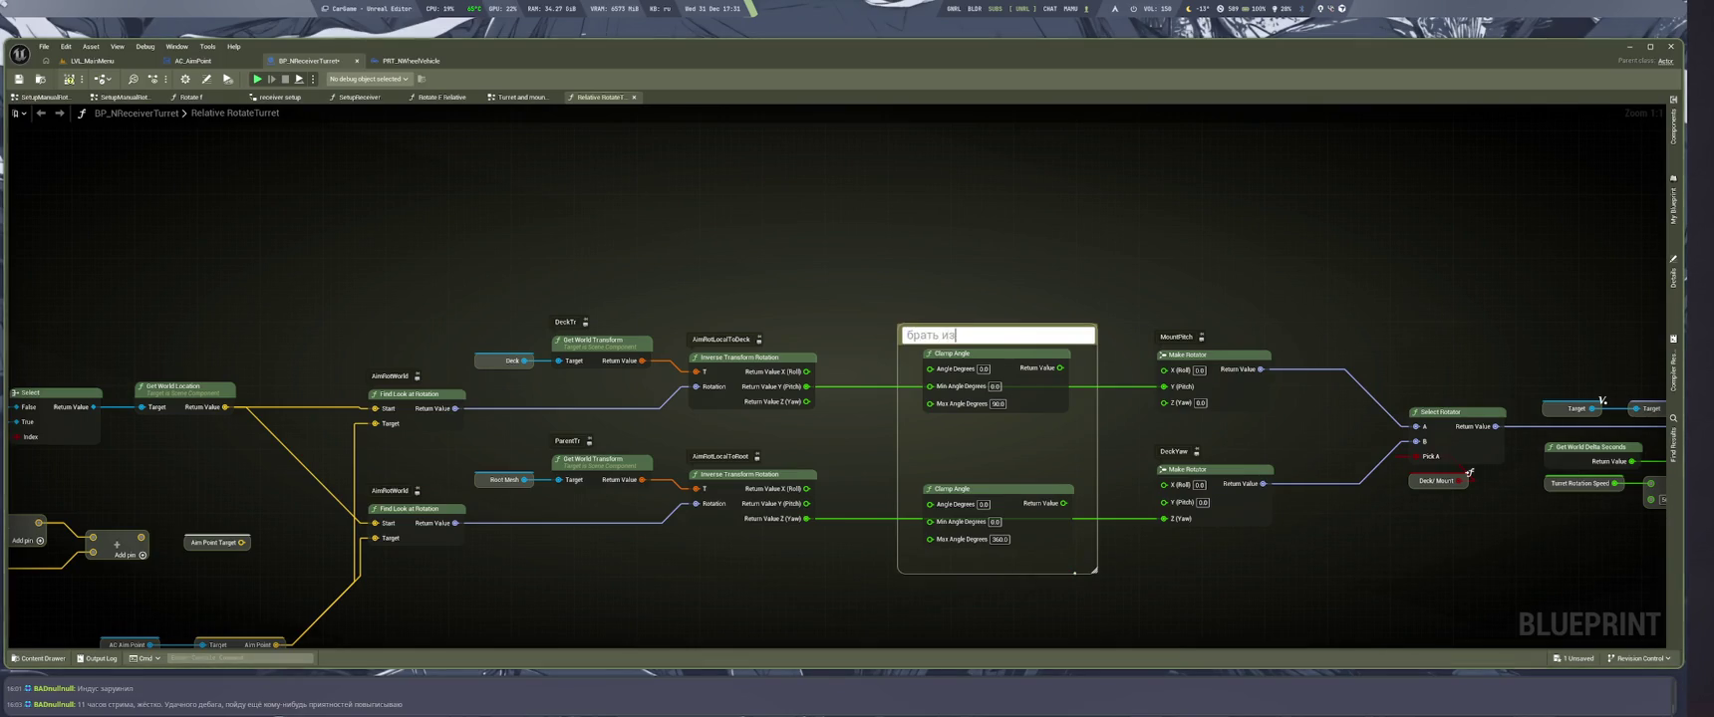
{"action": "type", "text": " конфига"}
{"action": "key", "text": "Return"}
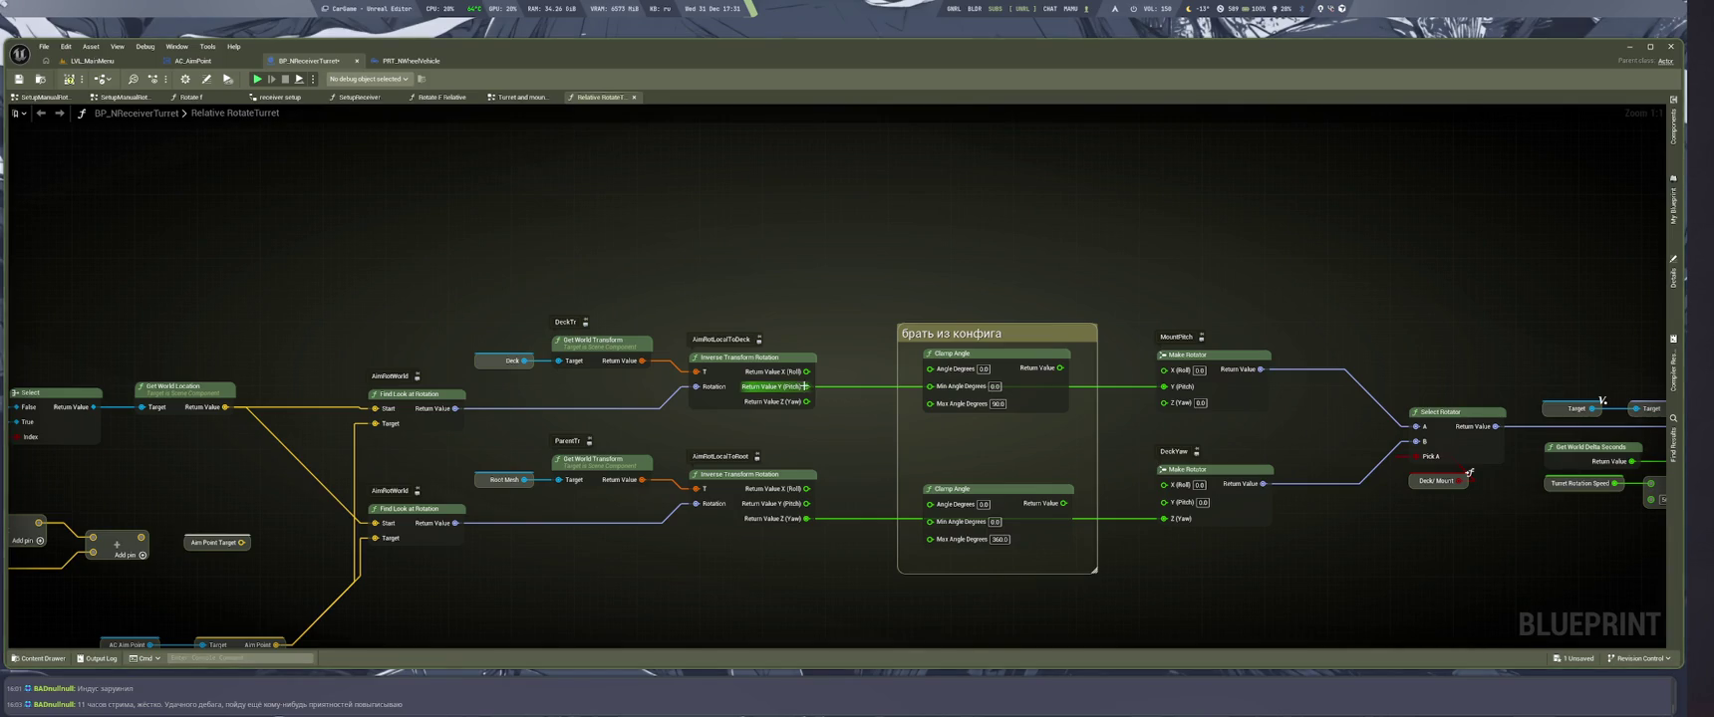
Route pitch and yaw through the clamps into the MountPitch and DeckYaw Make Rotators
{"action": "left_click_drag", "start_coordinate": [1163, 387], "coordinate": [1059, 367]}
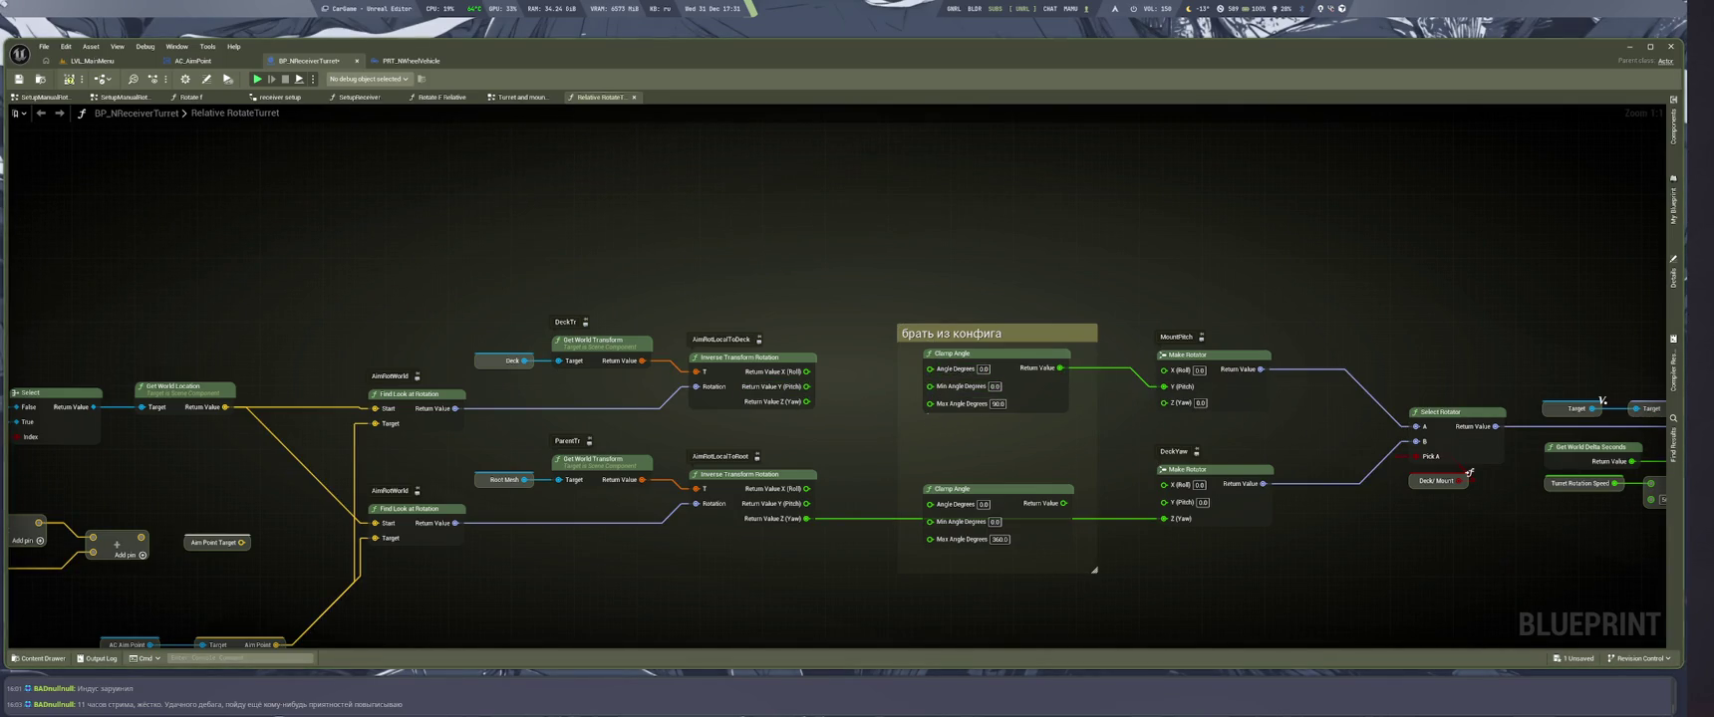
{"action": "mouse_move", "coordinate": [929, 369]}
{"action": "left_mouse_down"}
{"action": "mouse_move", "coordinate": [817, 403]}
{"action": "mouse_move", "coordinate": [806, 387]}
{"action": "left_mouse_up"}
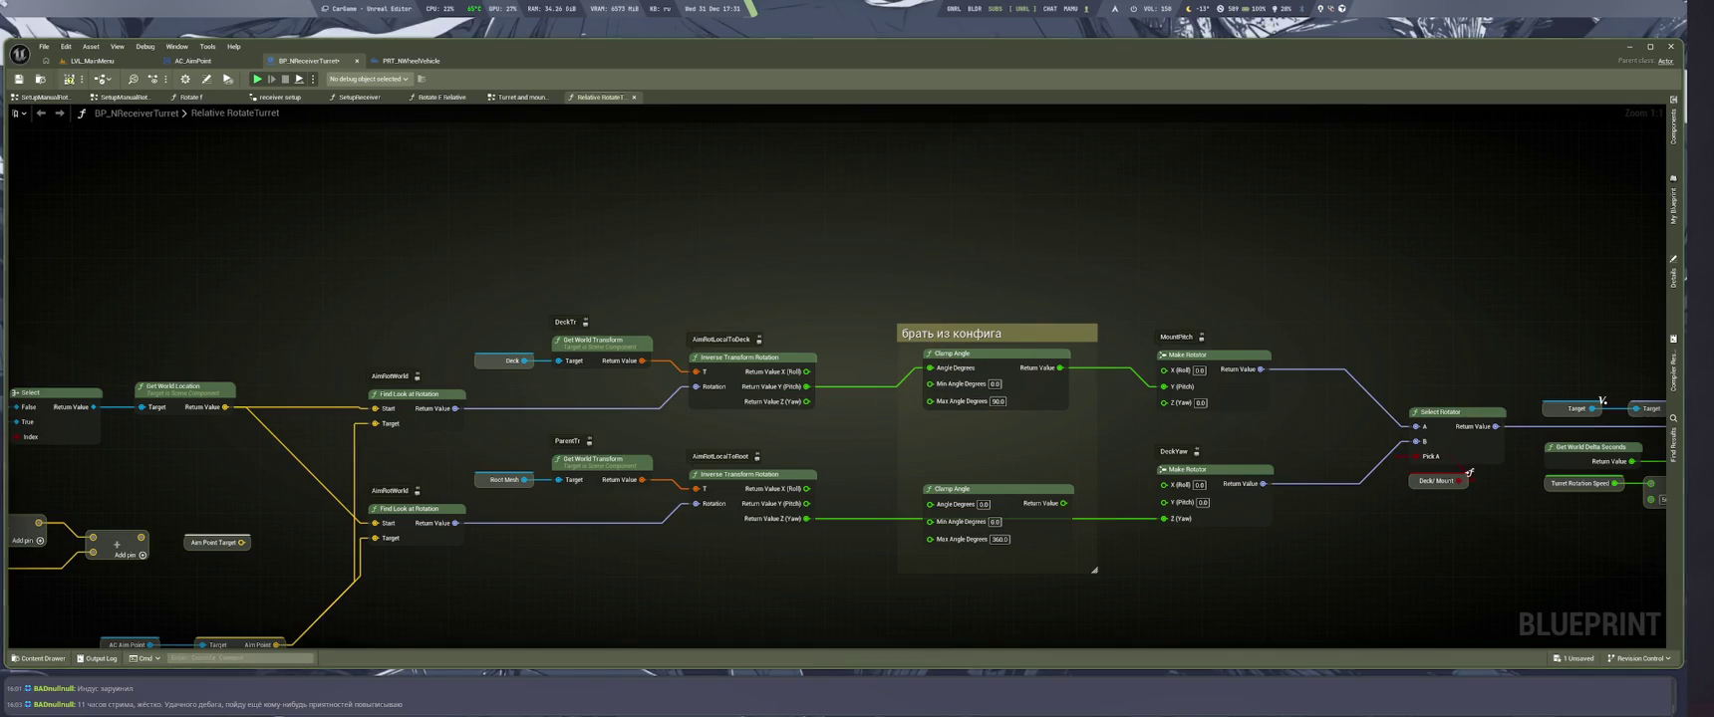
{"action": "left_click_drag", "start_coordinate": [1162, 518], "coordinate": [1064, 503]}
{"action": "left_click_drag", "start_coordinate": [930, 504], "coordinate": [807, 536]}
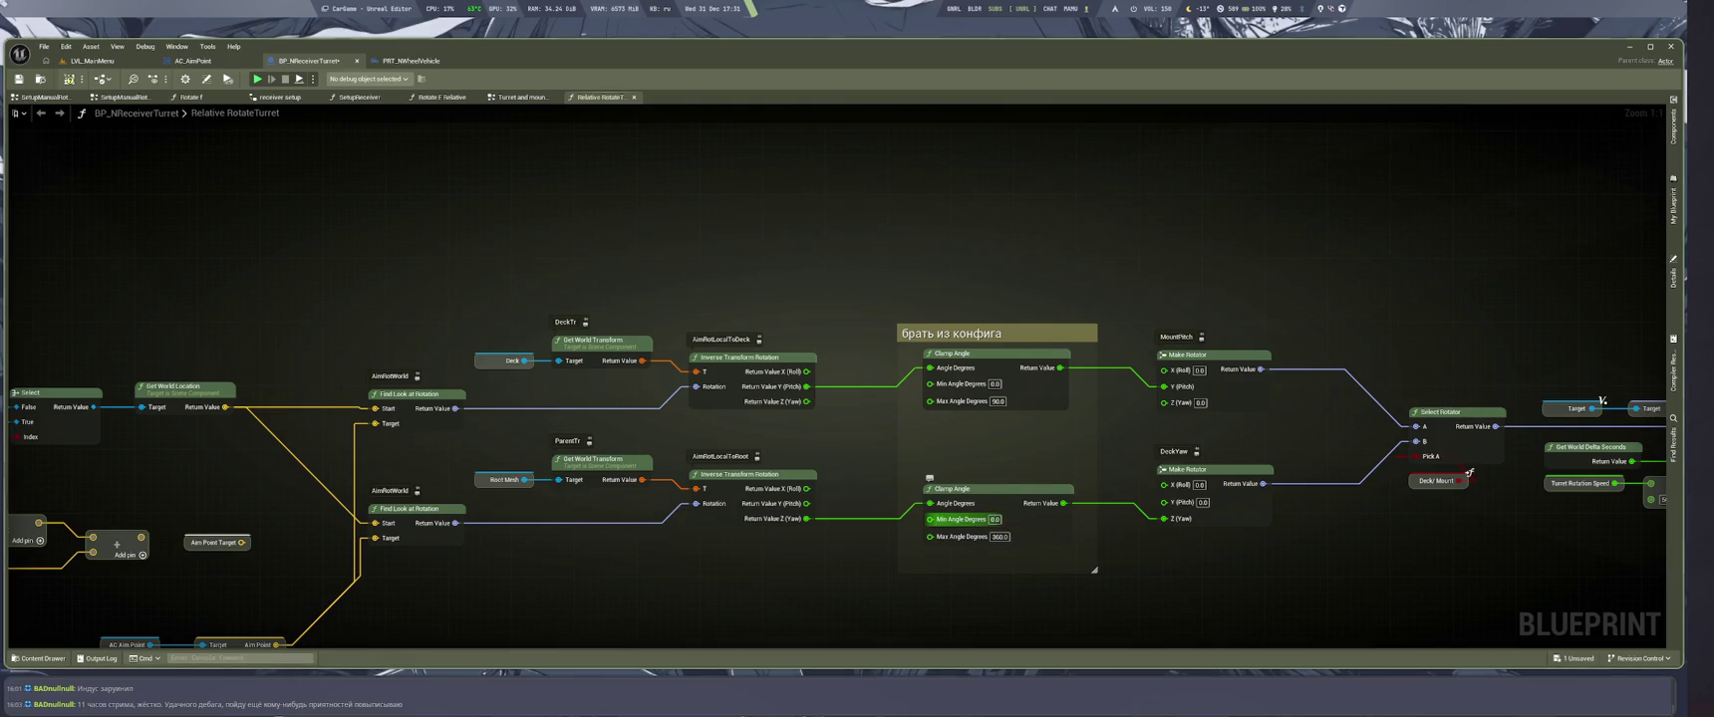
Set the yaw Clamp Angle to min -180 and max 180, then save the blueprint
{"action": "left_click", "coordinate": [995, 519]}
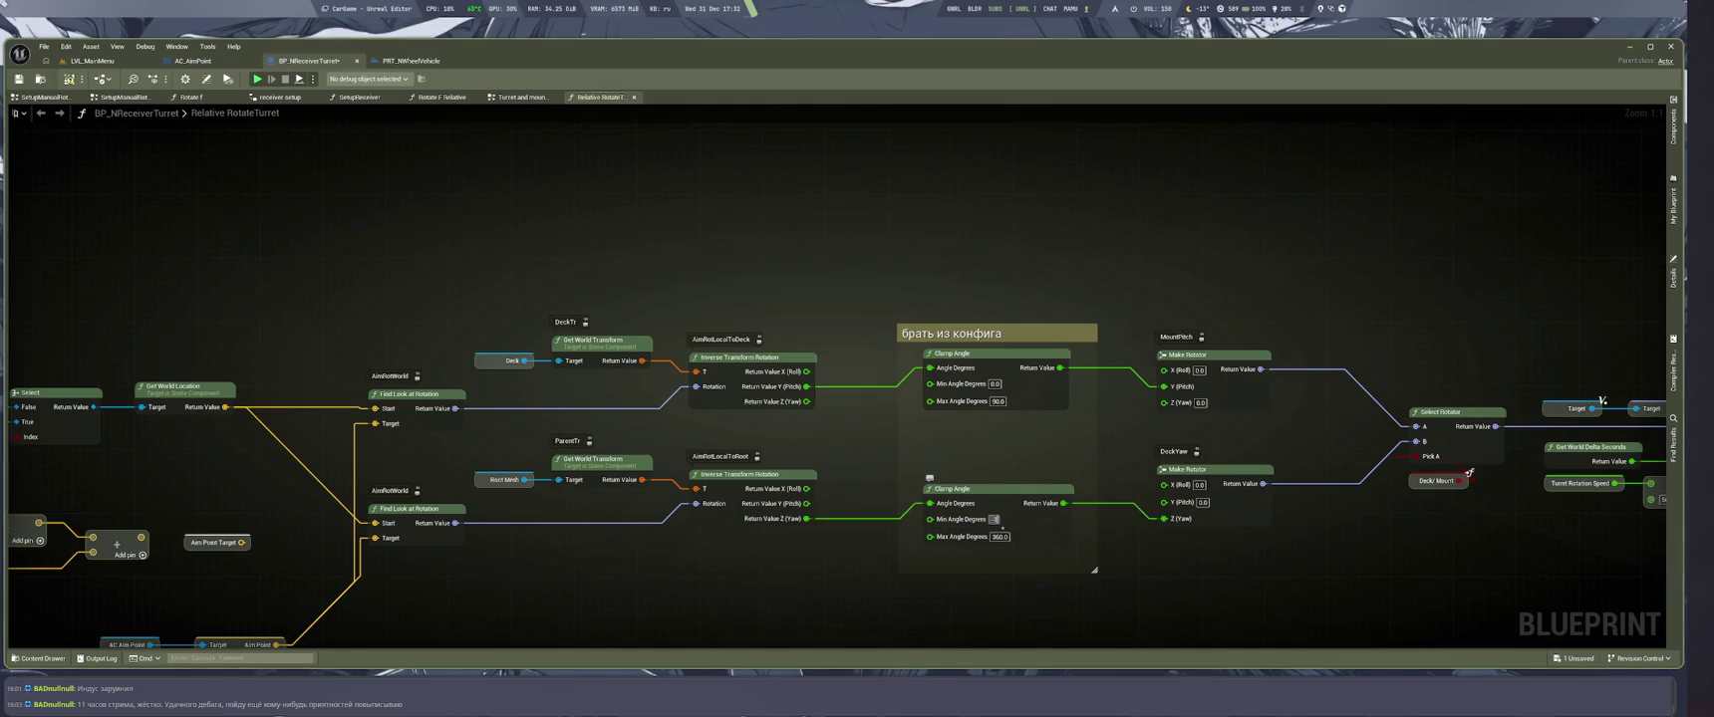
{"action": "type", "text": "0"}
{"action": "key", "text": "Return"}
{"action": "type", "text": "80"}
{"action": "key", "text": "Return"}
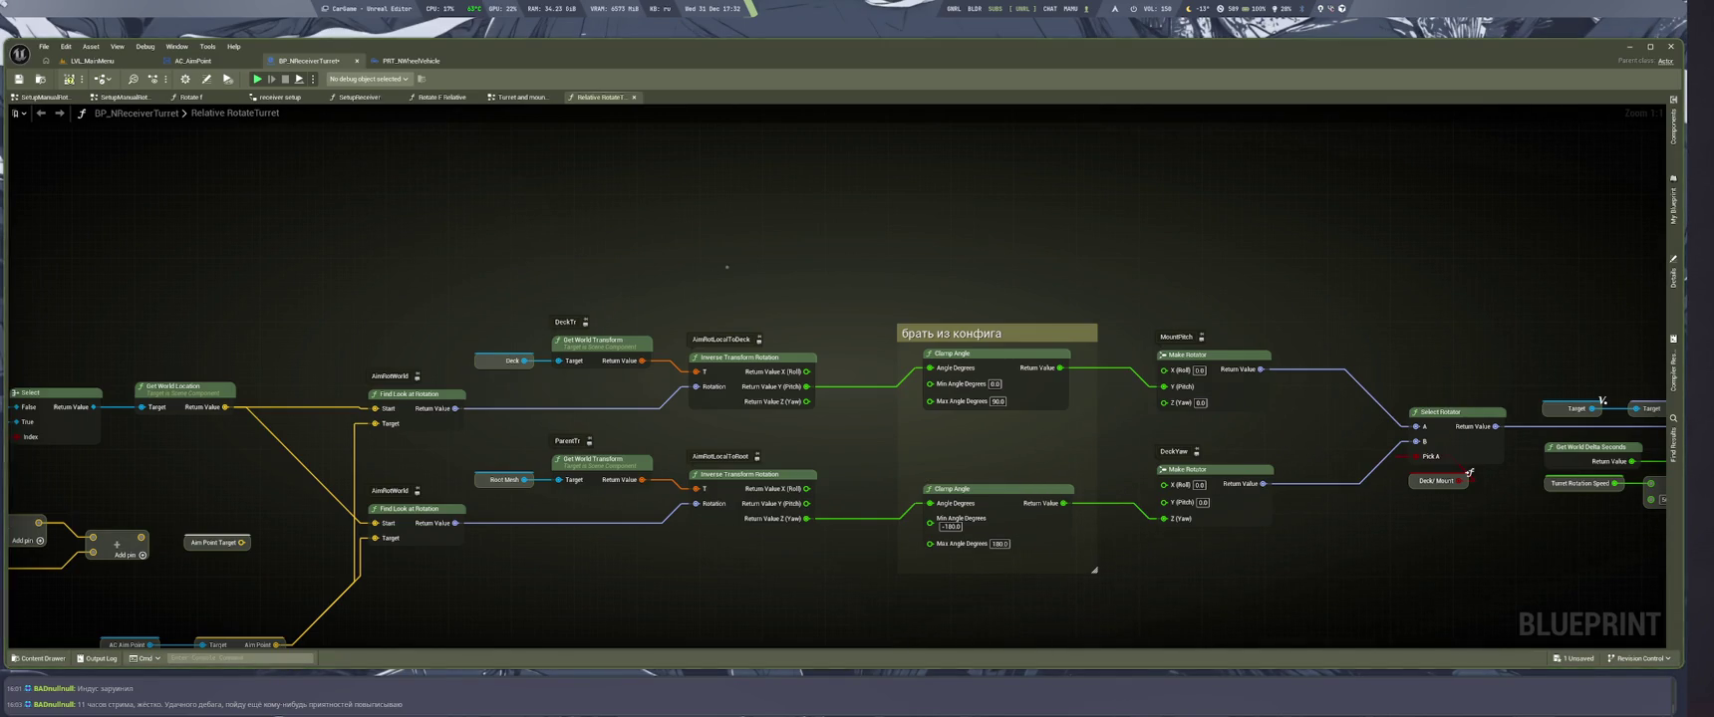
{"action": "key", "text": "ctrl+s"}
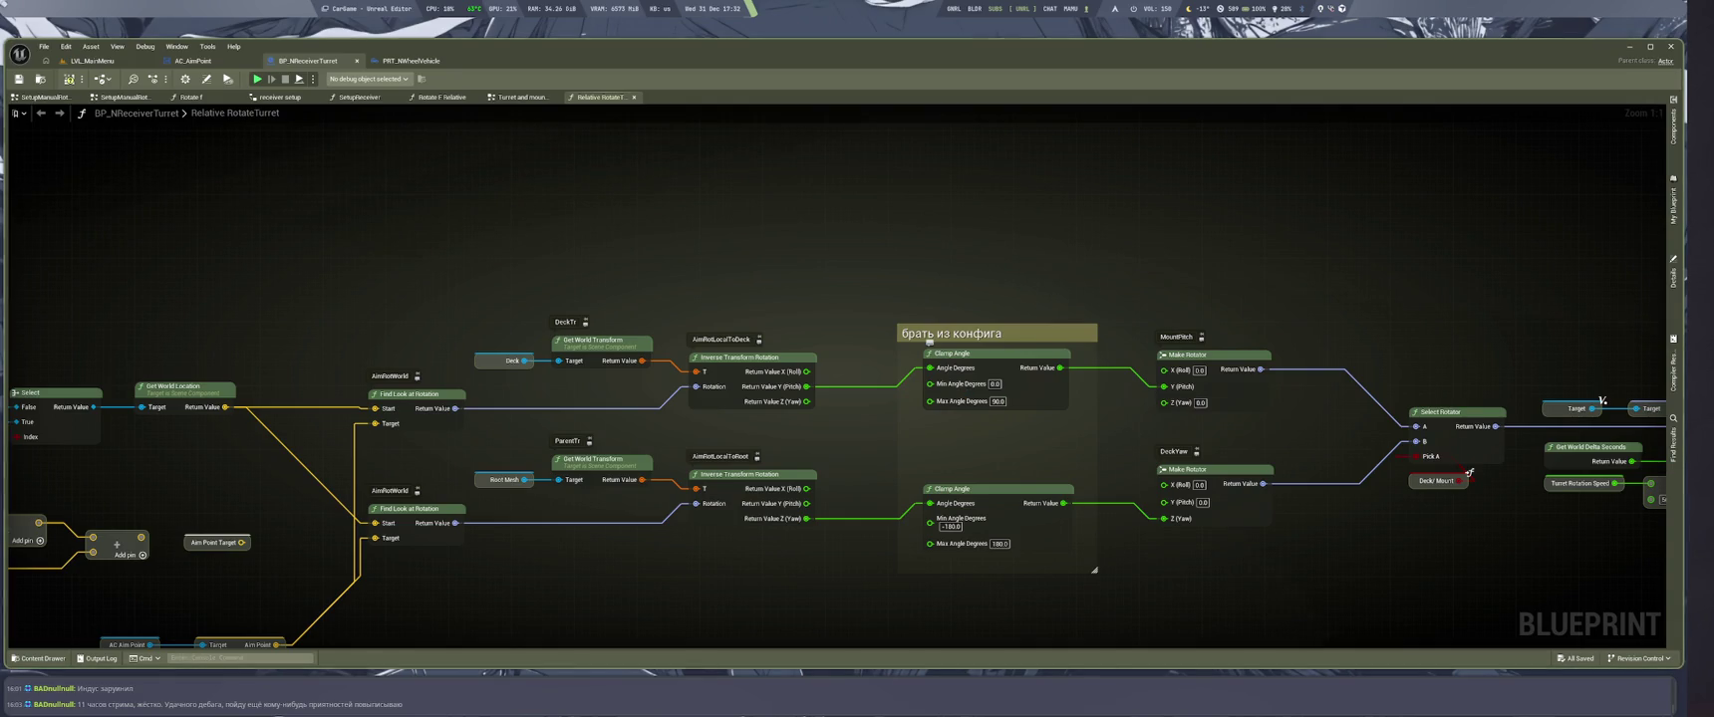
Lower the pitch Clamp Angle minimum to -15 and return to the level viewport
{"action": "left_click", "coordinate": [994, 384]}
{"action": "key", "text": "BackSpace"}
{"action": "key", "text": "Return"}
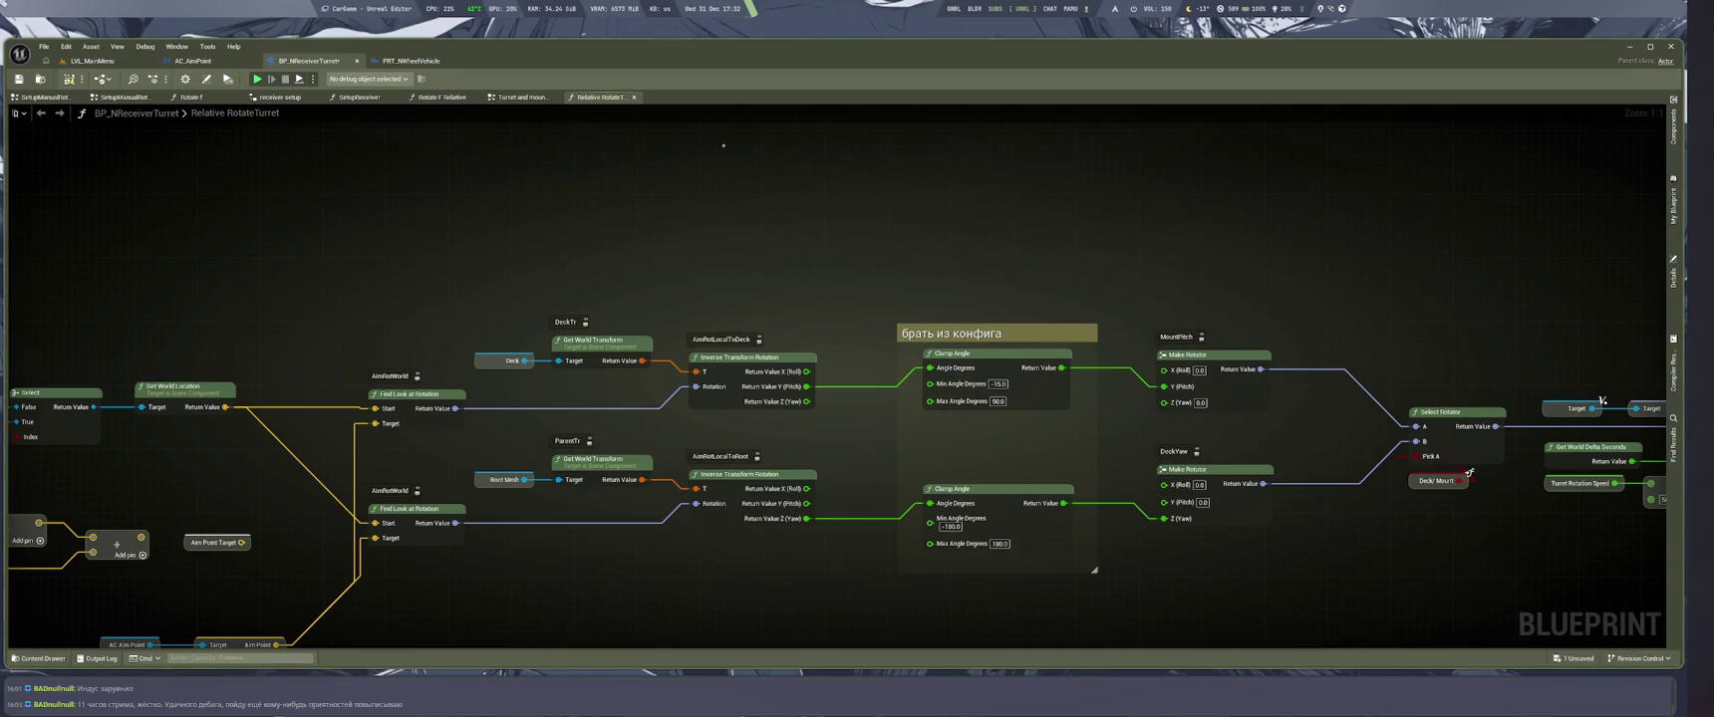
{"action": "key", "text": "ctrl+Tab"}
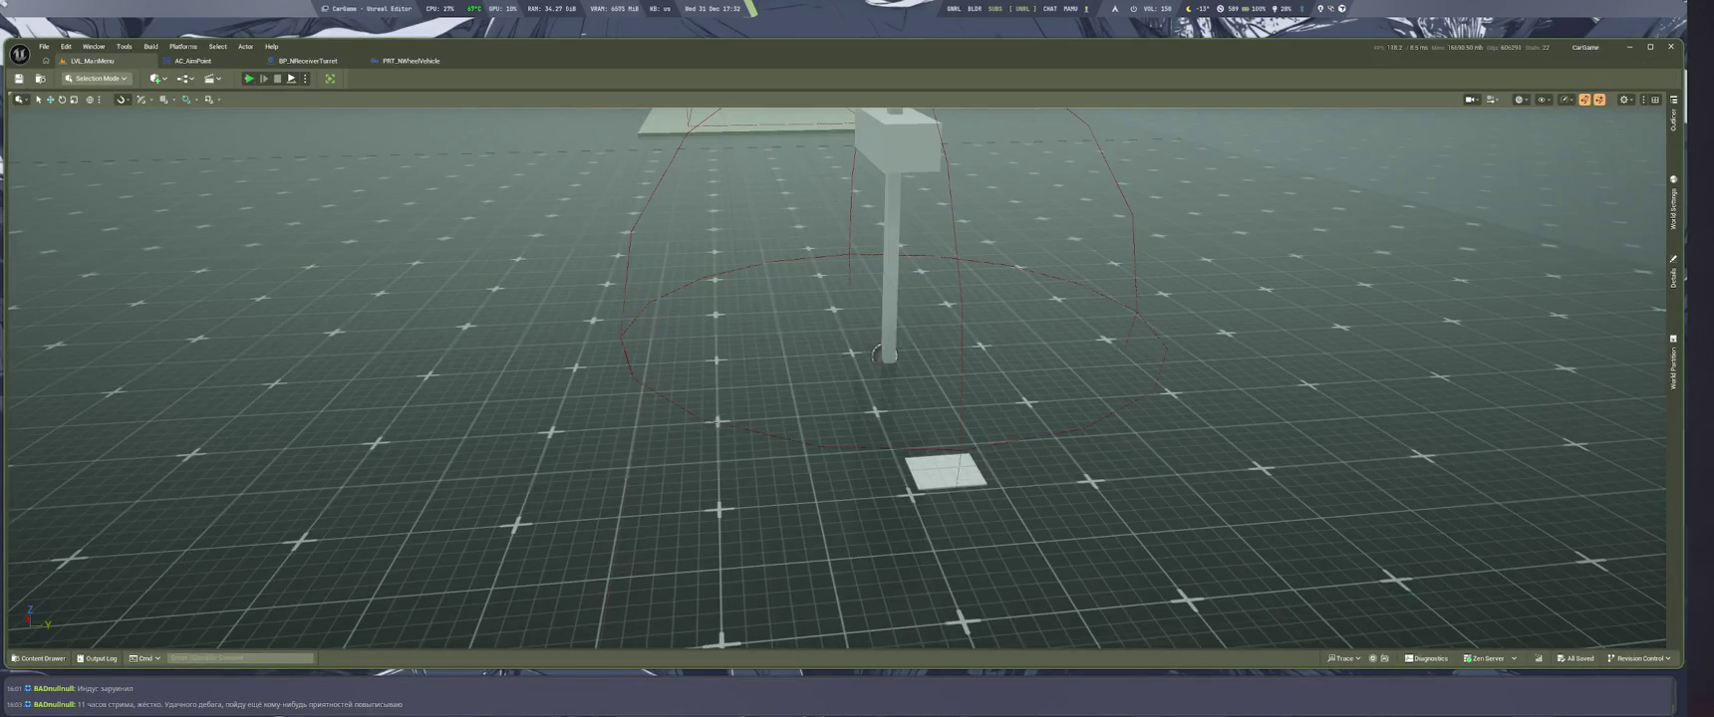
Run a Play-In-Editor session to try the truck's turret, then stop it
{"action": "key", "text": "alt+p"}
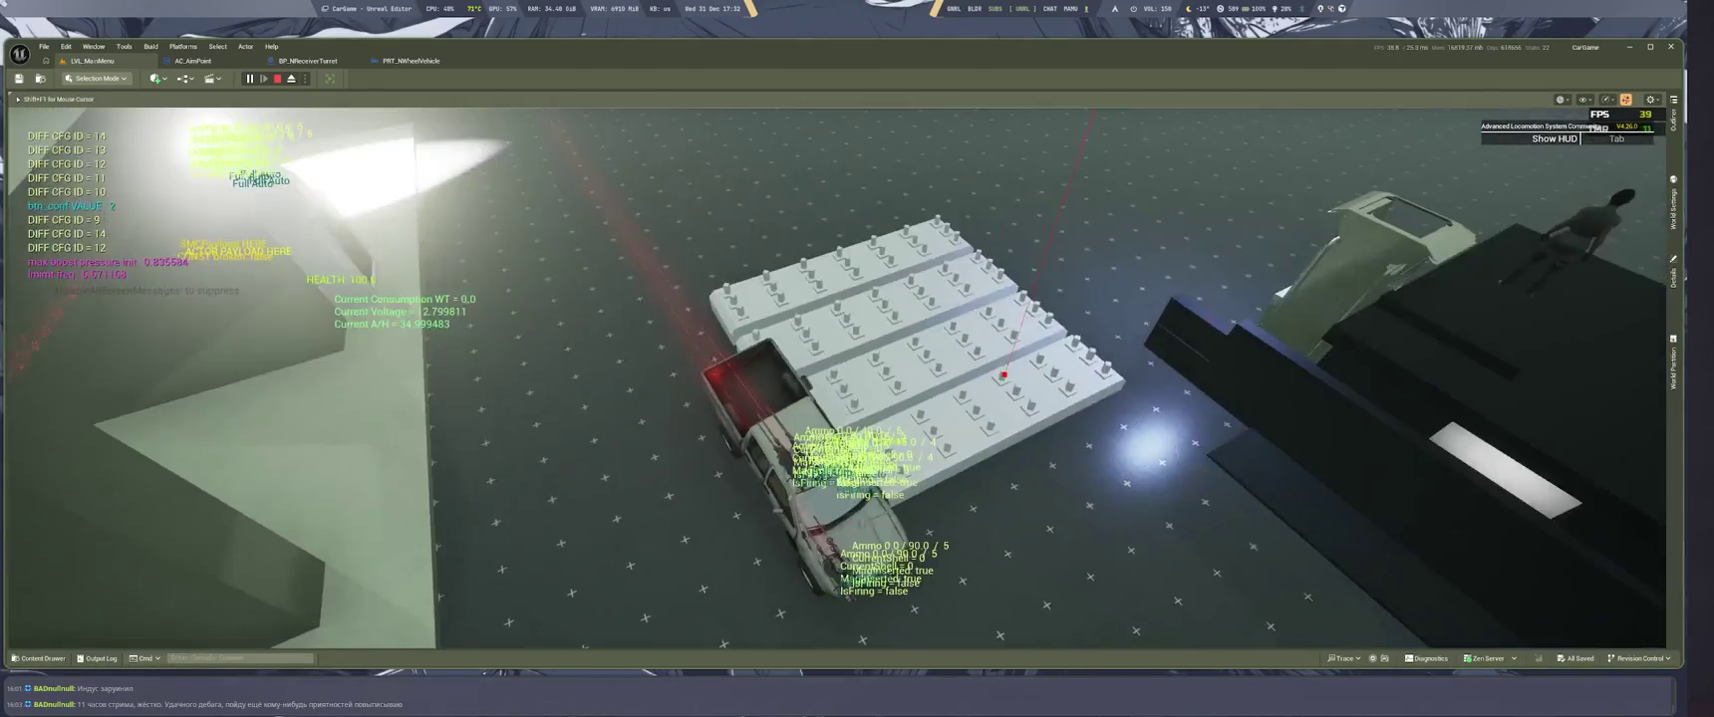
{"action": "key", "text": "Escape"}
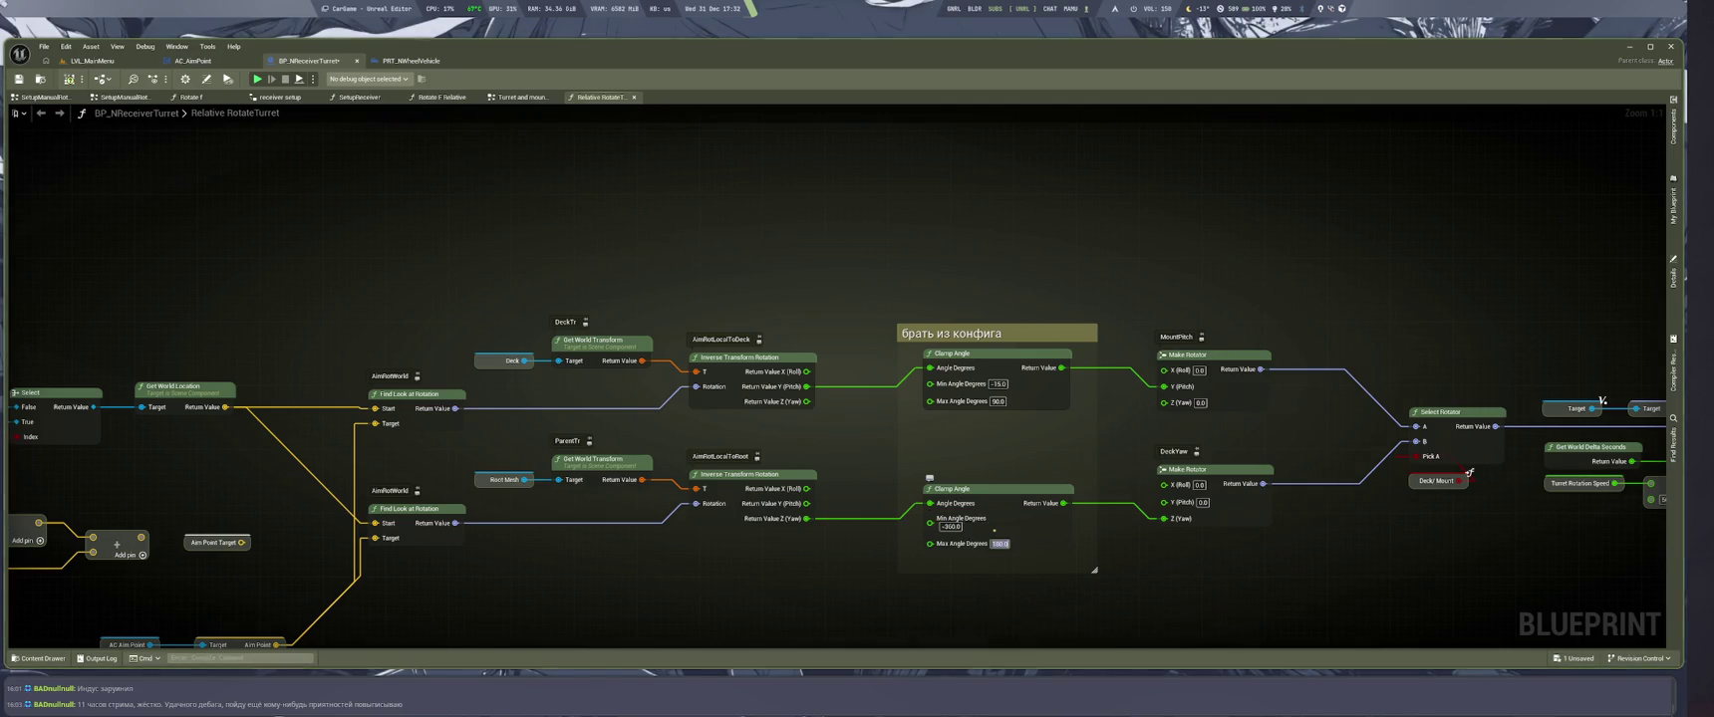
Set the lower Clamp Angle's maximum to 360 and play-test the turret
{"action": "type", "text": "360"}
{"action": "key", "text": "Return"}
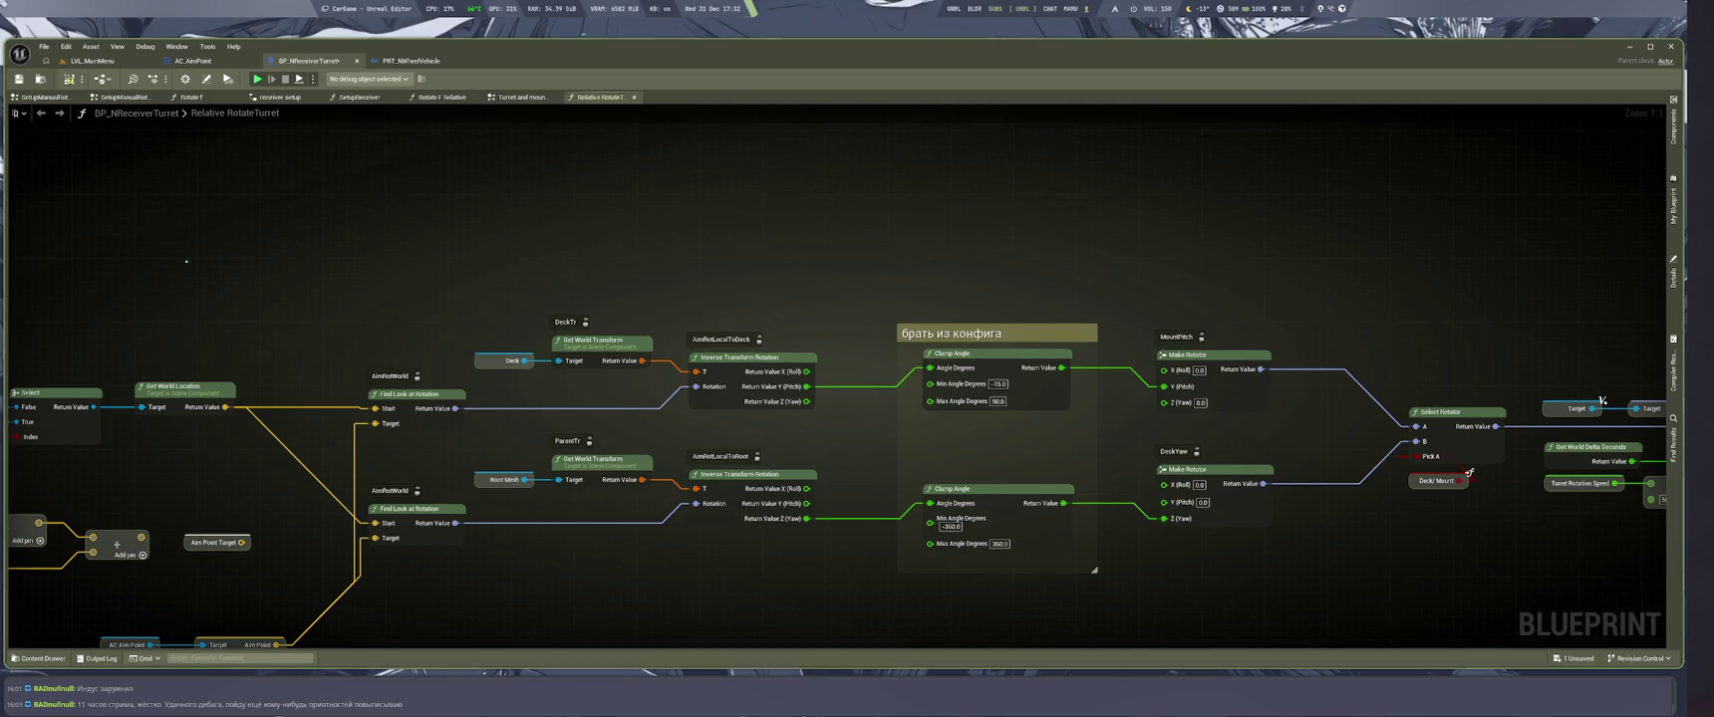
{"action": "left_click", "coordinate": [100, 61]}
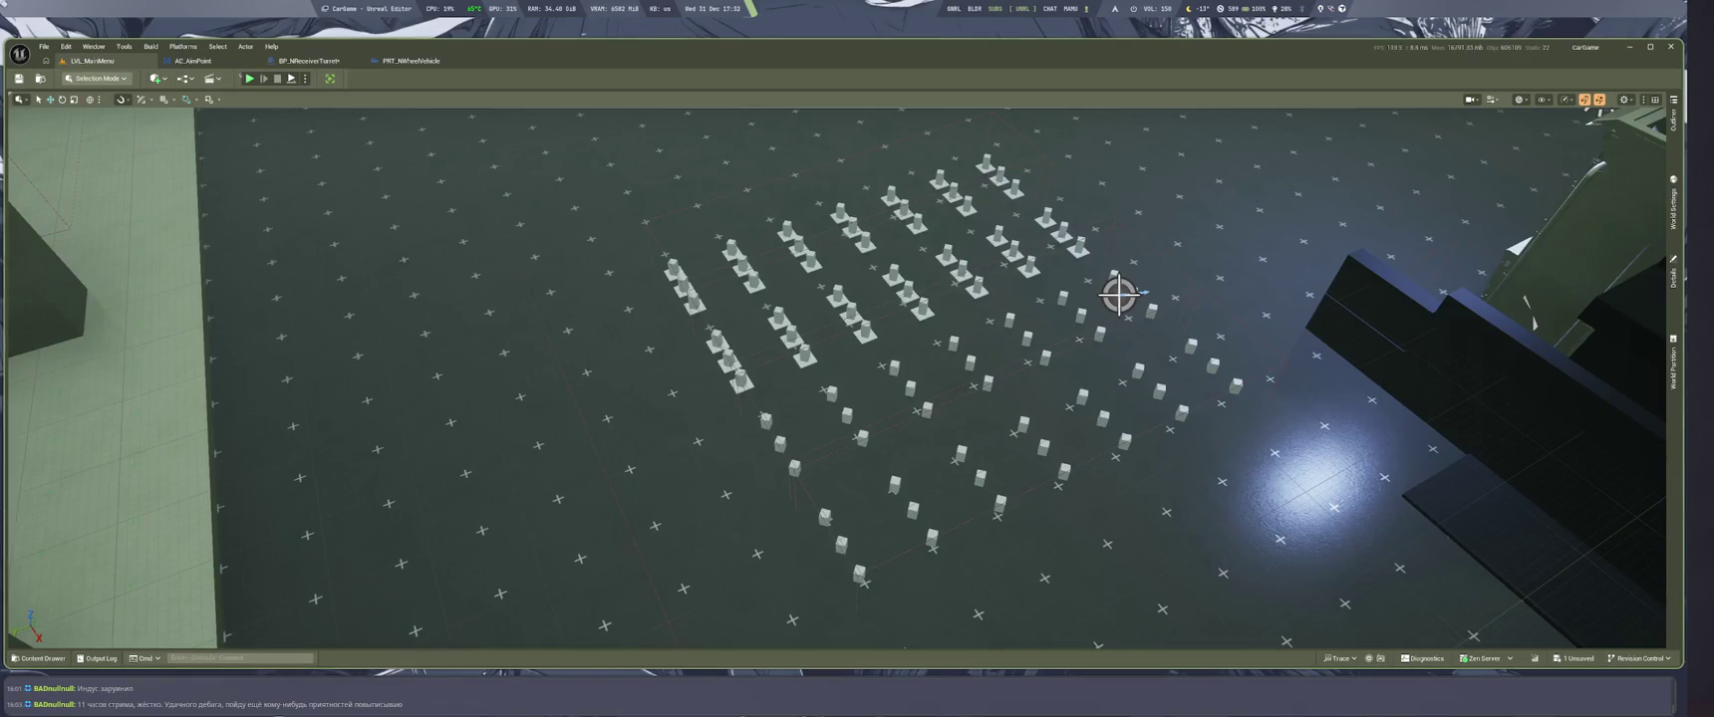
{"action": "key", "text": "alt+p"}
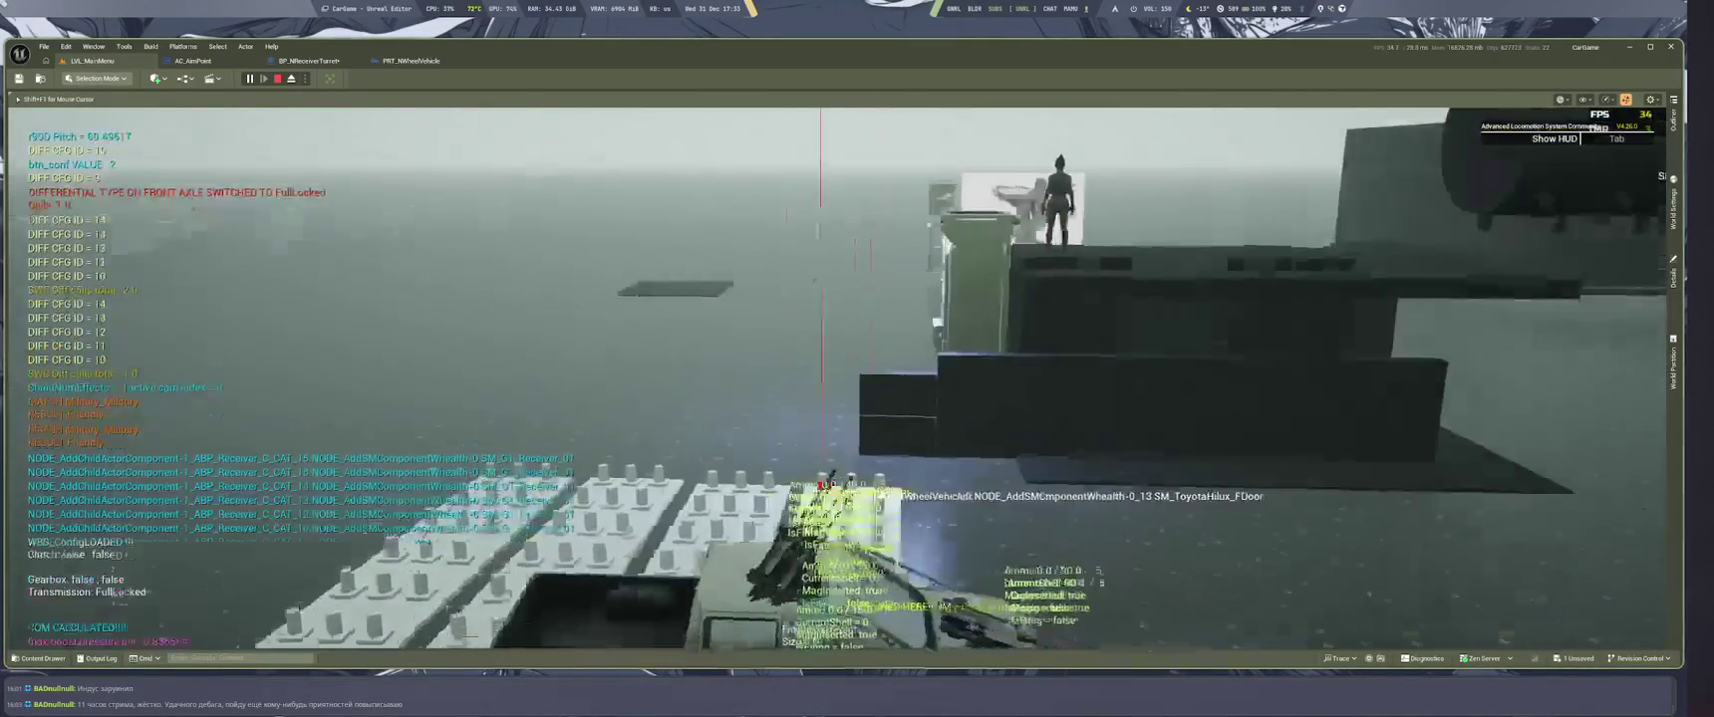
{"action": "key", "text": "Escape"}
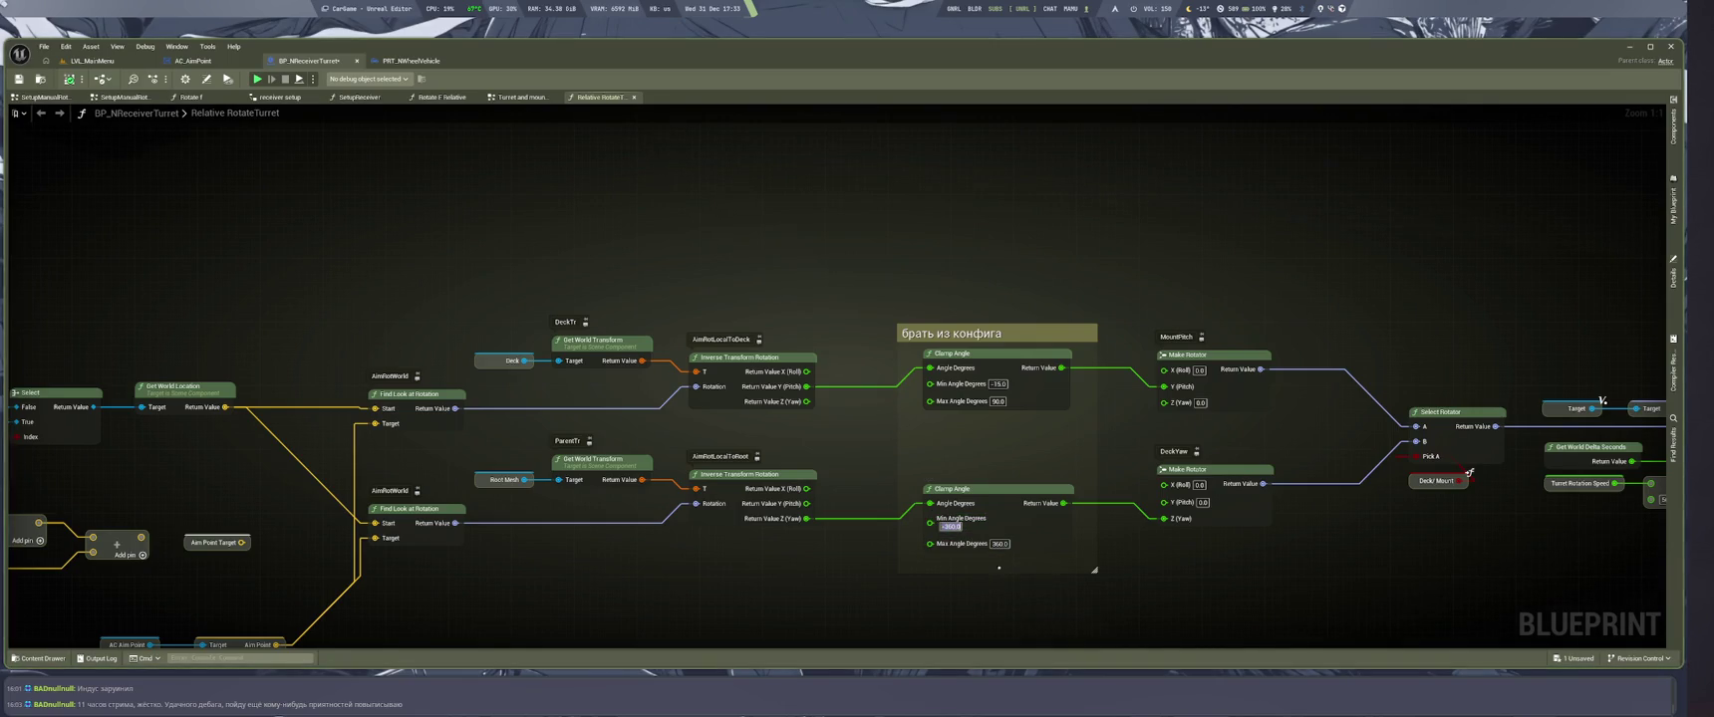
Set the lower clamp's minimum to 0, play-test again, then wire Z (Yaw) into its Angle Degrees
{"action": "type", "text": "0"}
{"action": "key", "text": "Return"}
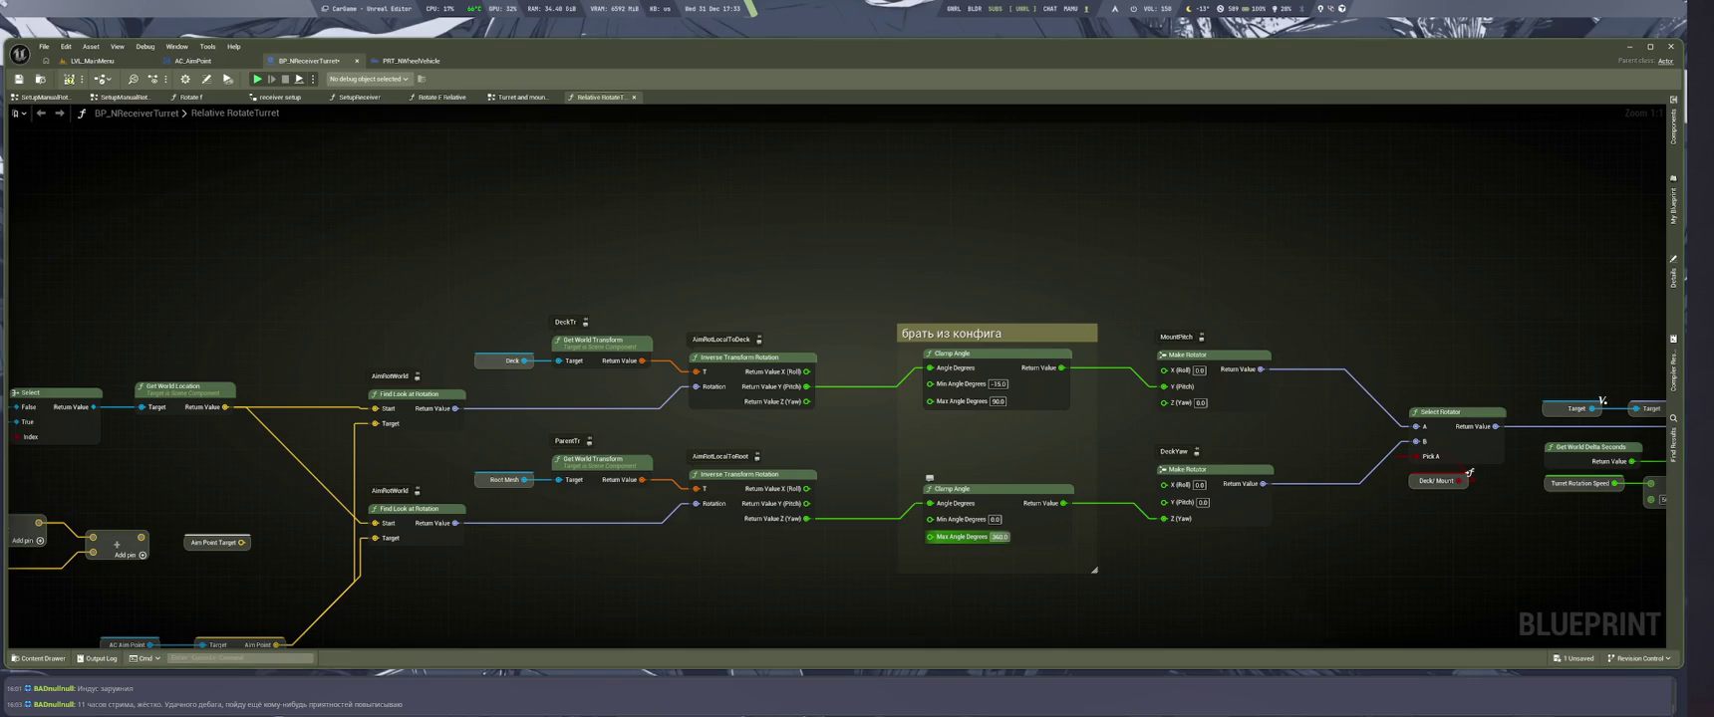
{"action": "key", "text": "Return"}
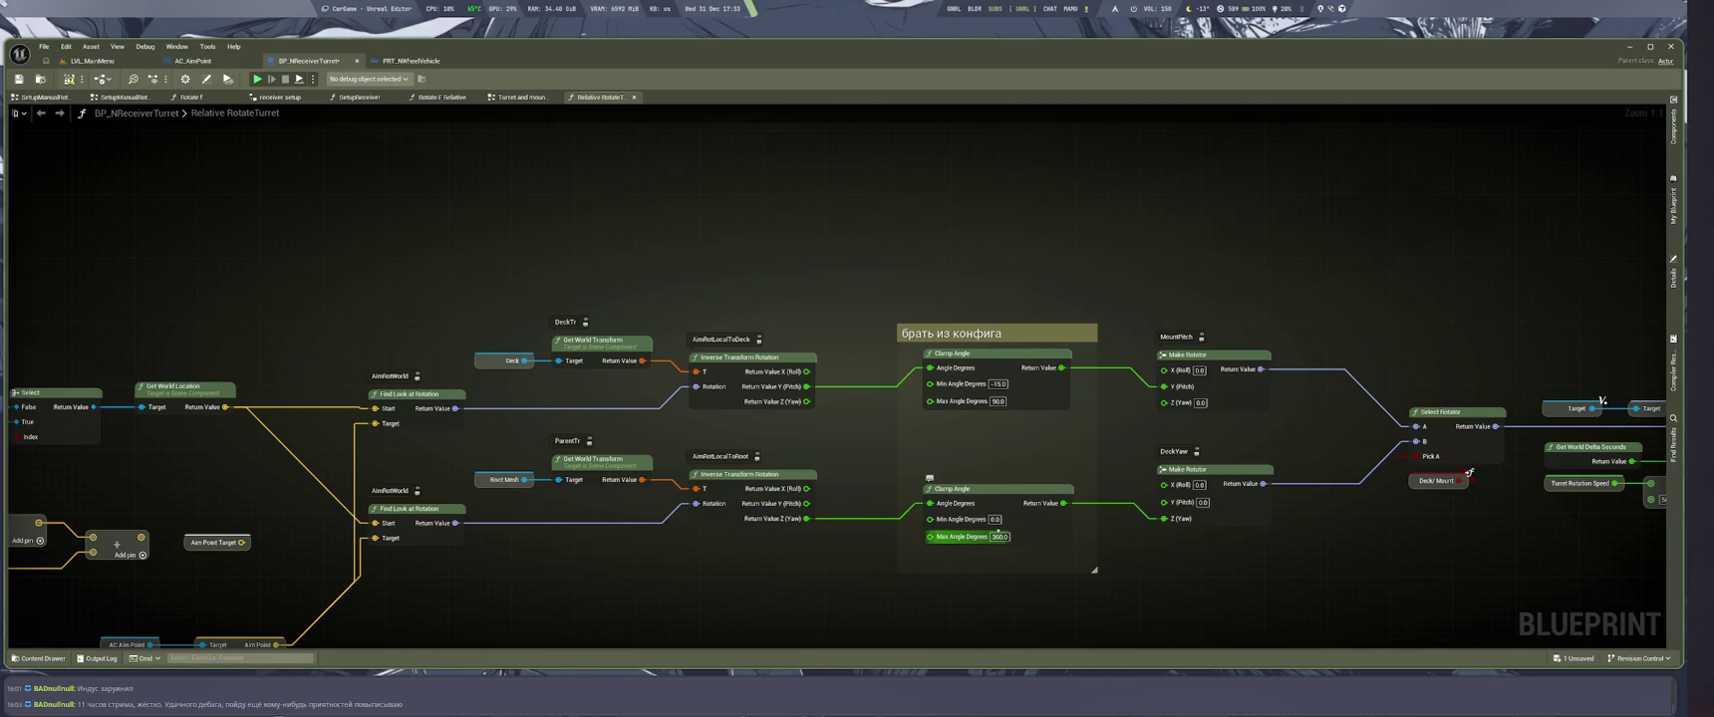
{"action": "key", "text": "ctrl+Tab"}
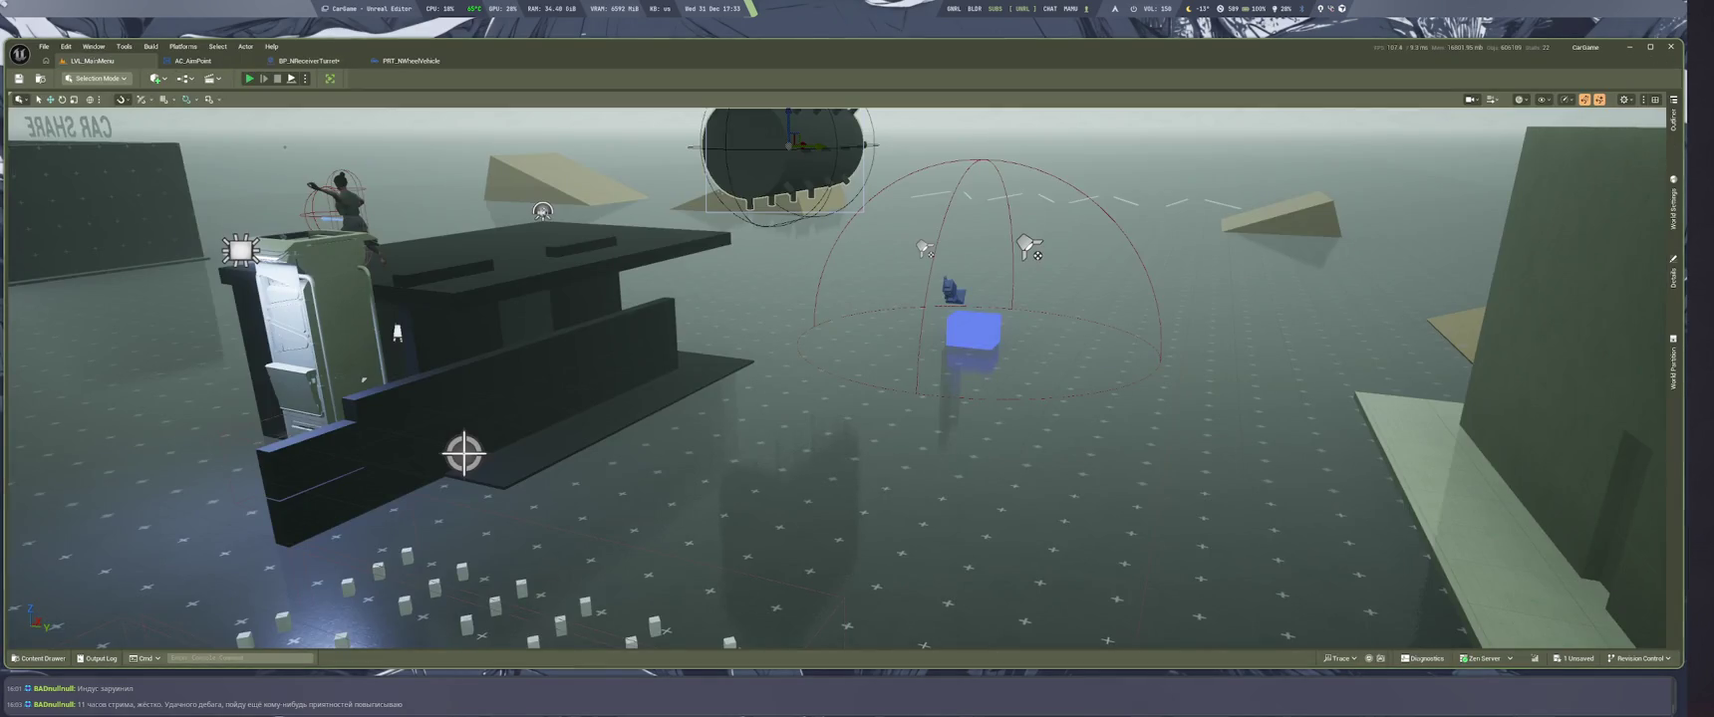
{"action": "key", "text": "alt+p"}
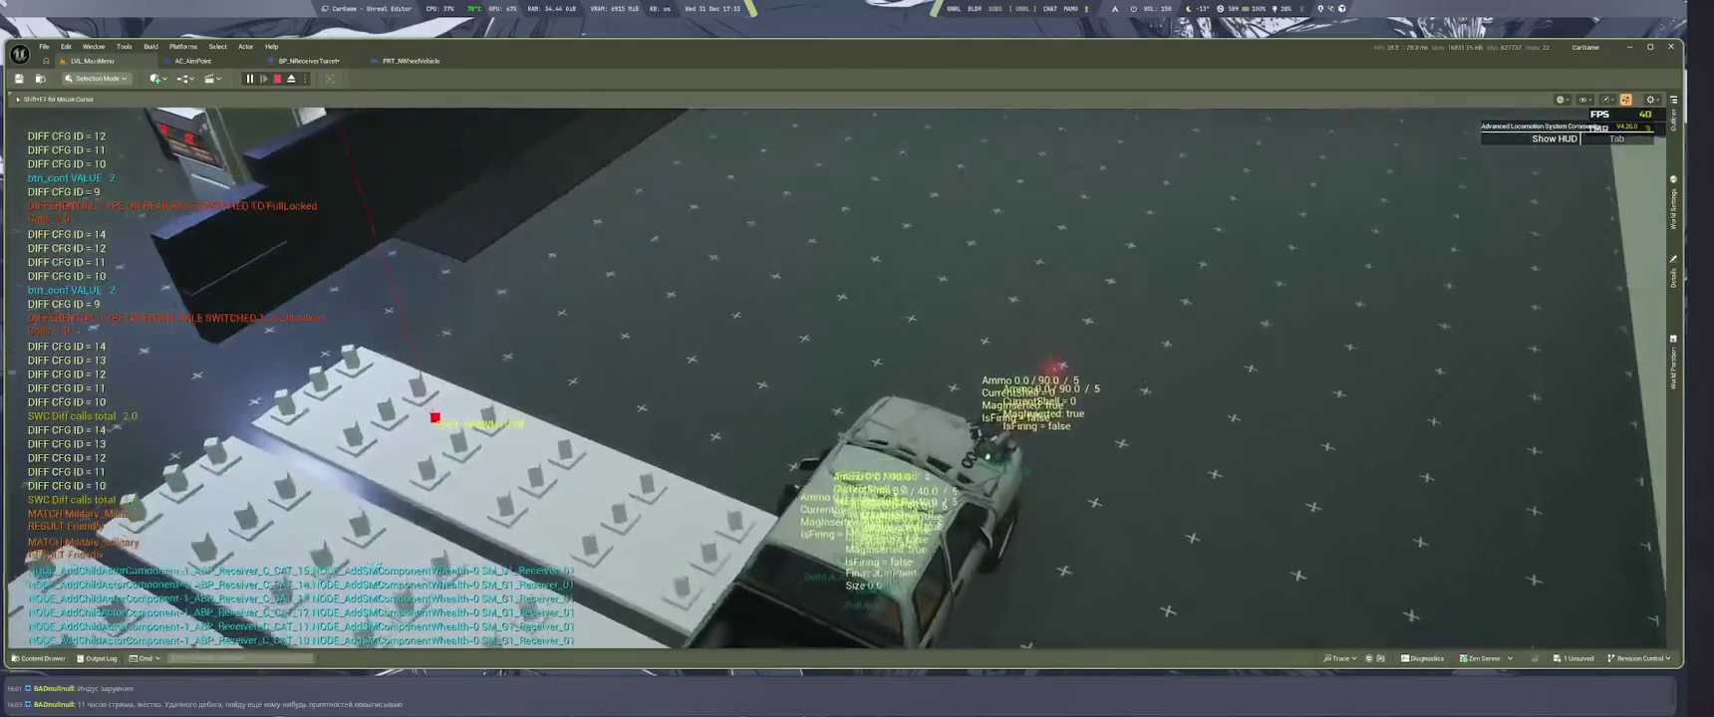
{"action": "key", "text": "Escape"}
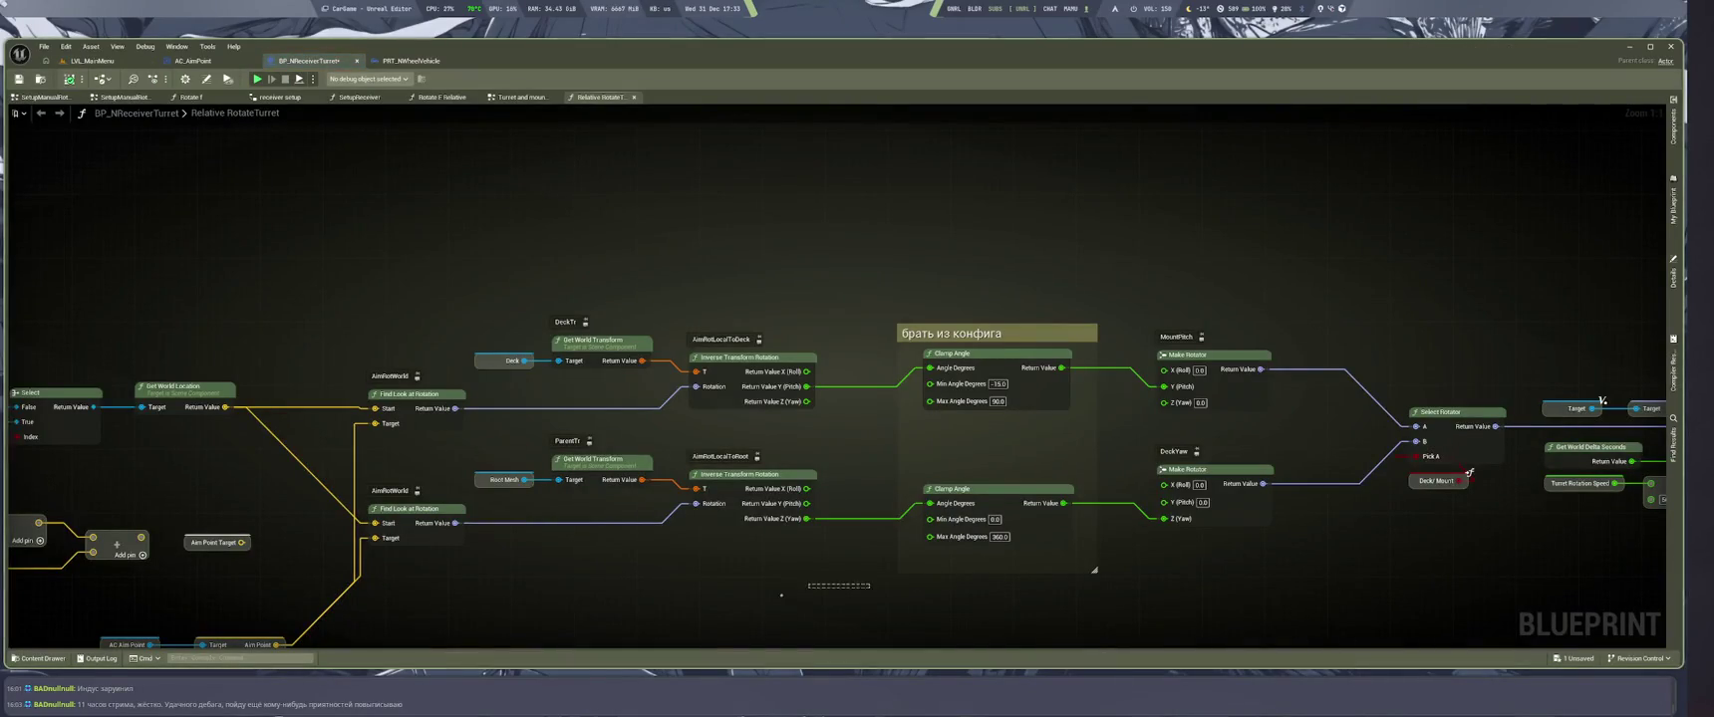
{"action": "left_click_drag", "start_coordinate": [1165, 519], "coordinate": [930, 503]}
Play-test the turret with the new clamped rotation, then end the session
{"action": "key", "text": "alt+p"}
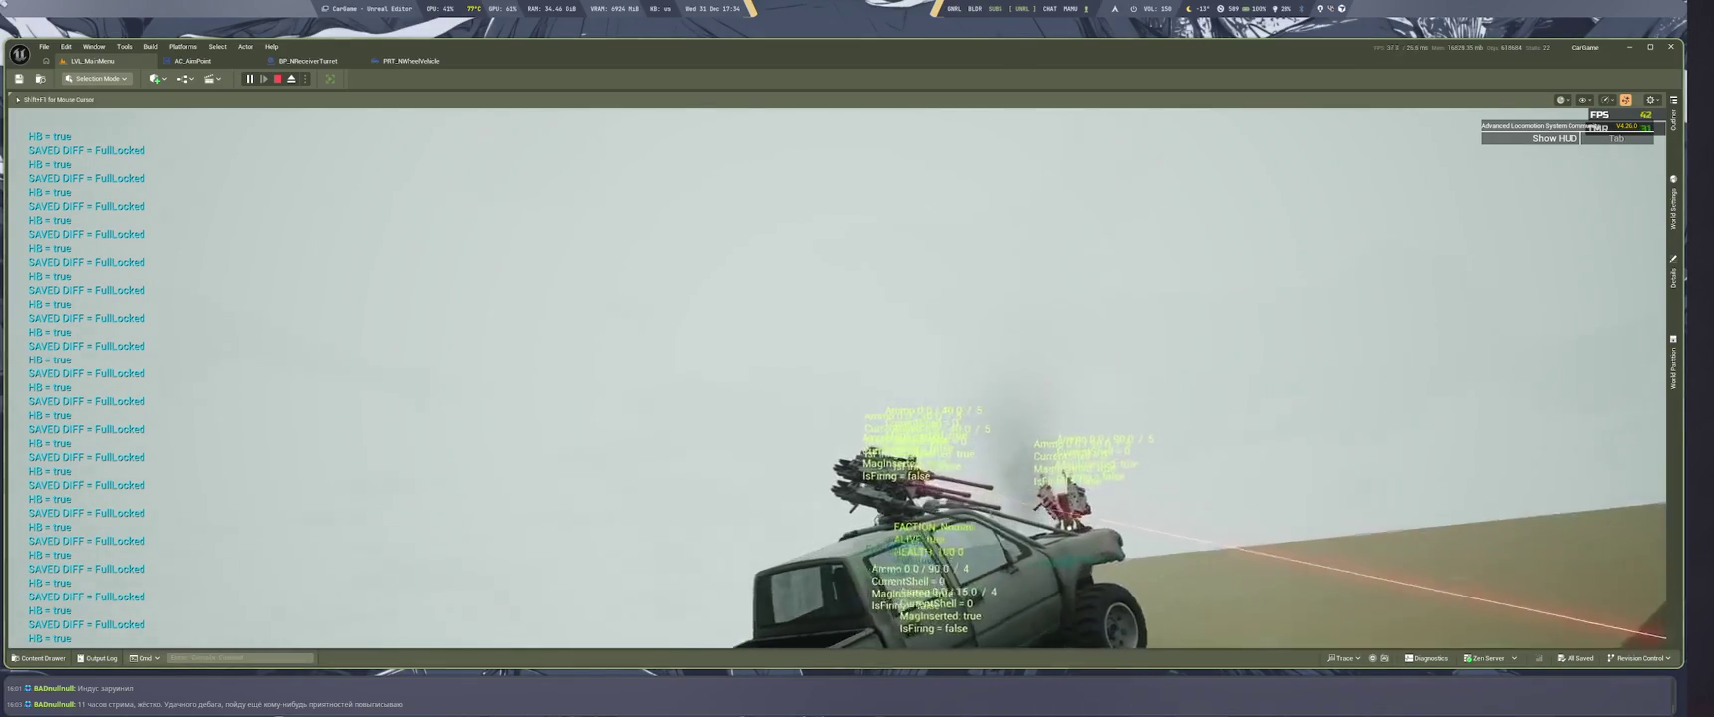
{"action": "key", "text": "Escape"}
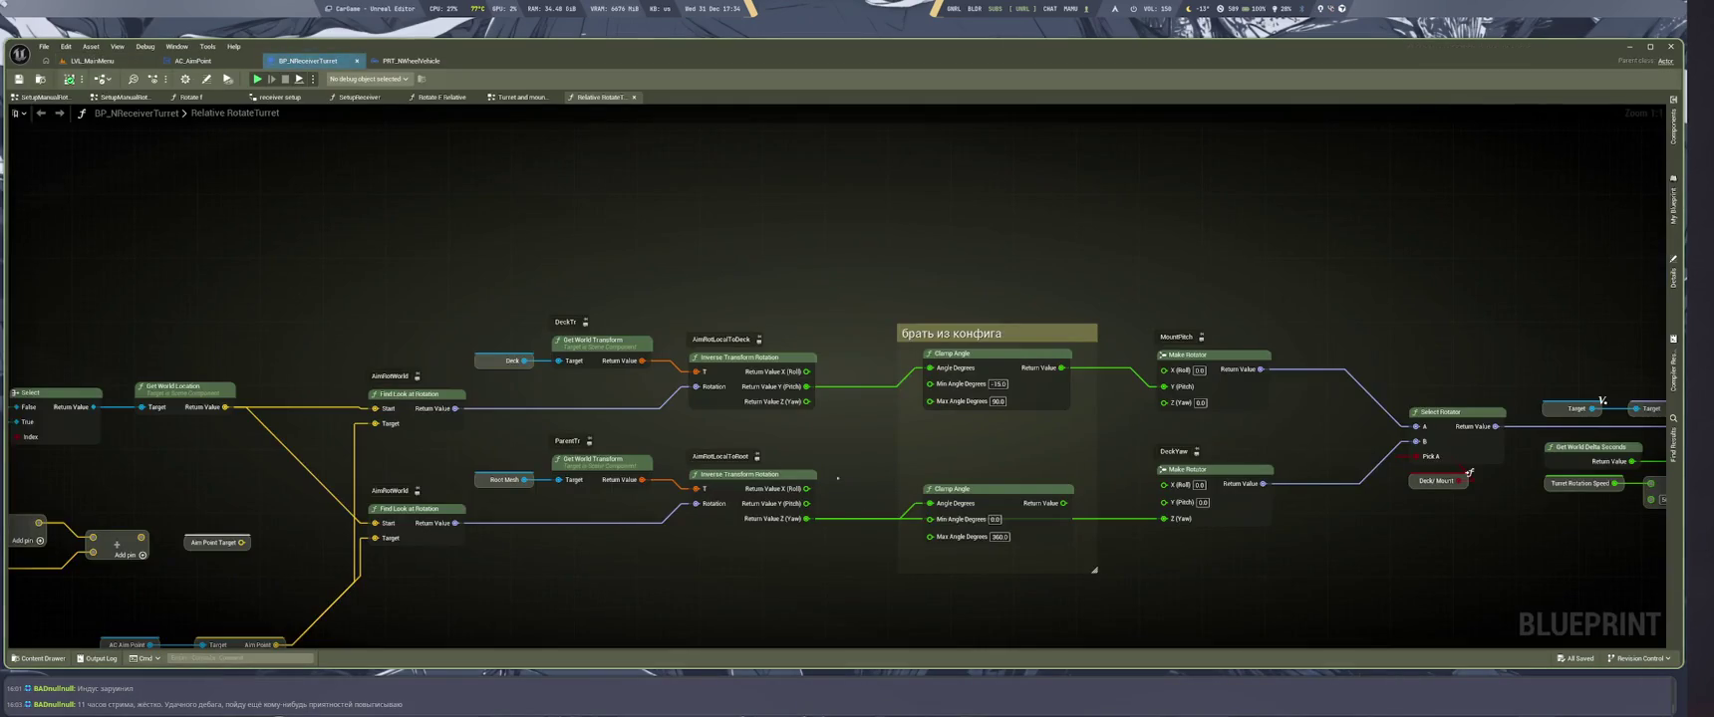
Limit the upper Clamp Angle to -25 through 70 and connect the lower clamp to DeckYaw's Z (Yaw)
{"action": "type", "text": "-25"}
{"action": "key", "text": "Return"}
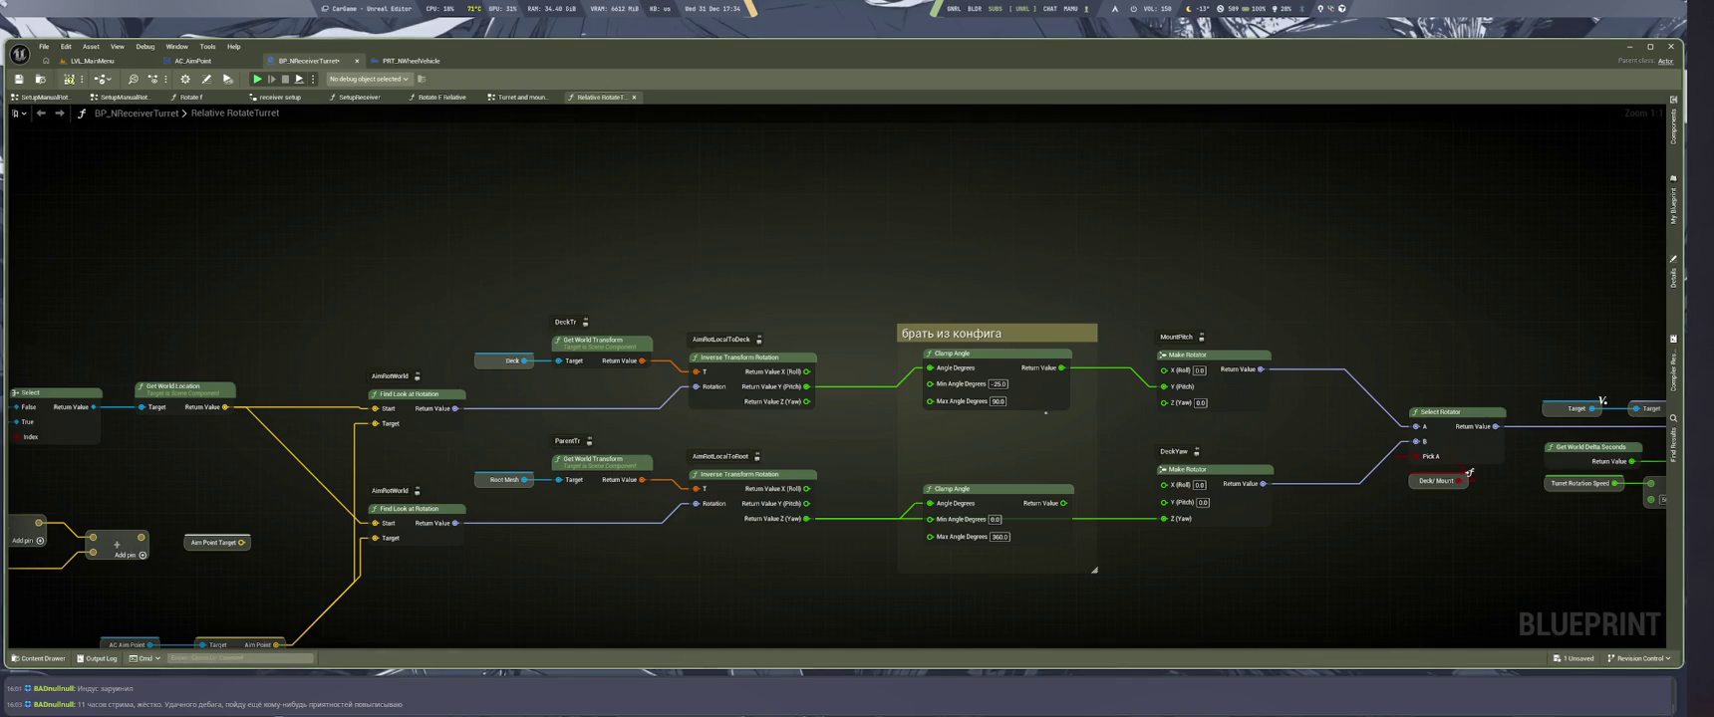
{"action": "left_click", "coordinate": [998, 402]}
{"action": "type", "text": "70"}
{"action": "key", "text": "Return"}
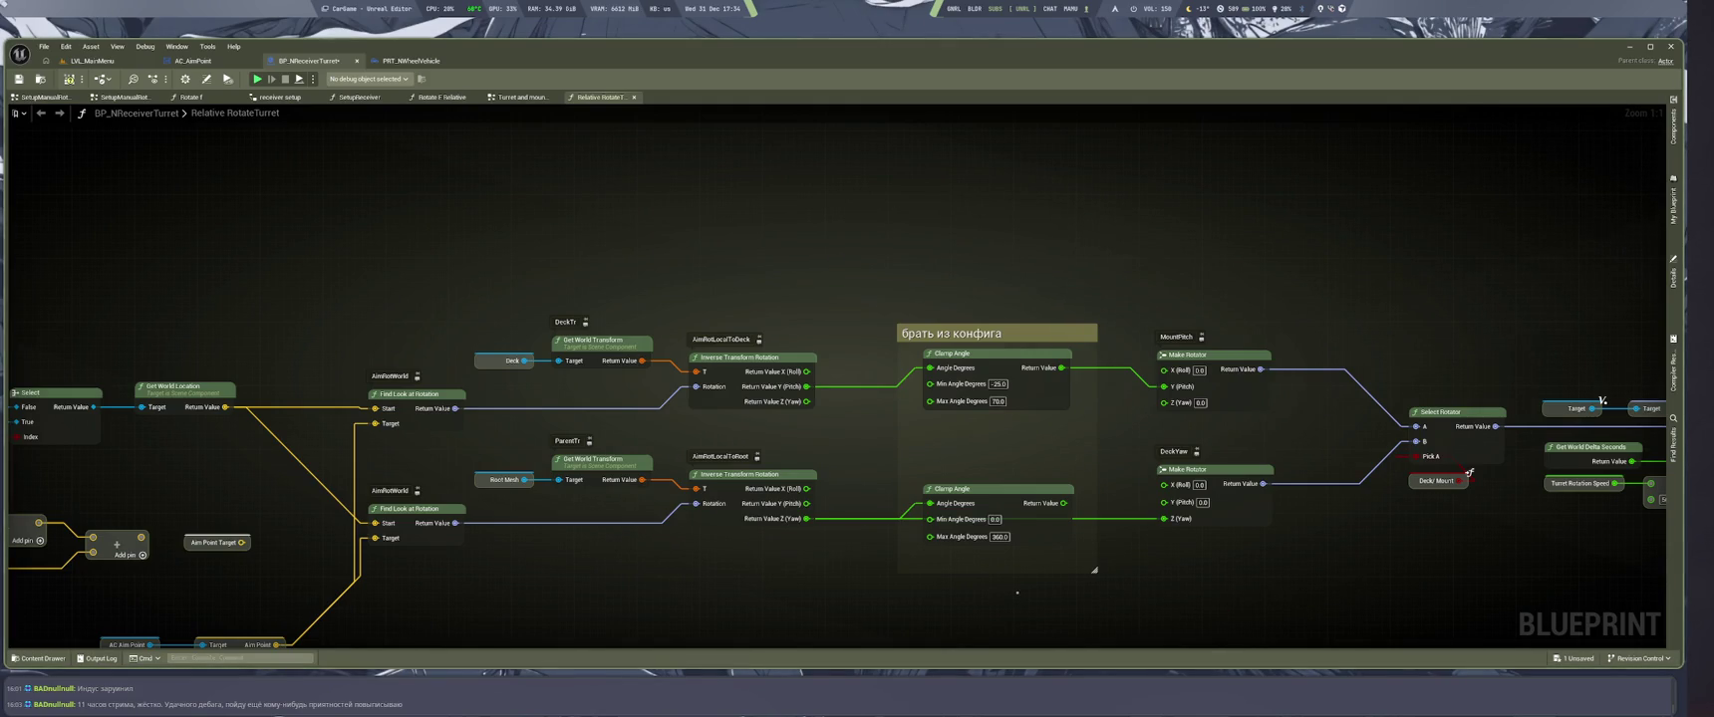
{"action": "left_click_drag", "start_coordinate": [1084, 524], "coordinate": [1064, 503]}
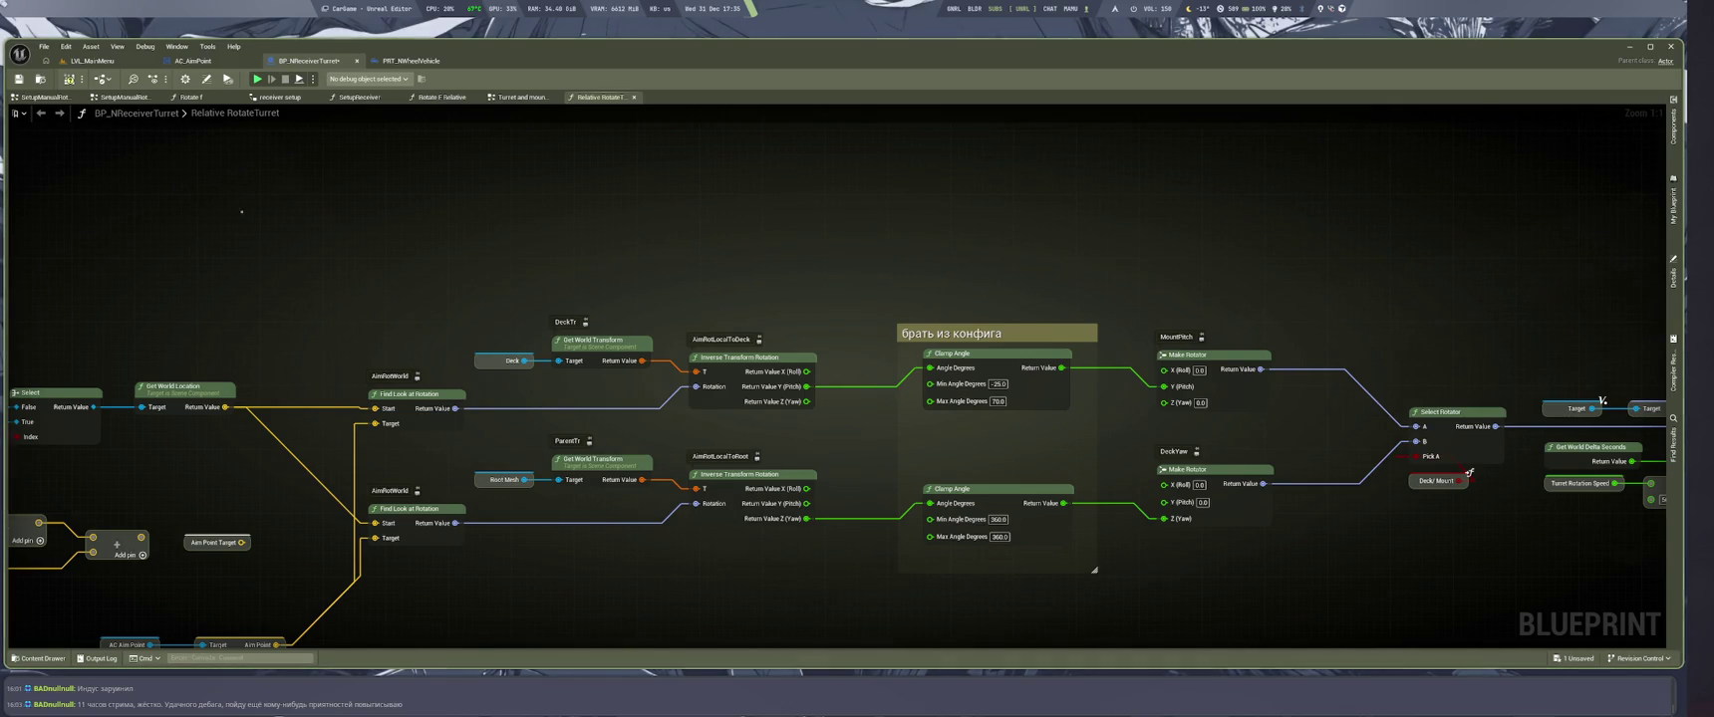
{"action": "left_click", "coordinate": [92, 61]}
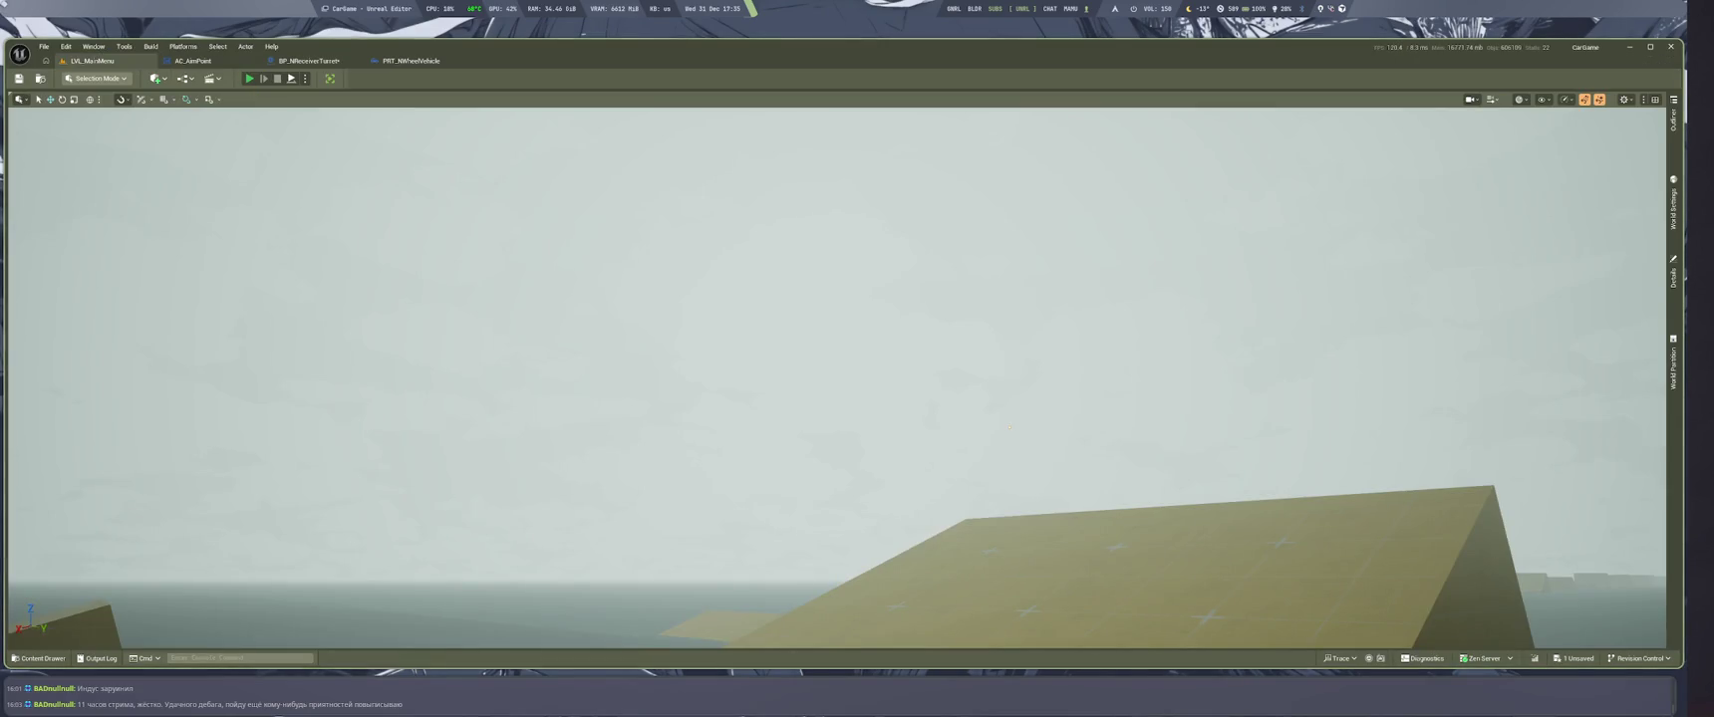
Play-test the narrowed angle limits, then start a follow-up question in the LMArena chat
{"action": "key", "text": "alt+p"}
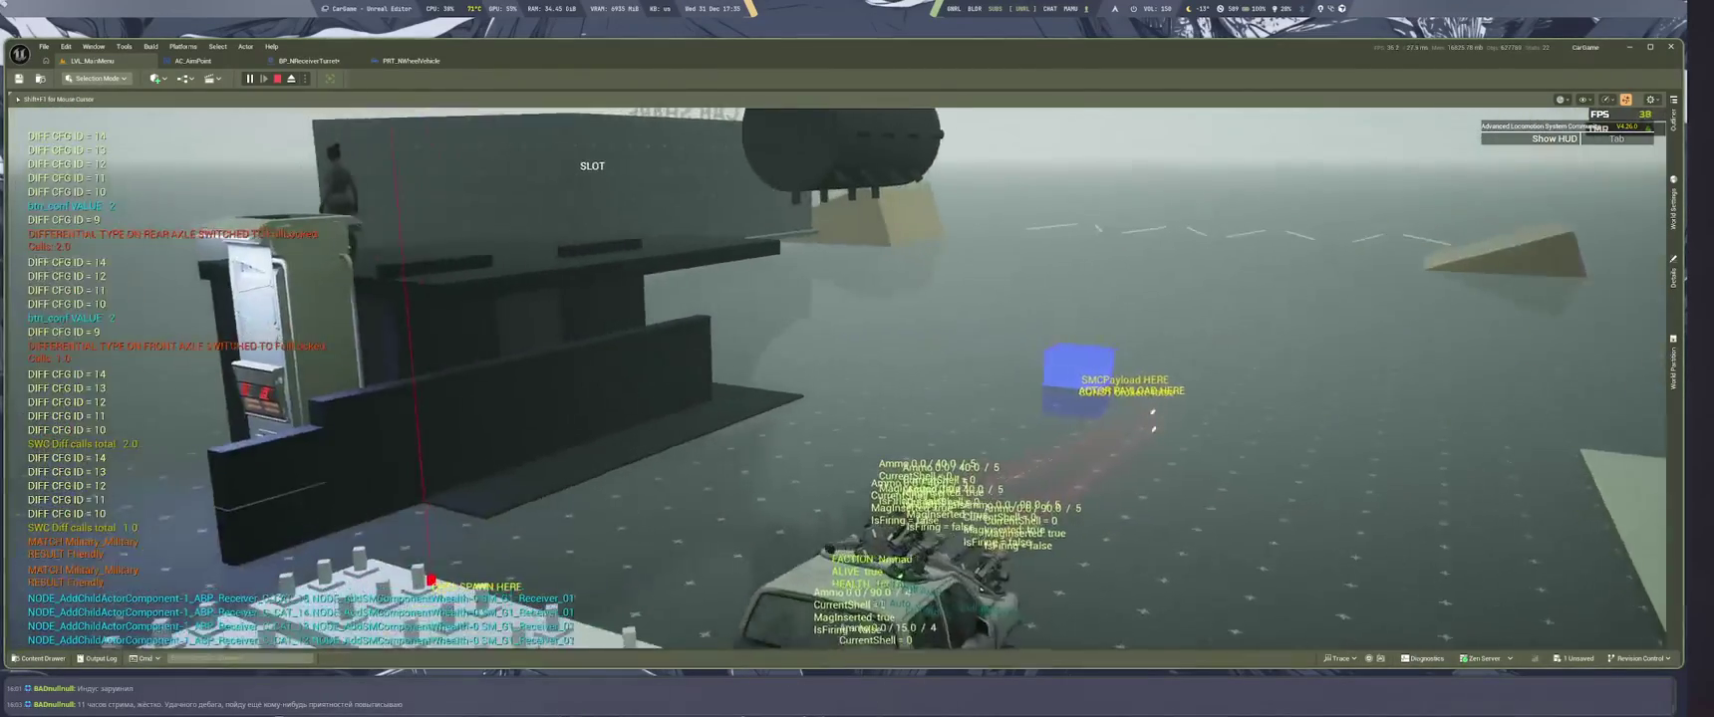
{"action": "key", "text": "Escape"}
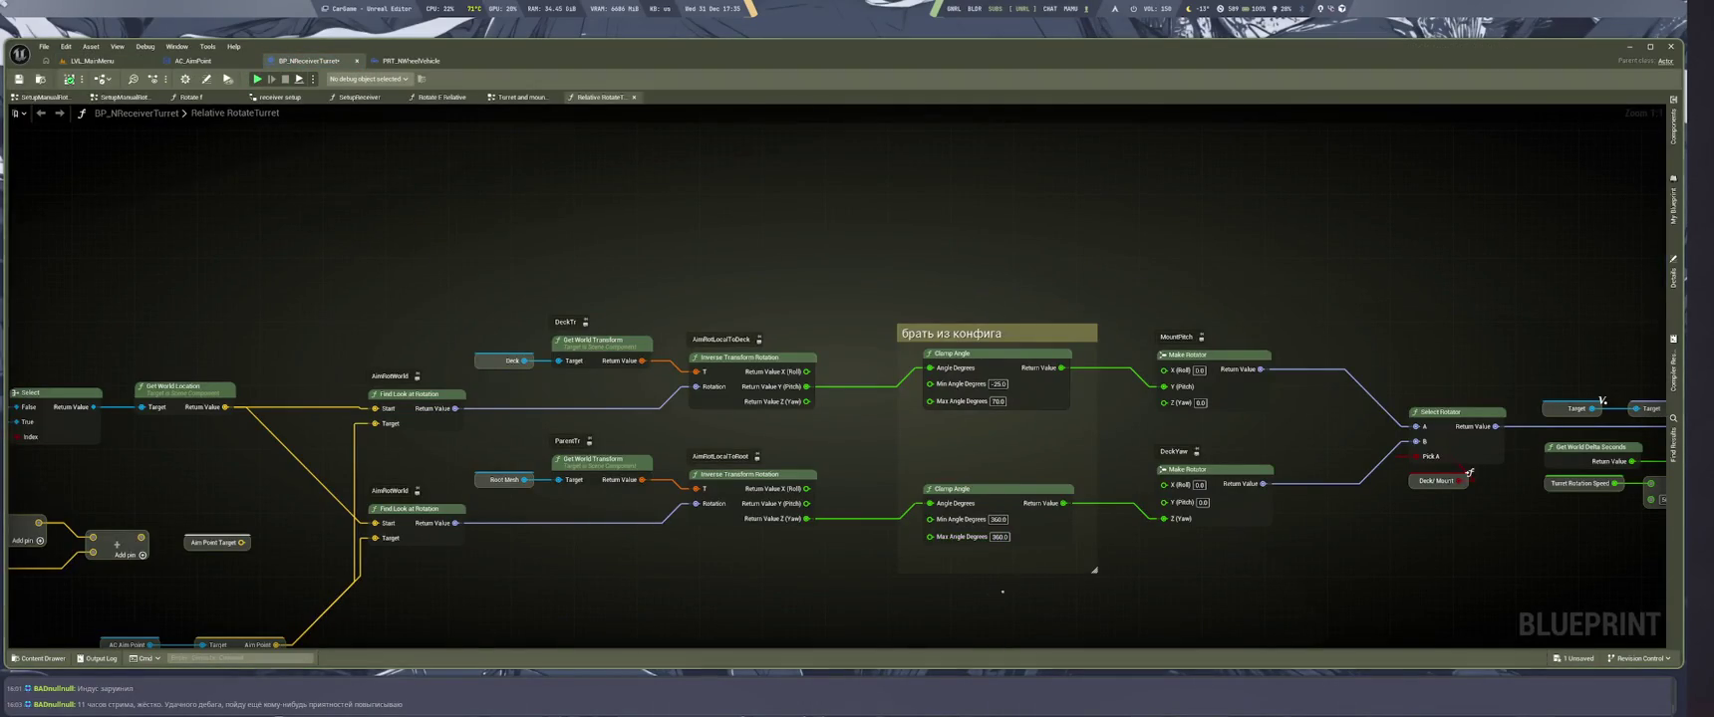
{"action": "key", "text": "super+2"}
{"action": "type", "text": "а как"}
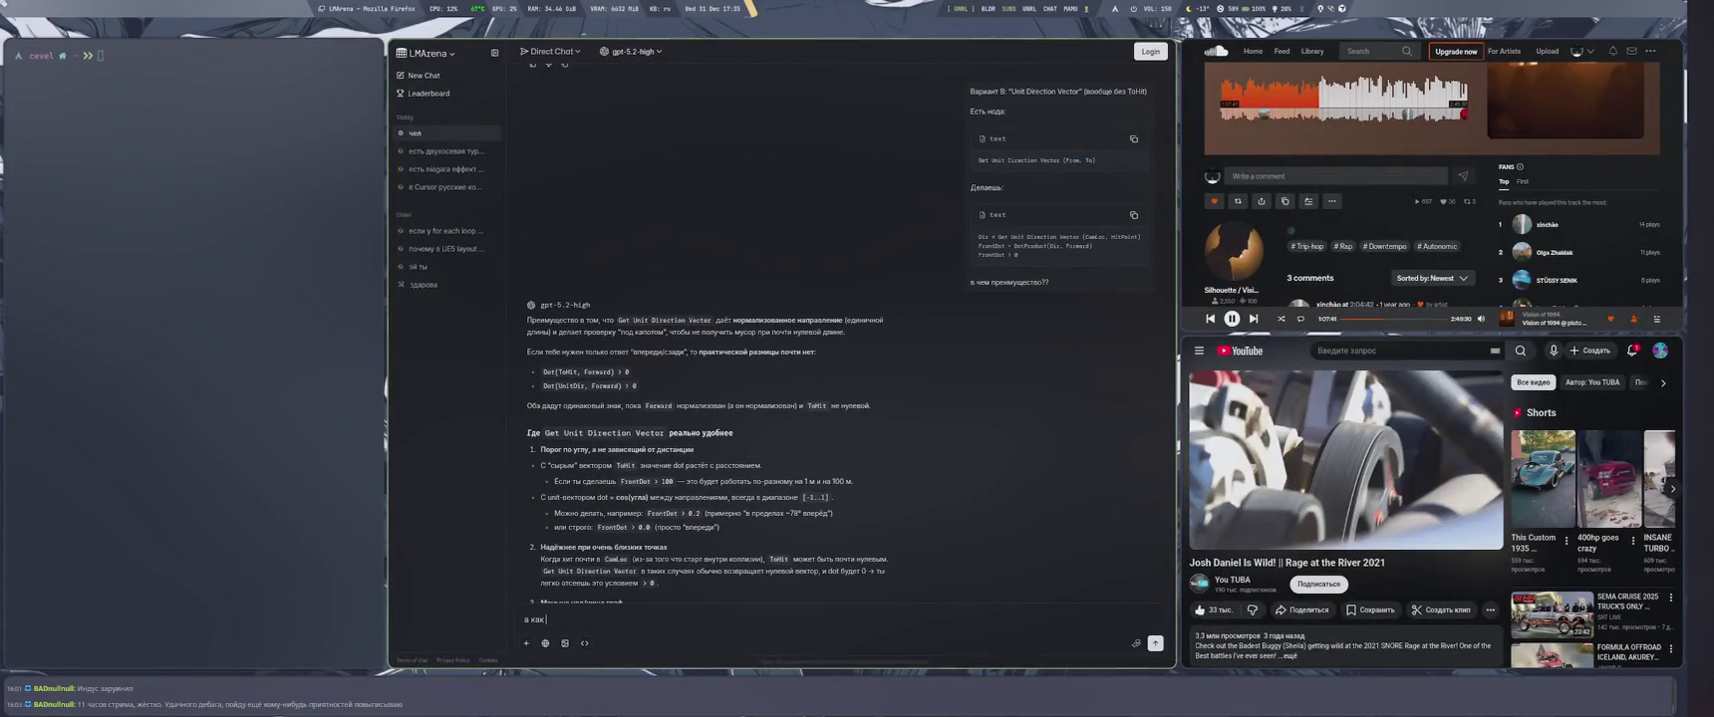
{"action": "type", "text": "ограничить углы поворота турели?"}
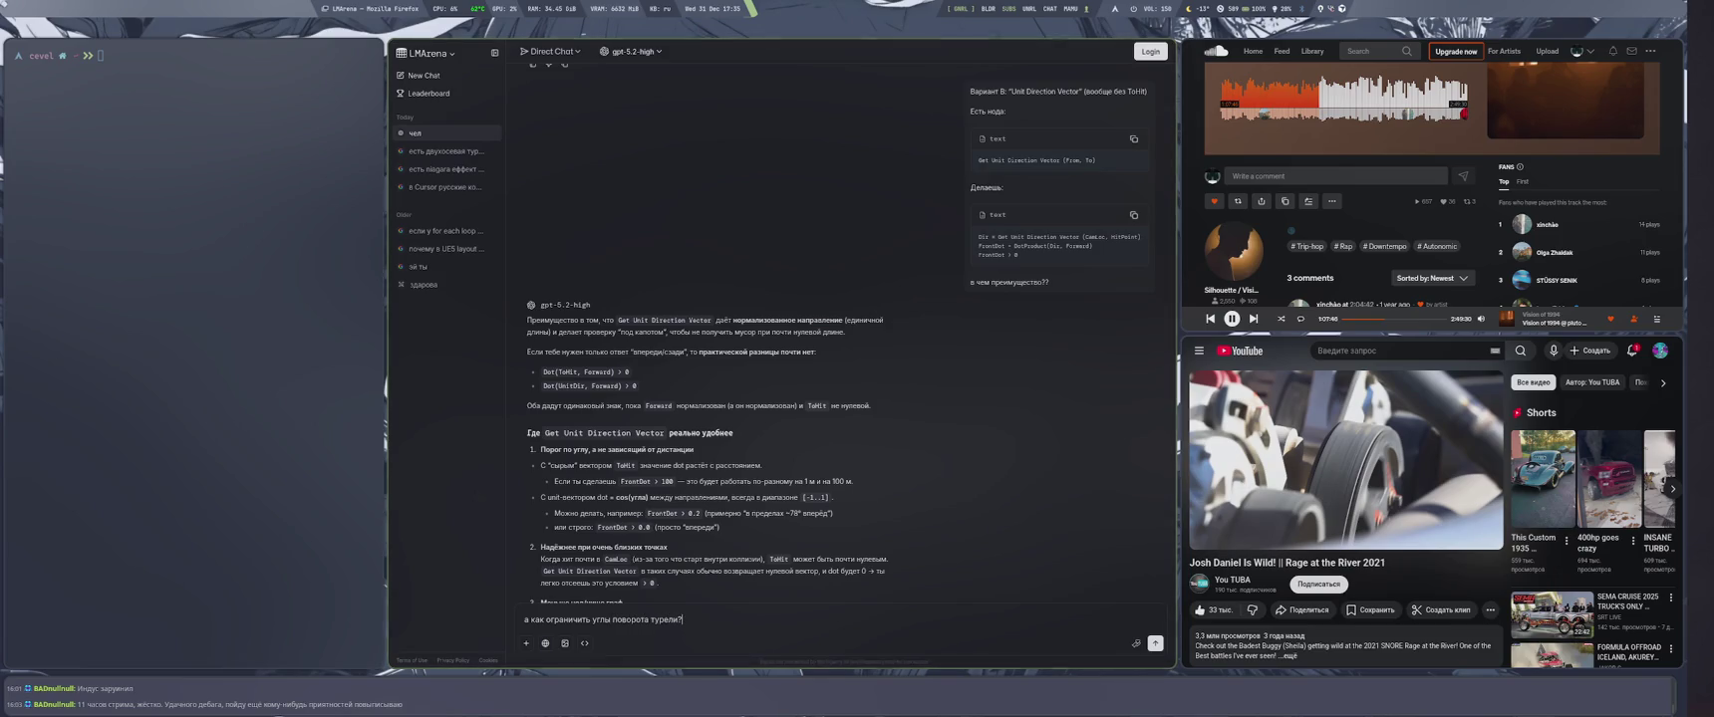
Send the question on limiting turret rotation with Clamp Angle, then collapse the chat list
{"action": "key", "text": "super+1"}
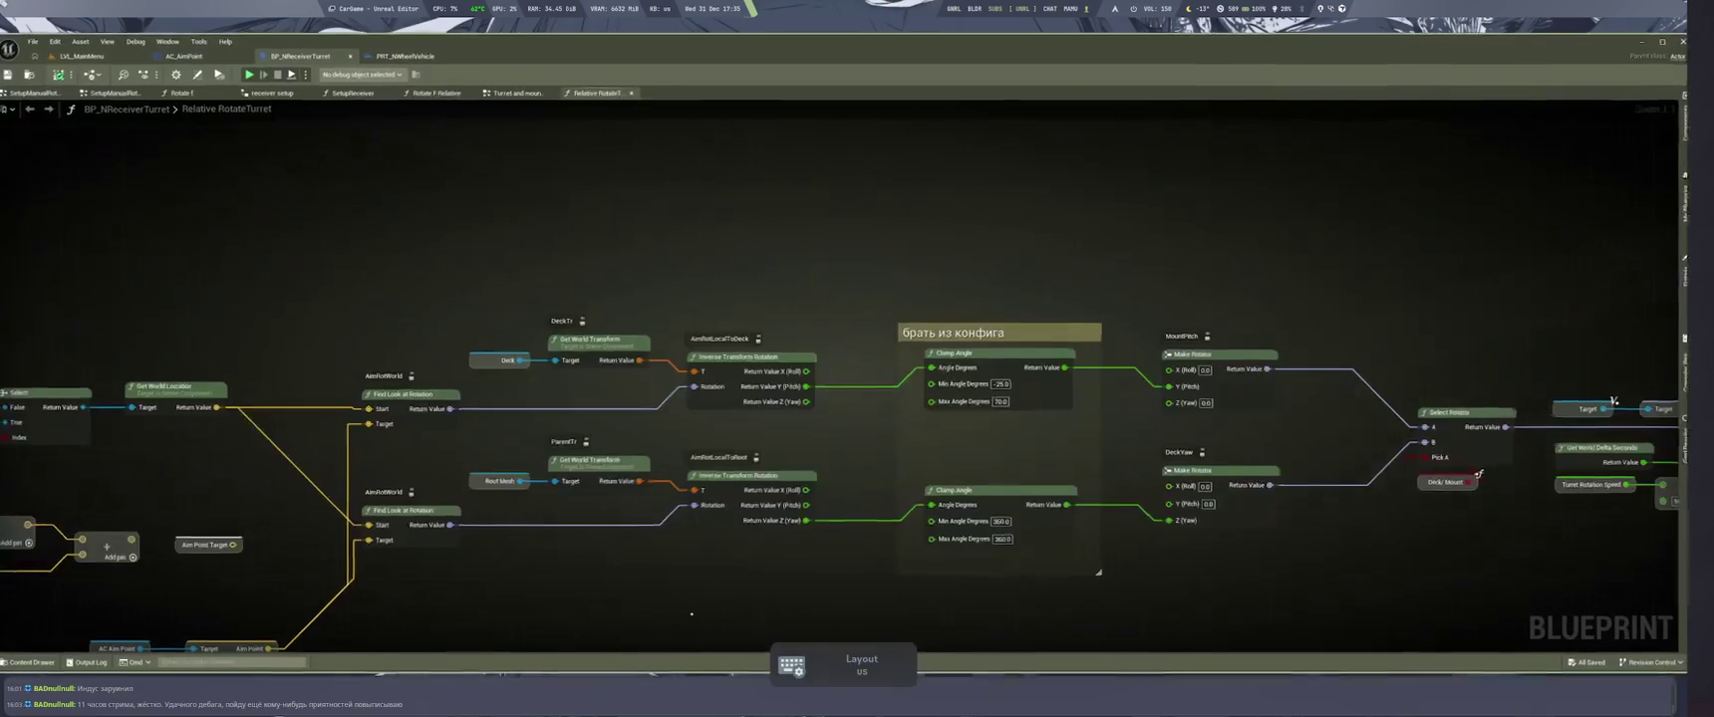
{"action": "key", "text": "super+2"}
{"action": "type", "text": "фыв"}
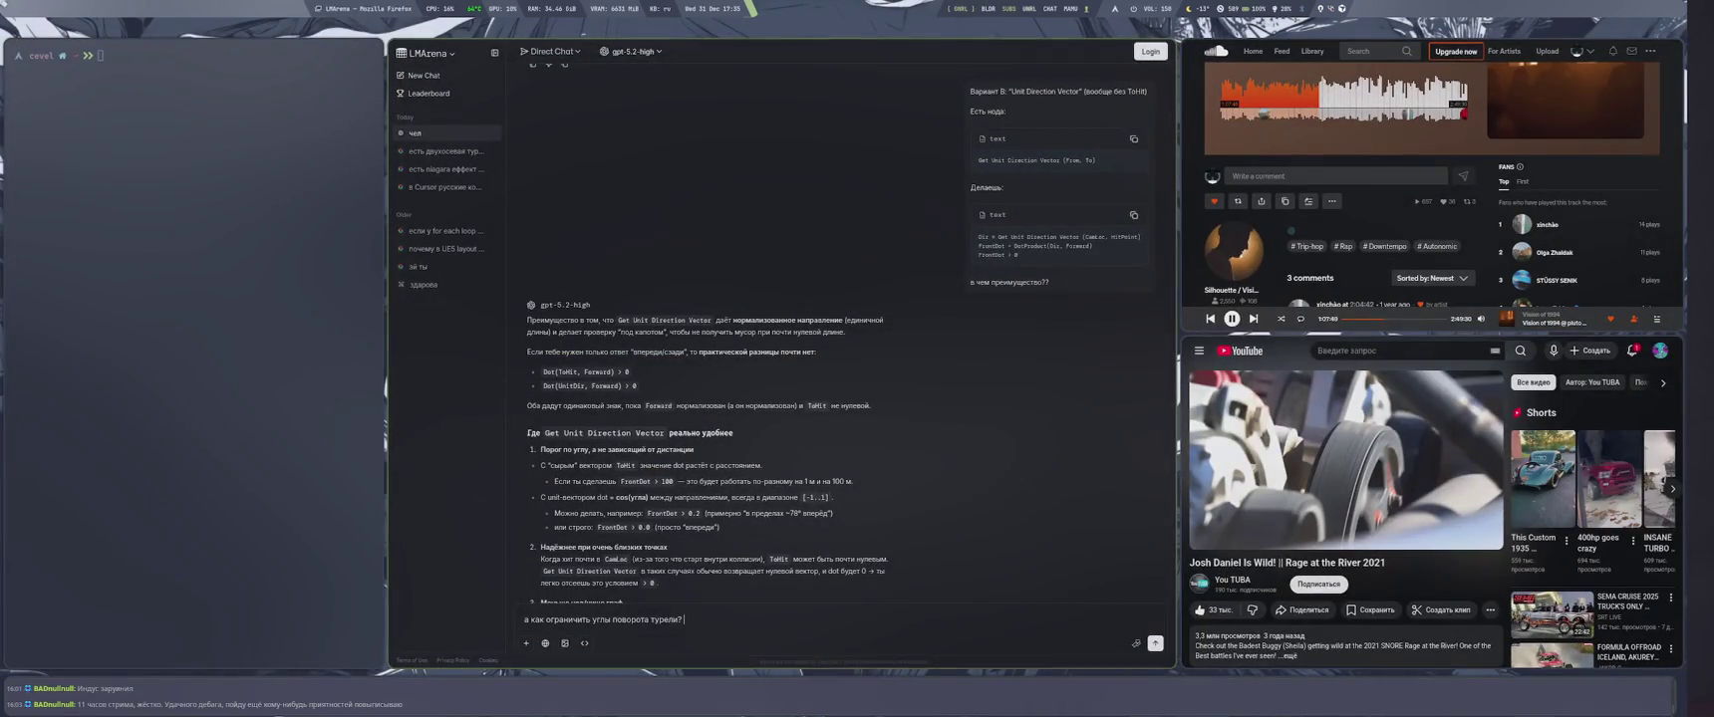
{"action": "type", "text": "Clamp Angle подой"}
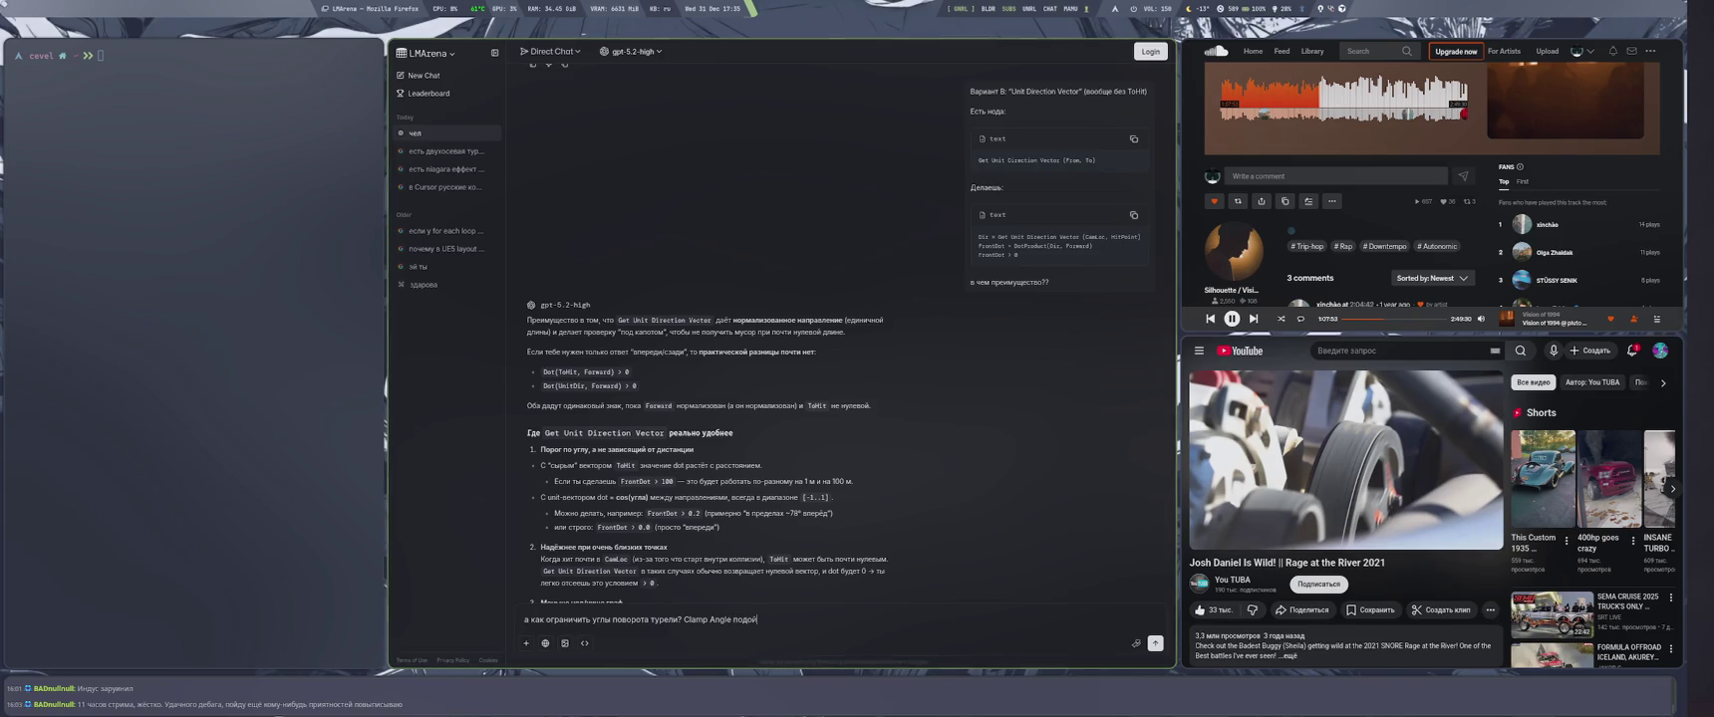
{"action": "key", "text": "Return"}
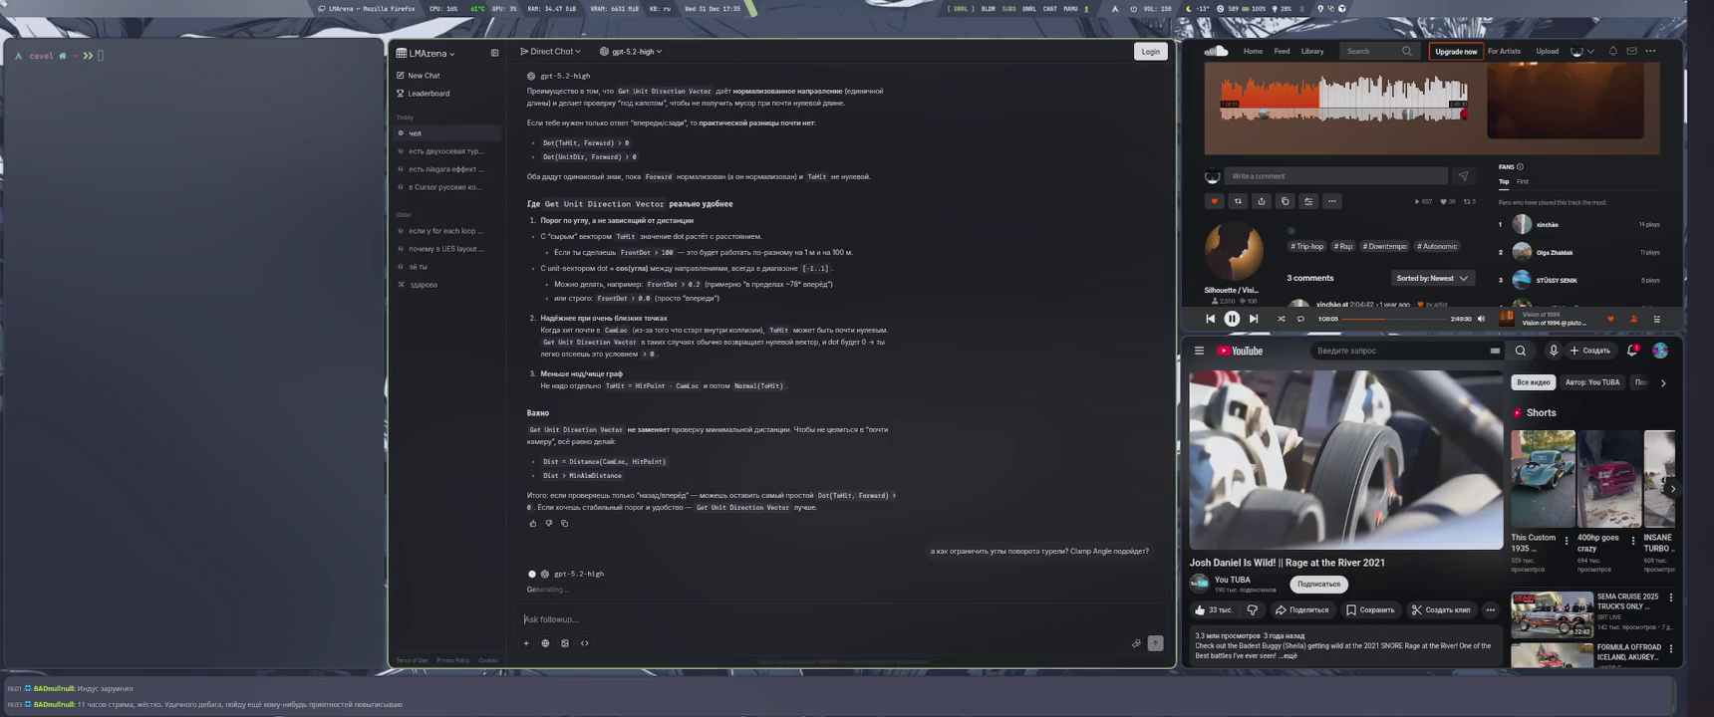
{"action": "left_click", "coordinate": [494, 53]}
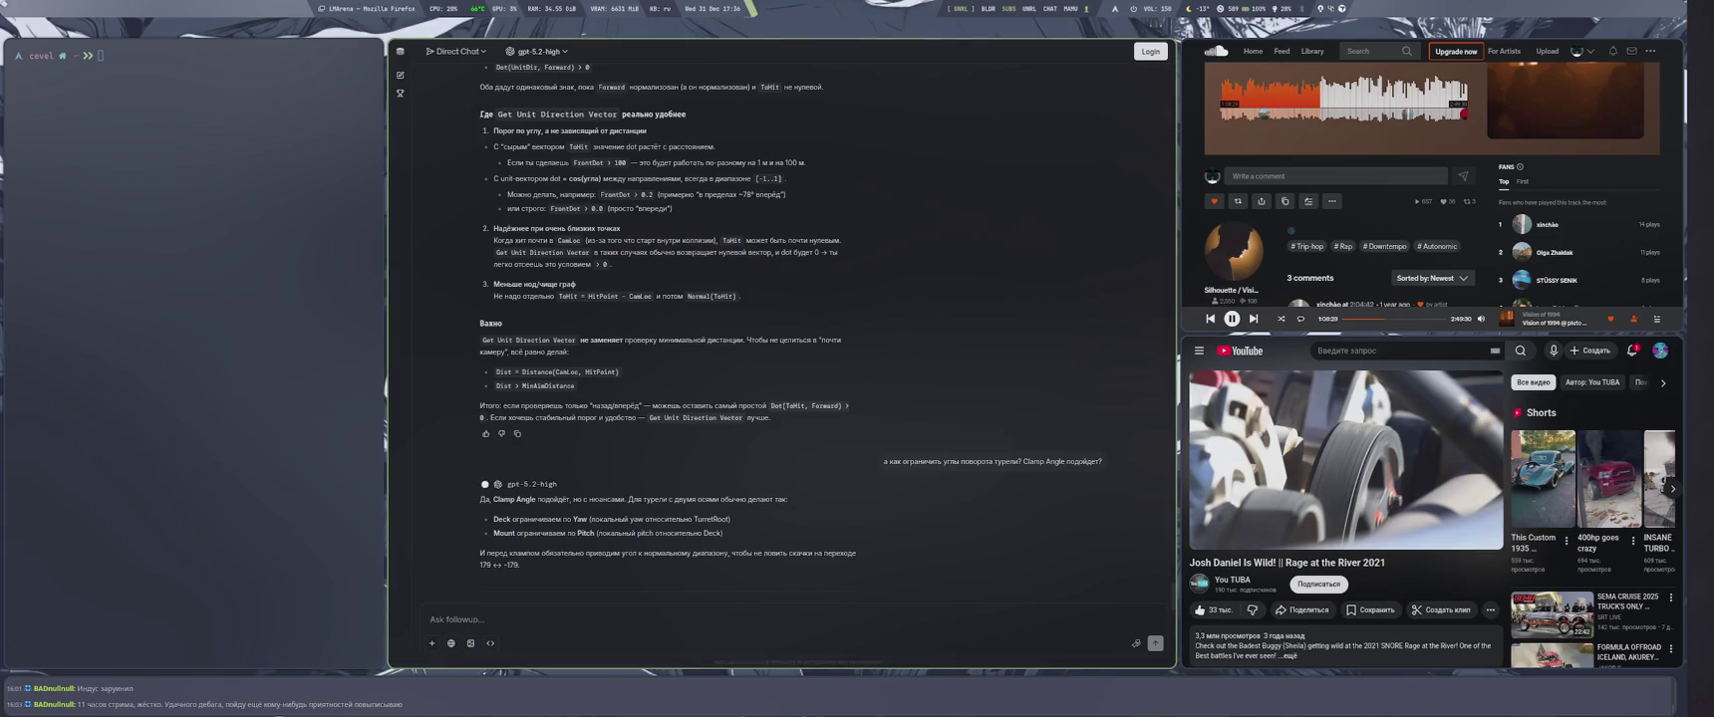
Read the reply on clamping deck yaw and mount pitch after normalizing, then return to Unreal
{"action": "key", "text": "super+4"}
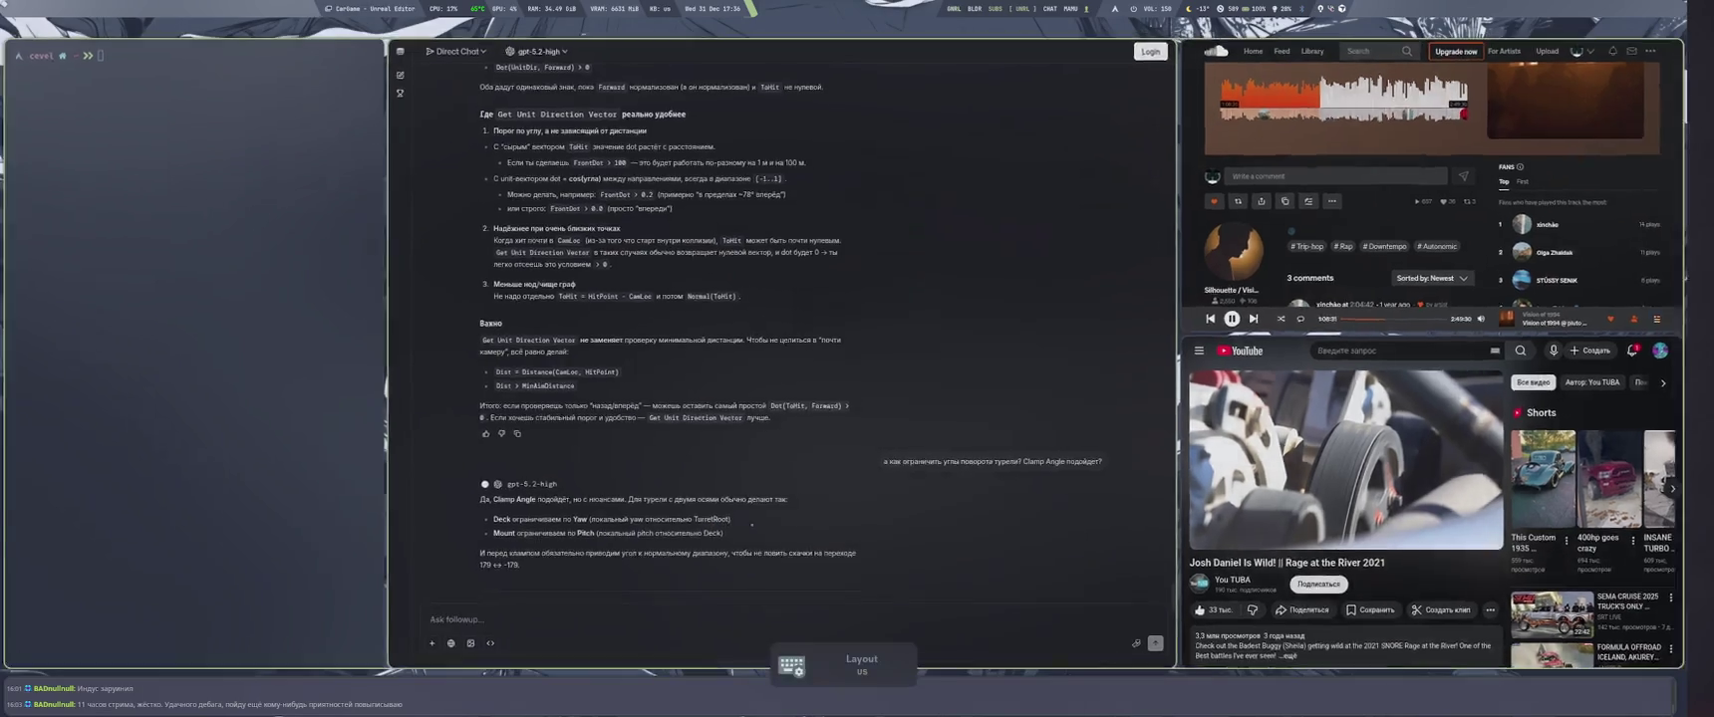
Pan across the turret graph's clamp and rotation nodes, glancing at the chat answer in between
{"action": "left_click_drag", "start_coordinate": [1047, 569], "coordinate": [705, 522]}
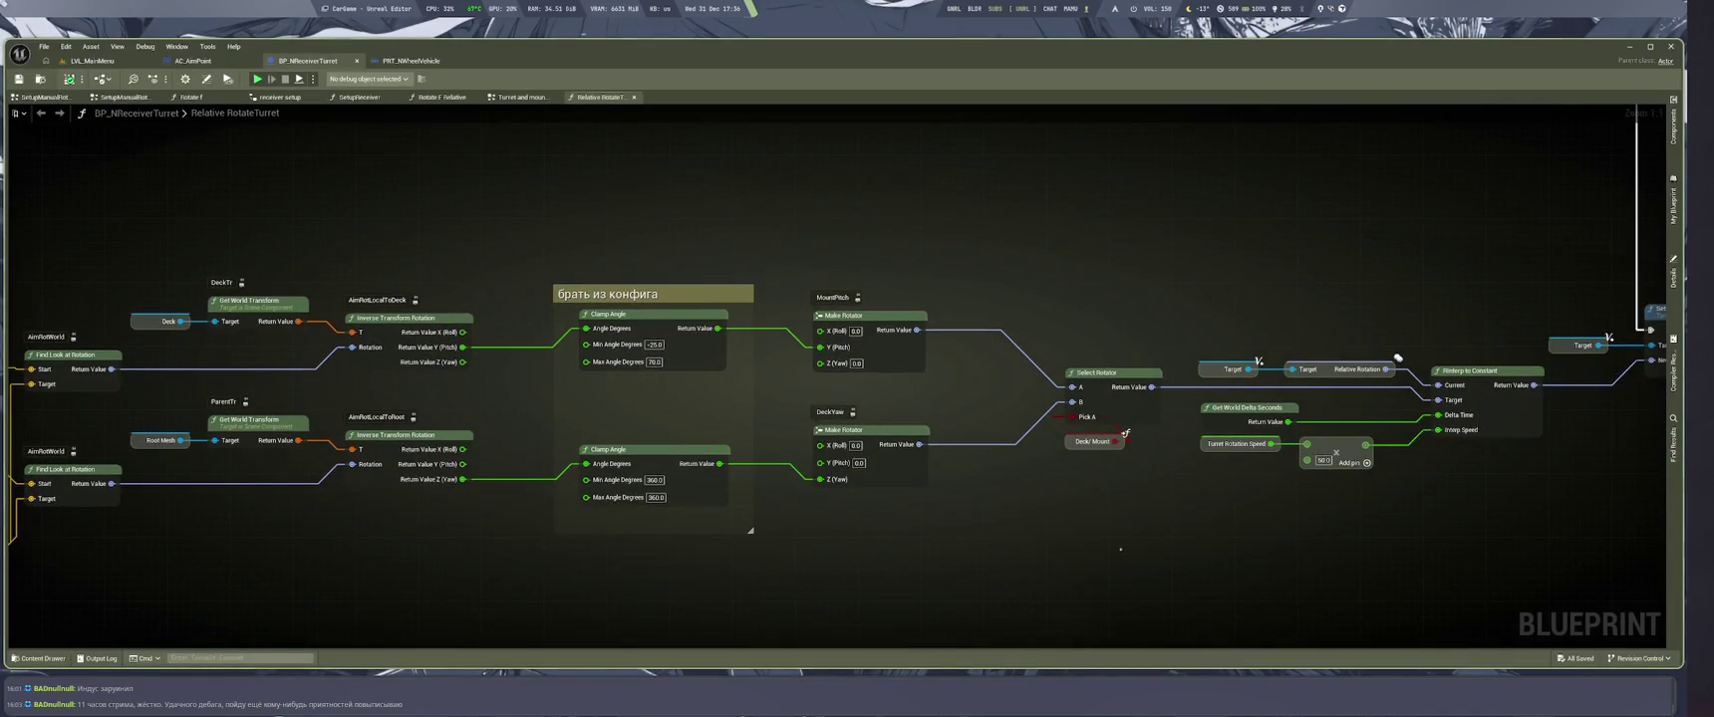
{"action": "left_click_drag", "start_coordinate": [1044, 521], "coordinate": [811, 555]}
{"action": "scroll", "coordinate": [911, 538], "scroll_direction": "down", "scroll_amount": 3}
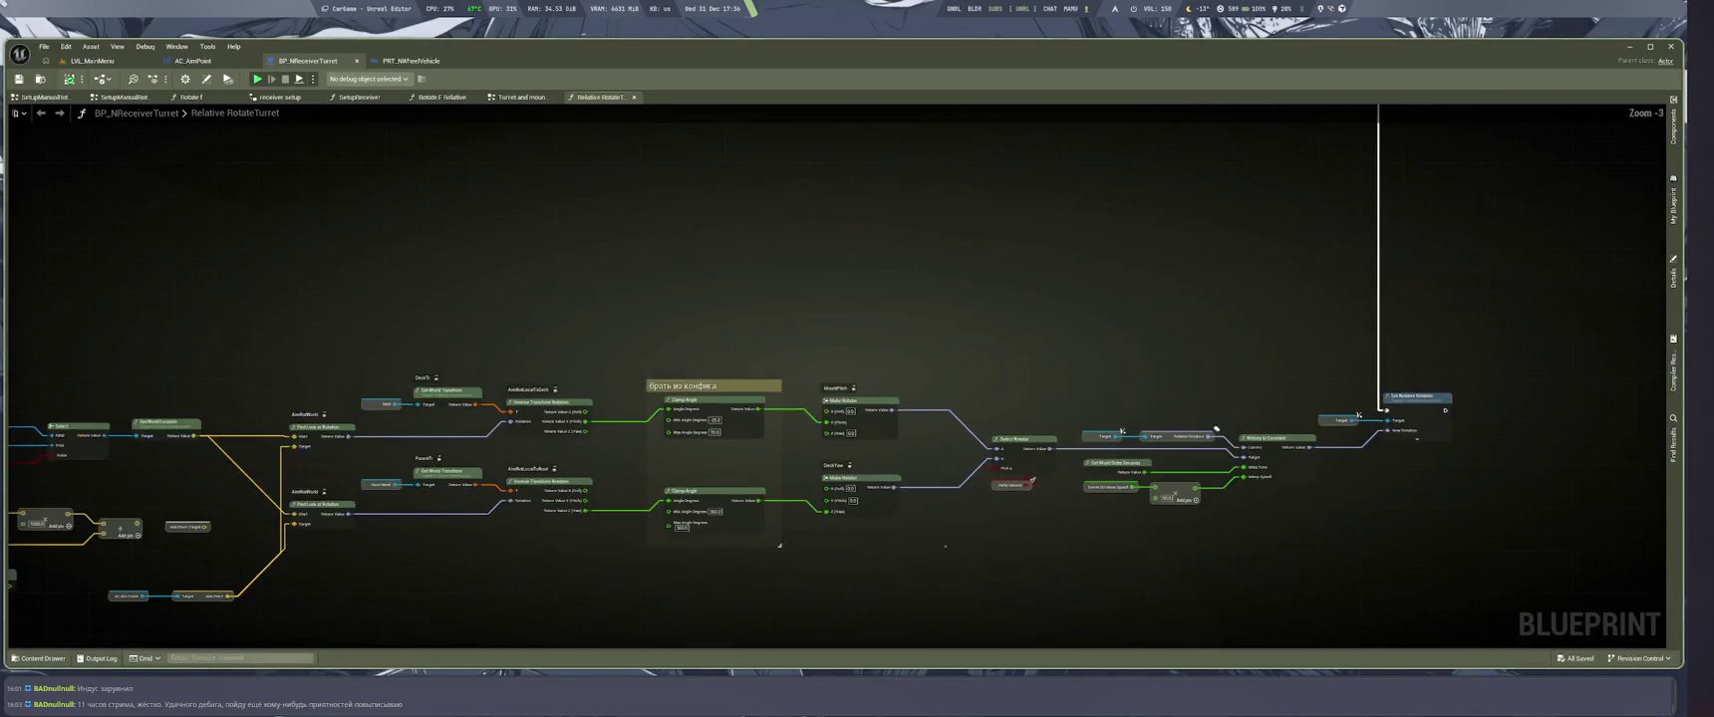
{"action": "scroll", "coordinate": [513, 539], "scroll_direction": "up", "scroll_amount": 3}
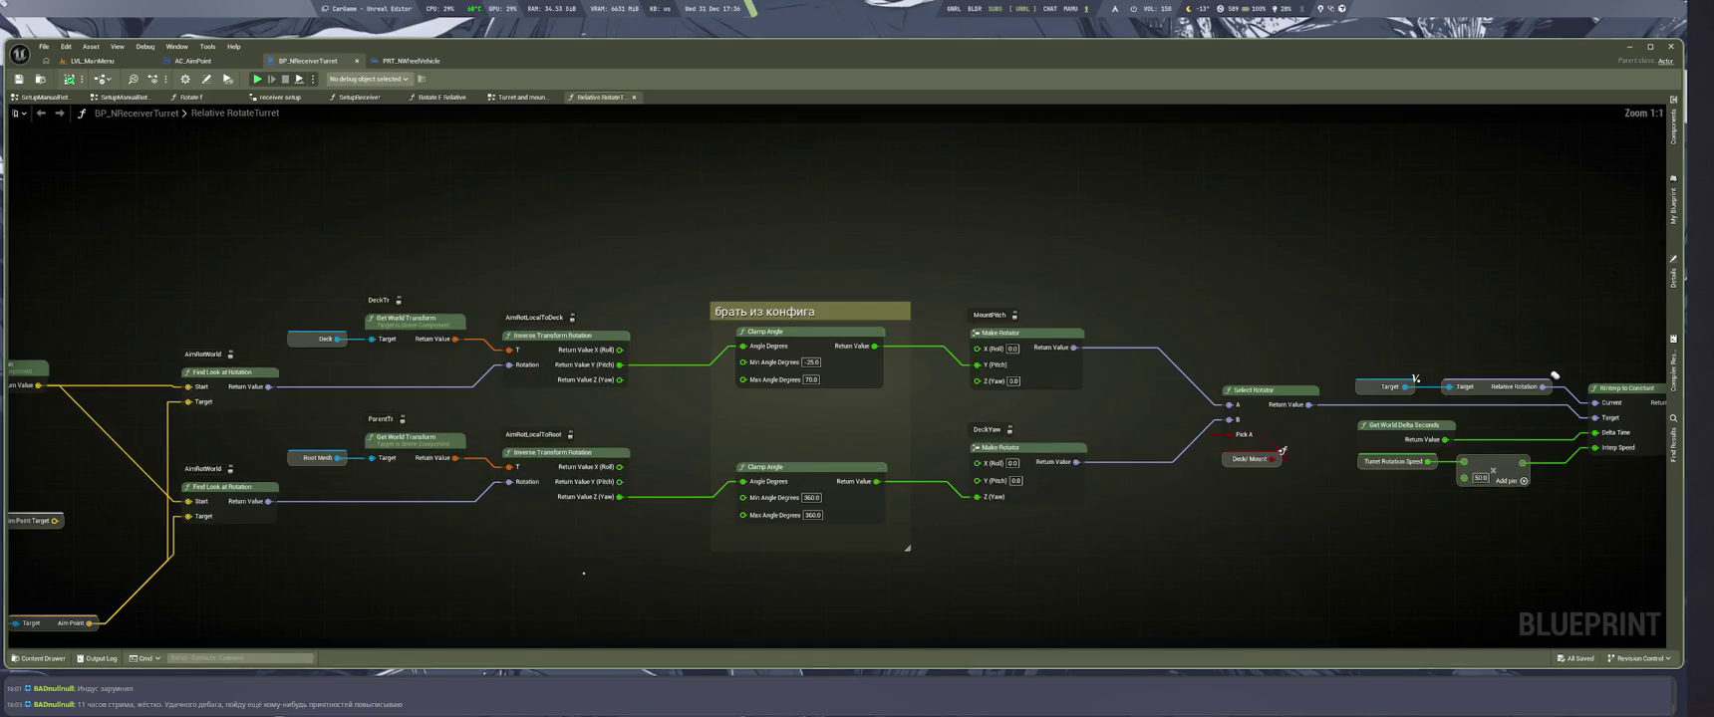
{"action": "mouse_move", "coordinate": [1519, 497]}
{"action": "left_mouse_down"}
{"action": "mouse_move", "coordinate": [1277, 513]}
{"action": "mouse_move", "coordinate": [1083, 600]}
{"action": "left_mouse_up"}
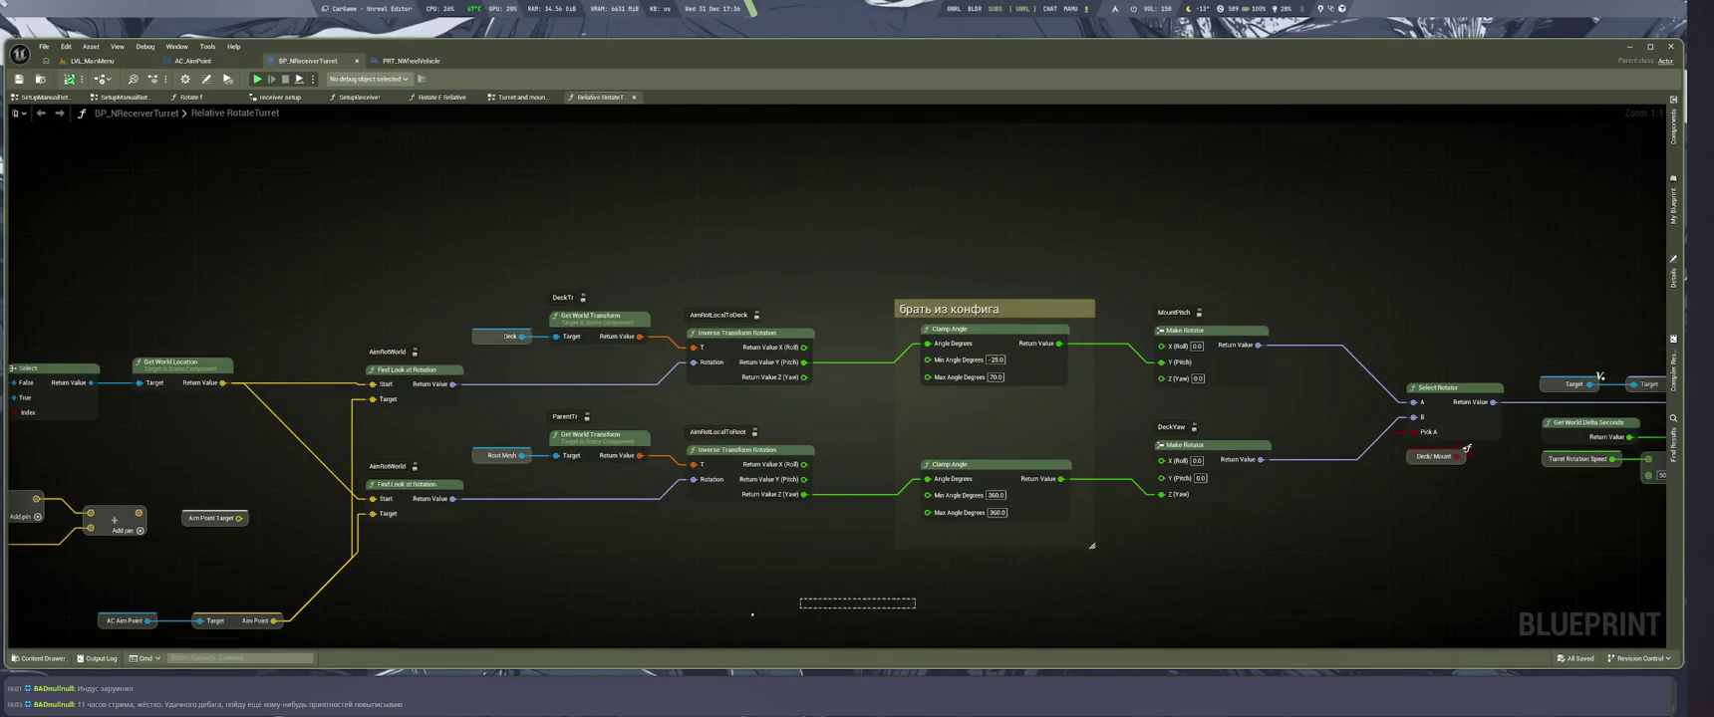
{"action": "left_click_drag", "start_coordinate": [1026, 602], "coordinate": [659, 583]}
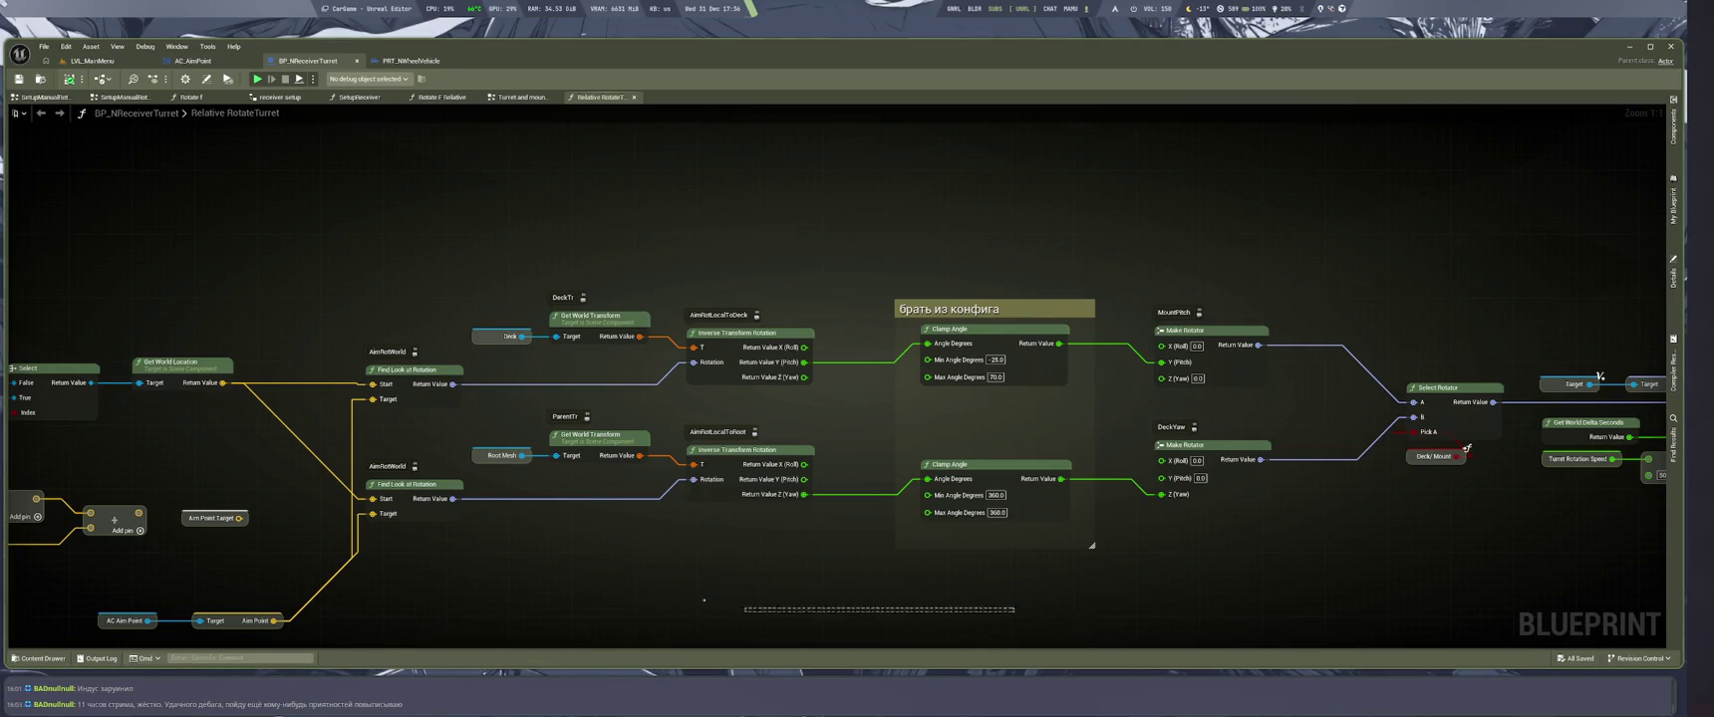
{"action": "key", "text": "alt+Tab"}
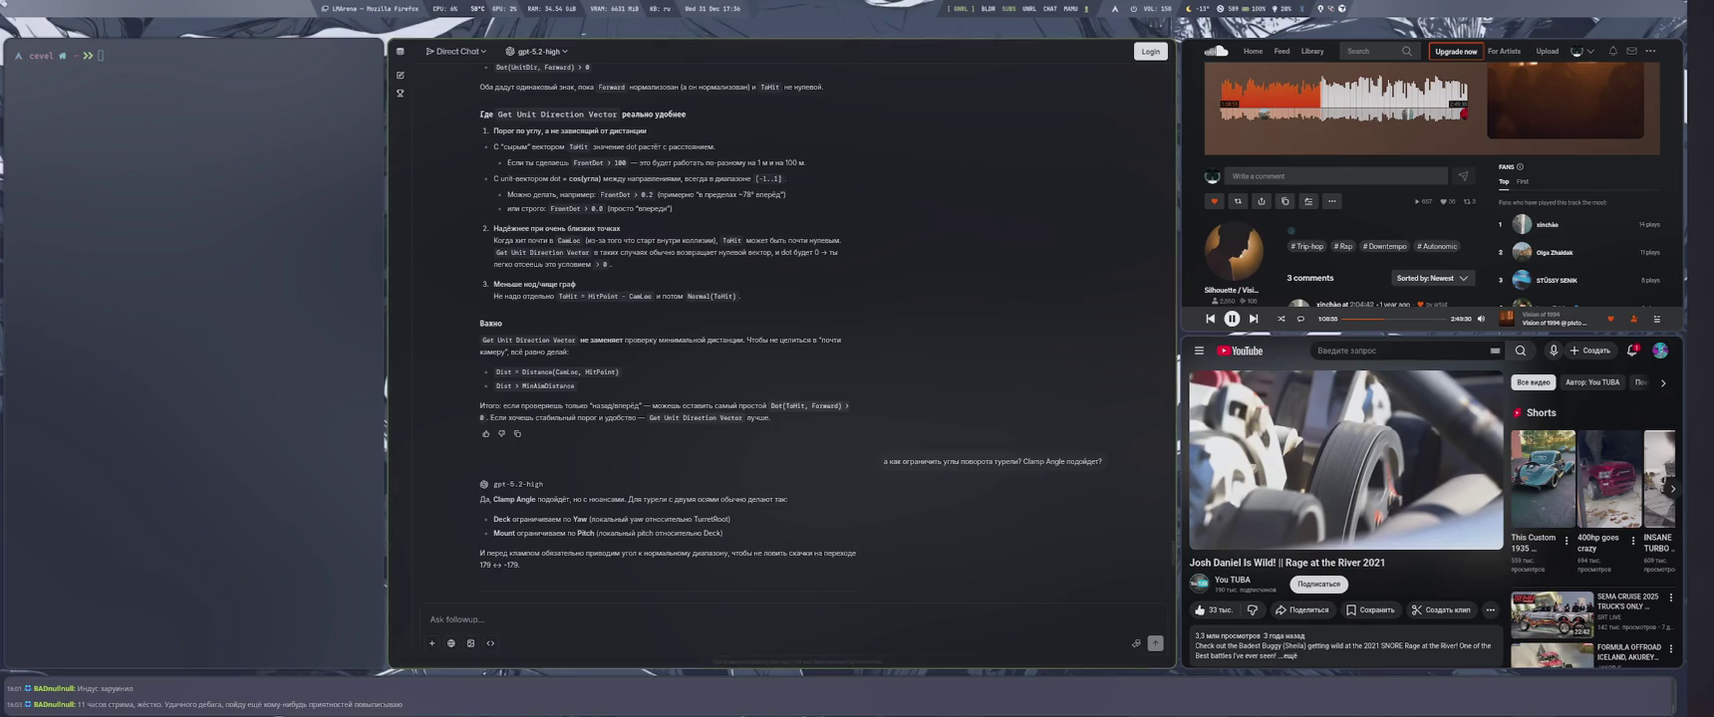
{"action": "key", "text": "super+2"}
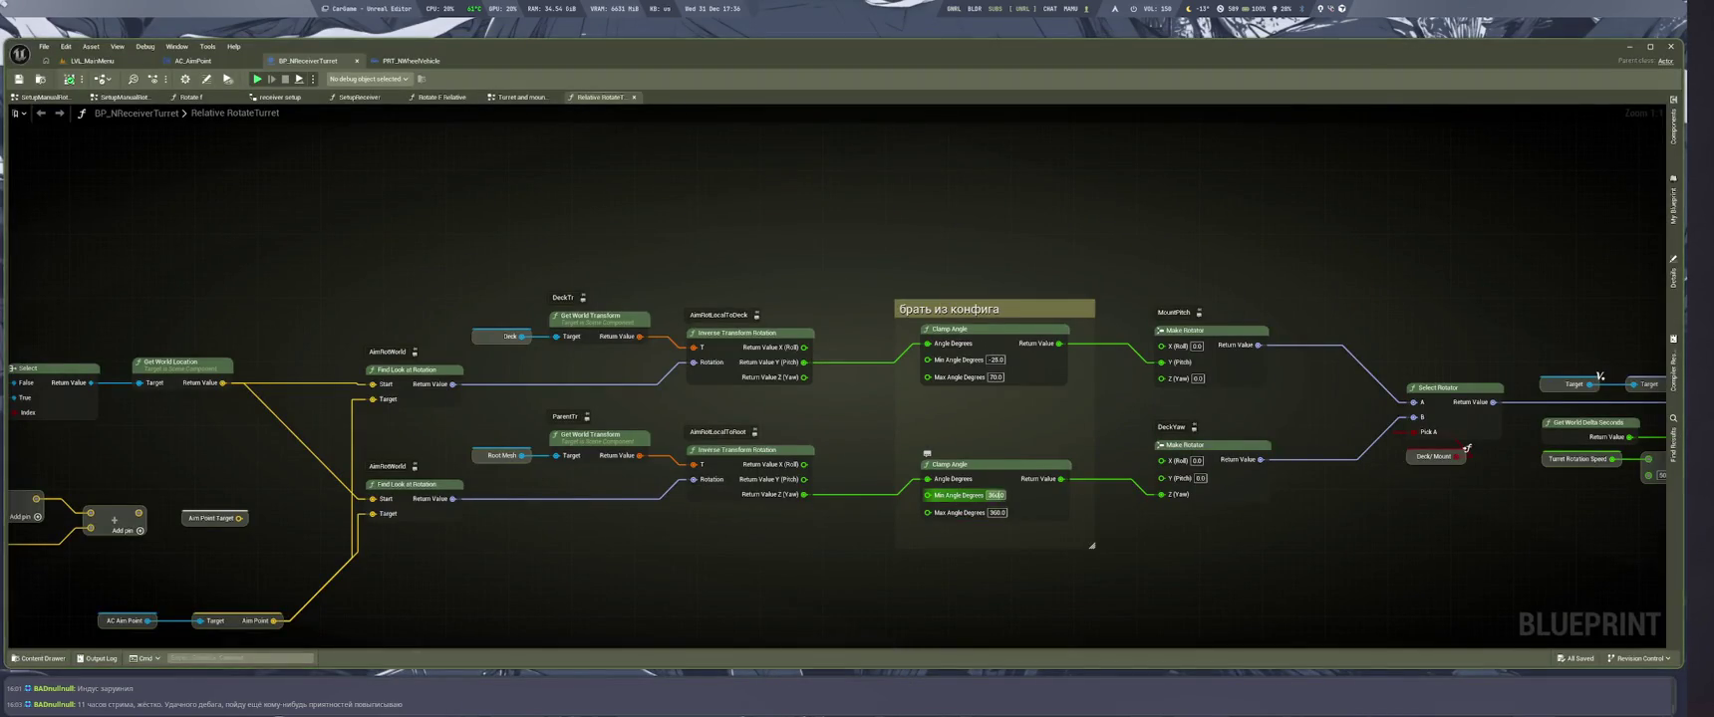
Enter 179 as the lower Clamp Angle minimum and -179 as its maximum
{"action": "type", "text": "179"}
{"action": "key", "text": "Tab"}
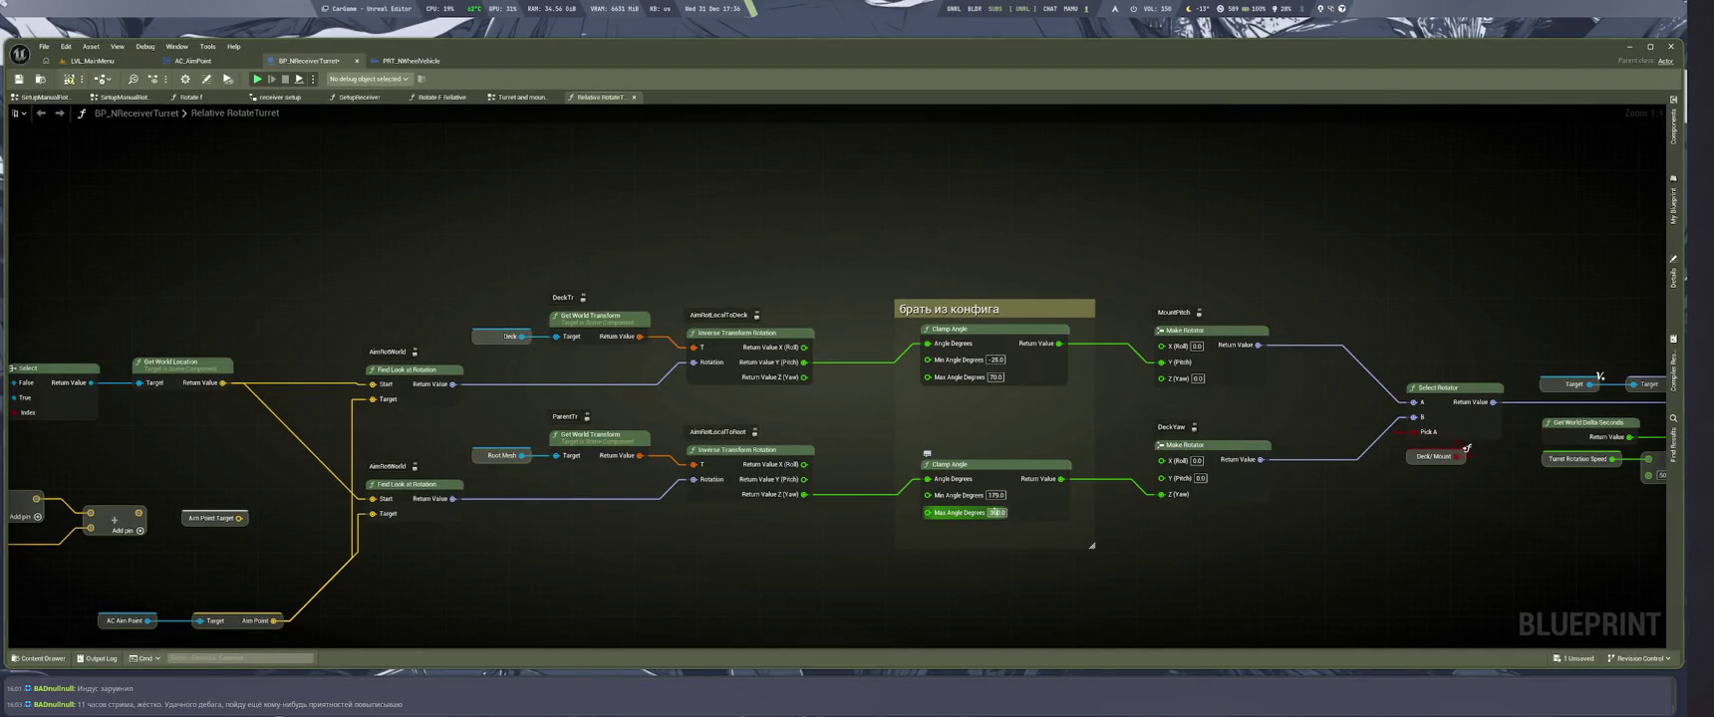
{"action": "type", "text": "-179"}
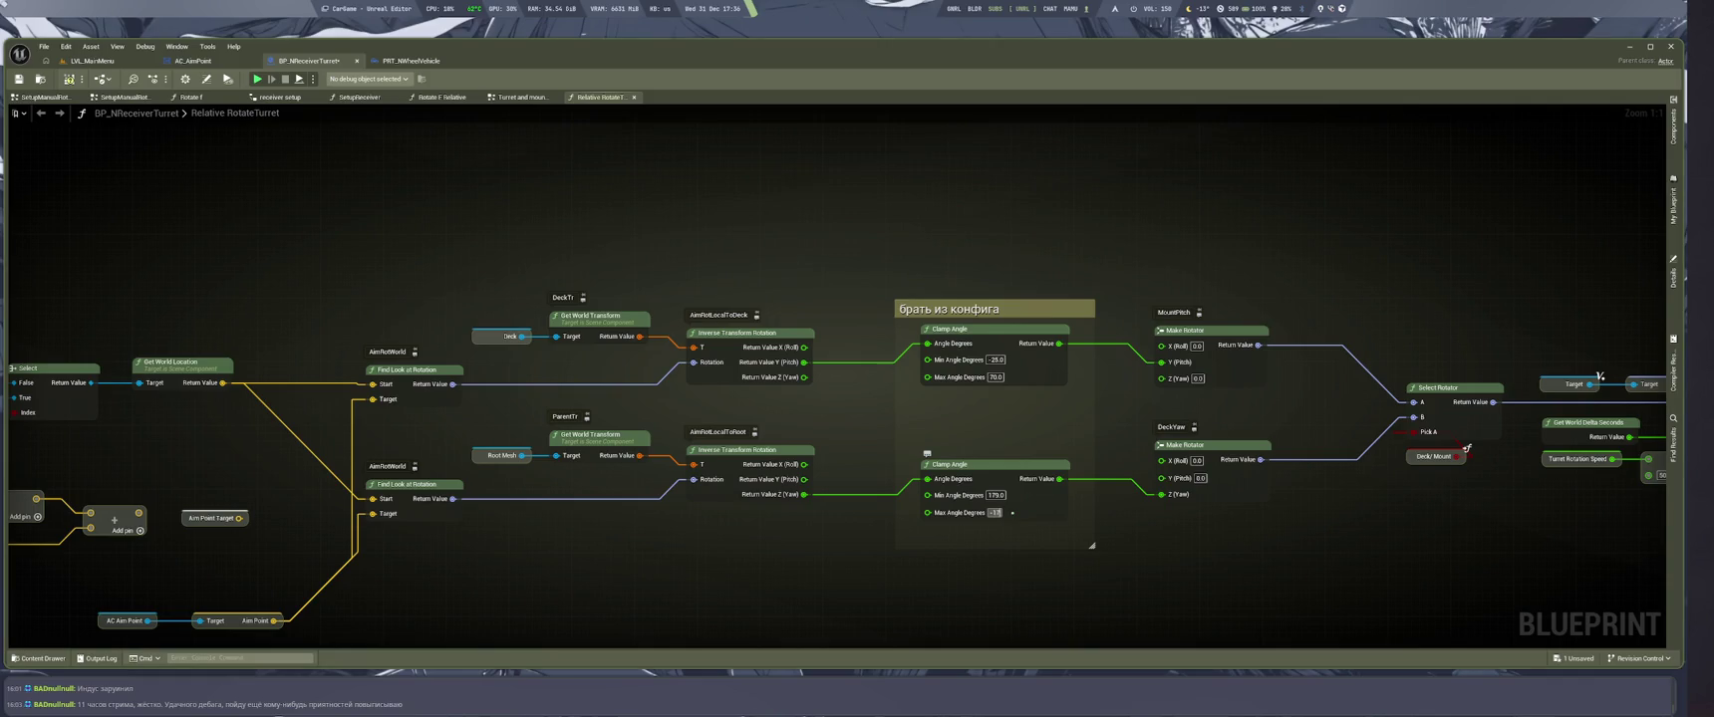
{"action": "key", "text": "super+1"}
{"action": "key", "text": "alt+shift"}
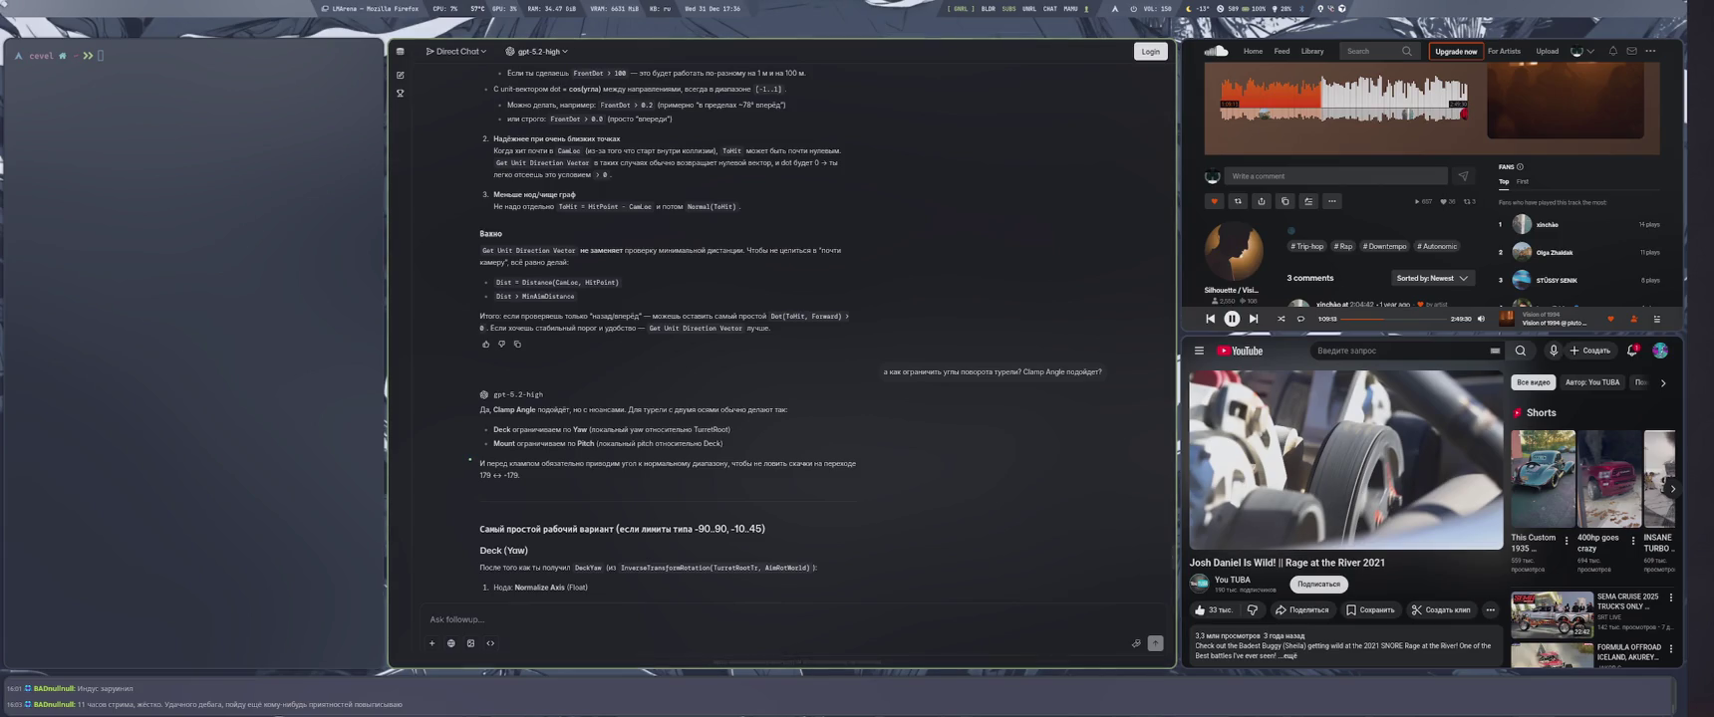
Scroll to the chat's Deck (Yaw) Normalize Axis plus clamp recipe, comparing it against the blueprint
{"action": "scroll", "coordinate": [469, 459], "scroll_direction": "down", "scroll_amount": 2}
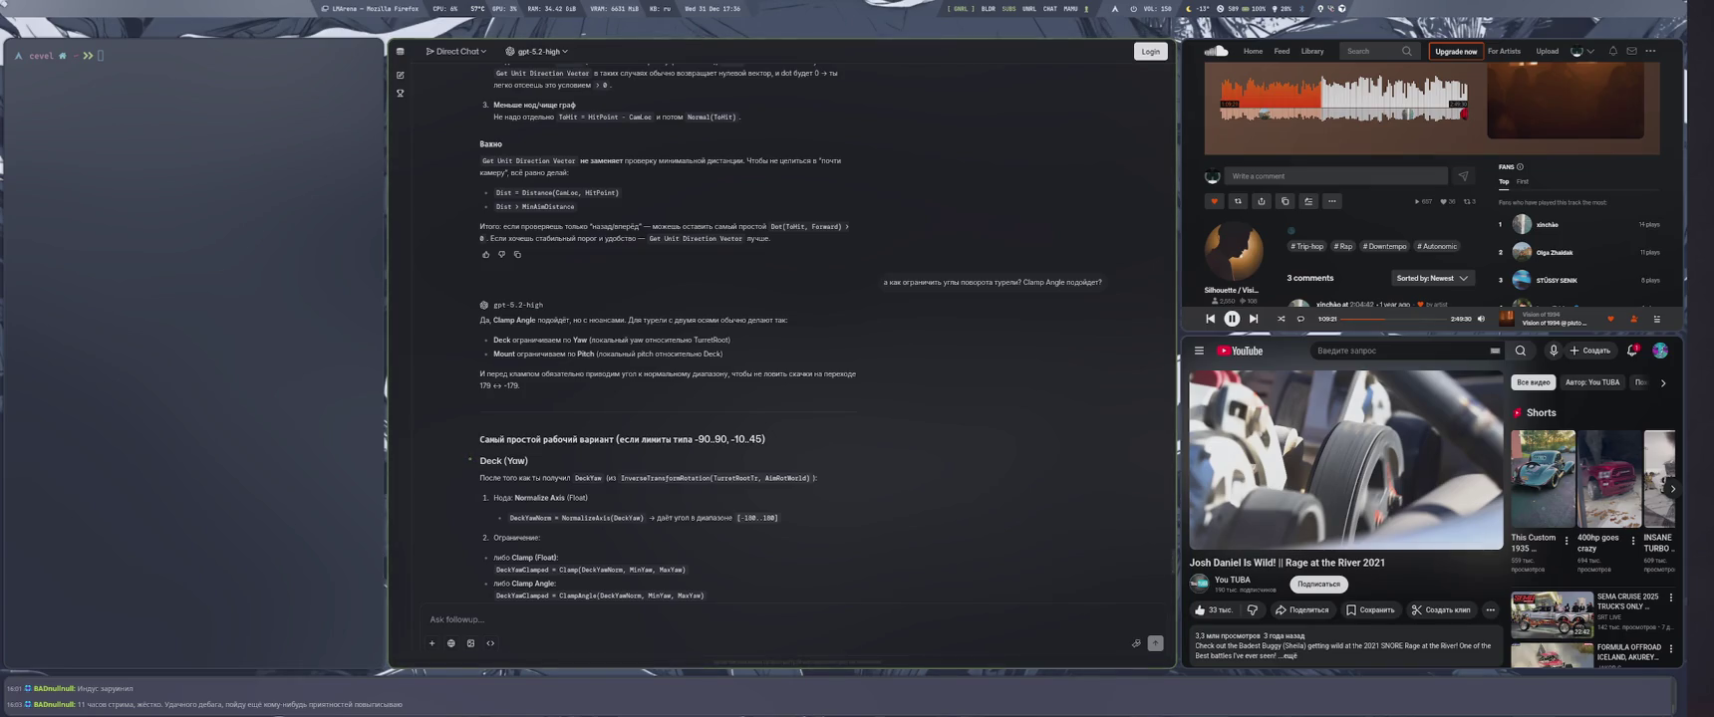
{"action": "key", "text": "super+4"}
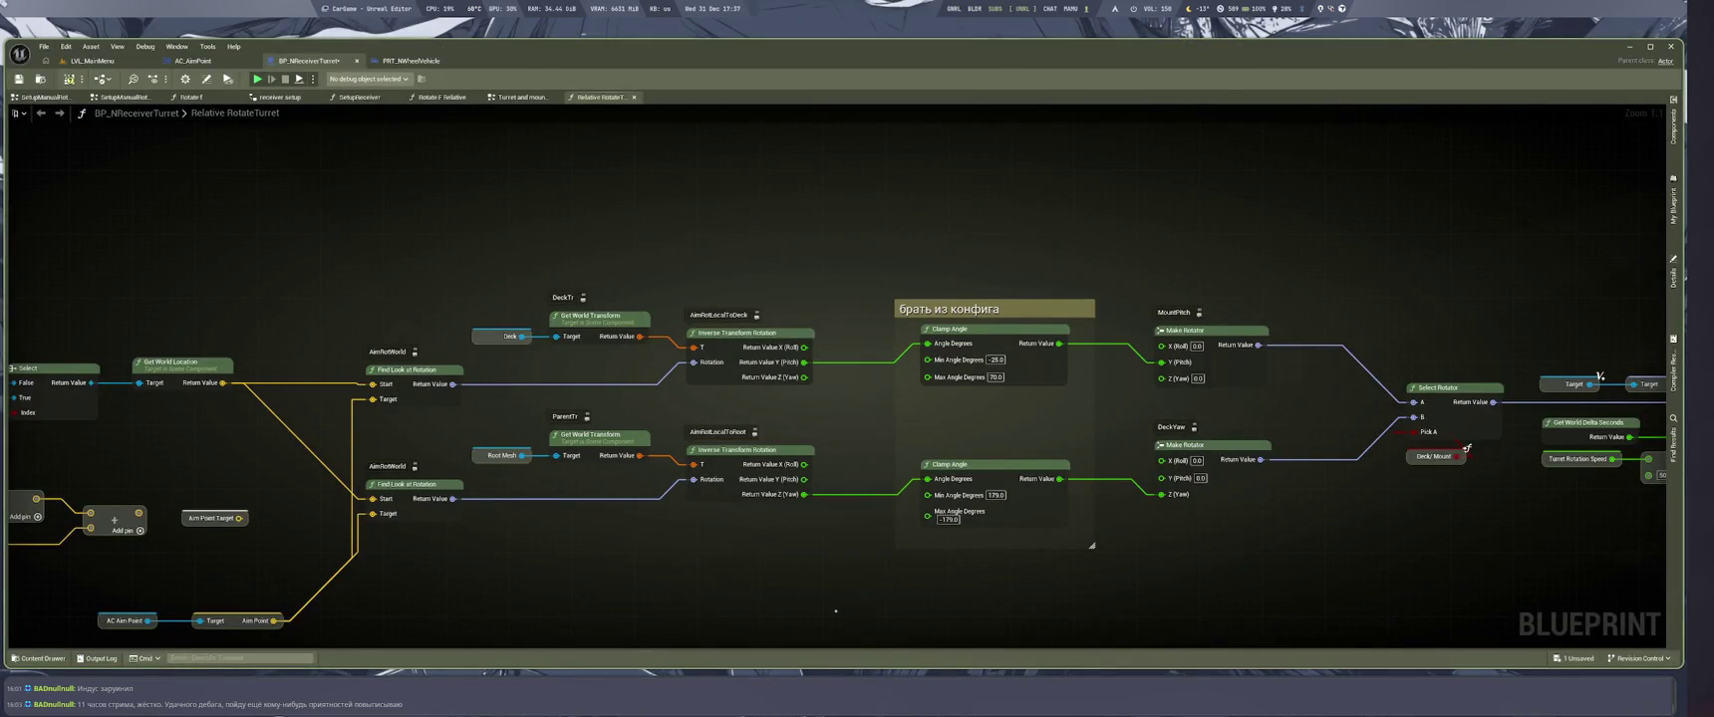
{"action": "key", "text": "super+1"}
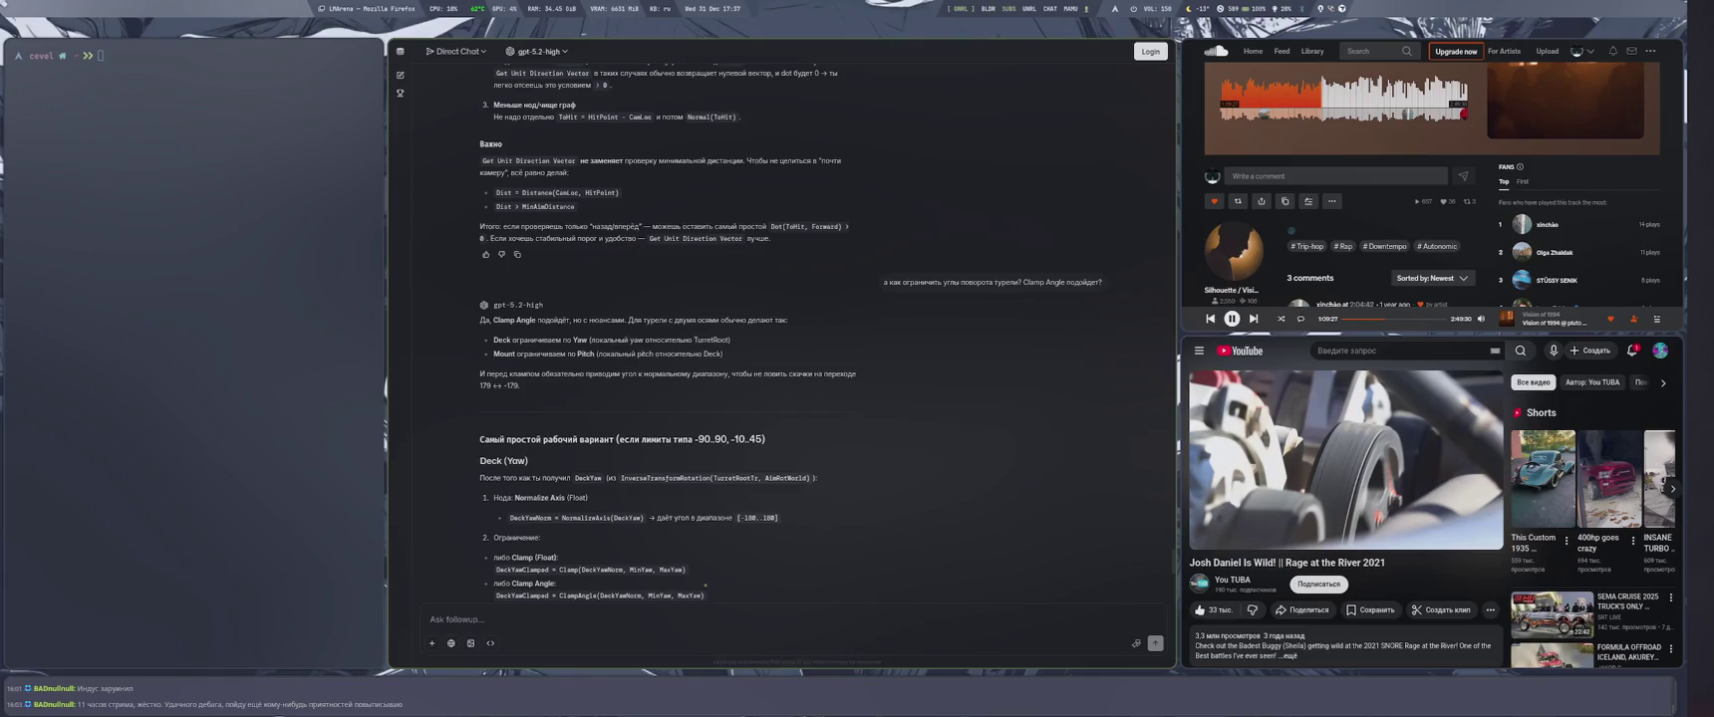
{"action": "key", "text": "super+4"}
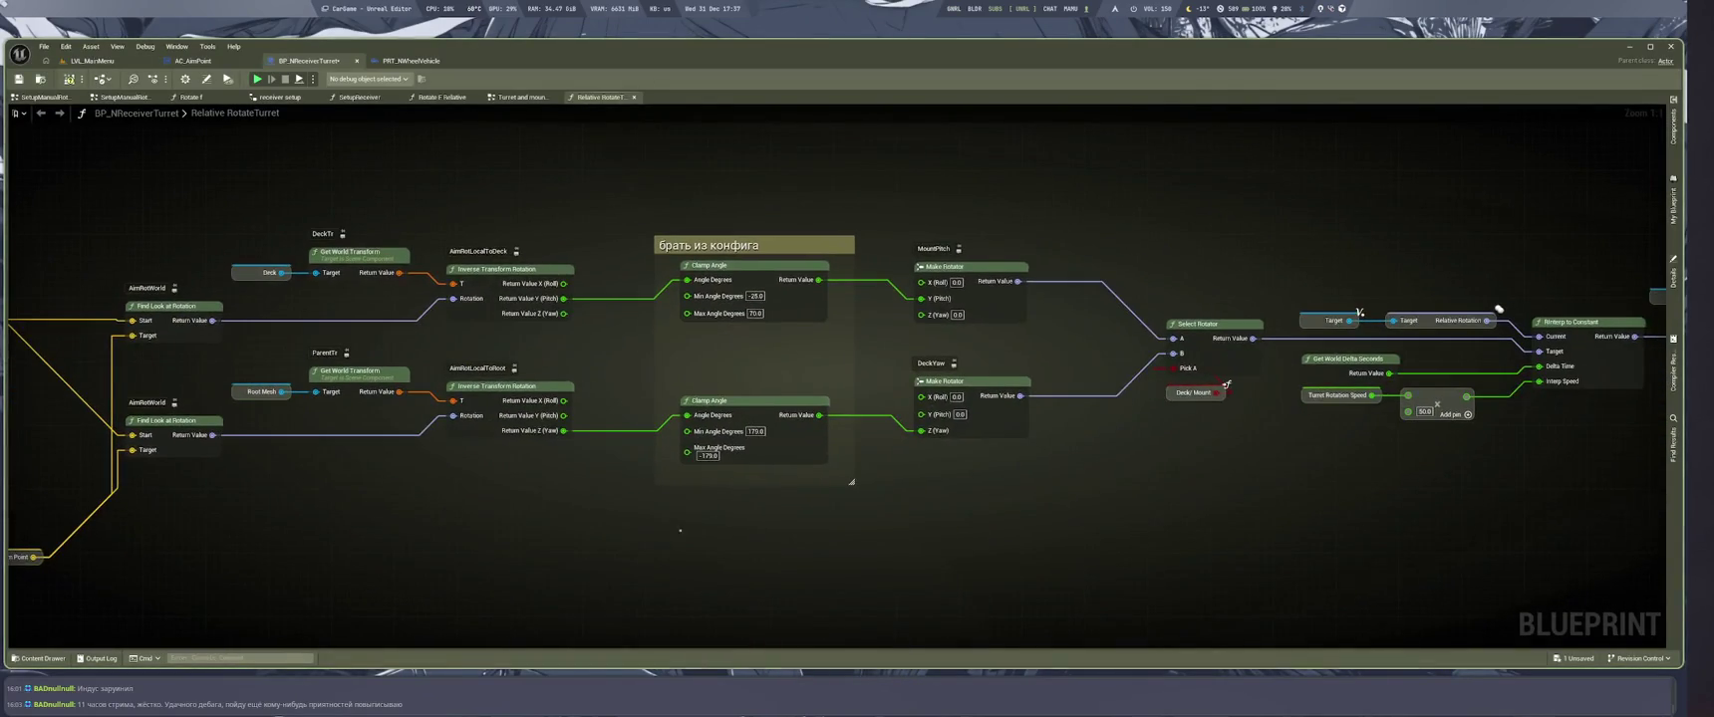
{"action": "key", "text": "super+1"}
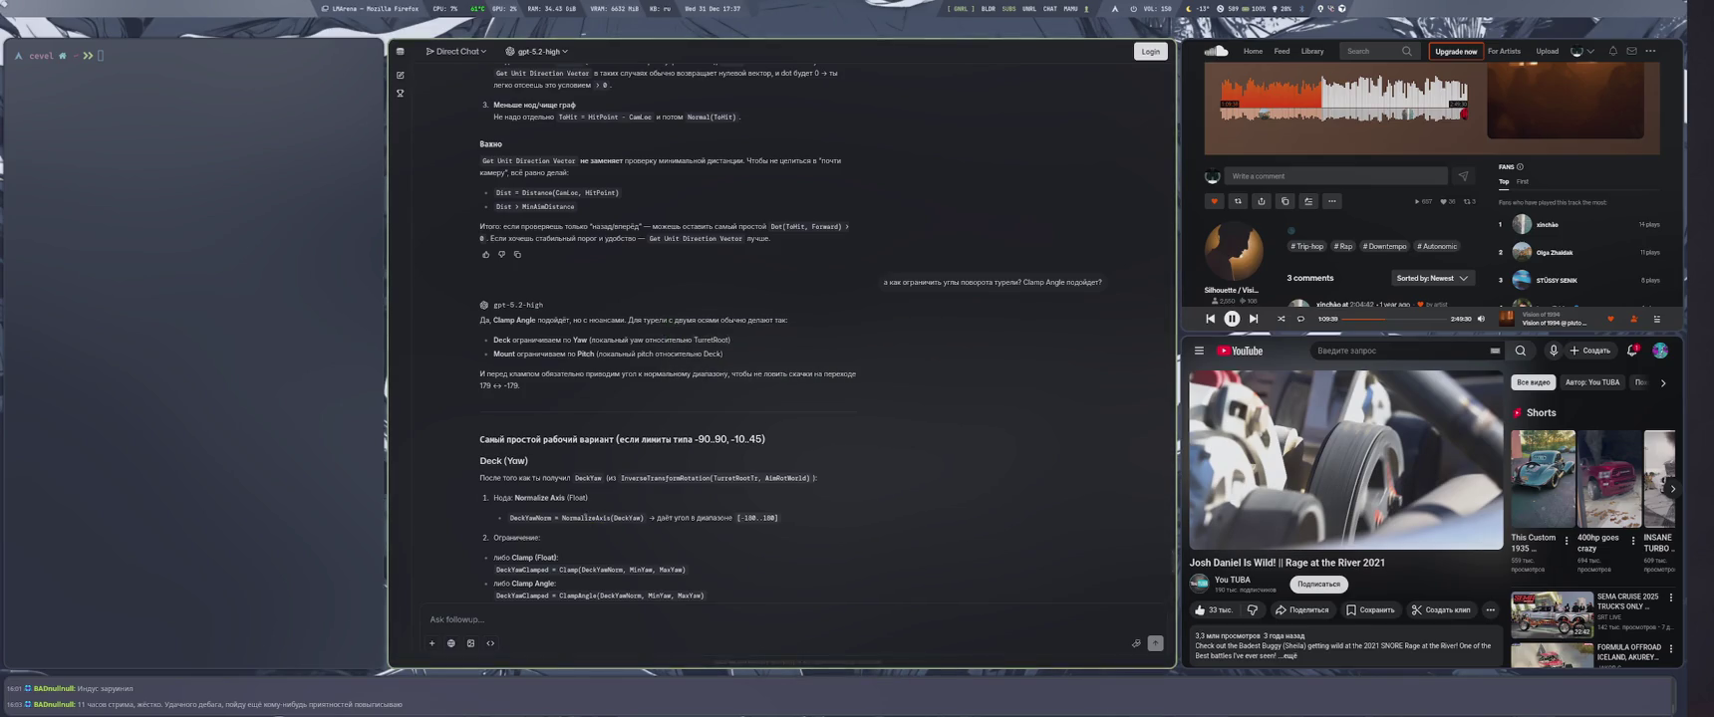
{"action": "key", "text": "super+4"}
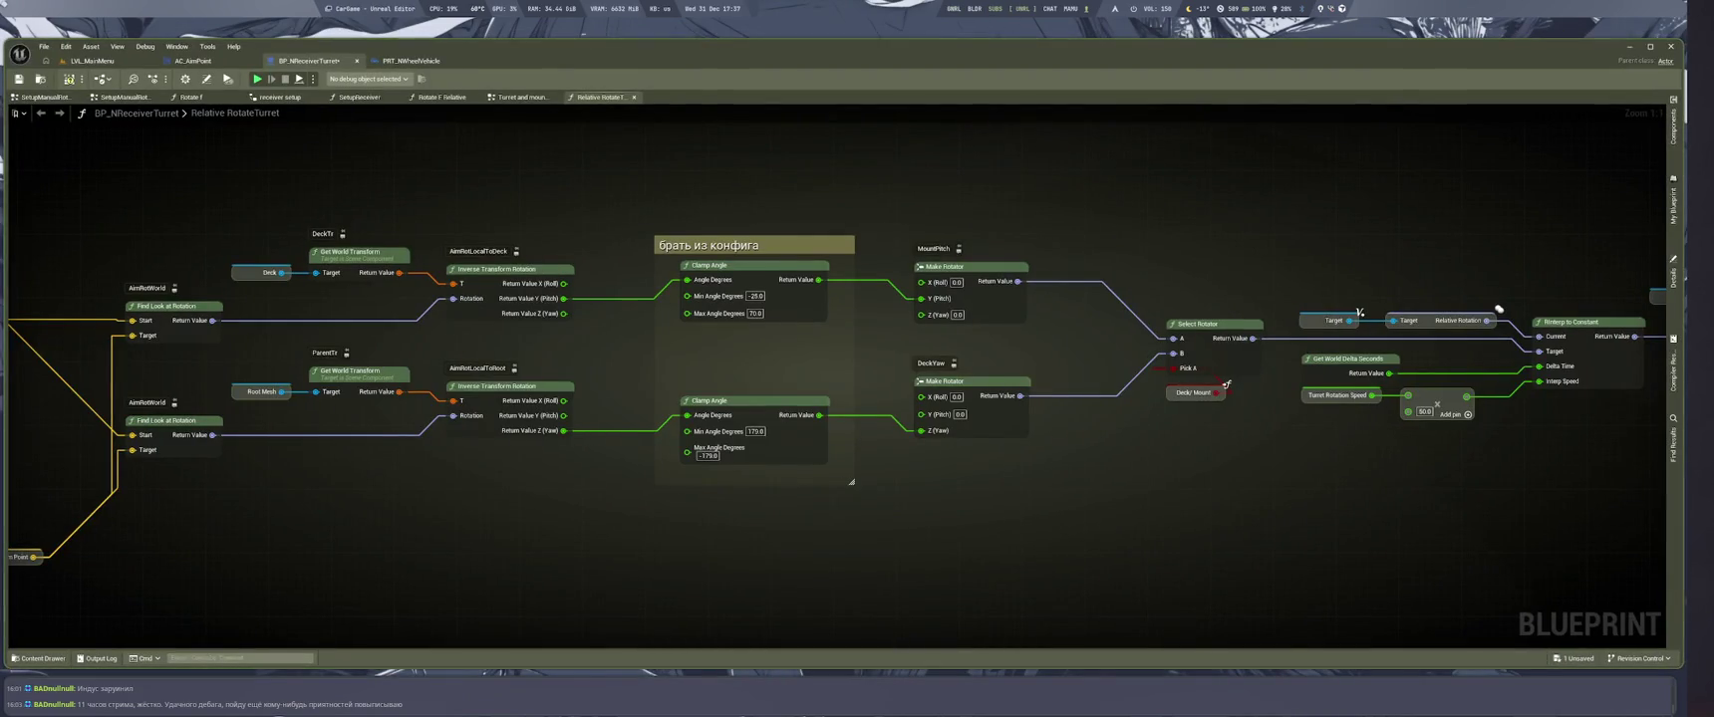
Add a NormalizeAxis node off the deck yaw Z output, commented DeckYawNorm
{"action": "left_click_drag", "start_coordinate": [564, 430], "coordinate": [541, 473]}
{"action": "type", "text": "NormalizeAxis"}
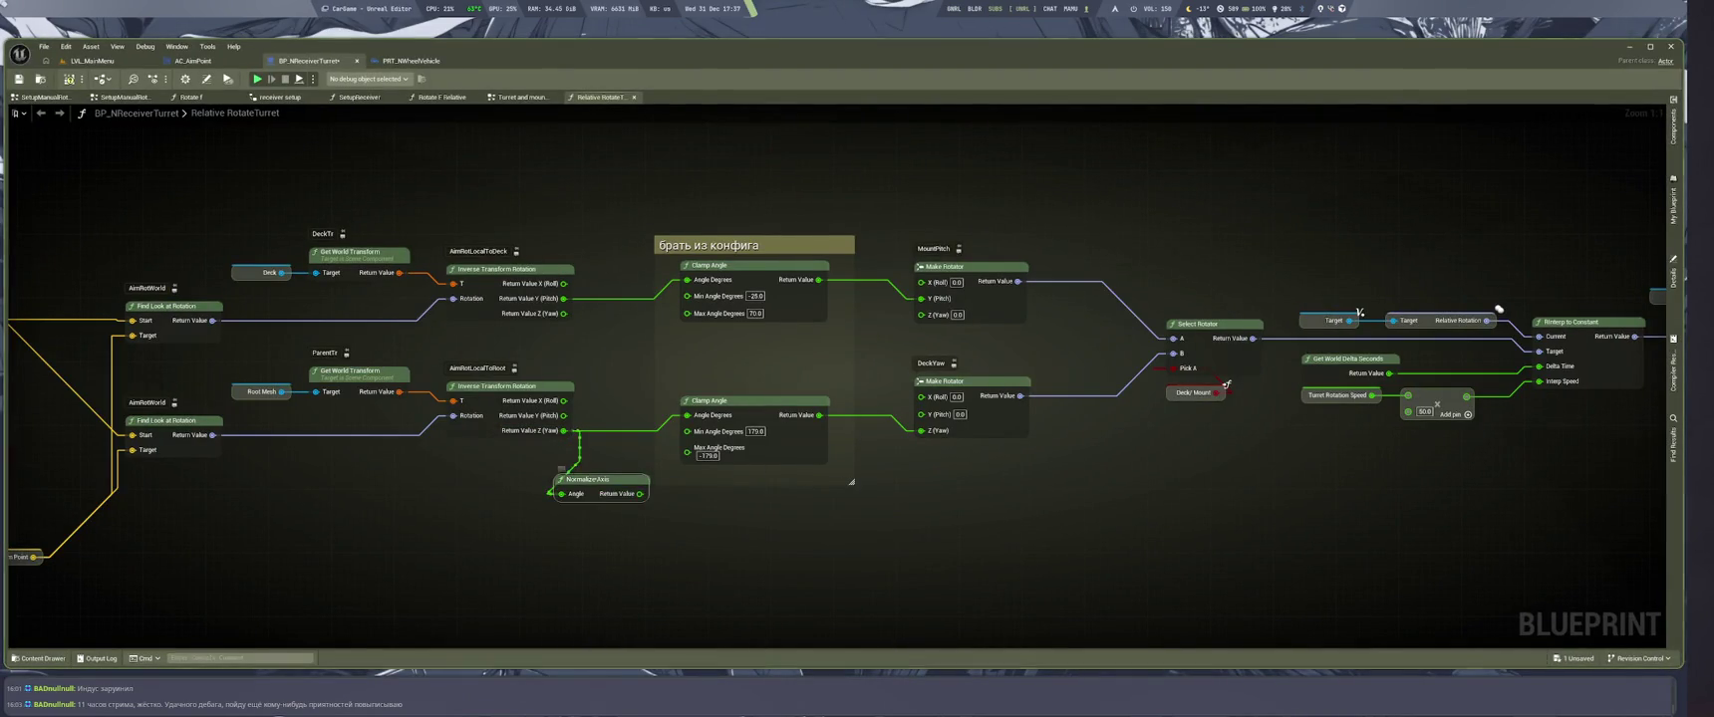
{"action": "left_click_drag", "start_coordinate": [593, 480], "coordinate": [563, 497]}
{"action": "key", "text": "super+2"}
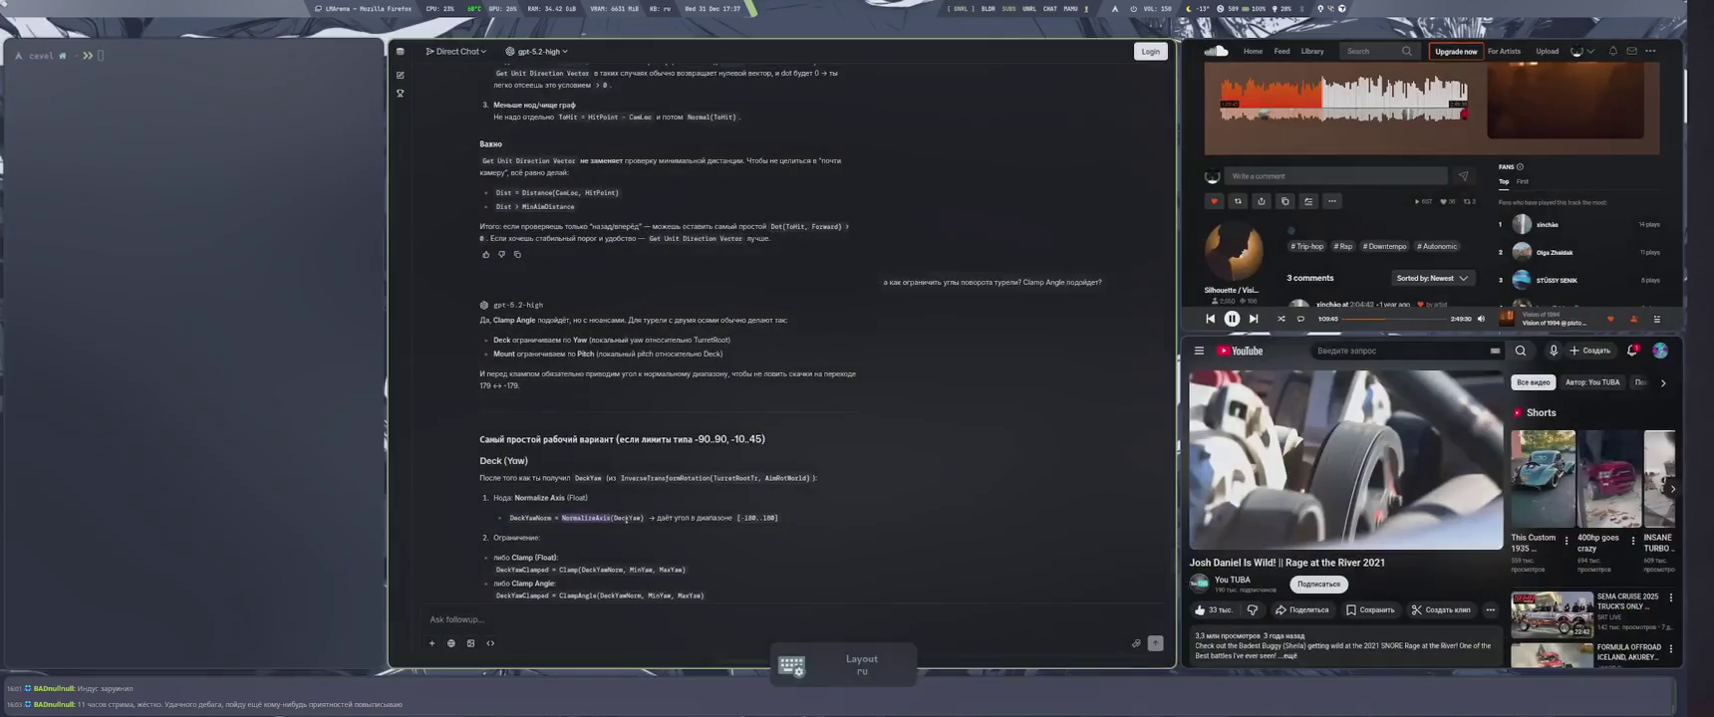
{"action": "key", "text": "super+1"}
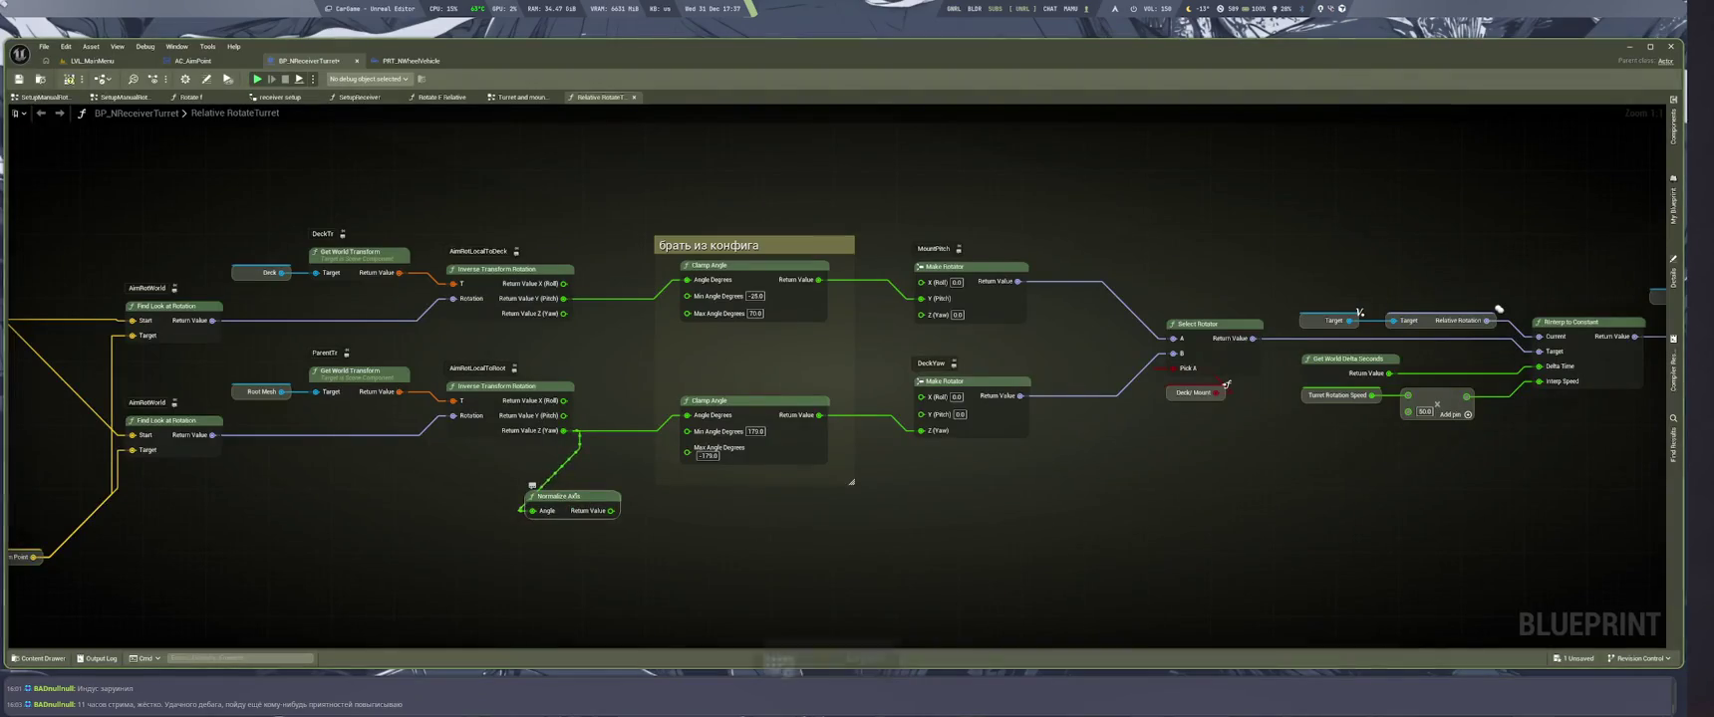
{"action": "left_click", "coordinate": [545, 478]}
{"action": "type", "text": "DeckYawNorm"}
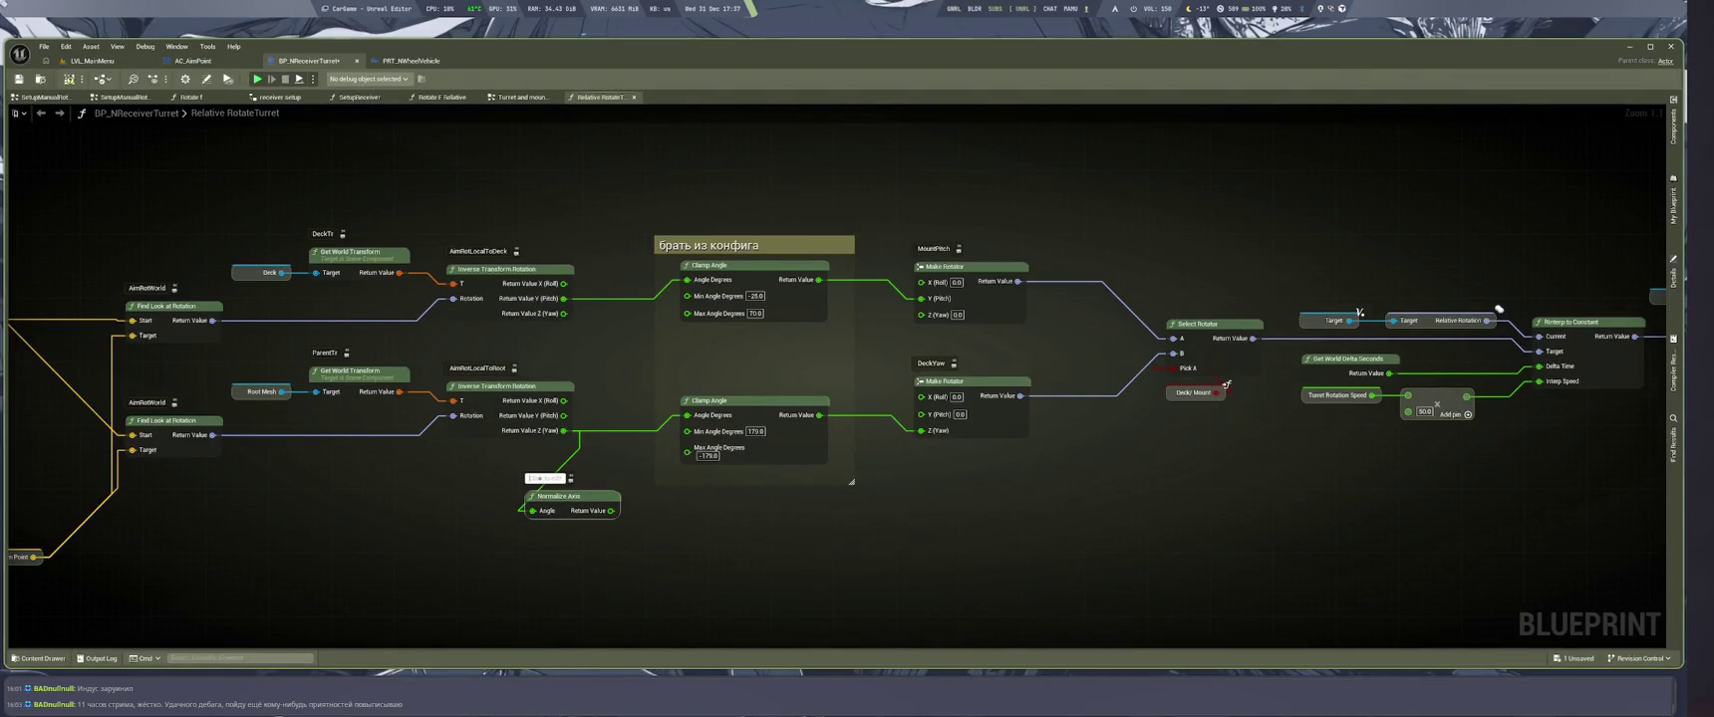
{"action": "left_click_drag", "start_coordinate": [573, 496], "coordinate": [559, 498]}
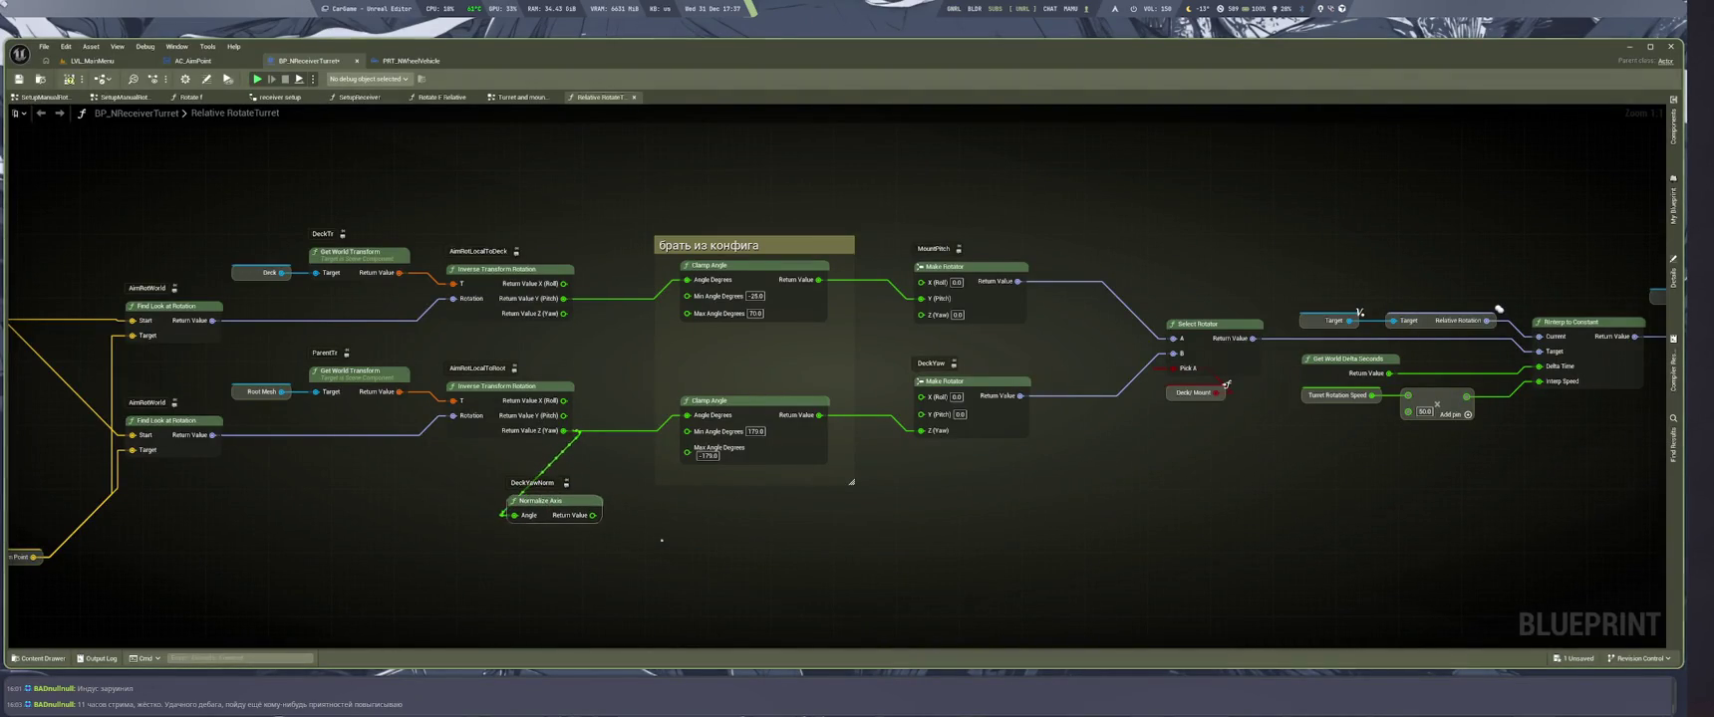
{"action": "key", "text": "super+2"}
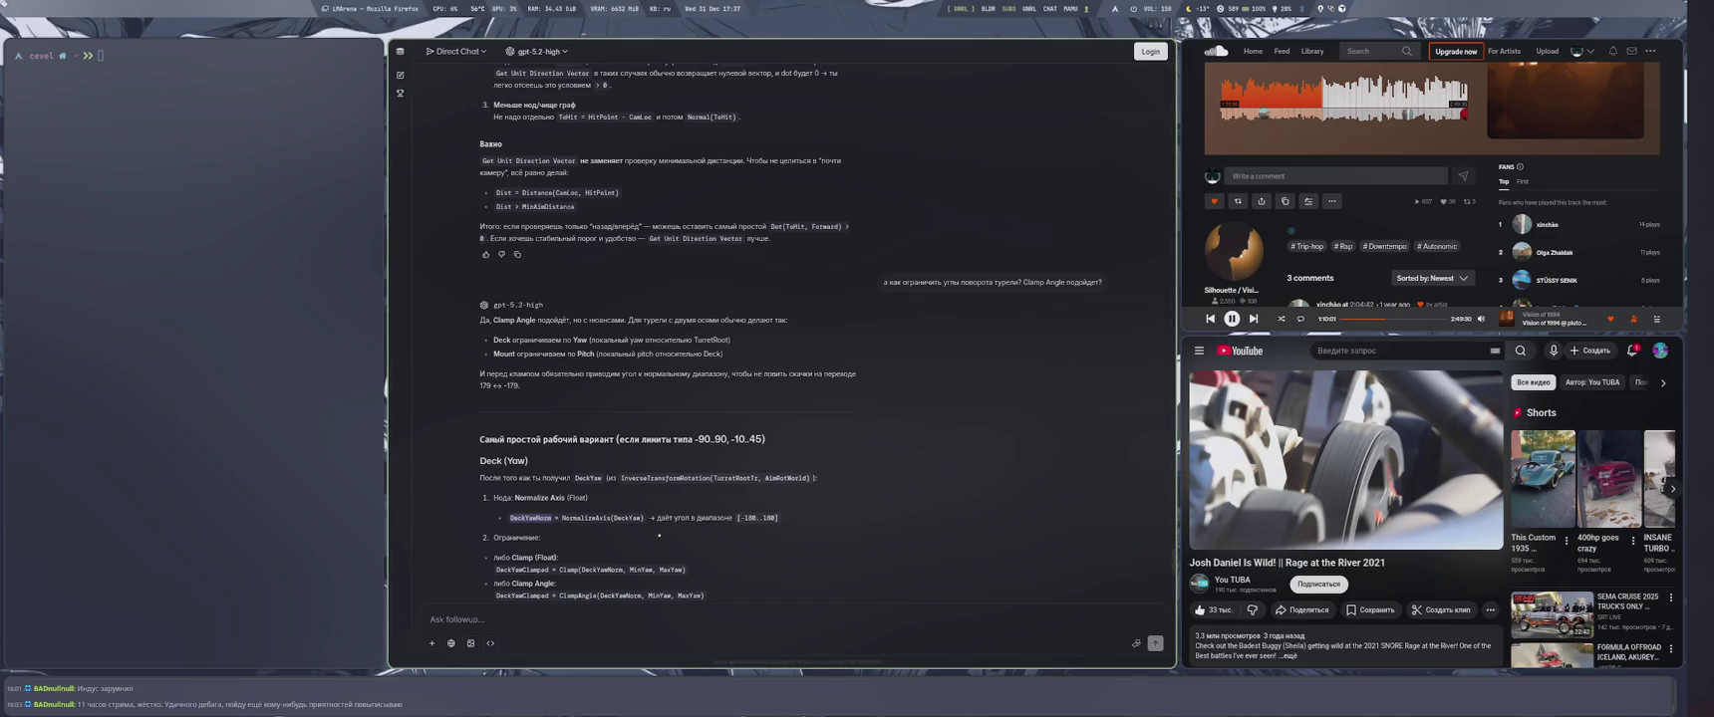
Review the chat's Mount (Pitch) steps, then place the DeckYawNorm node beside the lower clamp
{"action": "scroll", "coordinate": [602, 535], "scroll_direction": "down", "scroll_amount": 3}
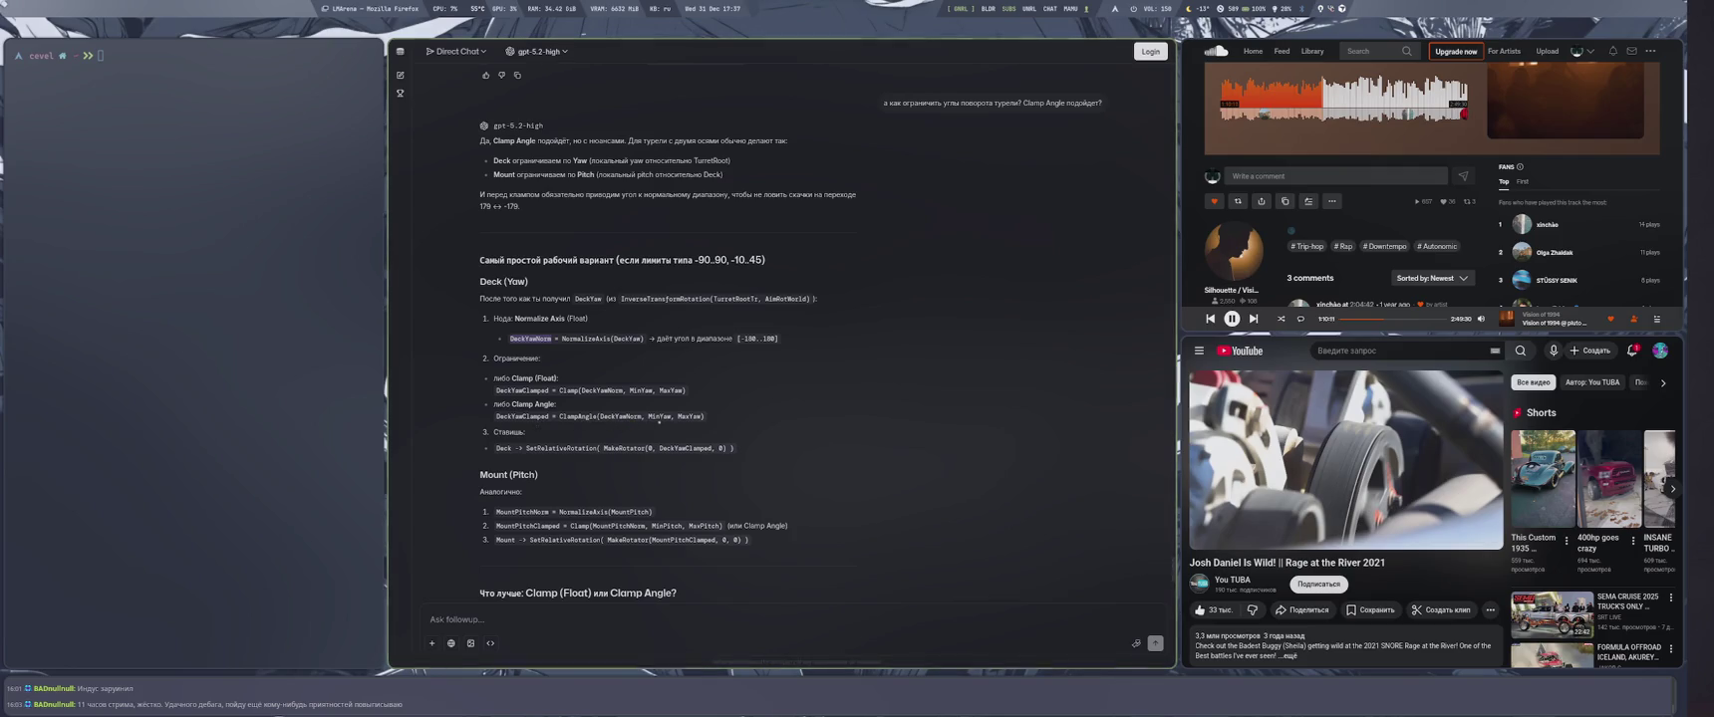
{"action": "key", "text": "super+4"}
{"action": "mouse_move", "coordinate": [558, 515]}
{"action": "left_mouse_down"}
{"action": "mouse_move", "coordinate": [499, 517]}
{"action": "mouse_move", "coordinate": [688, 418]}
{"action": "mouse_move", "coordinate": [563, 453]}
{"action": "mouse_move", "coordinate": [684, 362]}
{"action": "mouse_move", "coordinate": [777, 363]}
{"action": "left_mouse_up"}
{"action": "left_click", "coordinate": [787, 554]}
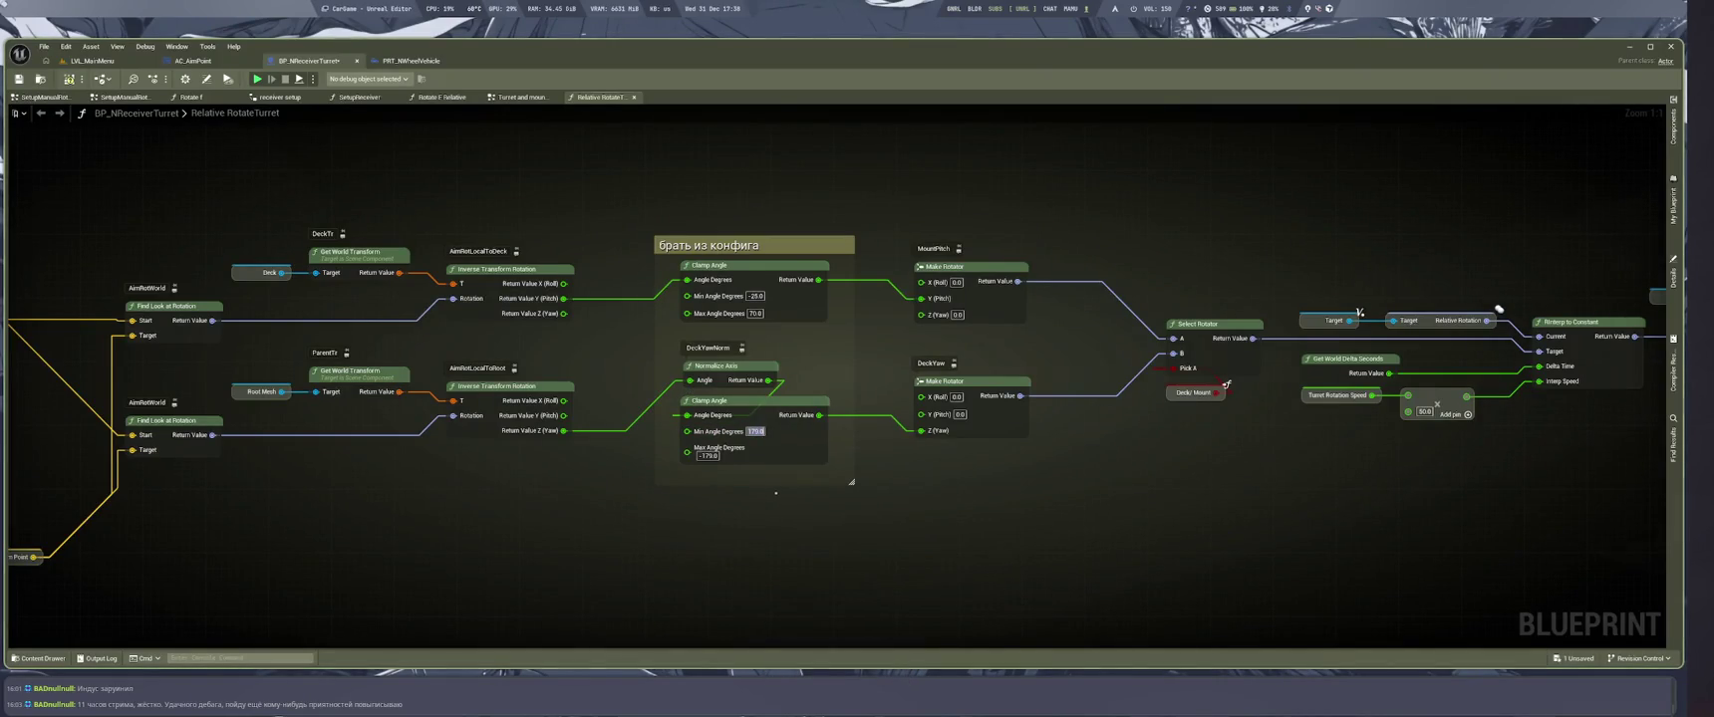
Set the yaw Clamp Angle to Min -45 and Max 45 and save the blueprint
{"action": "key", "text": "BackSpace"}
{"action": "type", "text": "-45"}
{"action": "key", "text": "Tab"}
{"action": "type", "text": "45"}
{"action": "key", "text": "Return"}
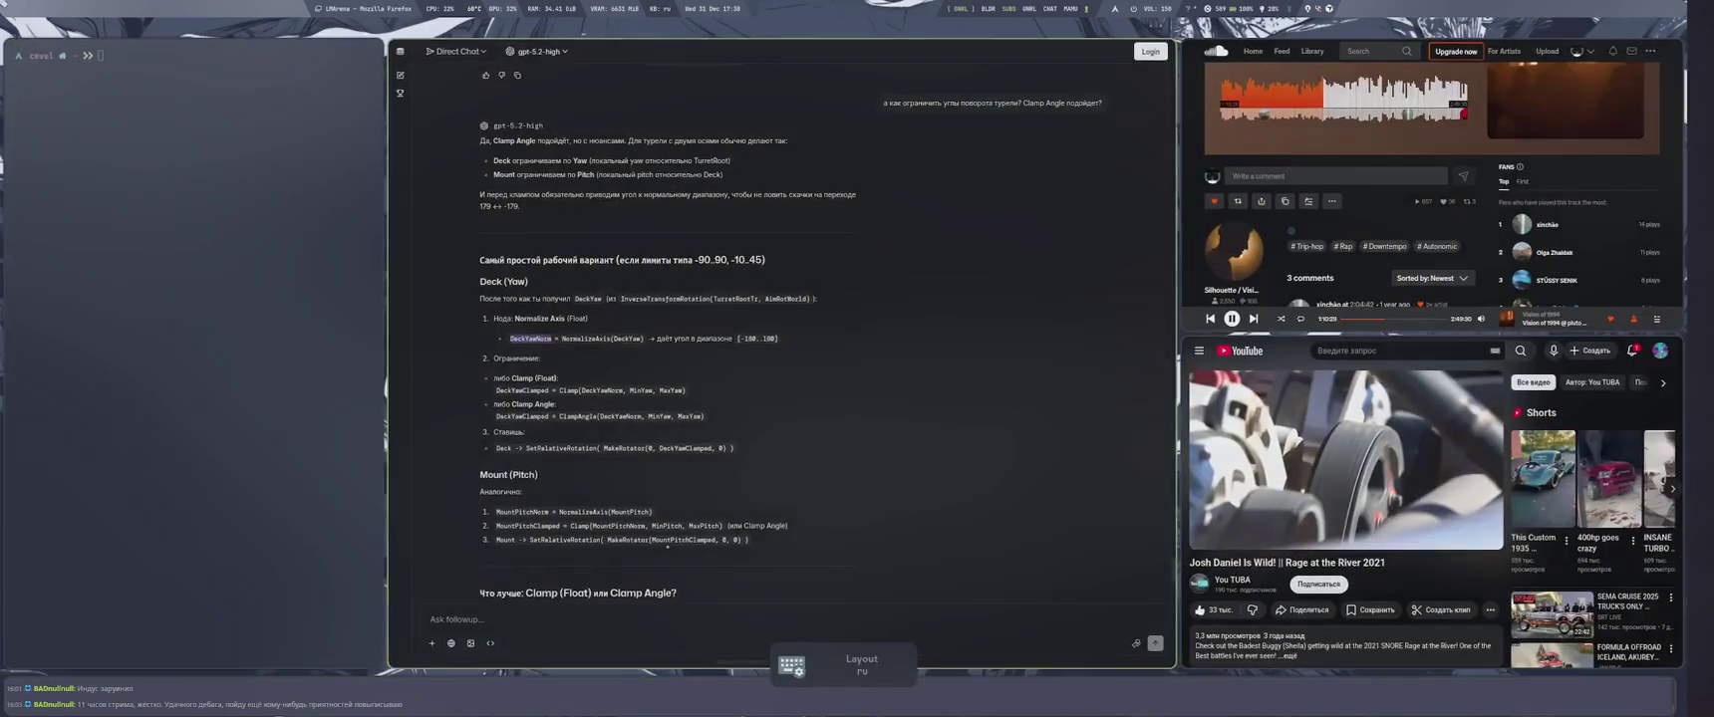
{"action": "key", "text": "ctrl+s"}
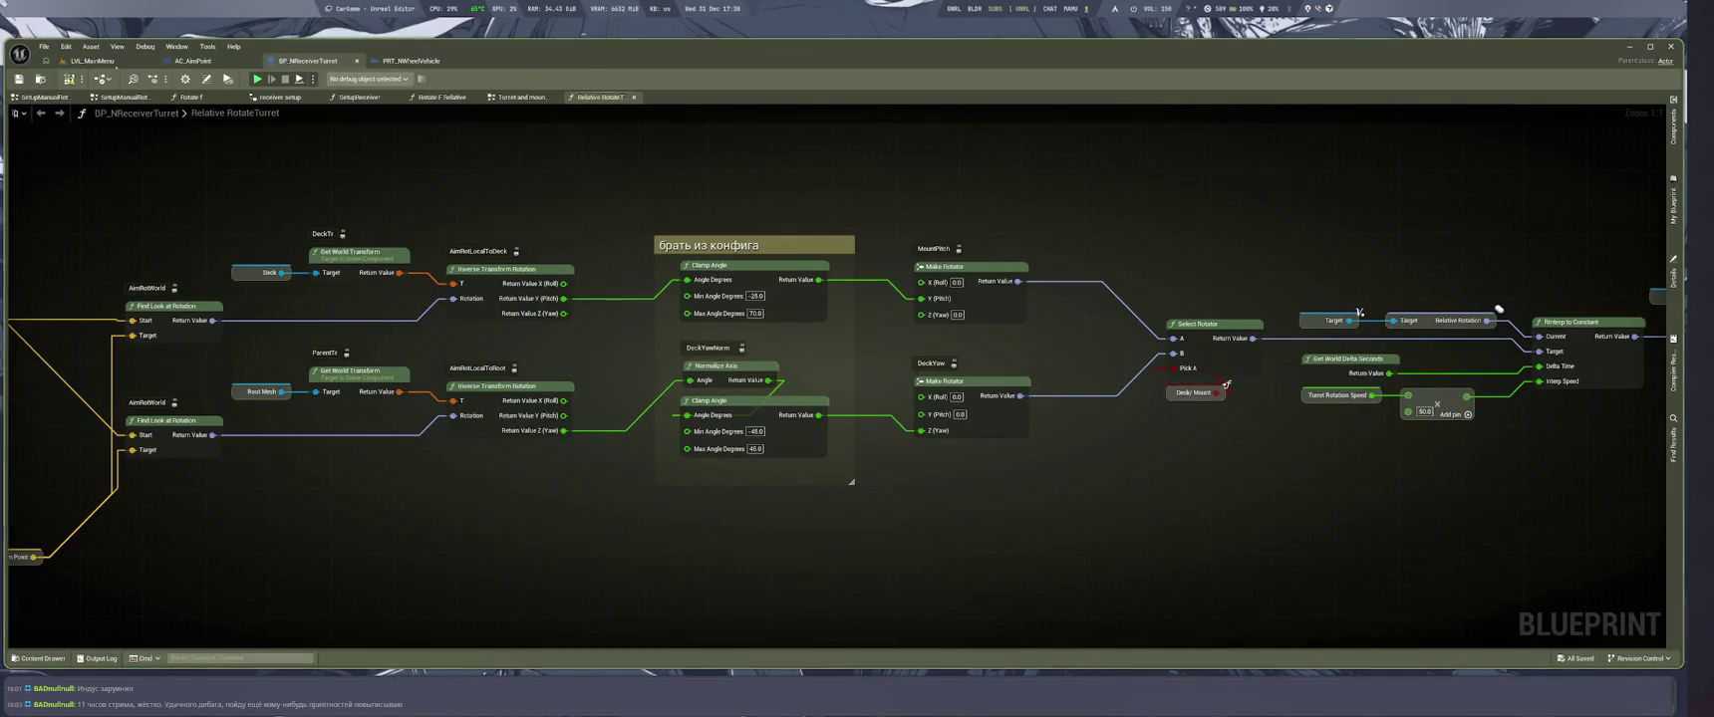
Play-test the turret's -45 to 45 yaw limit in the LVL_MainMenu level, then stop
{"action": "left_click", "coordinate": [92, 60]}
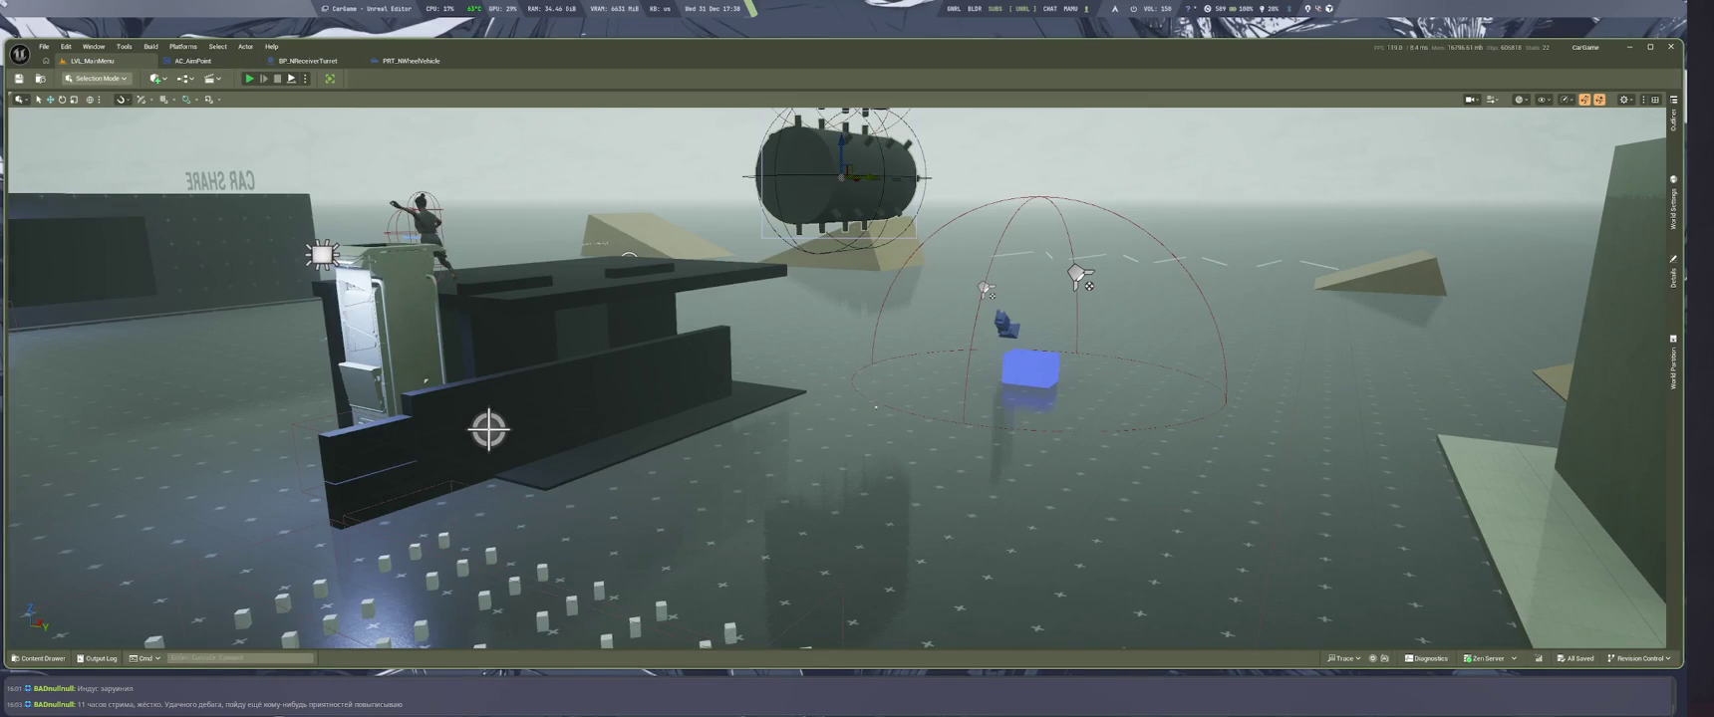
{"action": "key", "text": "alt+p"}
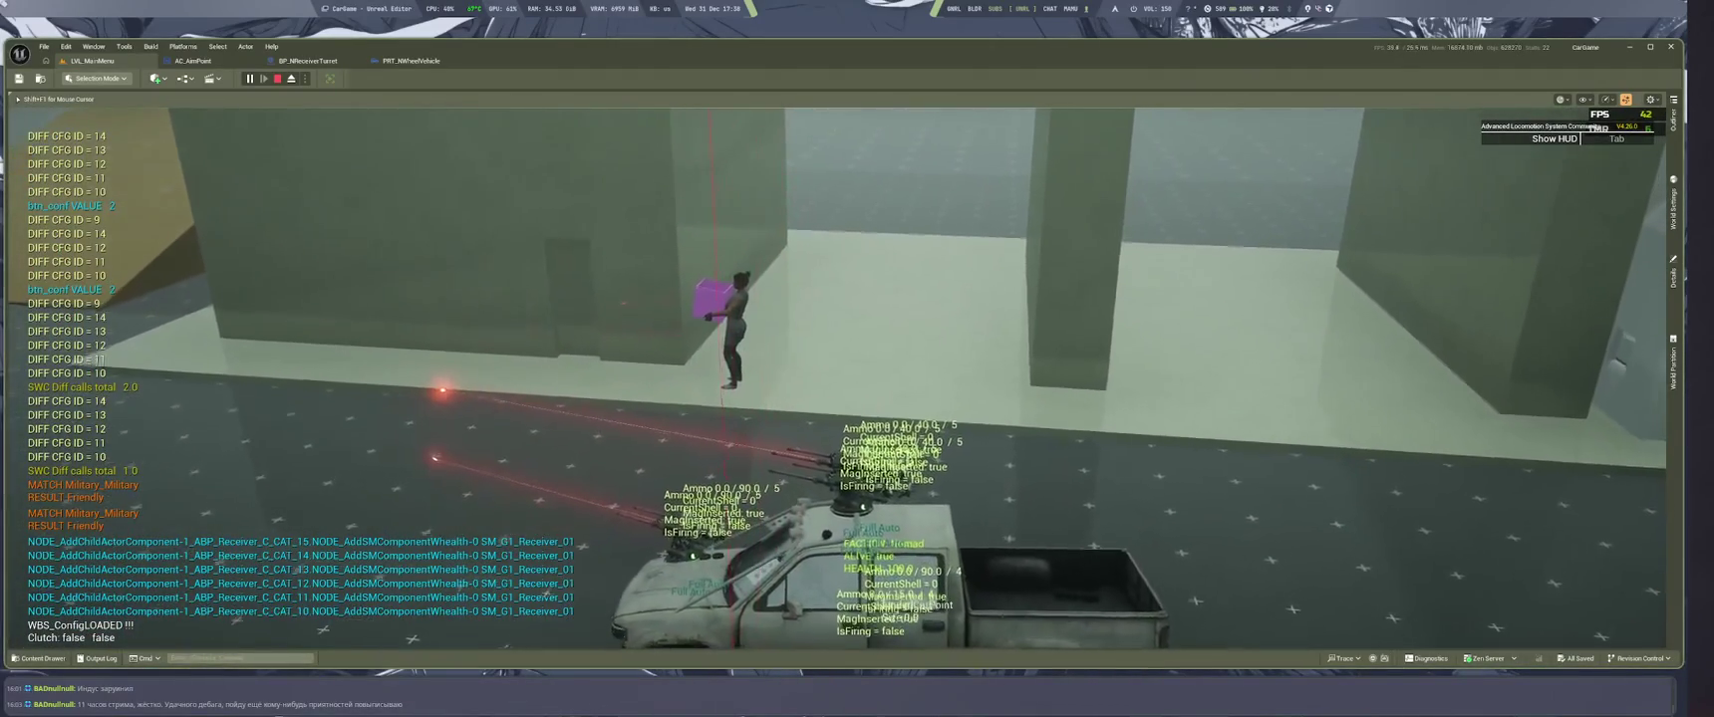
{"action": "key", "text": "Escape"}
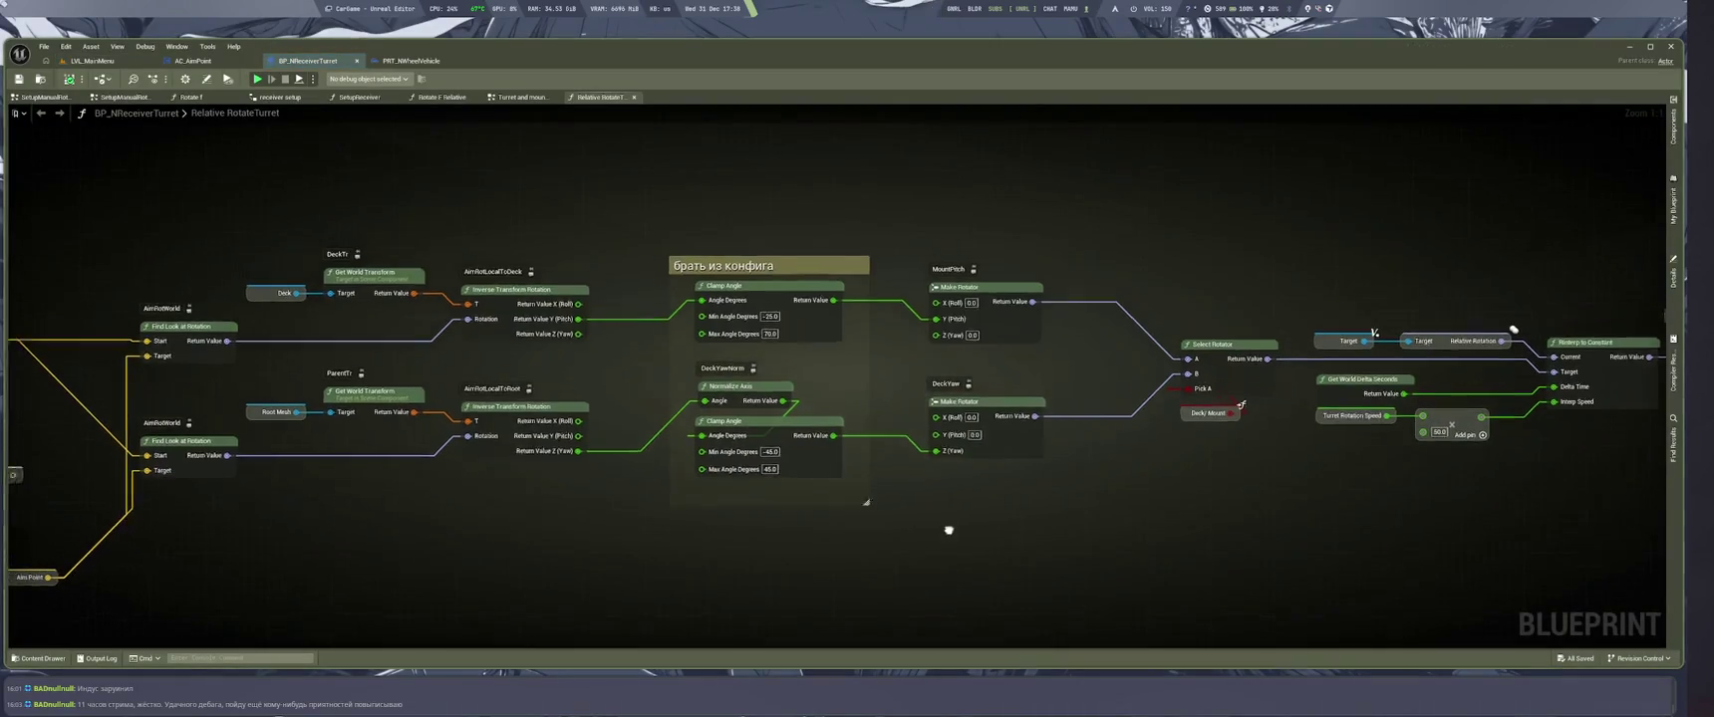
Widen the lower Clamp Angle to Min -90 and Max 90 and save
{"action": "type", "text": "-90"}
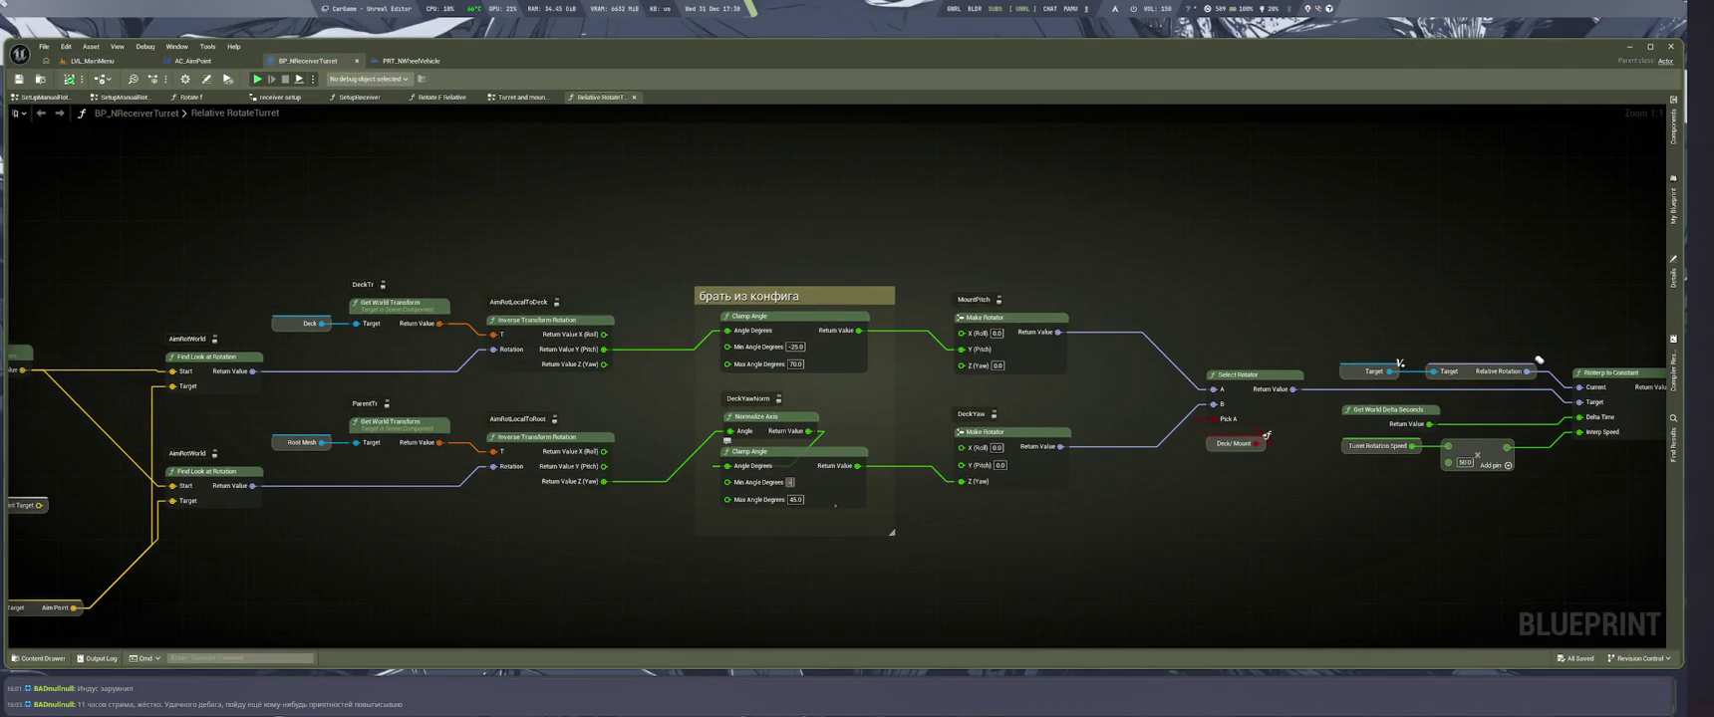
{"action": "key", "text": "Tab"}
{"action": "type", "text": "90"}
{"action": "key", "text": "Return"}
{"action": "key", "text": "ctrl+s"}
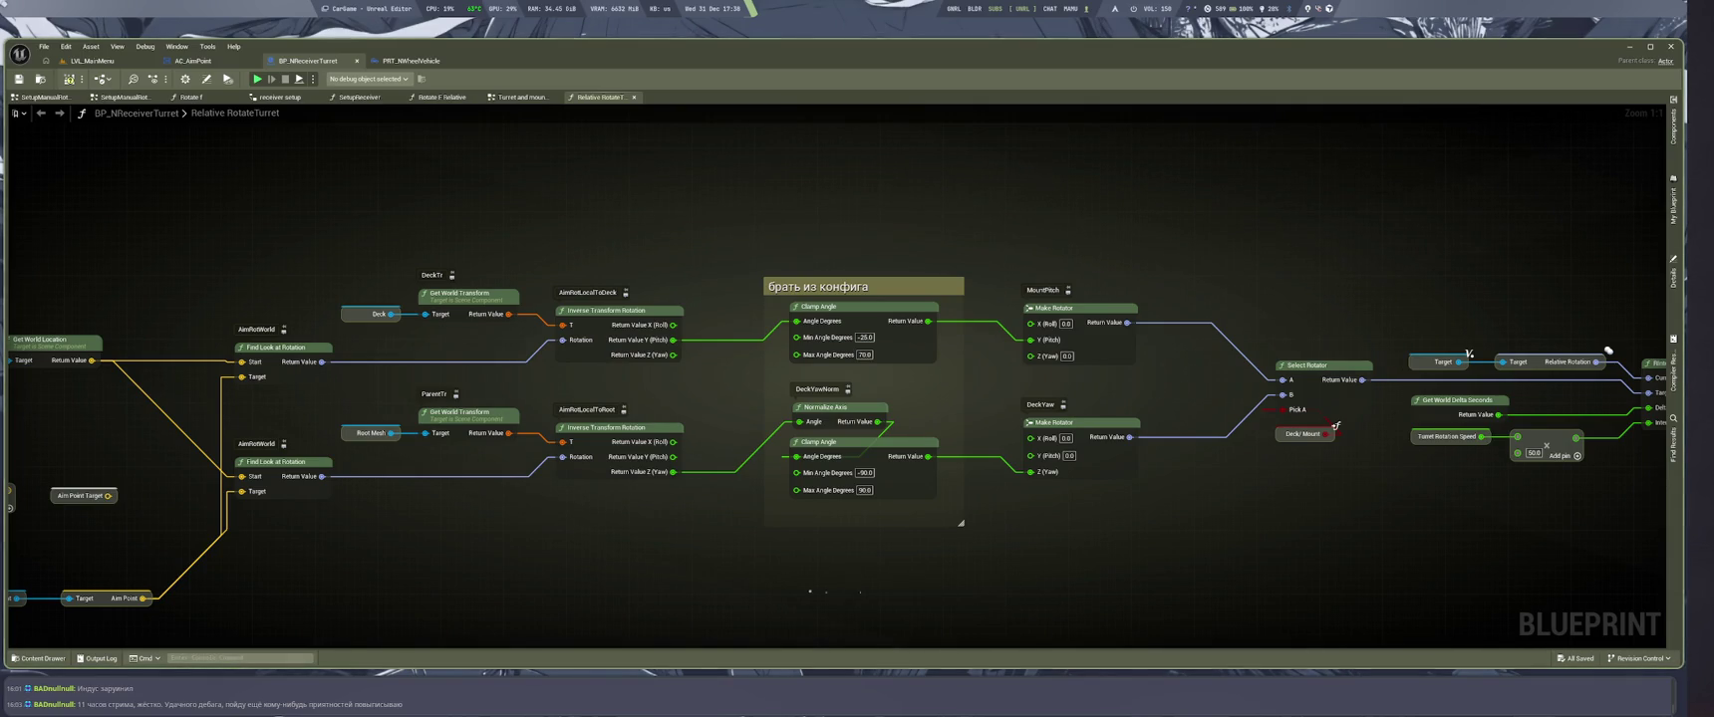
Rename the comment to '!брать из конфига', save, and glance at the chat answer
{"action": "double_click", "coordinate": [797, 288]}
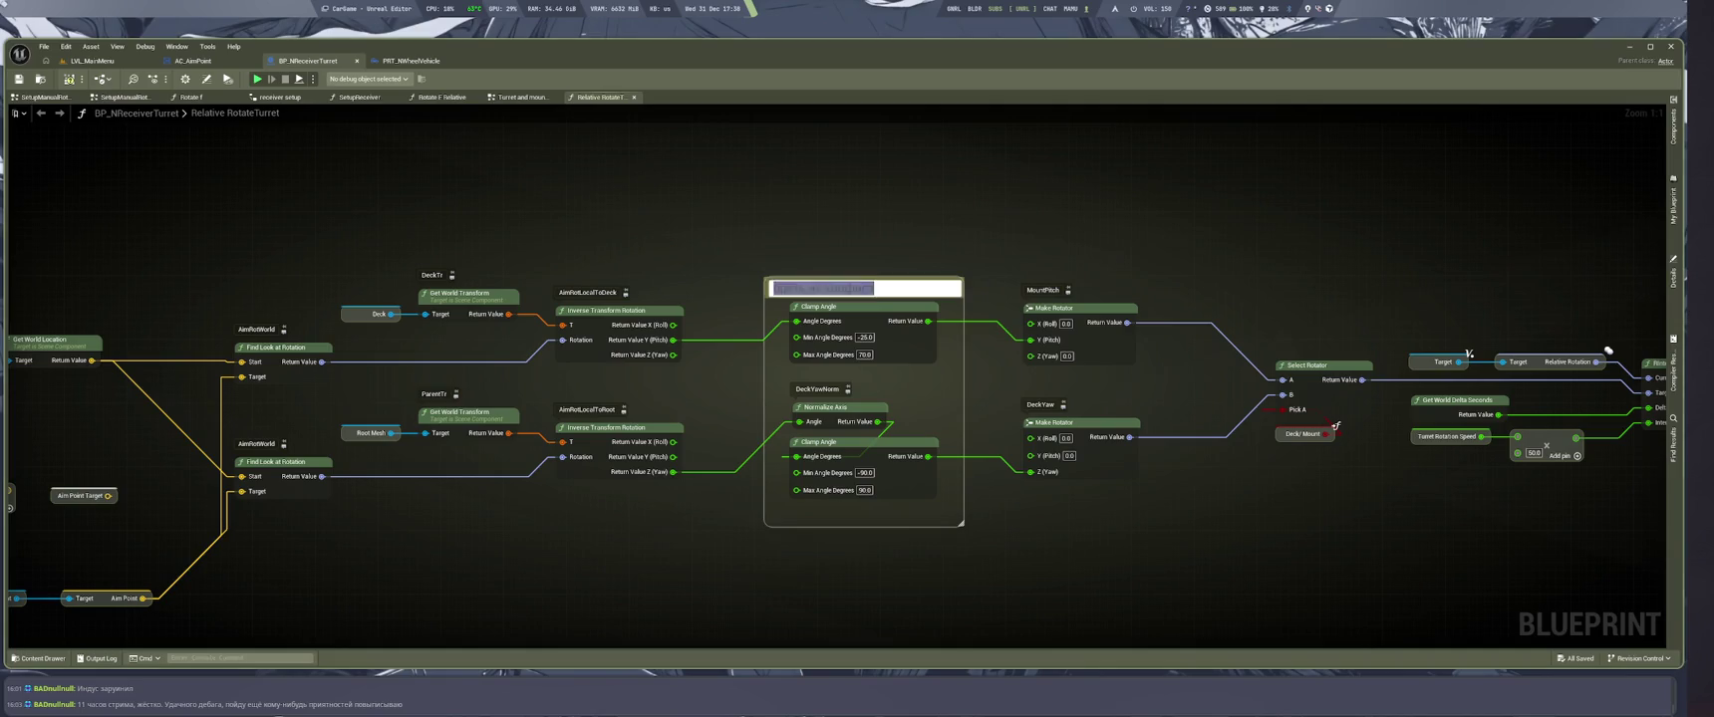
{"action": "type", "text": "!"}
{"action": "key", "text": "Return"}
{"action": "key", "text": "ctrl+s"}
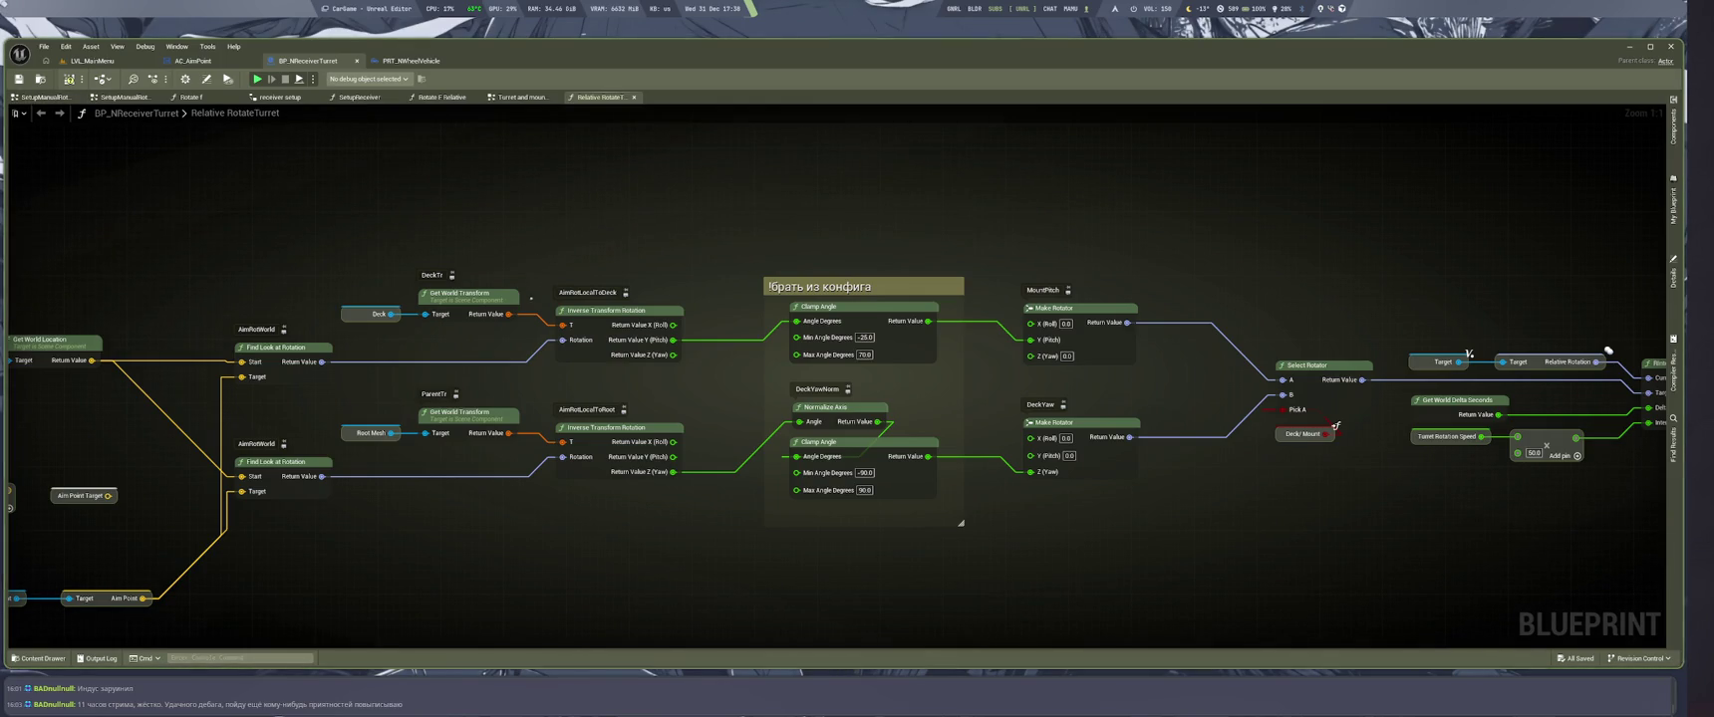
{"action": "key", "text": "alt+Tab"}
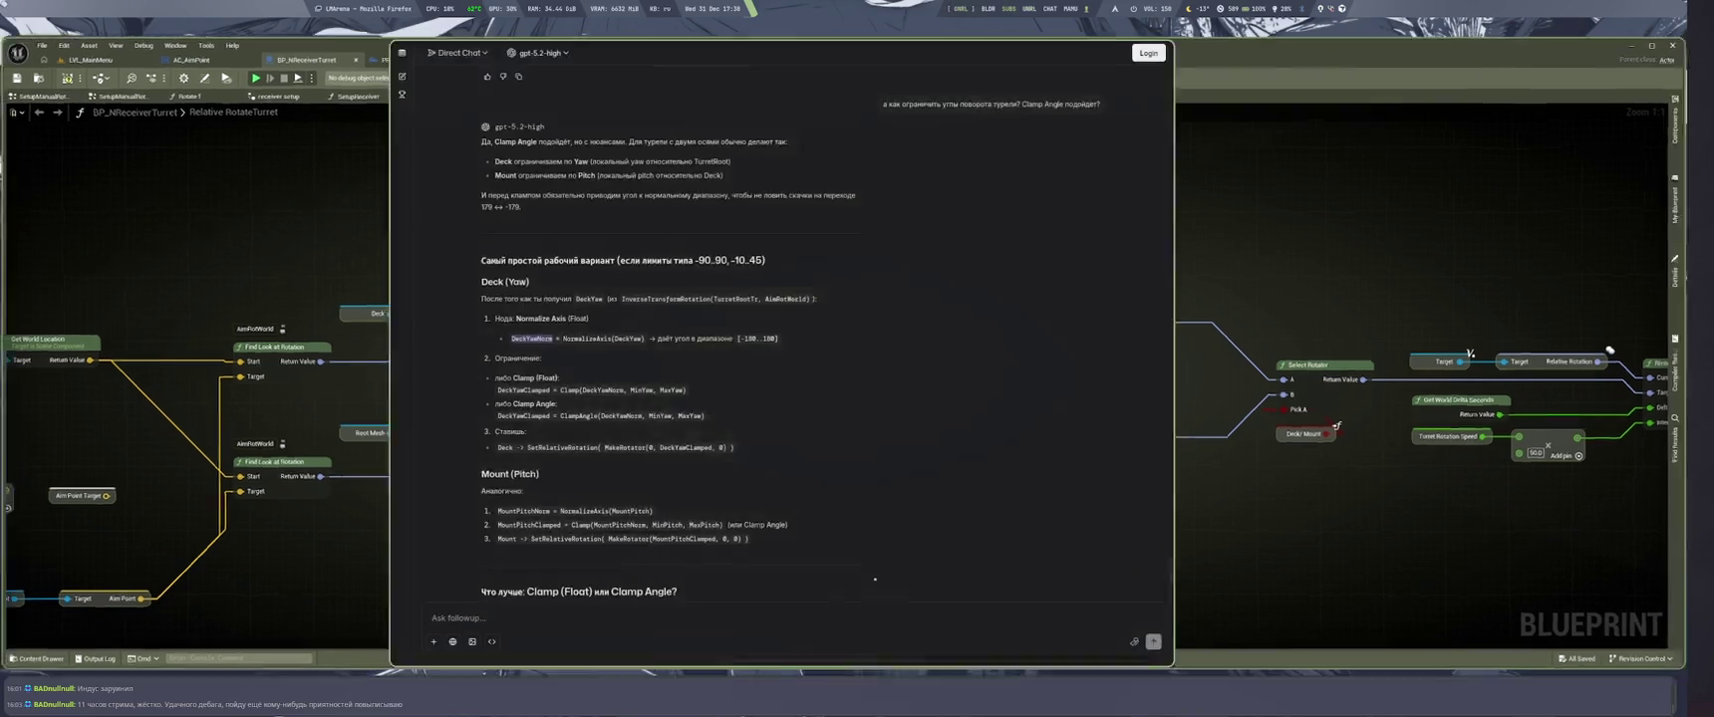
{"action": "key", "text": "super+2"}
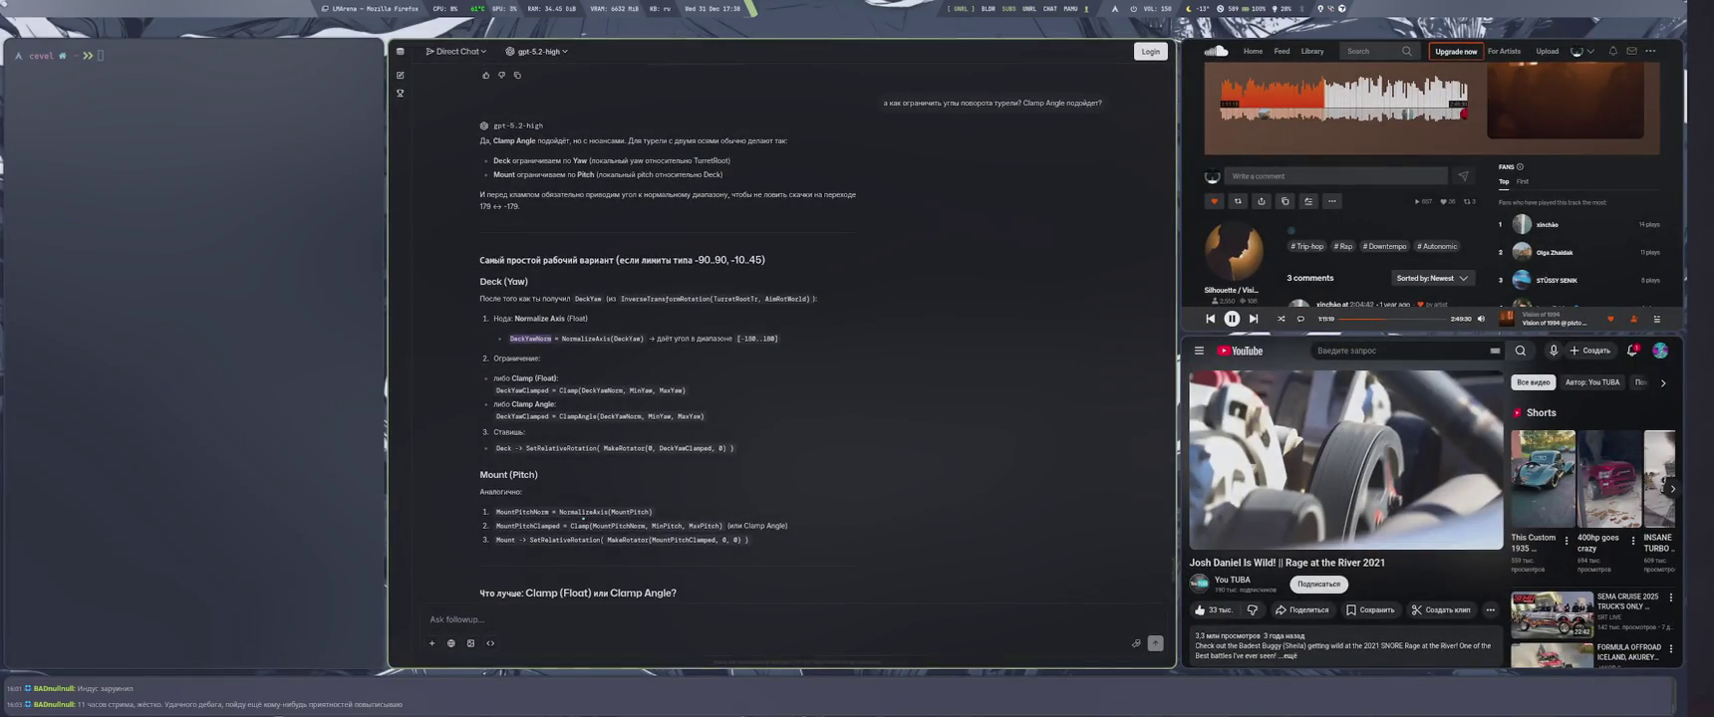
{"action": "key", "text": "super+1"}
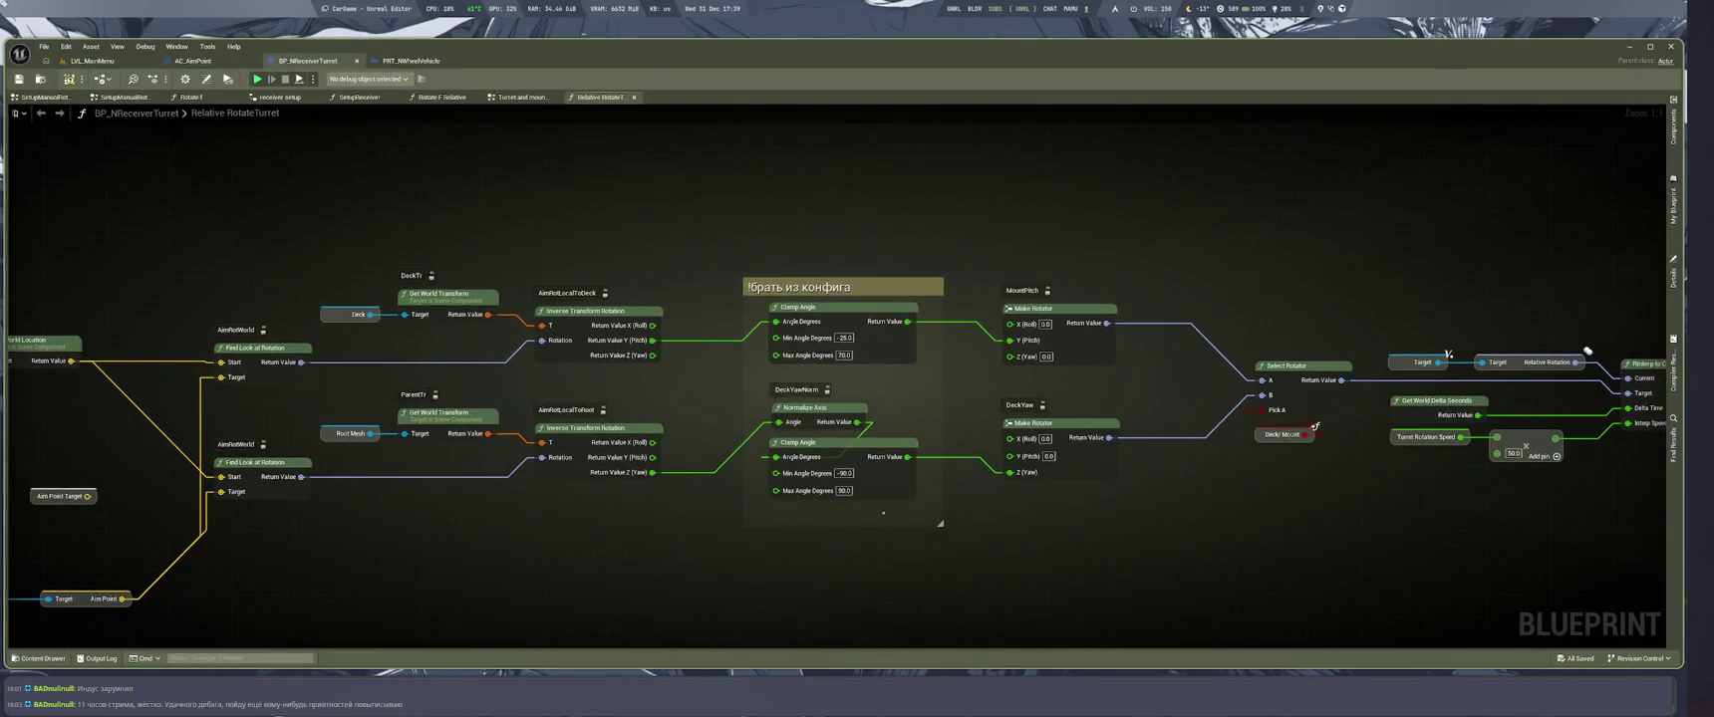
Make room and wire a duplicated Normalize Axis between Y (Pitch) and the upper Clamp Angle
{"action": "left_click_drag", "start_coordinate": [762, 394], "coordinate": [869, 504]}
{"action": "left_click_drag", "start_coordinate": [797, 442], "coordinate": [797, 493]}
{"action": "mouse_move", "coordinate": [816, 307]}
{"action": "left_mouse_down"}
{"action": "mouse_move", "coordinate": [817, 351]}
{"action": "mouse_move", "coordinate": [780, 344]}
{"action": "mouse_move", "coordinate": [782, 325]}
{"action": "left_mouse_up"}
{"action": "key", "text": "ctrl+v"}
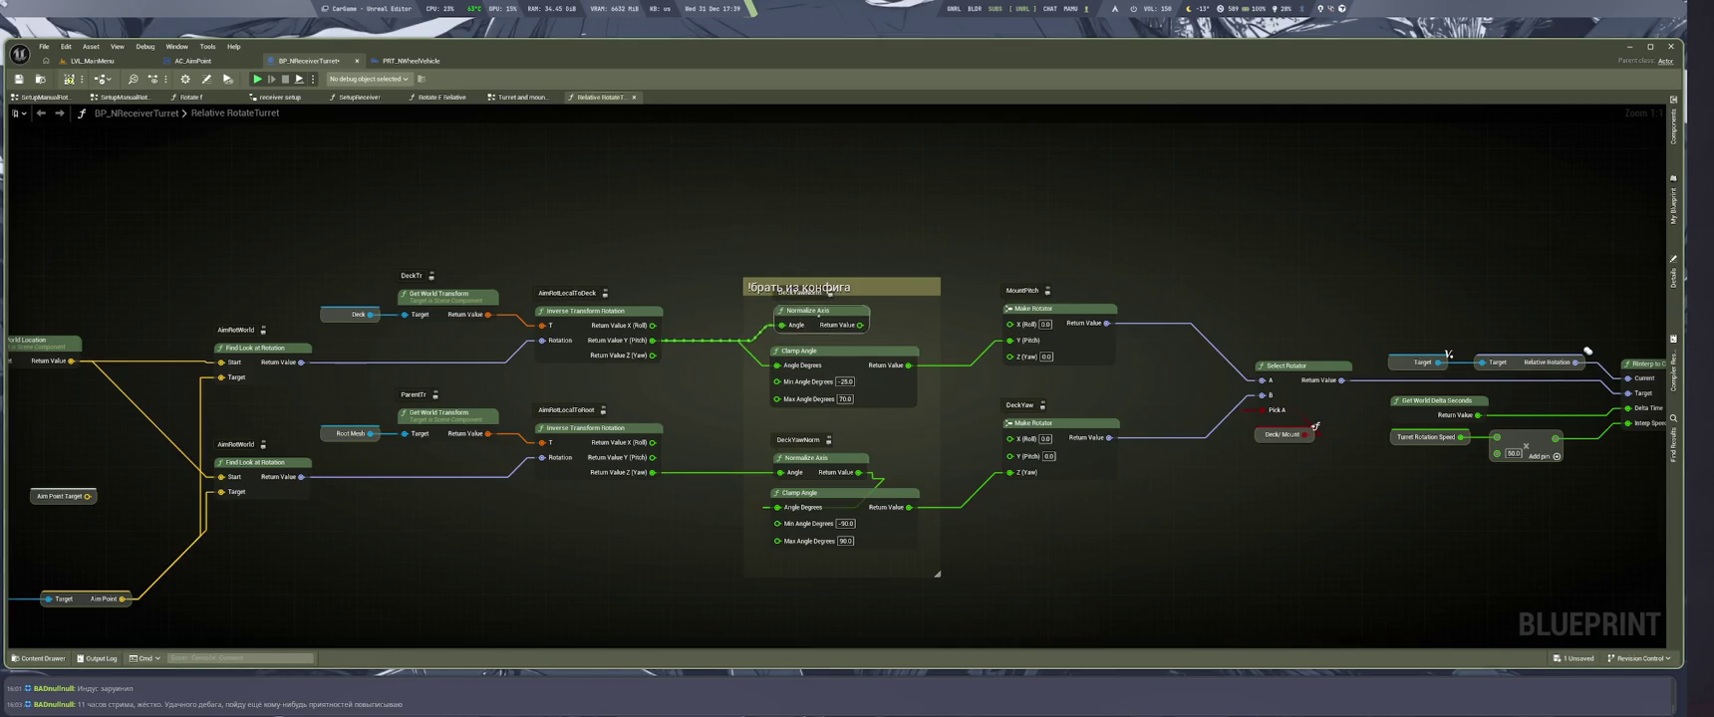
{"action": "mouse_move", "coordinate": [860, 325]}
{"action": "left_mouse_down"}
{"action": "mouse_move", "coordinate": [853, 346]}
{"action": "mouse_move", "coordinate": [779, 366]}
{"action": "left_mouse_up"}
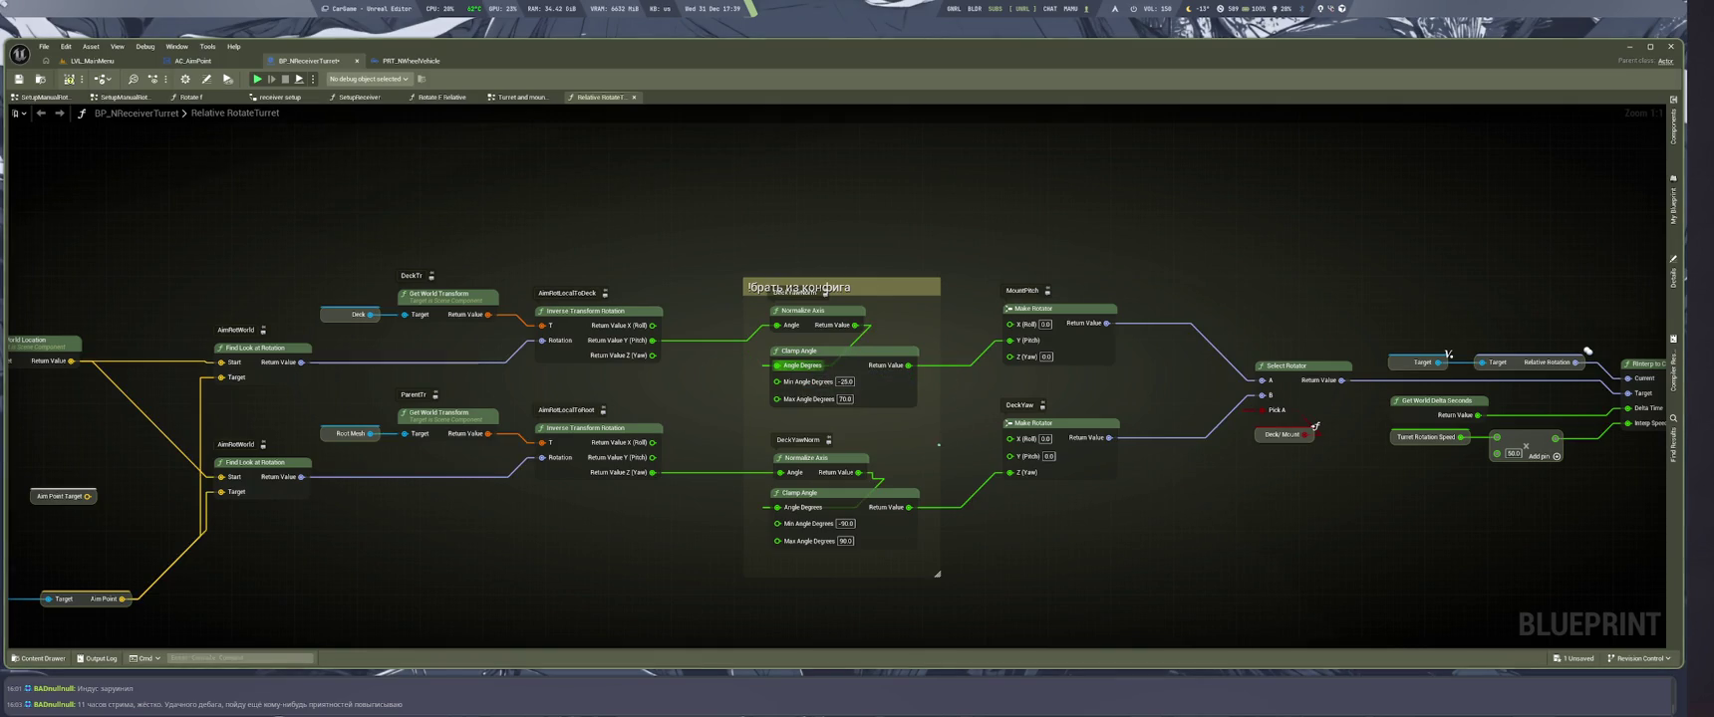
{"action": "left_click_drag", "start_coordinate": [807, 310], "coordinate": [807, 318]}
{"action": "left_click_drag", "start_coordinate": [817, 561], "coordinate": [809, 345]}
{"action": "key", "text": "alt+Tab"}
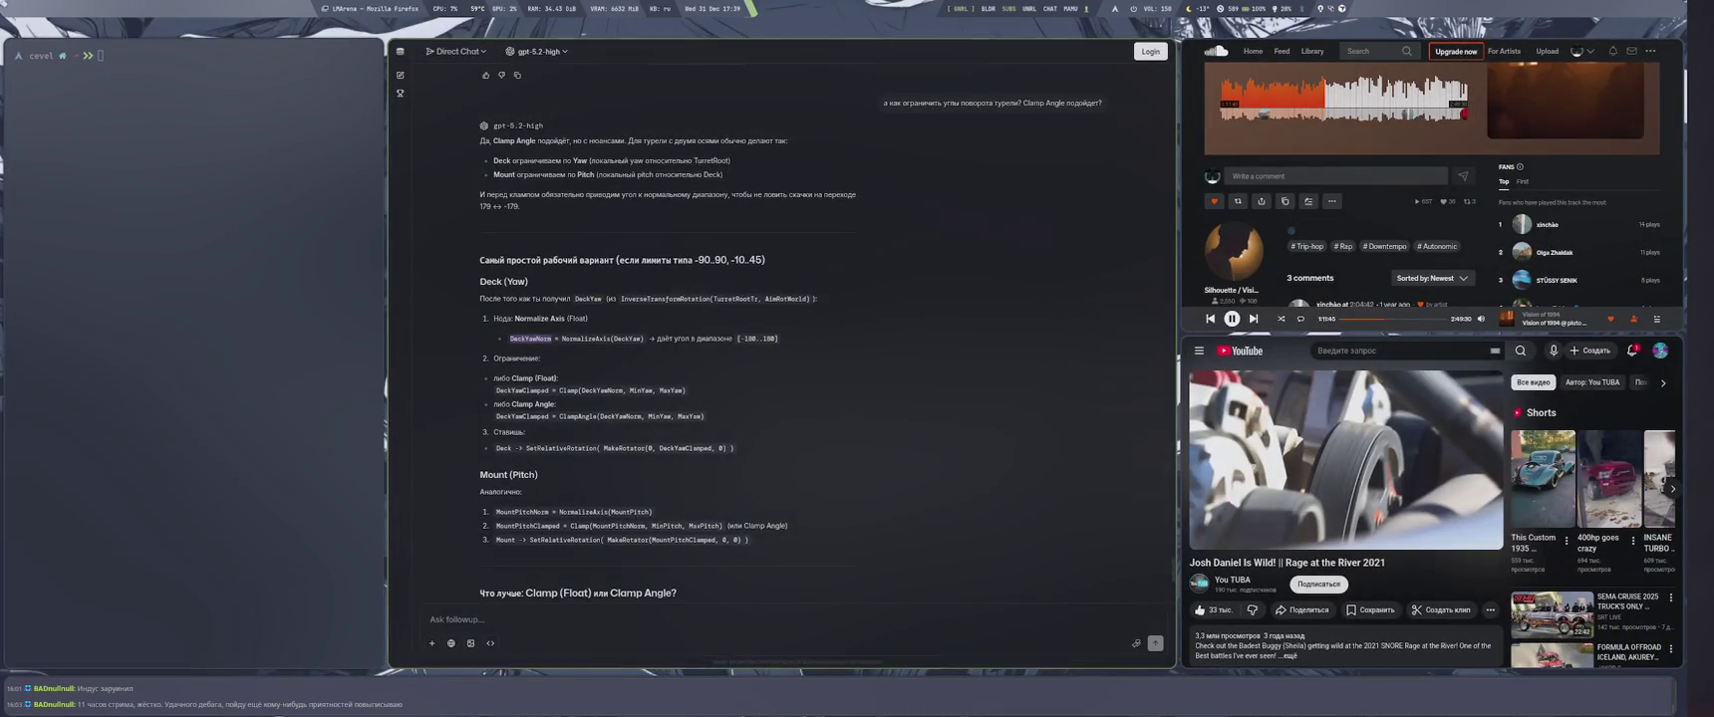
Copy MountPitchNorm from the chat answer and use it as the upper node's label
{"action": "double_click", "coordinate": [522, 512]}
{"action": "key", "text": "ctrl+c"}
{"action": "key", "text": "alt+Tab"}
{"action": "double_click", "coordinate": [798, 299]}
{"action": "key", "text": "ctrl+v"}
{"action": "left_click", "coordinate": [782, 240]}
Read further in the chat answer, then save the turret blueprint
{"action": "key", "text": "alt+Tab"}
{"action": "scroll", "coordinate": [620, 490], "scroll_direction": "down", "scroll_amount": 3}
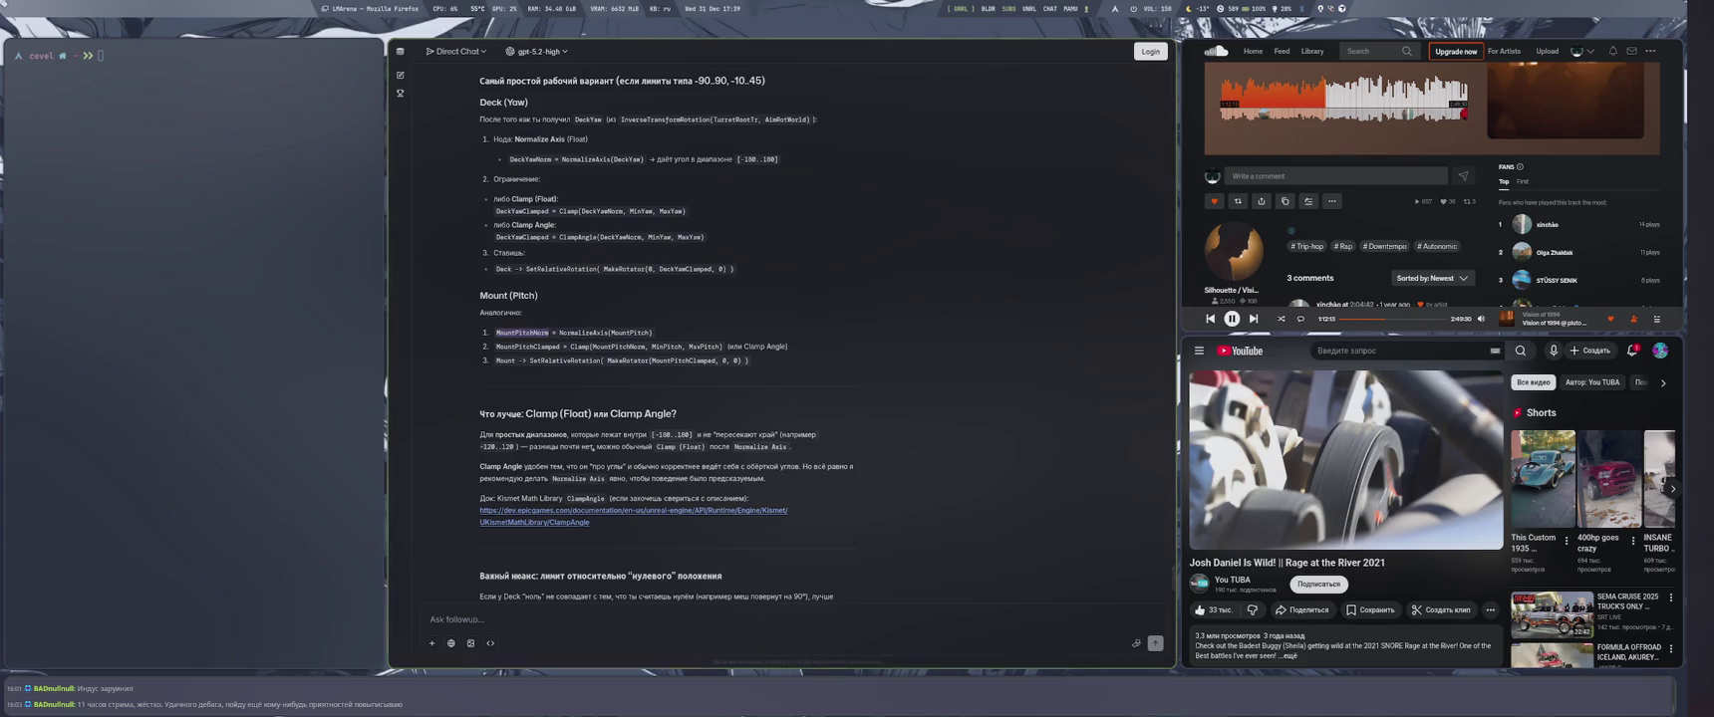
{"action": "key", "text": "super+4"}
{"action": "key", "text": "super+1"}
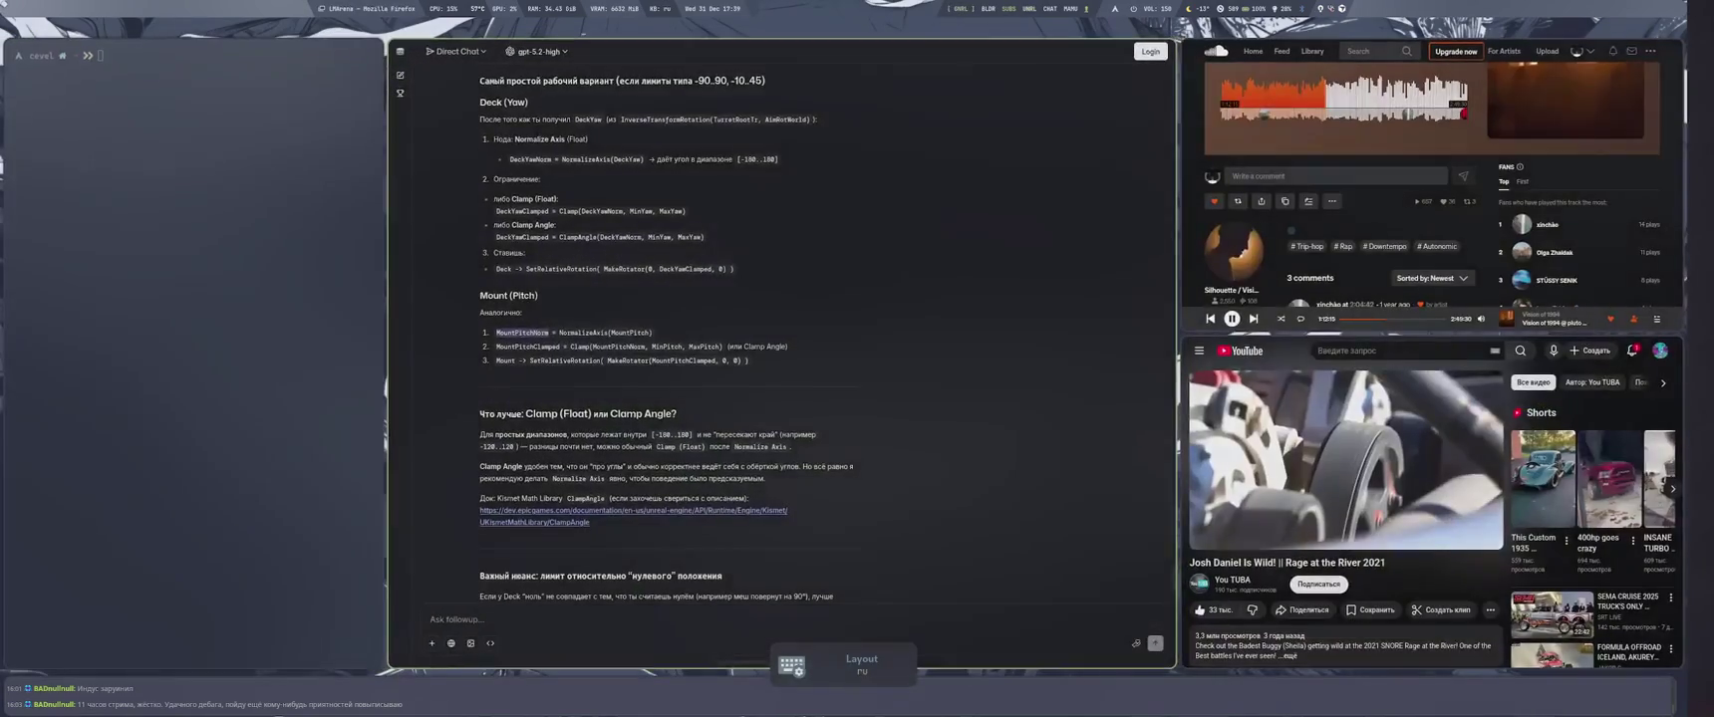
{"action": "key", "text": "super+4"}
{"action": "key", "text": "ctrl+s"}
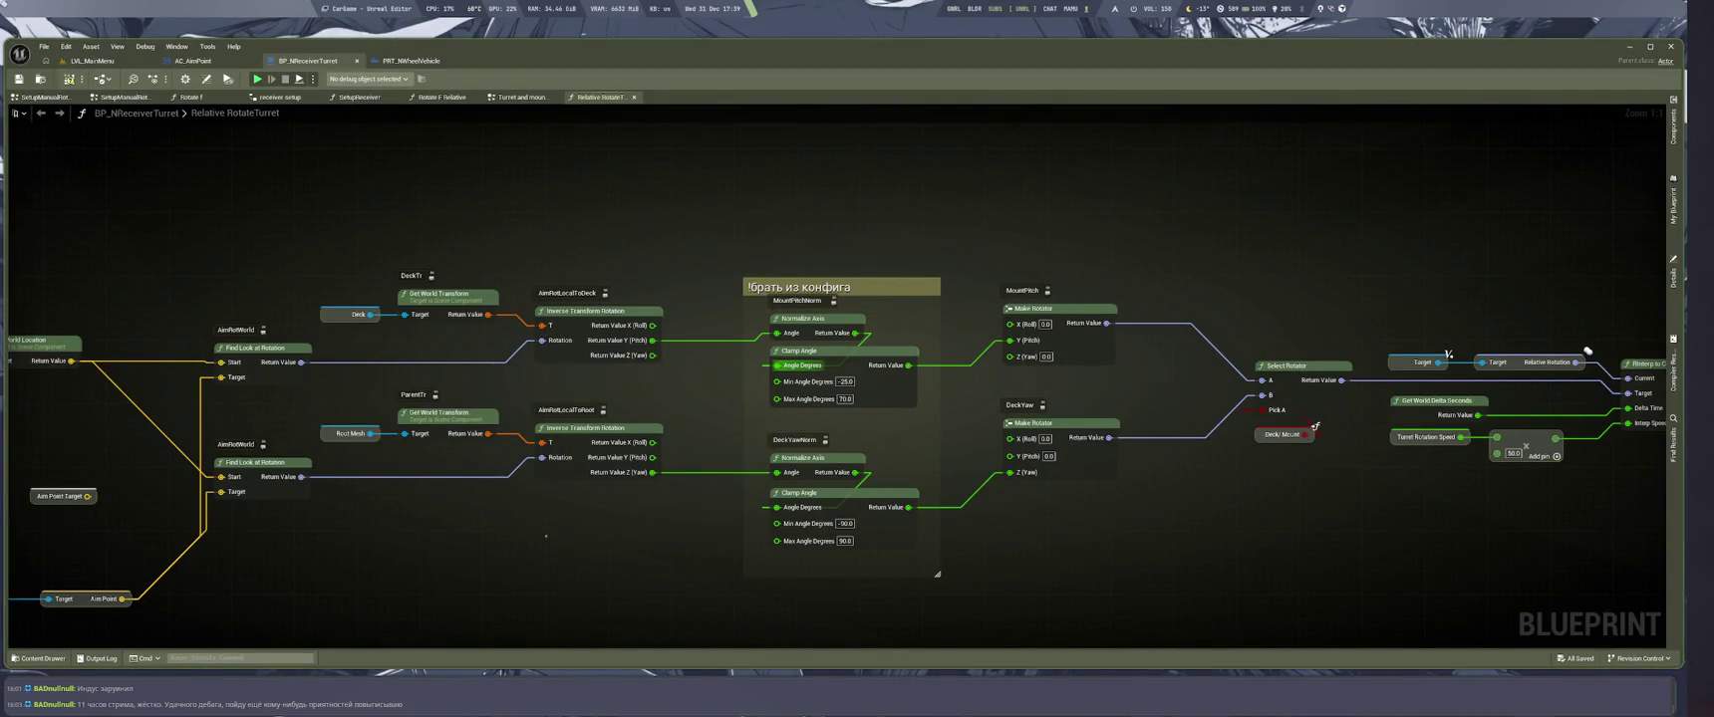
Browse the Weapons folder's Data and Struct subfolders in the content drawer
{"action": "mouse_move", "coordinate": [355, 211]}
{"action": "left_mouse_down"}
{"action": "mouse_move", "coordinate": [495, 203]}
{"action": "mouse_move", "coordinate": [536, 122]}
{"action": "left_mouse_up"}
{"action": "key", "text": "ctrl+space"}
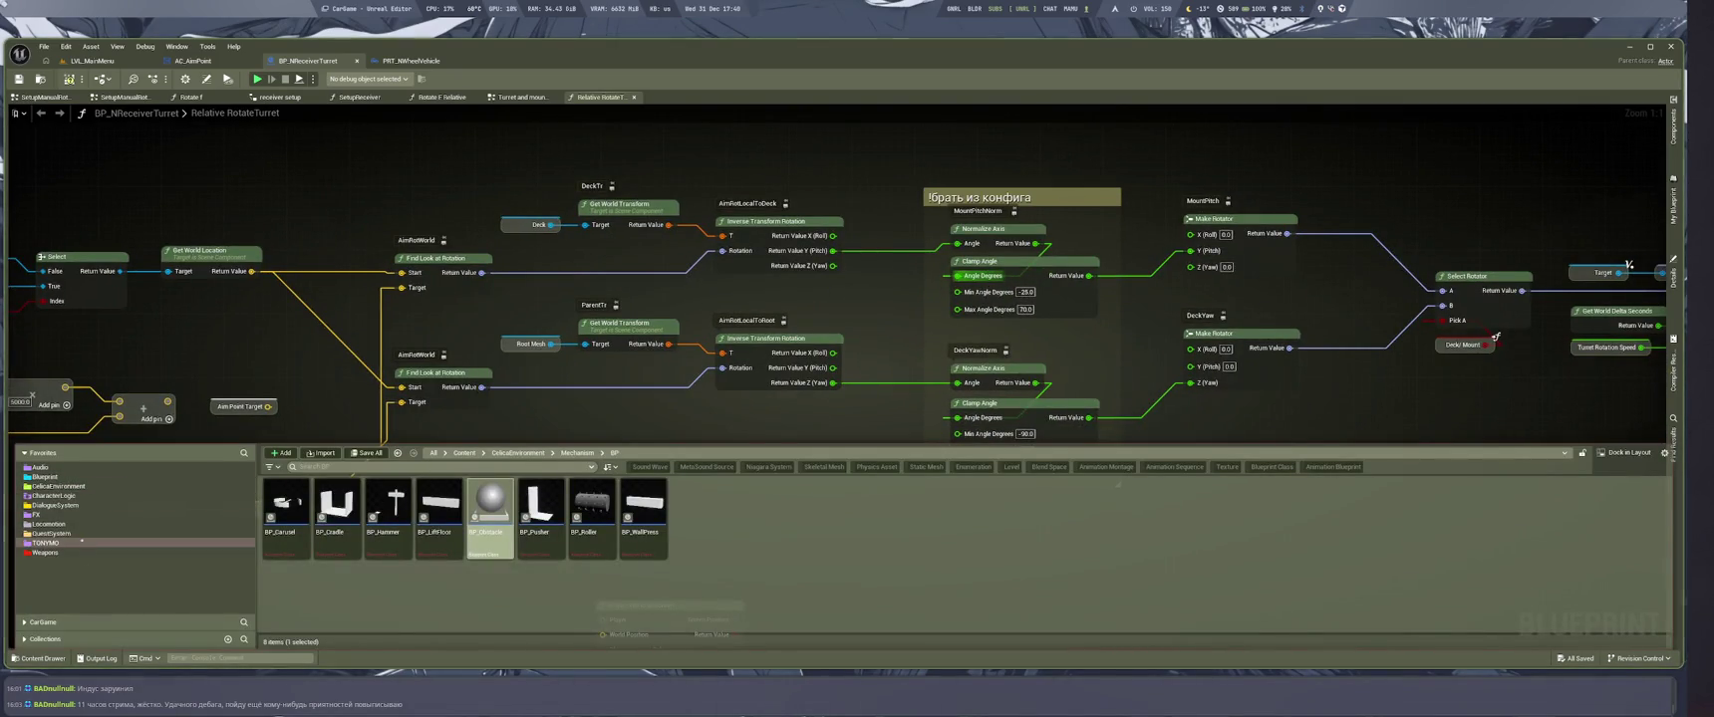
{"action": "left_click", "coordinate": [80, 550]}
{"action": "double_click", "coordinate": [483, 506]}
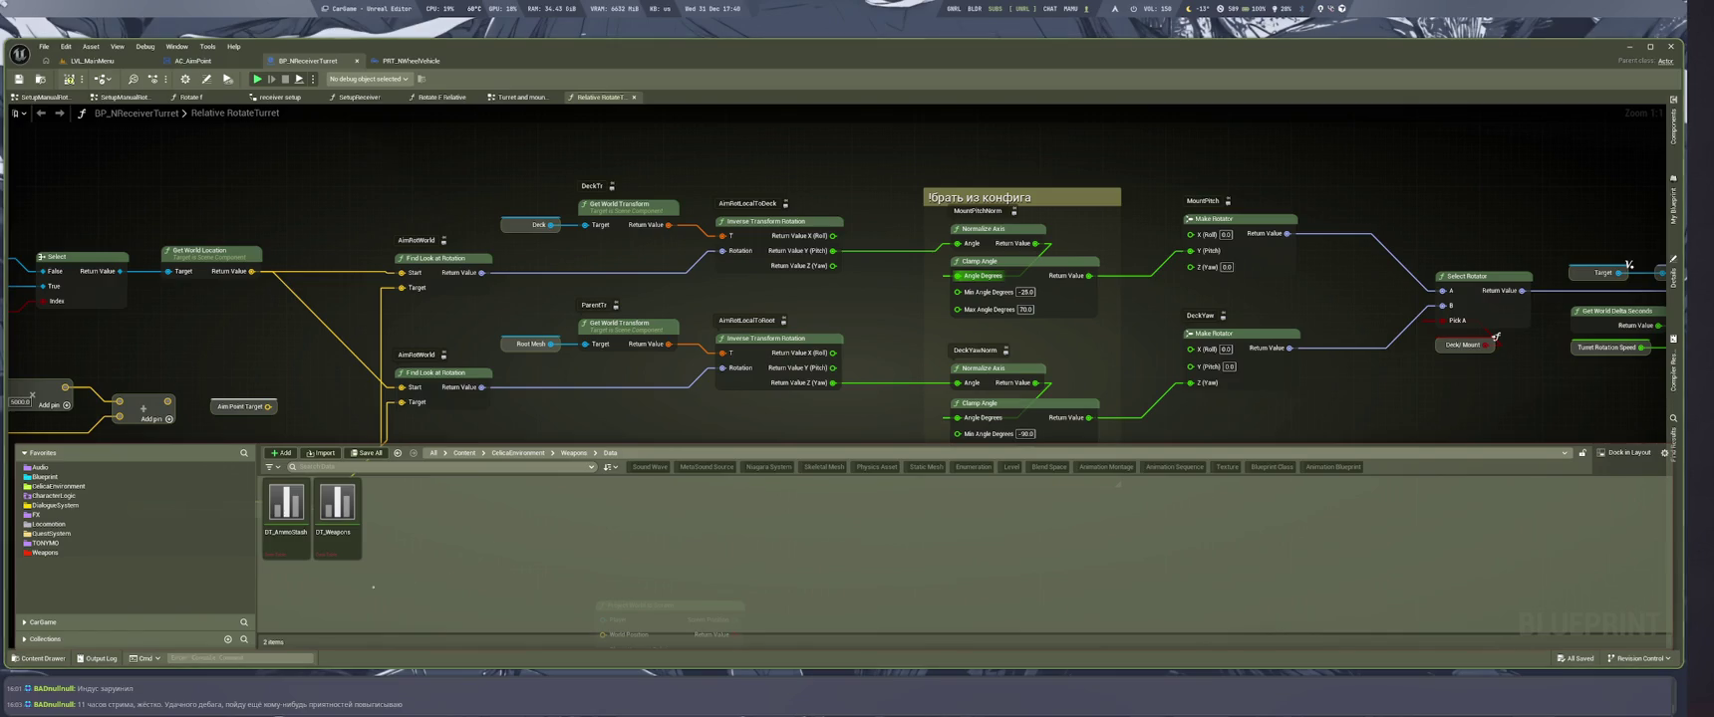
{"action": "key", "text": "alt+Left"}
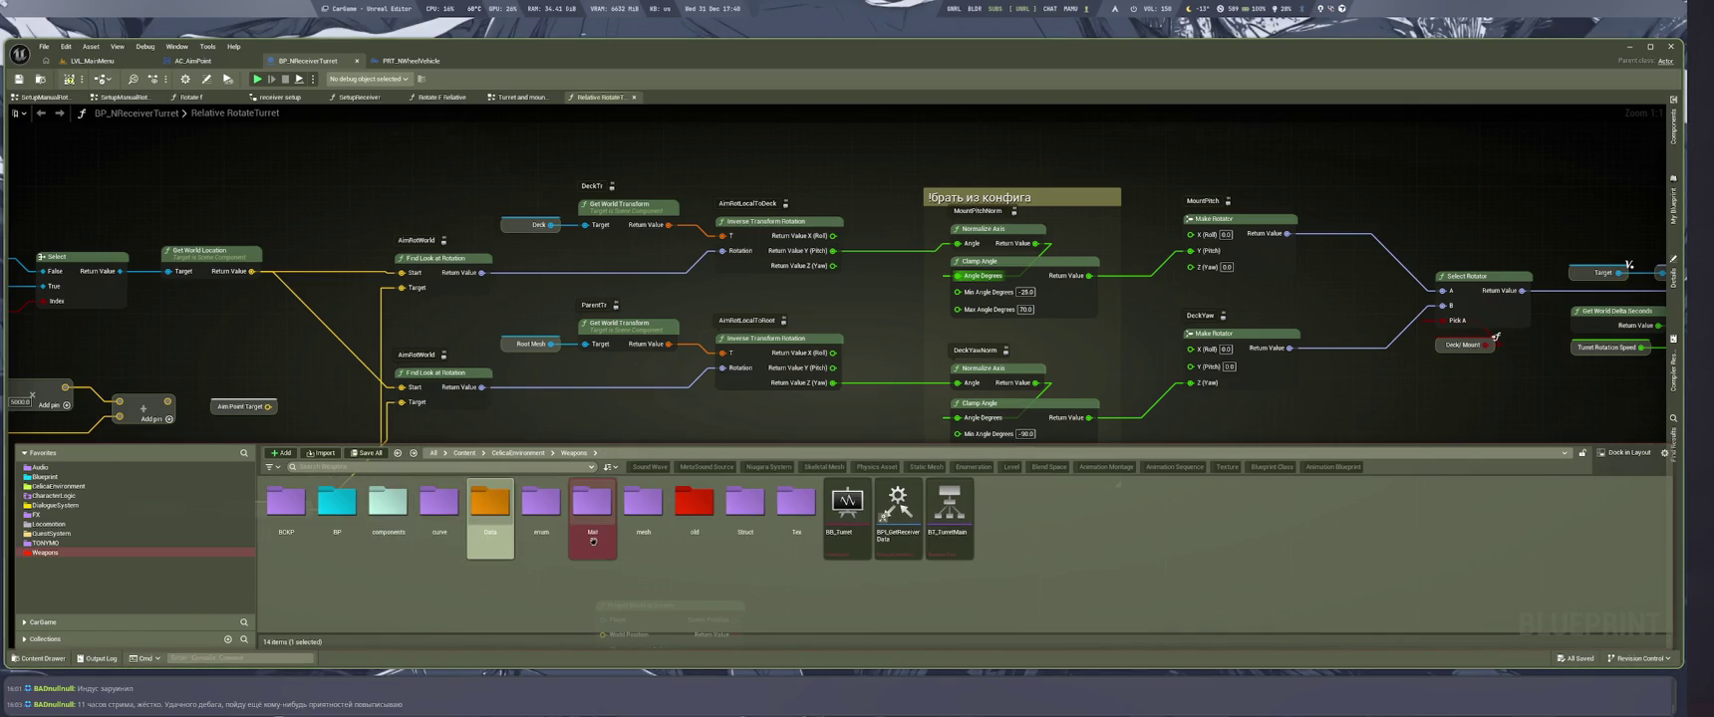
{"action": "double_click", "coordinate": [745, 506]}
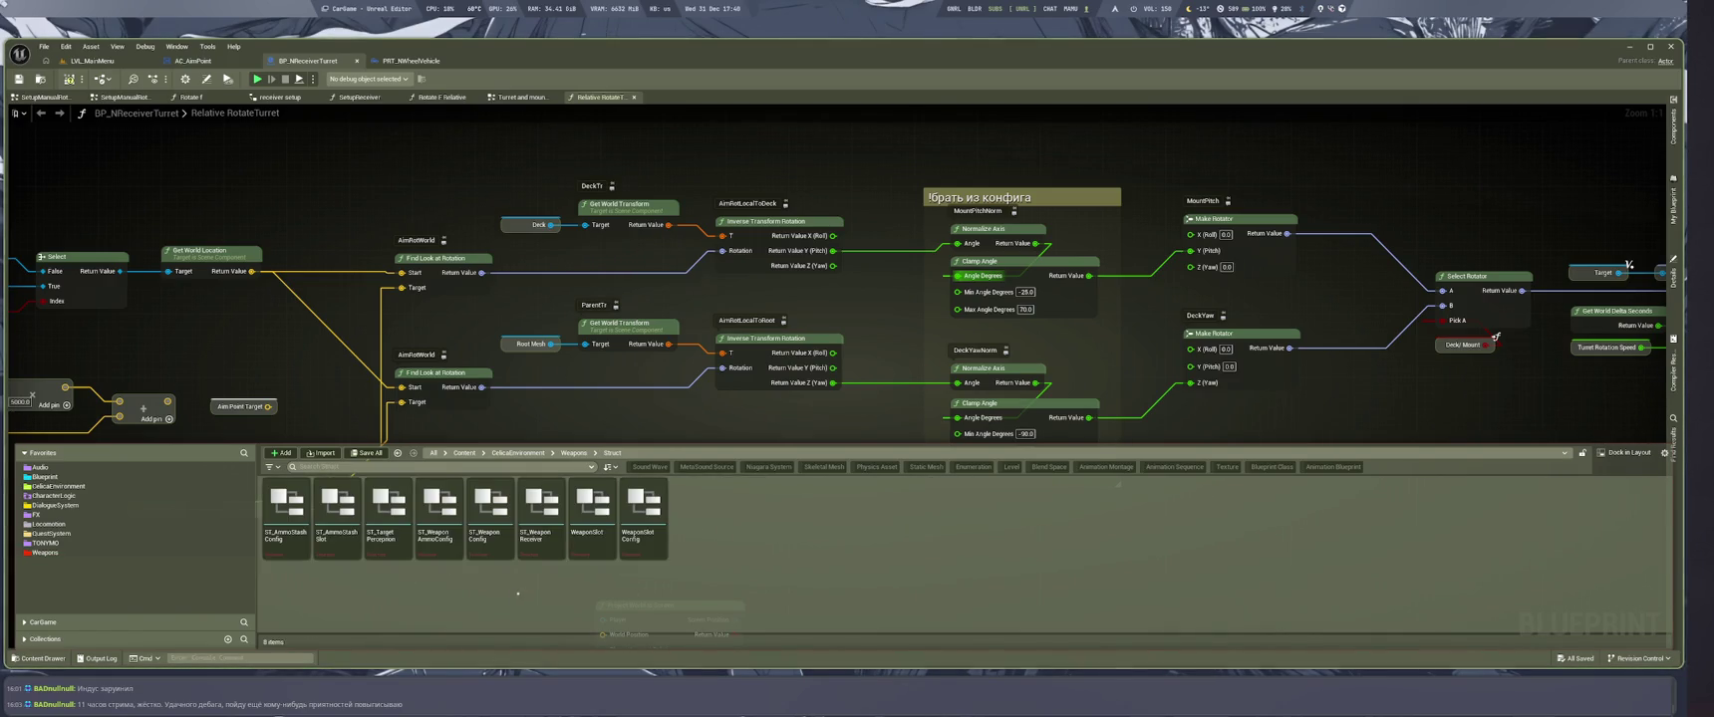
{"action": "key", "text": "alt+Left"}
{"action": "key", "text": "alt+Left"}
Open the DT_Weapons data table and the ST_WeaponConfig structure
{"action": "left_click", "coordinate": [326, 555]}
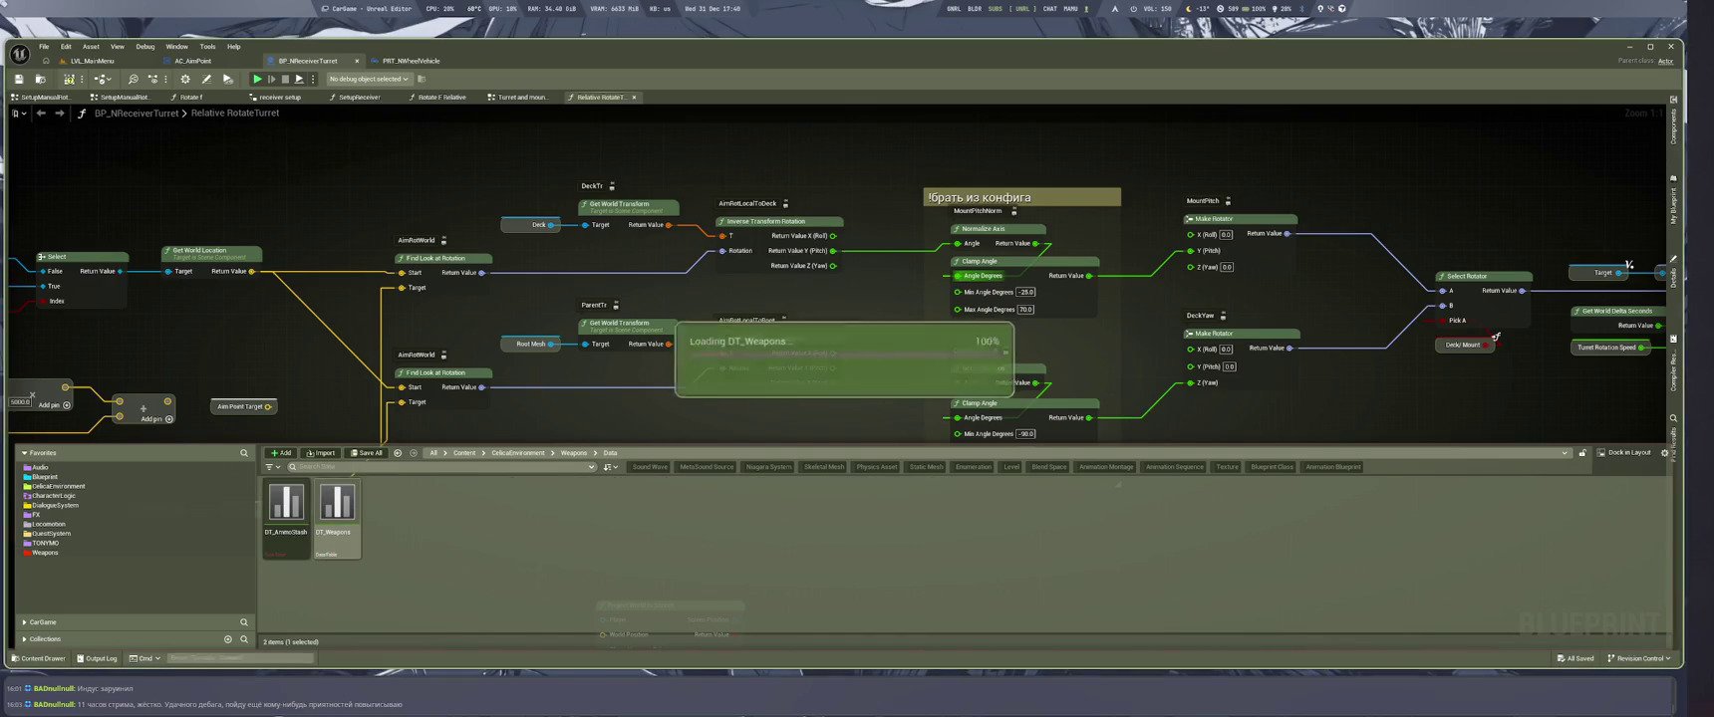
{"action": "double_click", "coordinate": [326, 555]}
{"action": "key", "text": "ctrl+space"}
{"action": "double_click", "coordinate": [489, 515]}
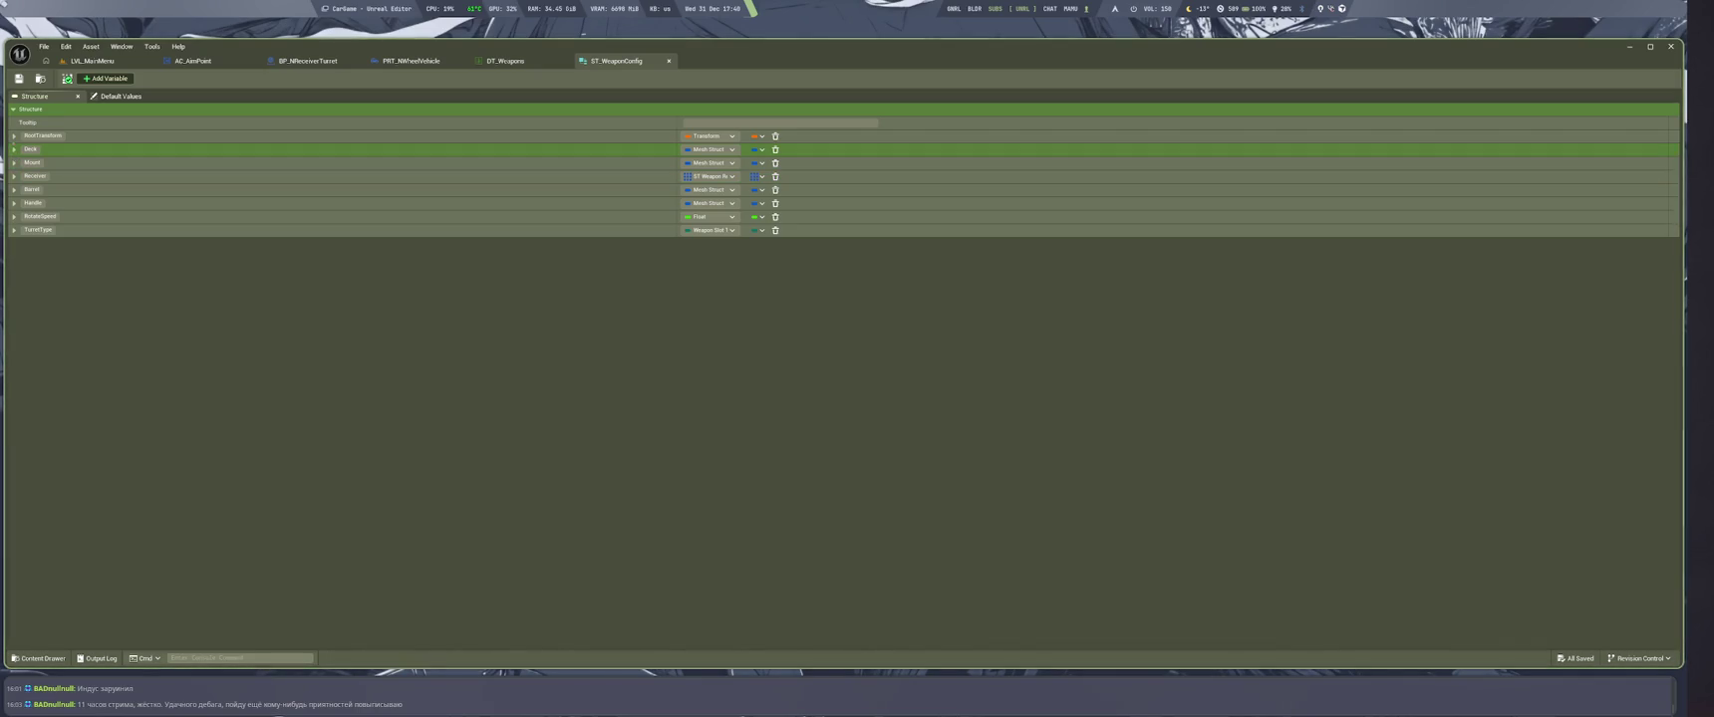
Compare the Deck fields in DT_Weapons and ST_WeaponConfig, then add a new structure member
{"action": "left_click", "coordinate": [508, 57]}
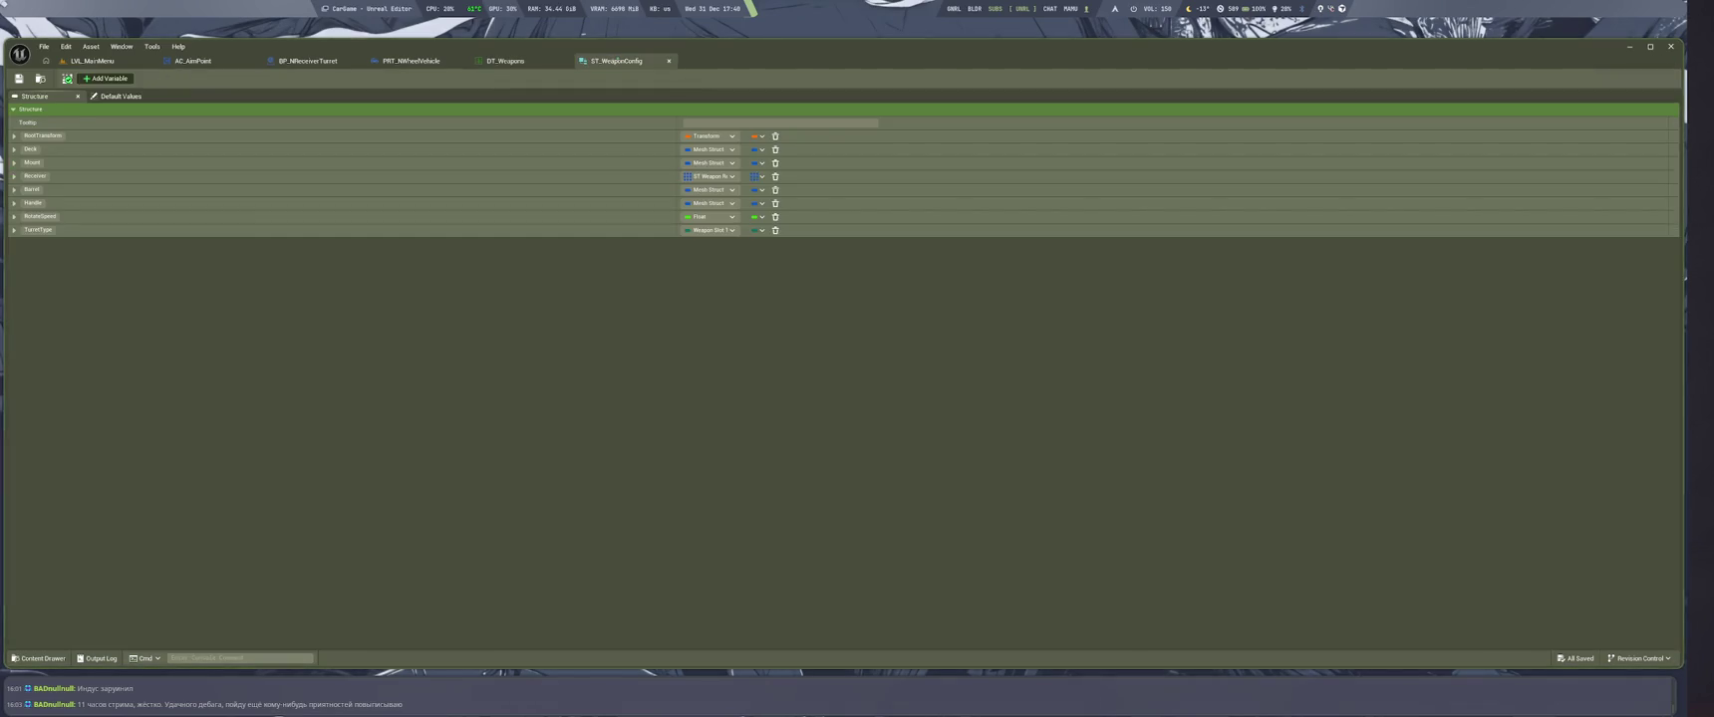
{"action": "left_click", "coordinate": [534, 62]}
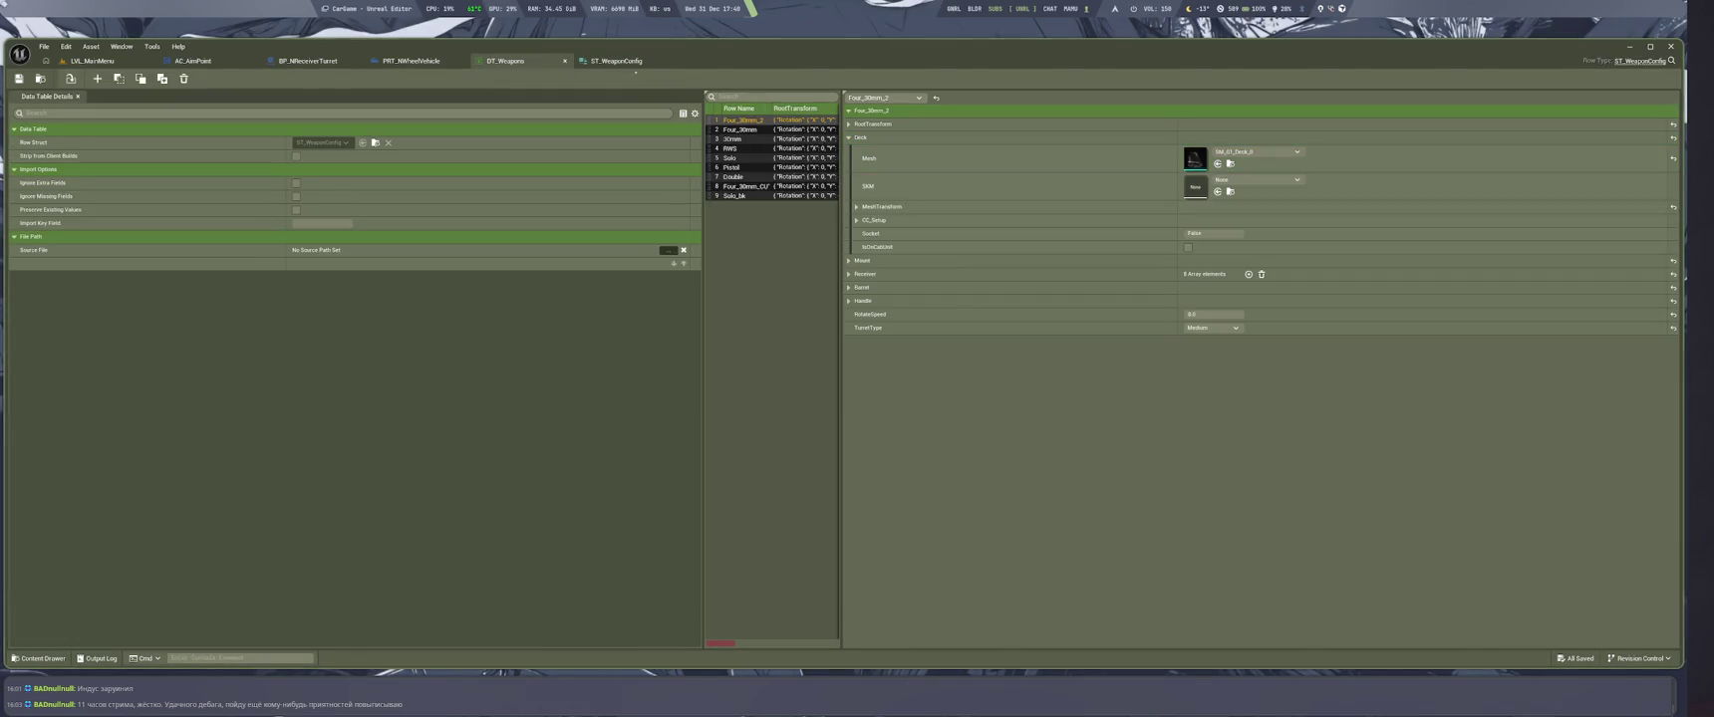
{"action": "left_click", "coordinate": [622, 61]}
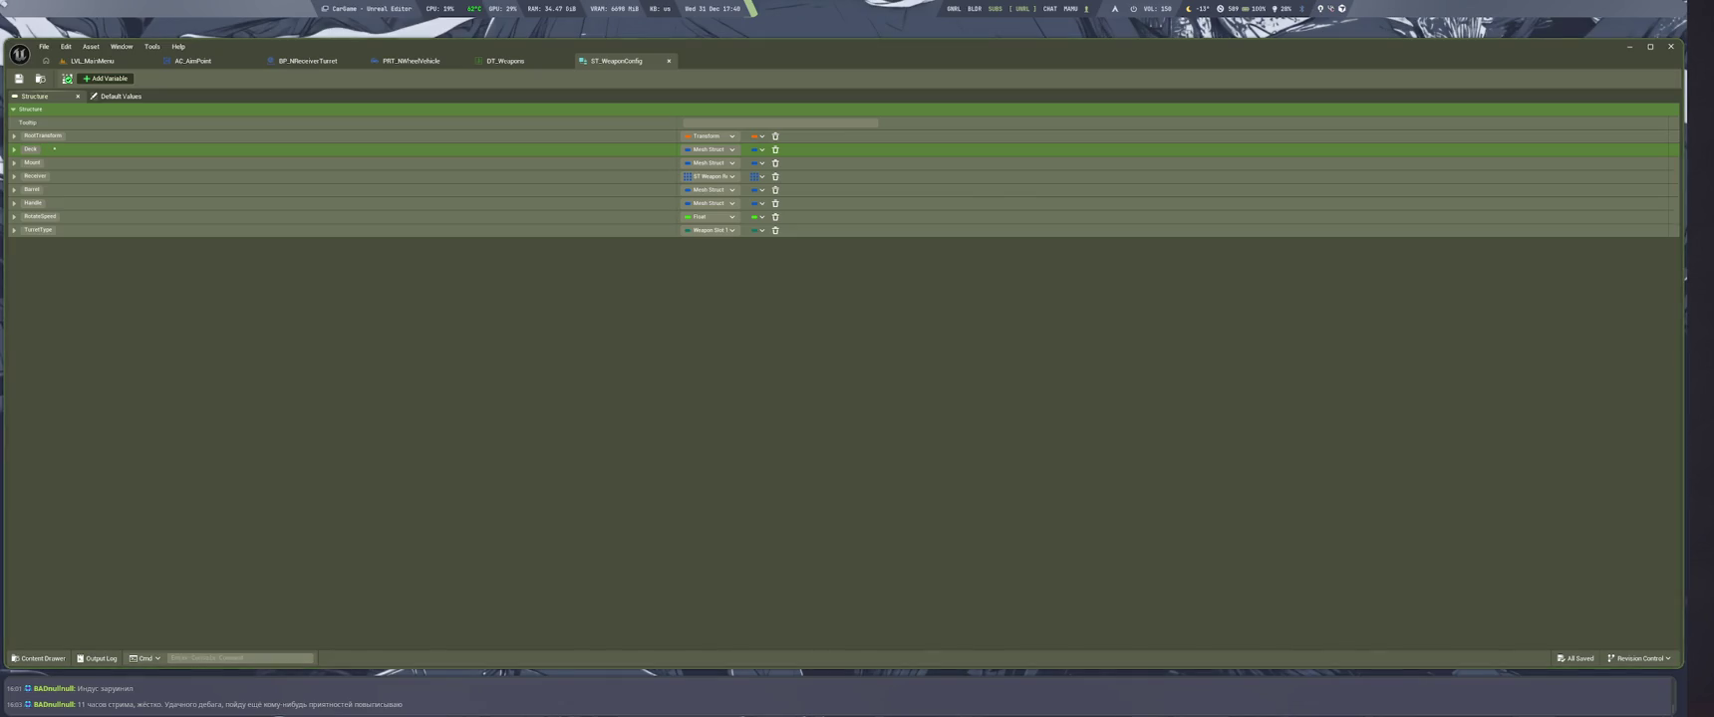
{"action": "left_click", "coordinate": [31, 149]}
{"action": "left_click", "coordinate": [13, 149]}
{"action": "left_click", "coordinate": [517, 61]}
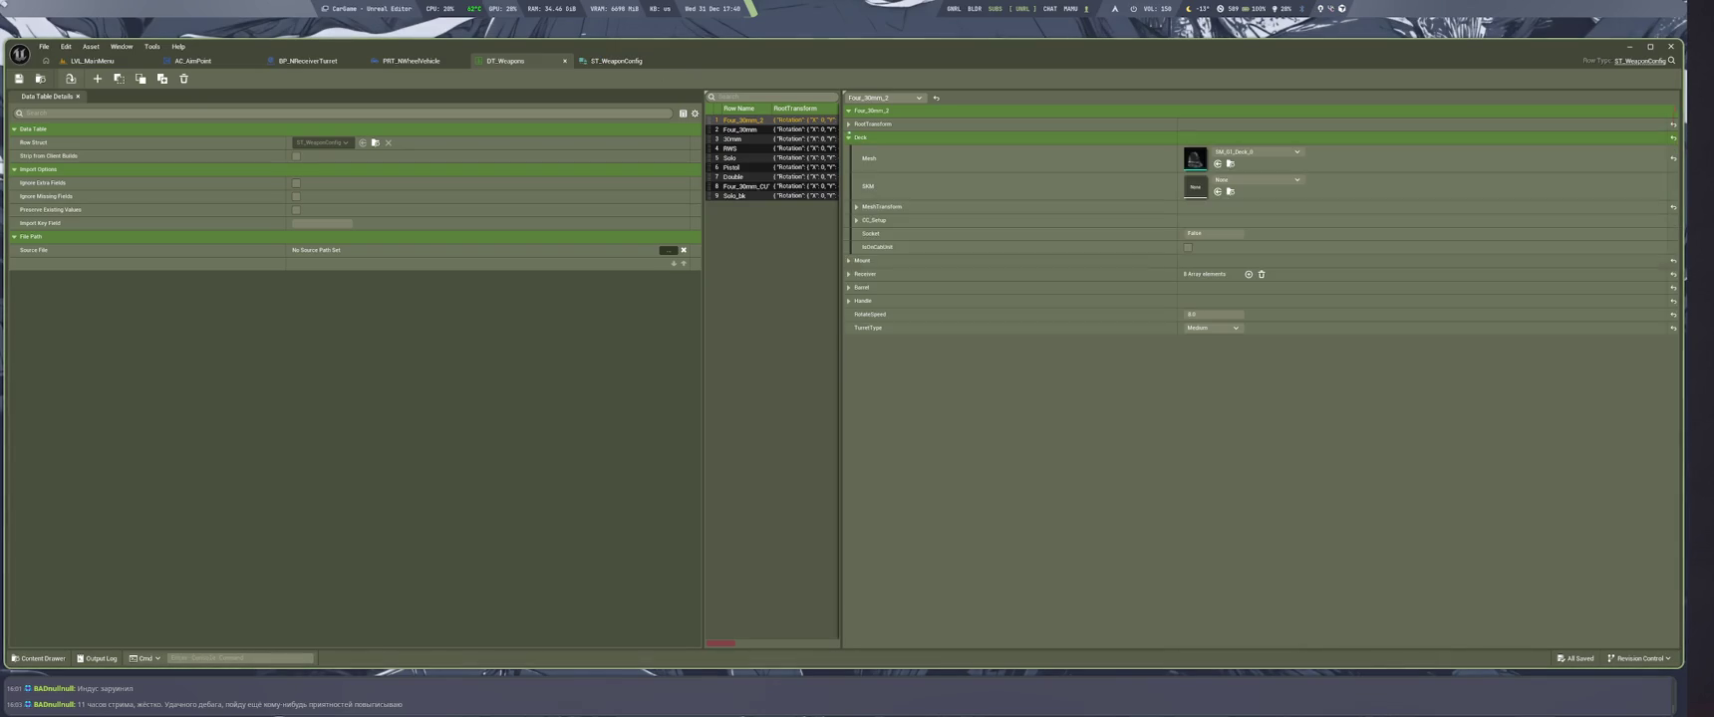
{"action": "left_click", "coordinate": [860, 137]}
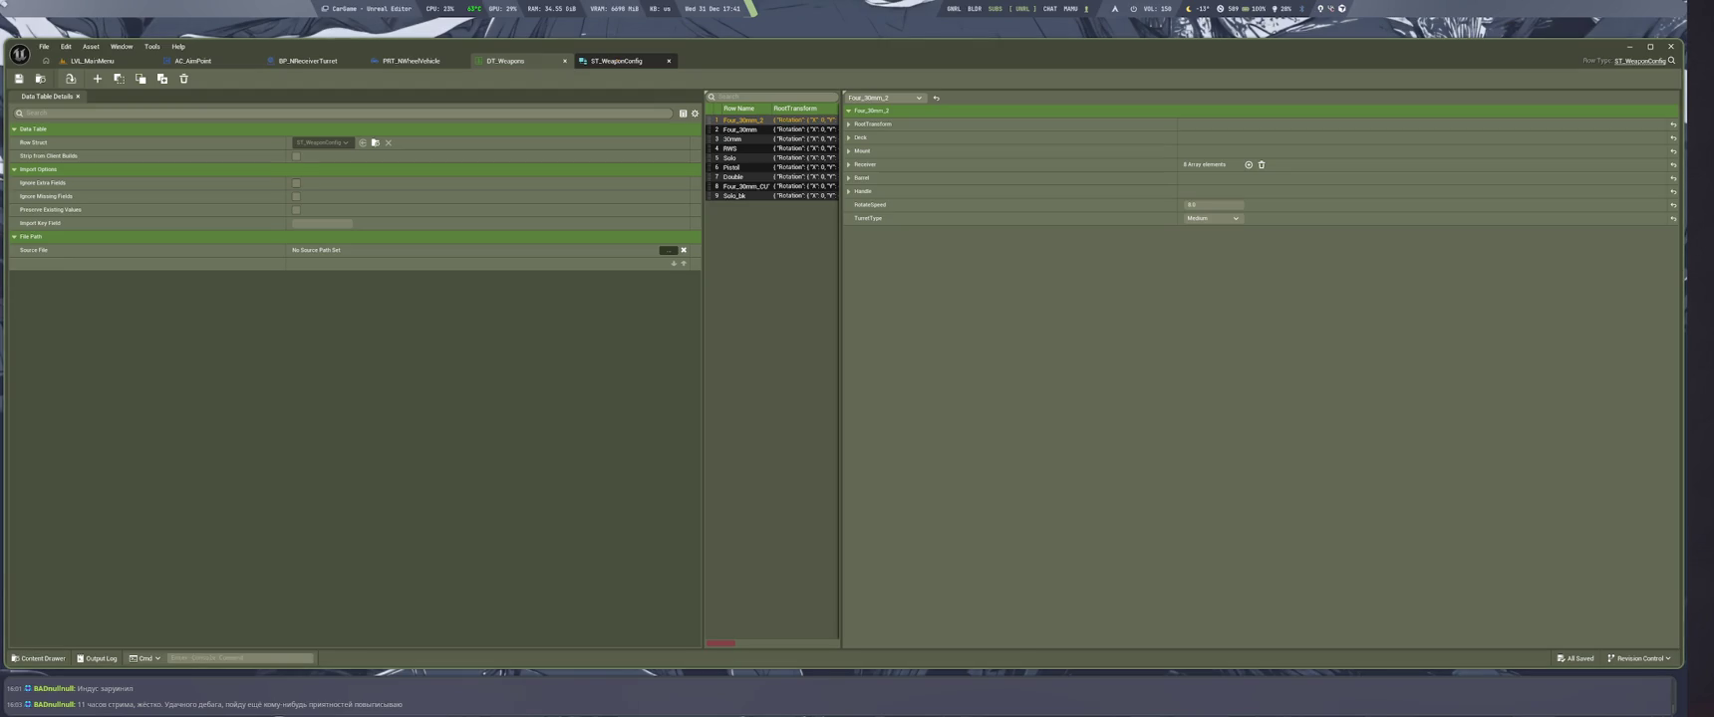
{"action": "left_click", "coordinate": [616, 61]}
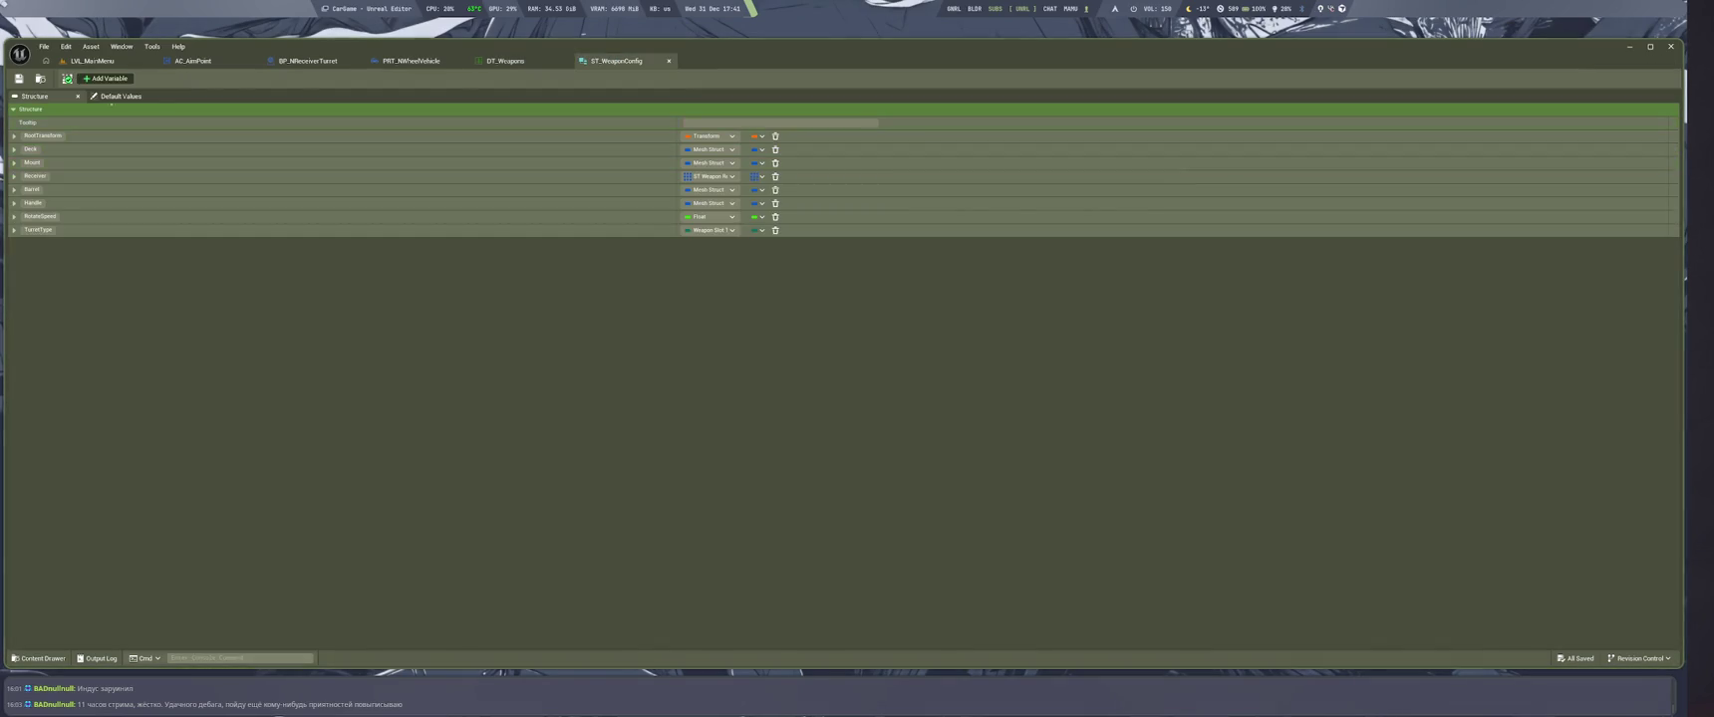
{"action": "left_click", "coordinate": [106, 79]}
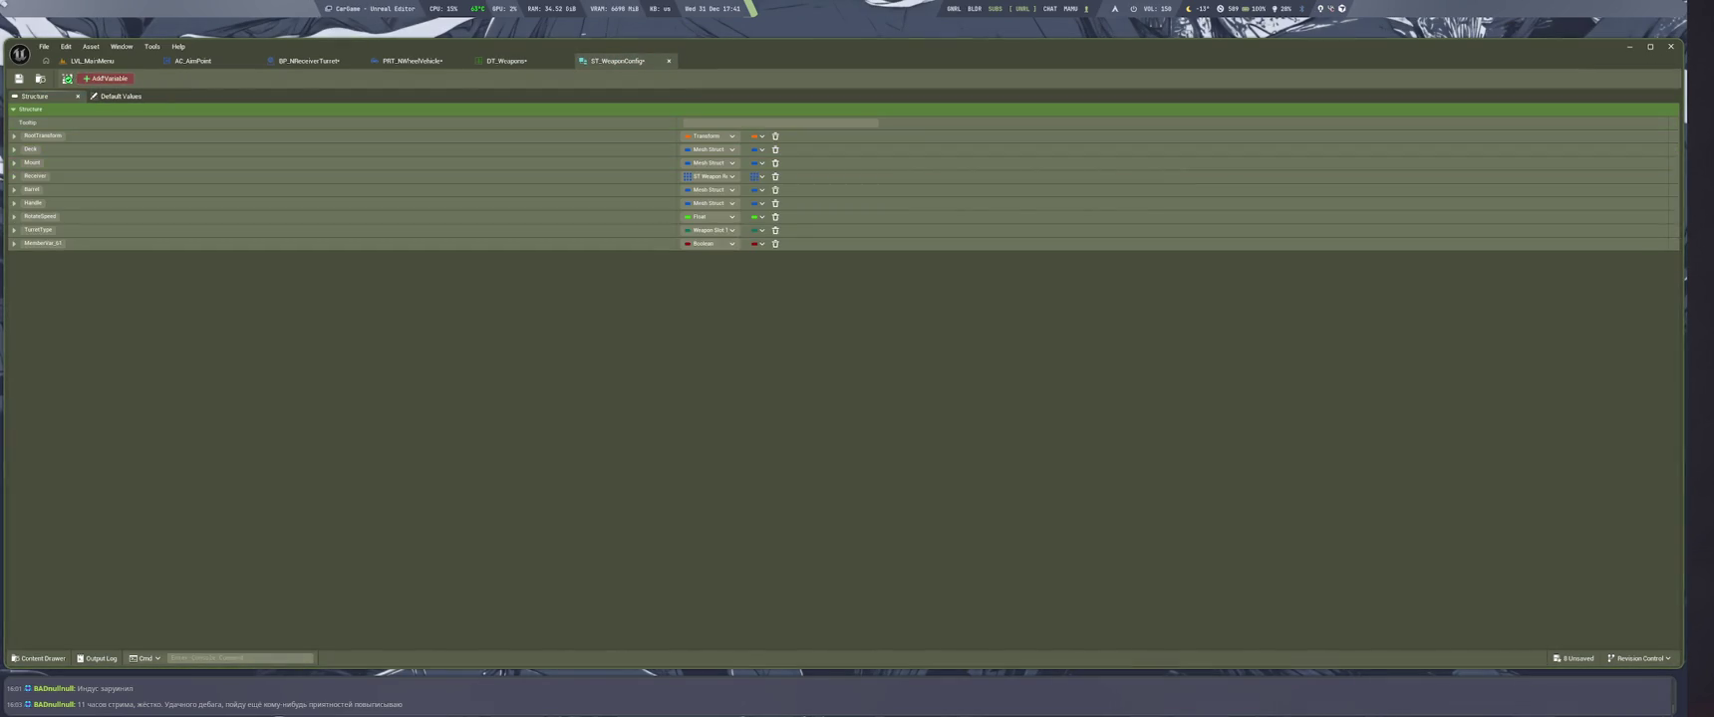
Add float members Deck_MinAngle, Deck_MaxAngle, Mount_MinAngle and Mount_MaxAngle to ST_WeaponConfig
{"action": "left_click", "coordinate": [106, 79]}
{"action": "type", "text": "Stick_MaxAngle"}
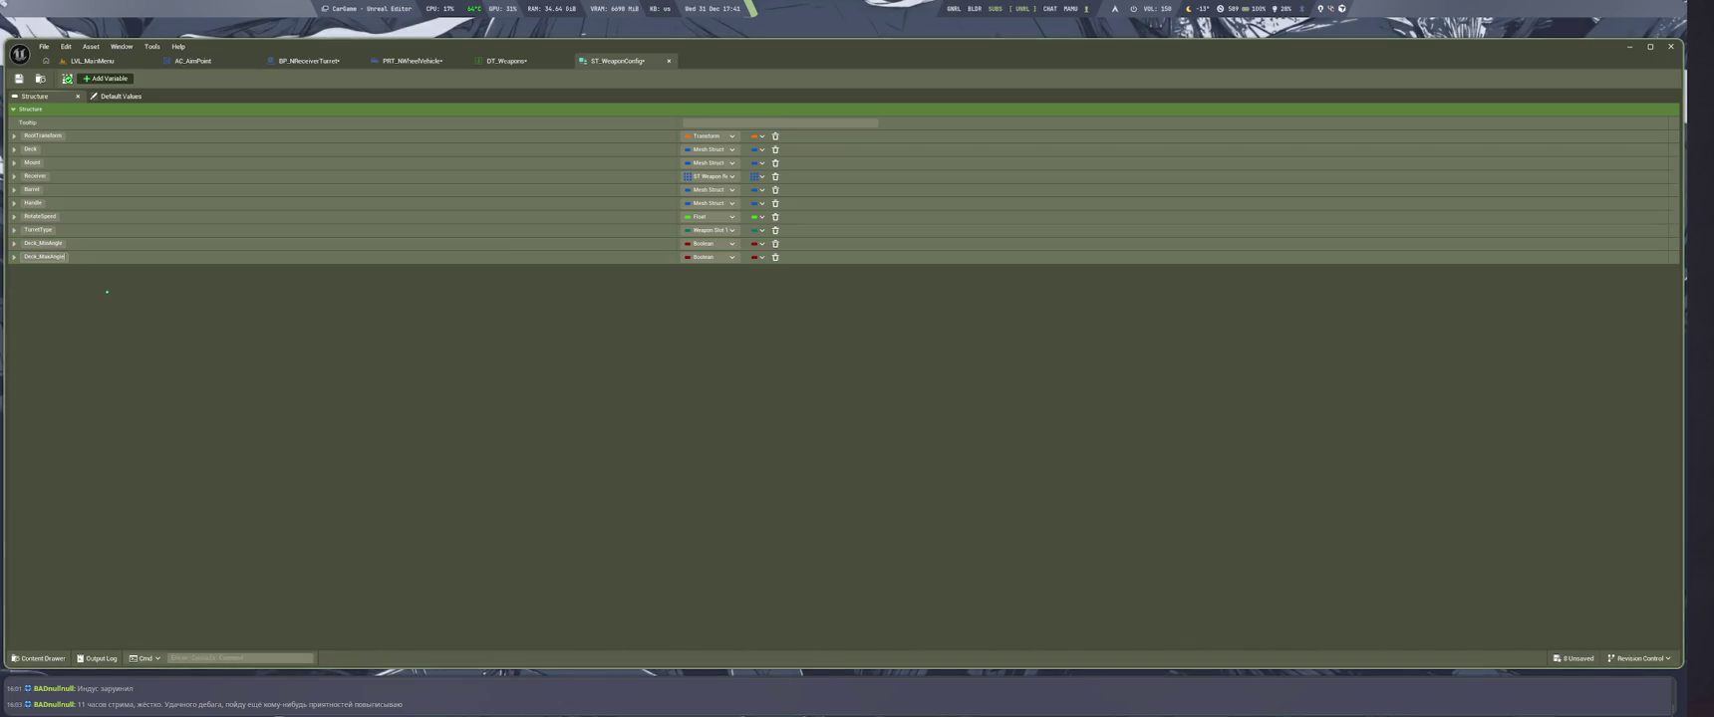
{"action": "left_click", "coordinate": [106, 79]}
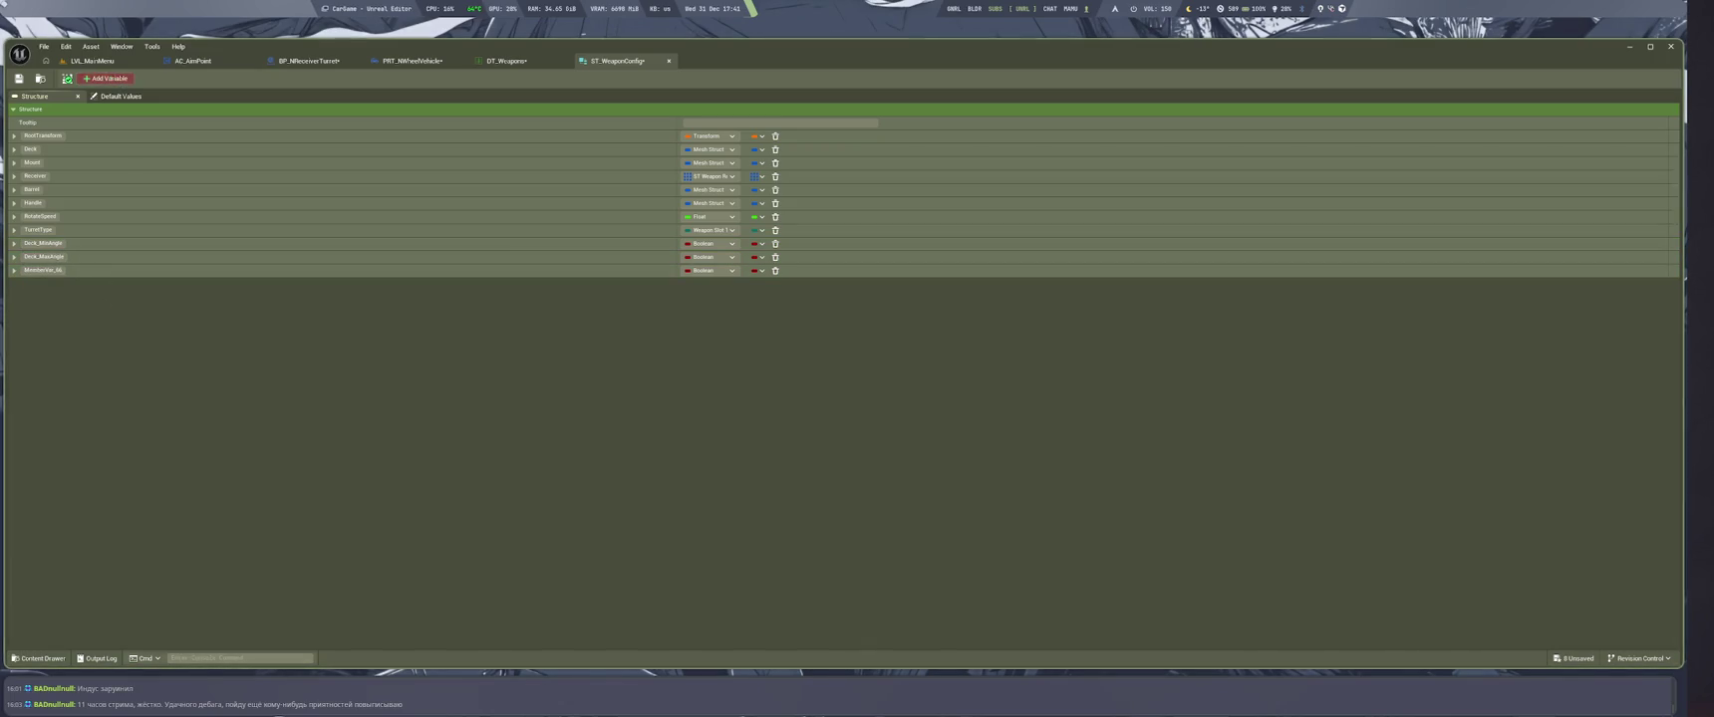
{"action": "left_click", "coordinate": [106, 79]}
{"action": "type", "text": "Mount_MaxAngle"}
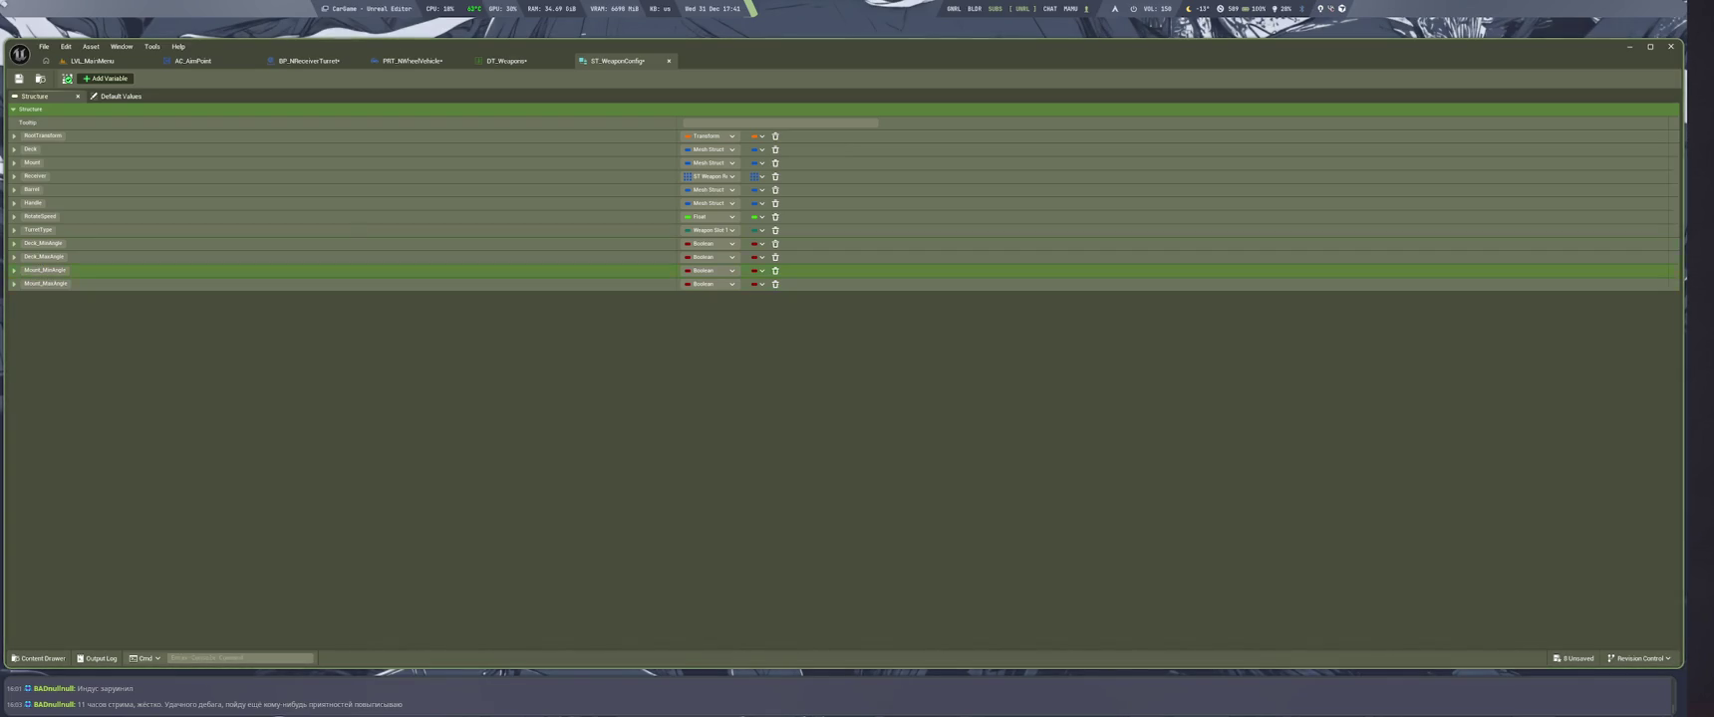
{"action": "left_click", "coordinate": [710, 243]}
{"action": "left_click", "coordinate": [506, 61]}
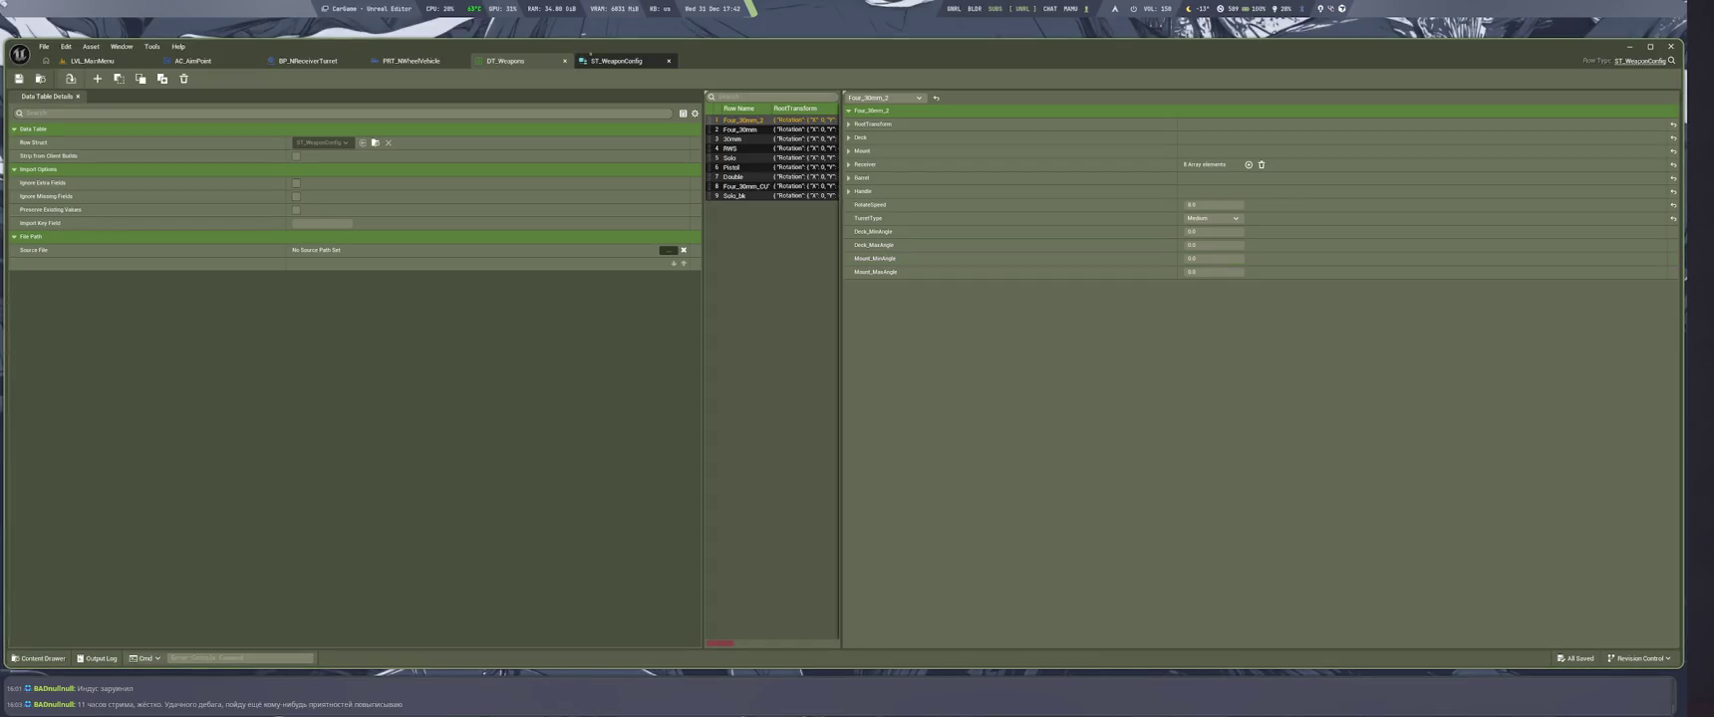
{"action": "left_click", "coordinate": [596, 61]}
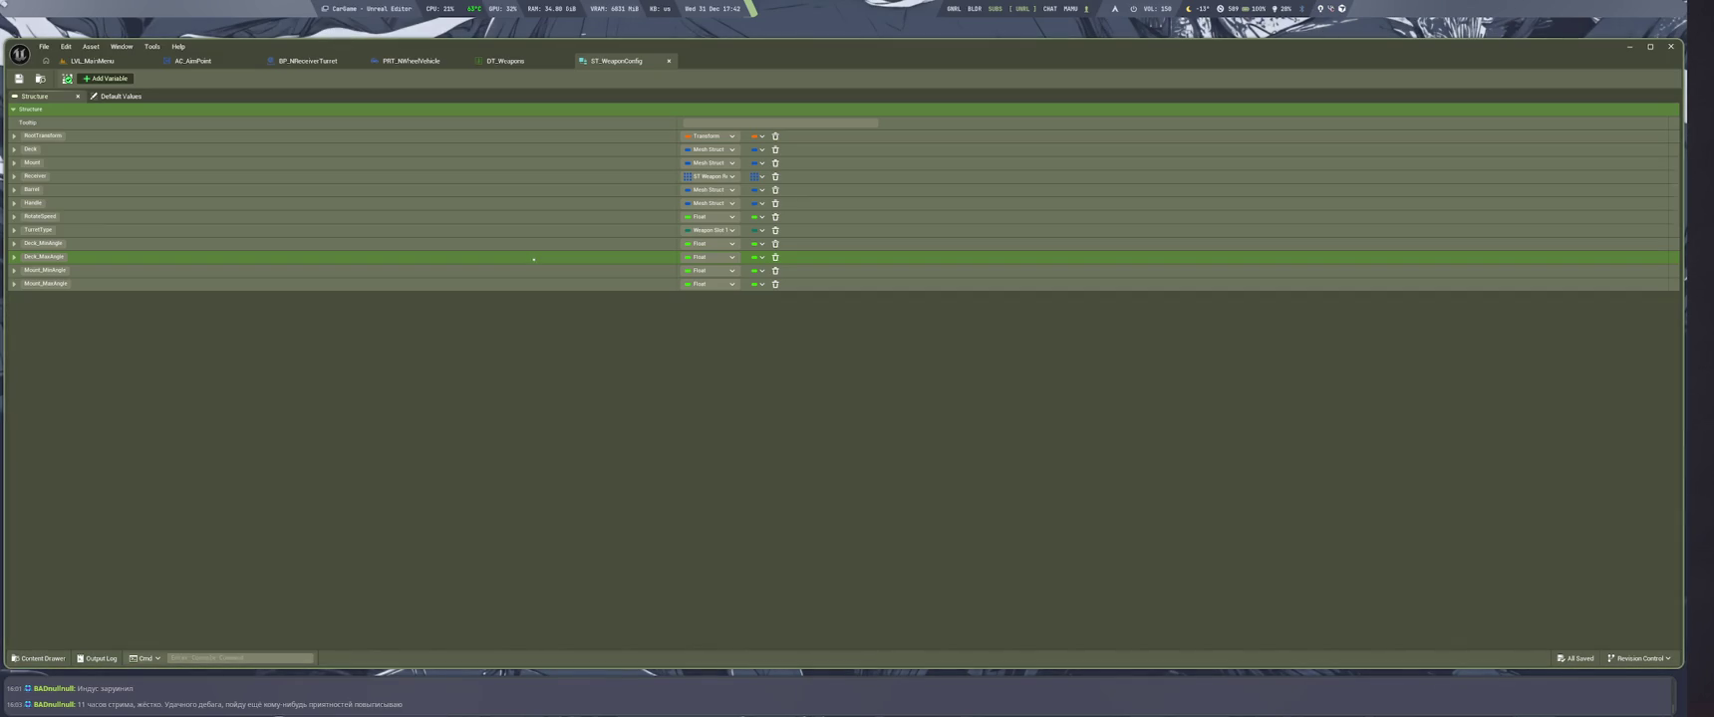
{"action": "key", "text": "ctrl+Tab"}
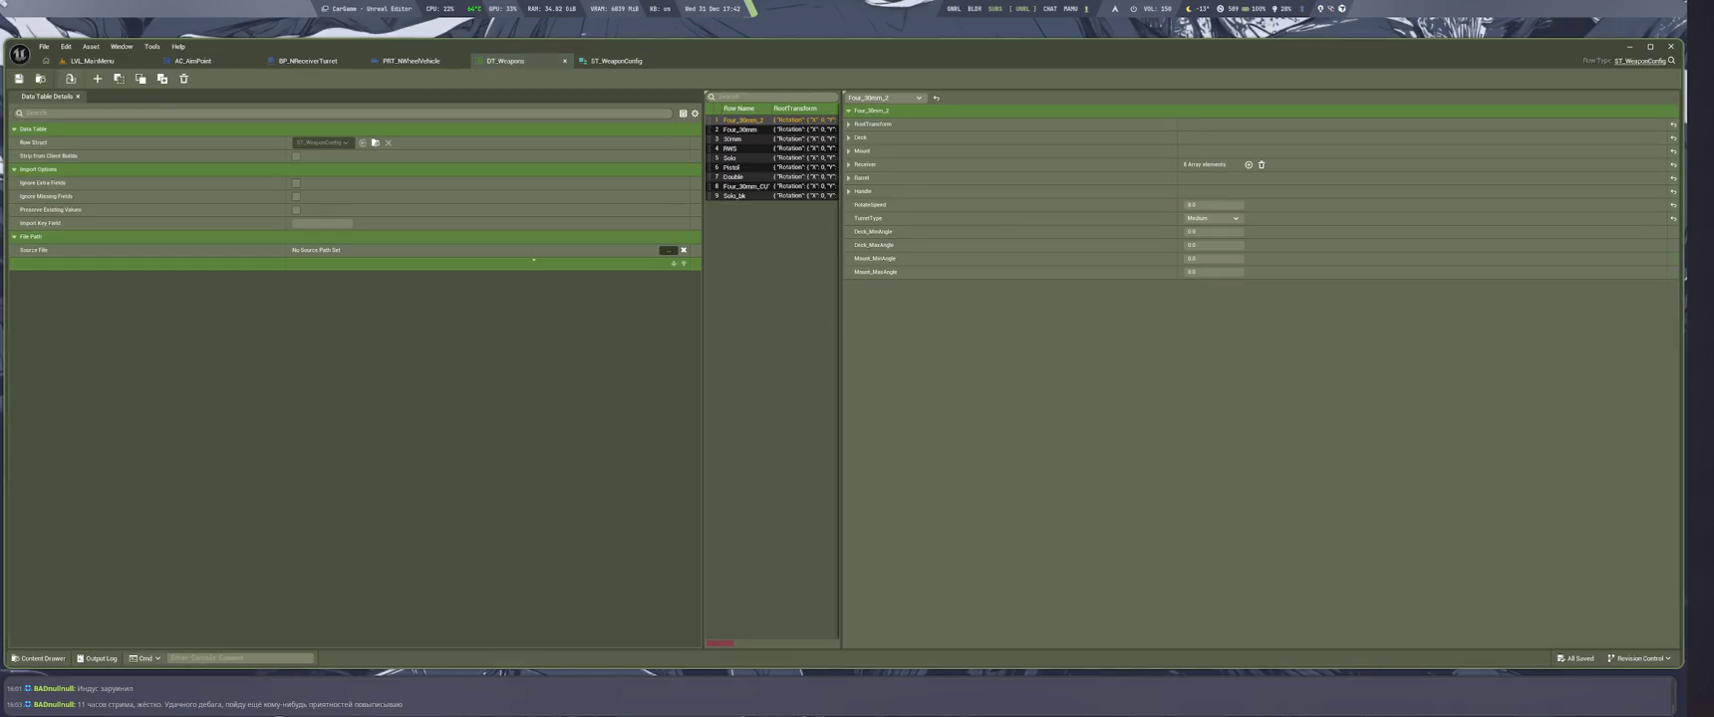
{"action": "key", "text": "ctrl+Tab"}
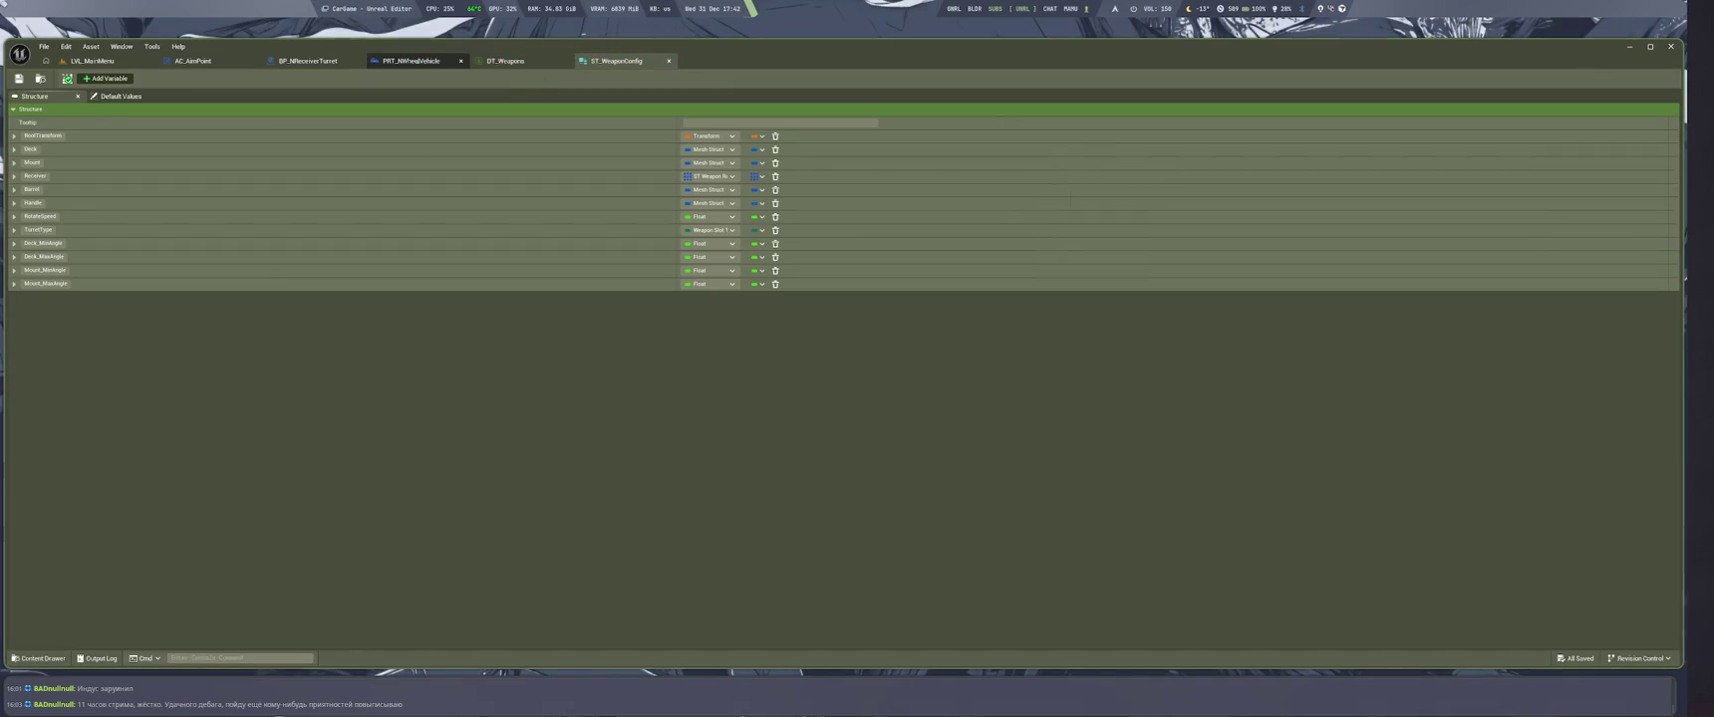
{"action": "left_click", "coordinate": [311, 59]}
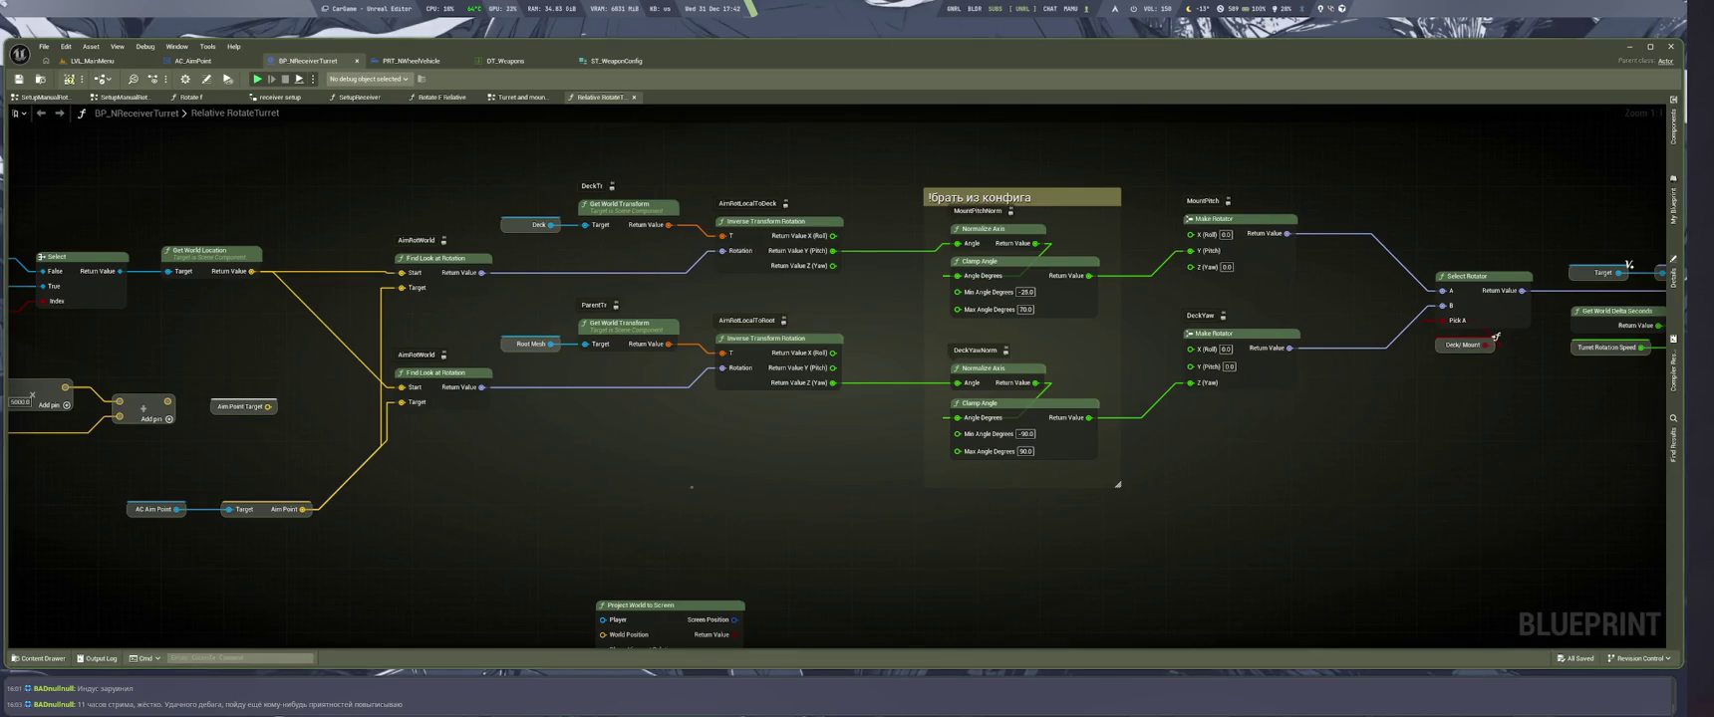
Retitle the clamp comment to 'пока не придумал как определять турель на капоте, что бы сильнее порезать углы'
{"action": "mouse_move", "coordinate": [798, 170]}
{"action": "left_mouse_down"}
{"action": "mouse_move", "coordinate": [759, 478]}
{"action": "mouse_move", "coordinate": [780, 272]}
{"action": "left_mouse_up"}
{"action": "left_click", "coordinate": [815, 398]}
{"action": "double_click", "coordinate": [780, 272]}
{"action": "key", "text": "BackSpace"}
{"action": "type", "text": "asd"}
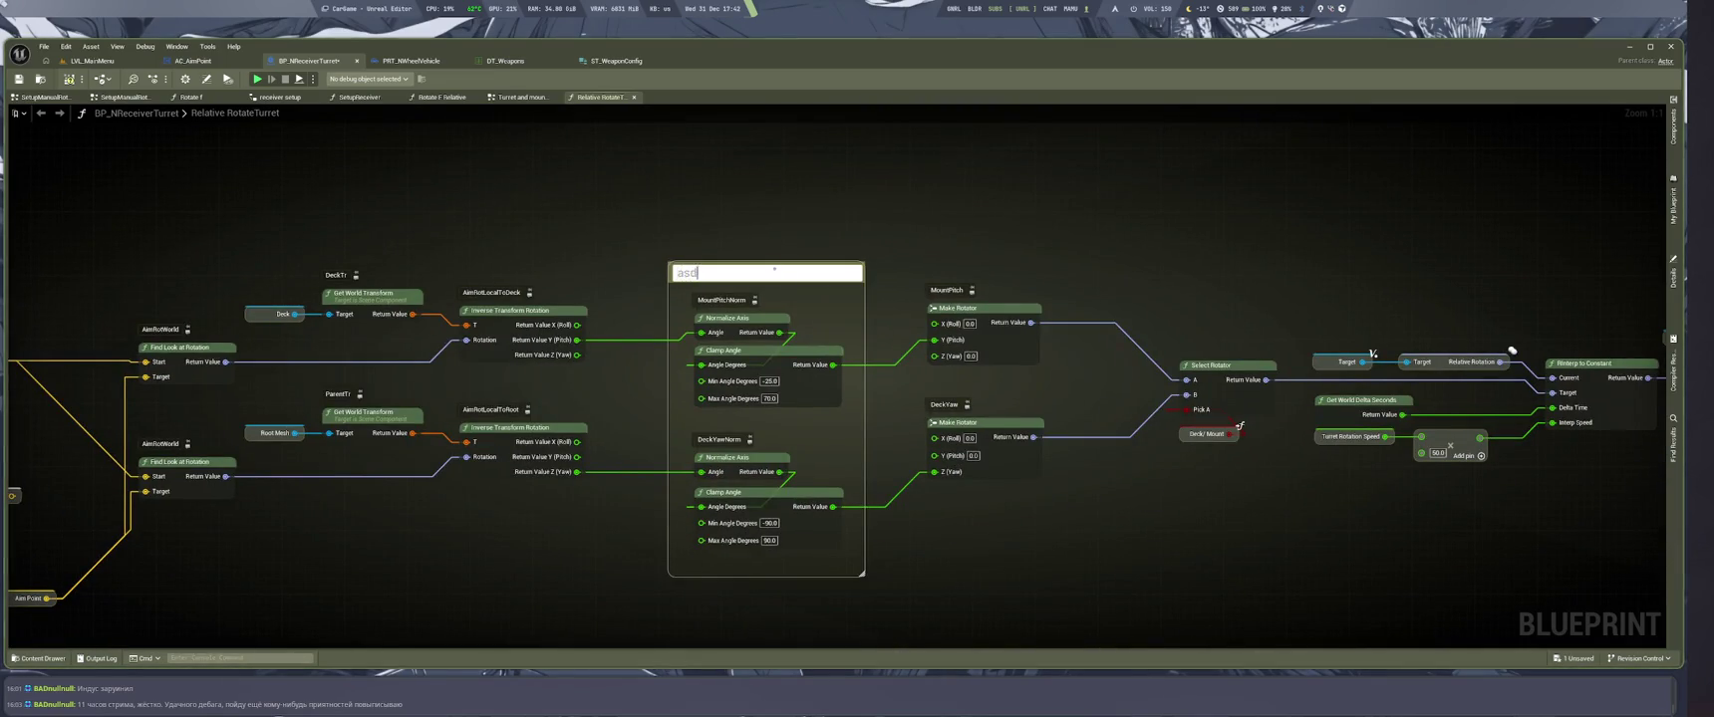
{"action": "type", "text": "пока не проиду"}
{"action": "key", "text": "BackSpace"}
{"action": "key", "text": "BackSpace"}
{"action": "key", "text": "BackSpace"}
{"action": "type", "text": "иду"}
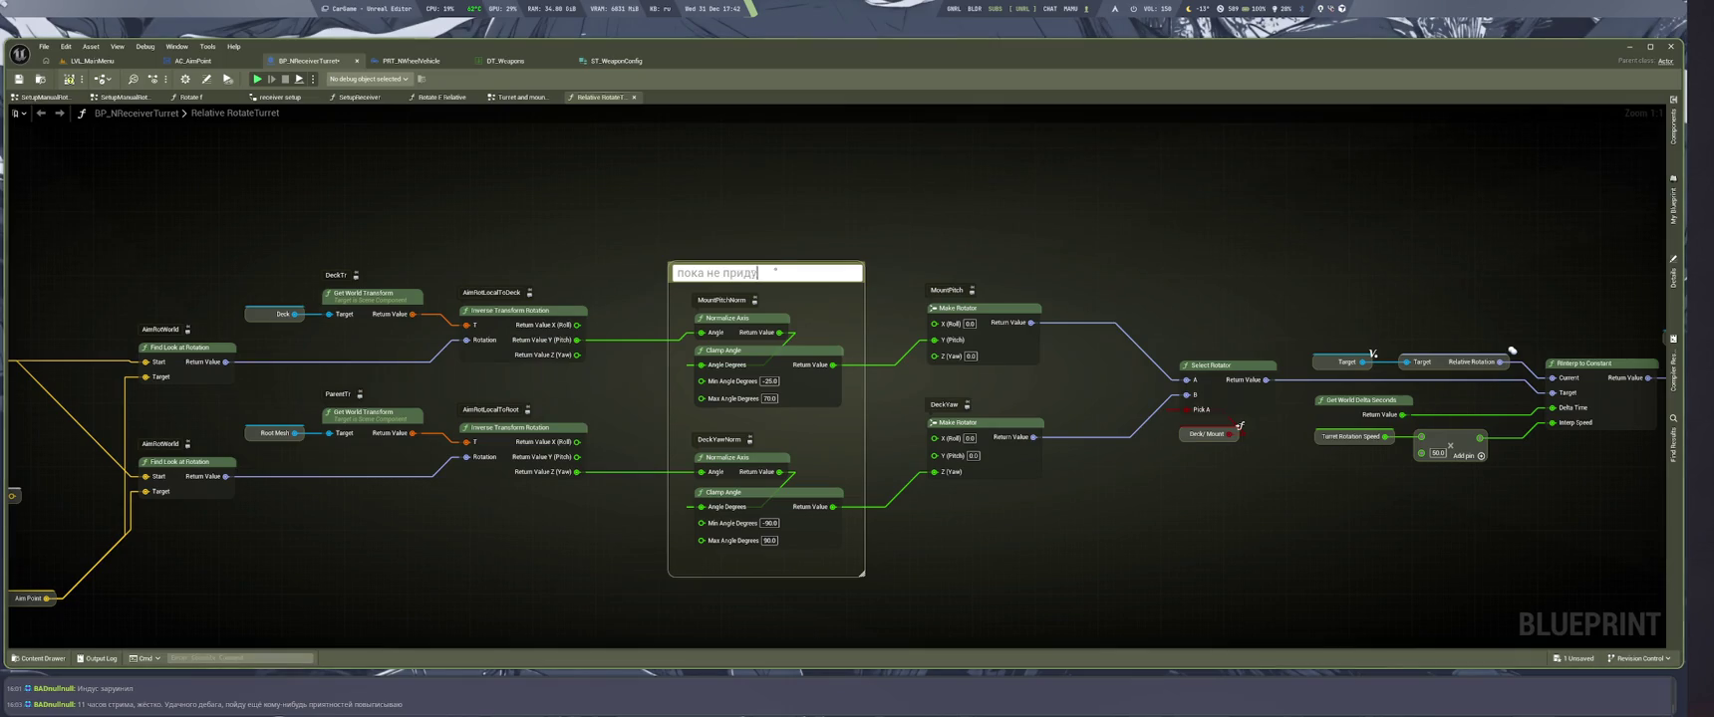
{"action": "type", "text": "мал как "}
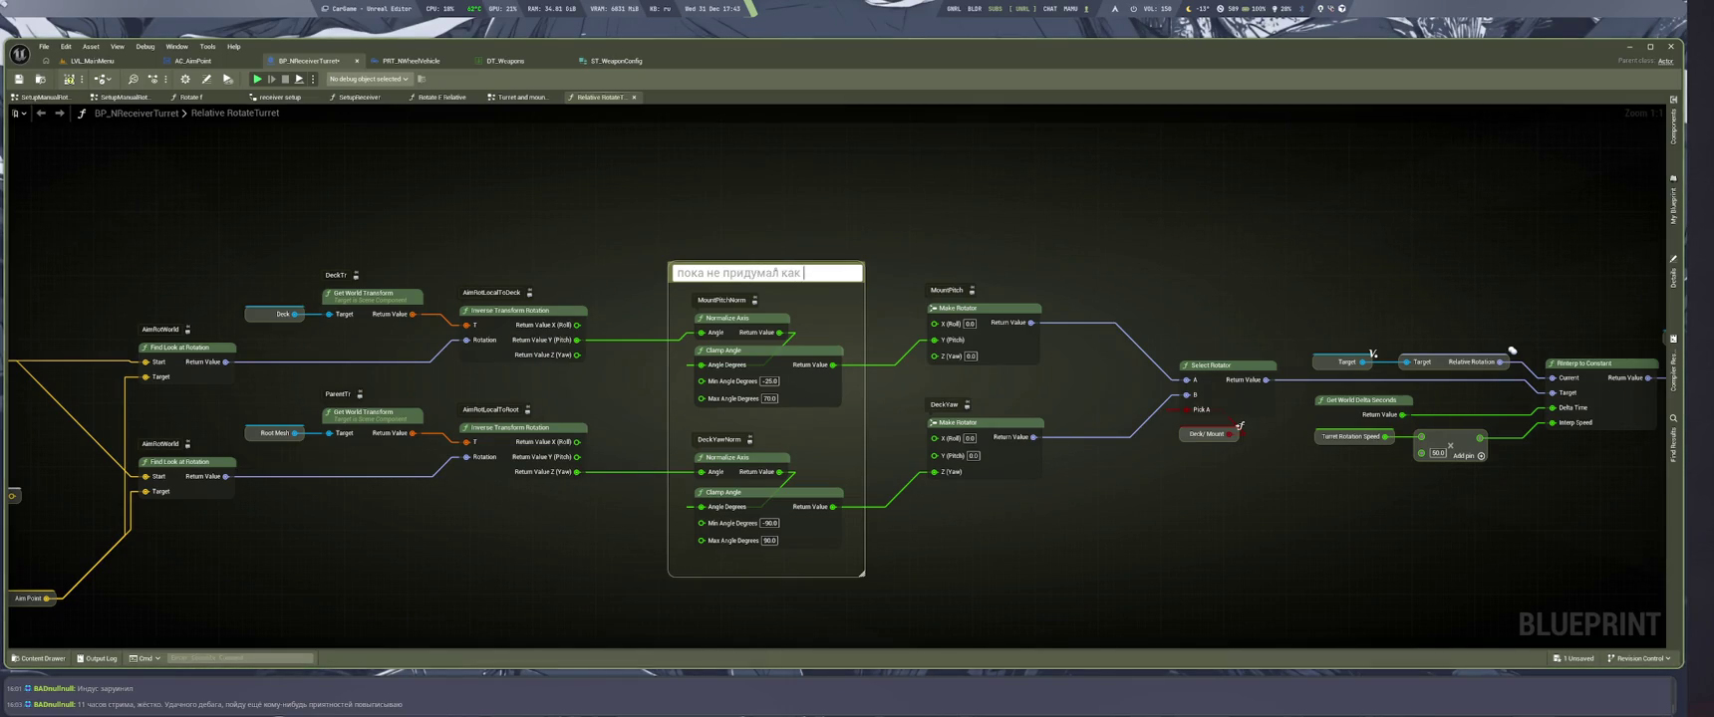
{"action": "type", "text": "определять турель на капоте,"}
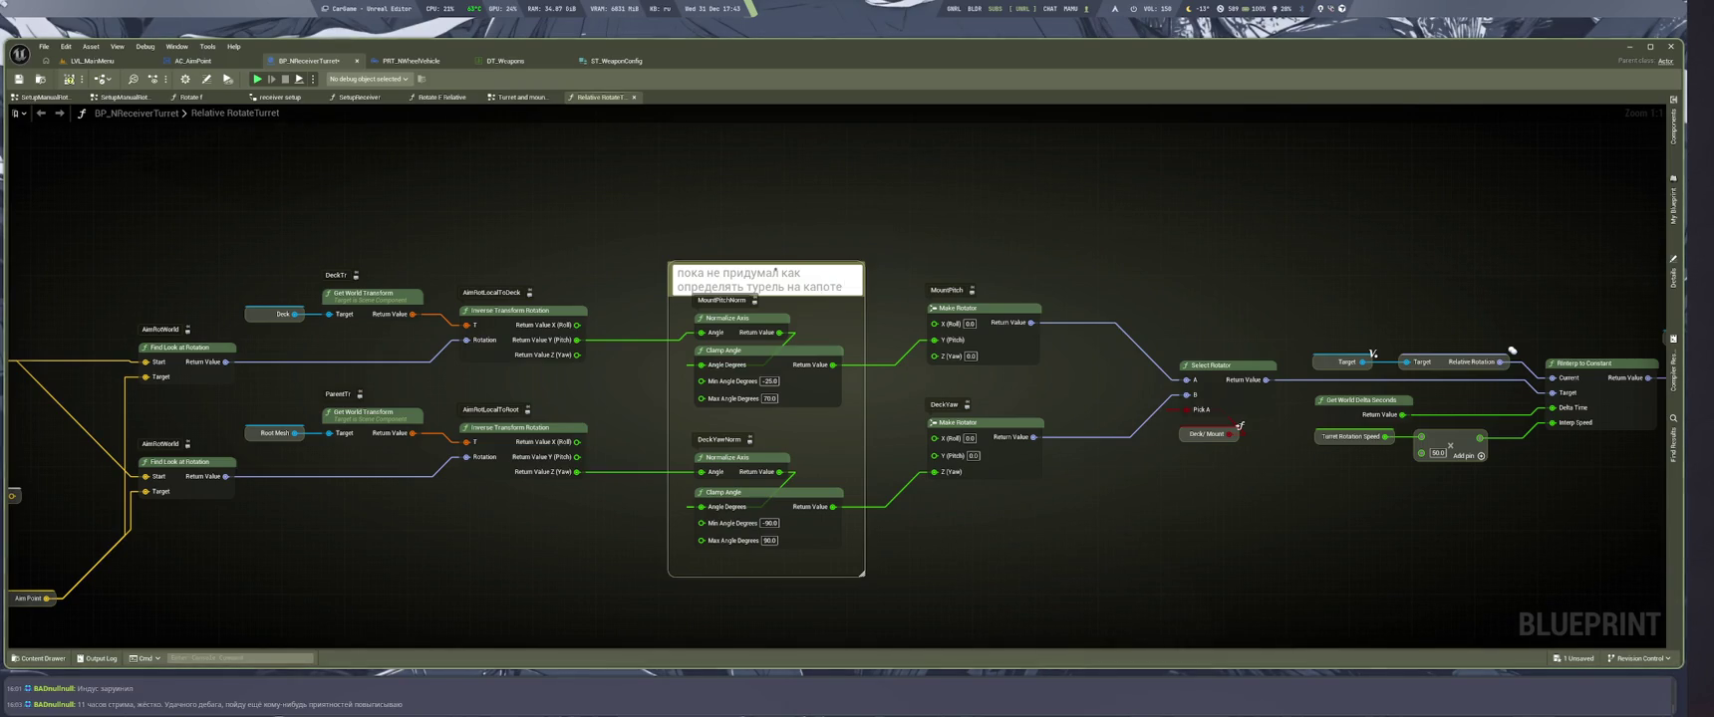
{"action": "type", "text": " чт"}
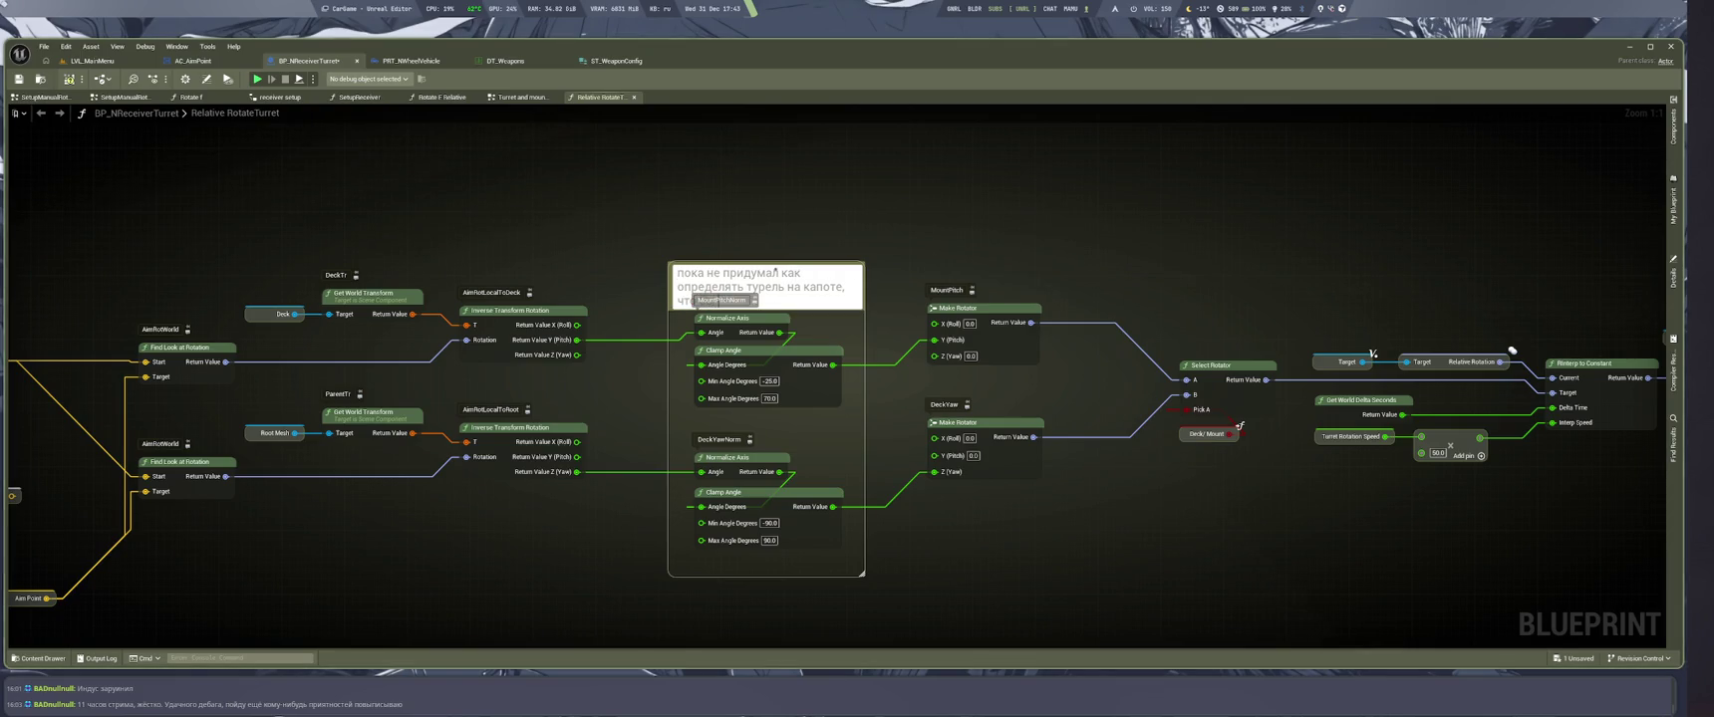
{"action": "type", "text": "о бы сильно не пореза"}
{"action": "type", "text": "ть углы"}
{"action": "key", "text": "Return"}
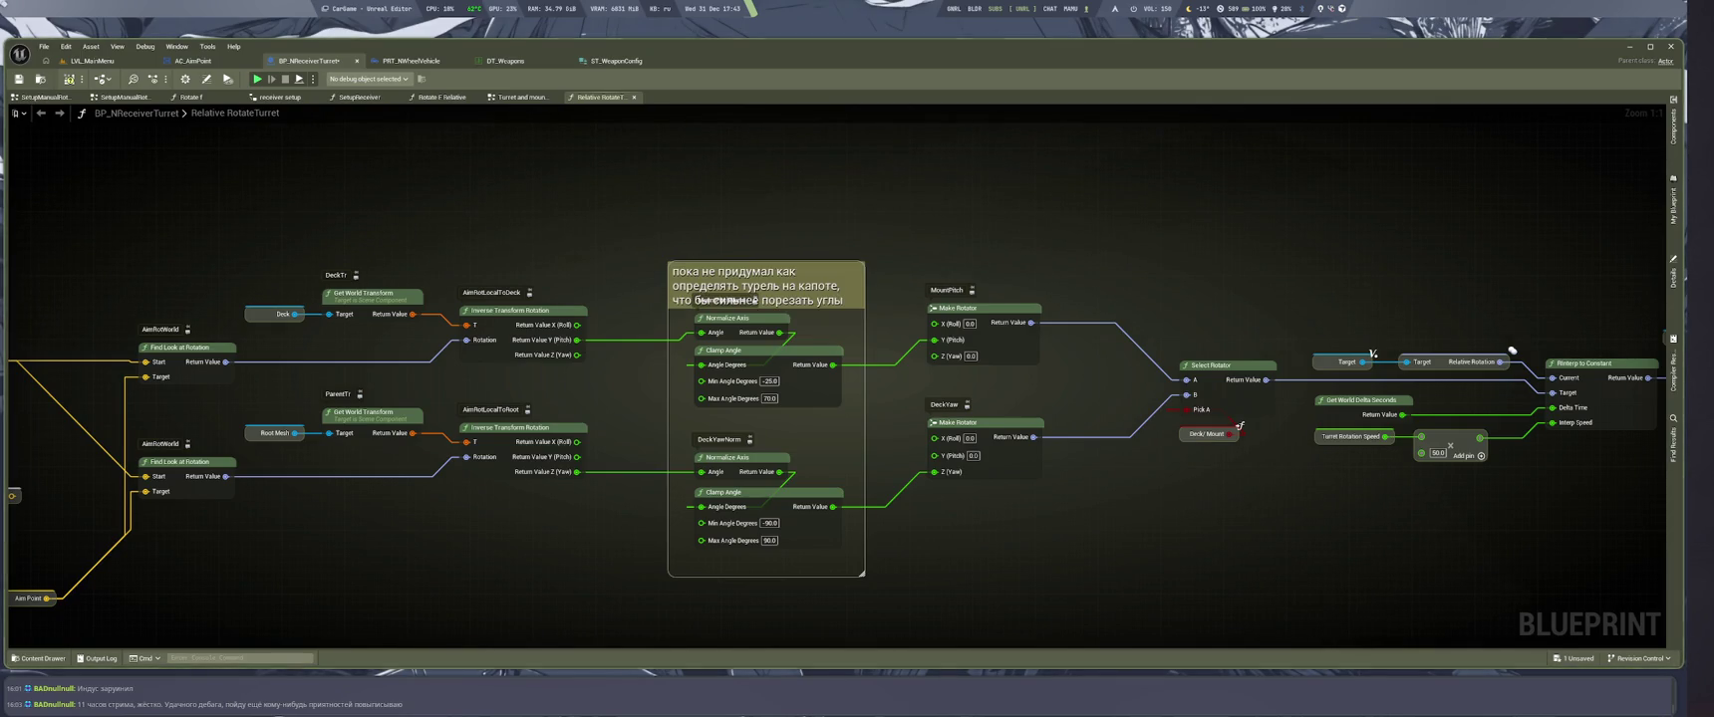
Save the blueprint and bring up the action list in empty graph space
{"action": "mouse_move", "coordinate": [769, 213]}
{"action": "left_mouse_down"}
{"action": "mouse_move", "coordinate": [876, 167]}
{"action": "mouse_move", "coordinate": [865, 121]}
{"action": "left_mouse_up"}
{"action": "scroll", "coordinate": [876, 168], "scroll_direction": "down", "scroll_amount": 1}
{"action": "key", "text": "ctrl+s"}
{"action": "left_click_drag", "start_coordinate": [610, 440], "coordinate": [701, 436]}
{"action": "right_click", "coordinate": [663, 434]}
Place a Get ST Config node feeding a Break ST Weapon Config node
{"action": "type", "text": "config"}
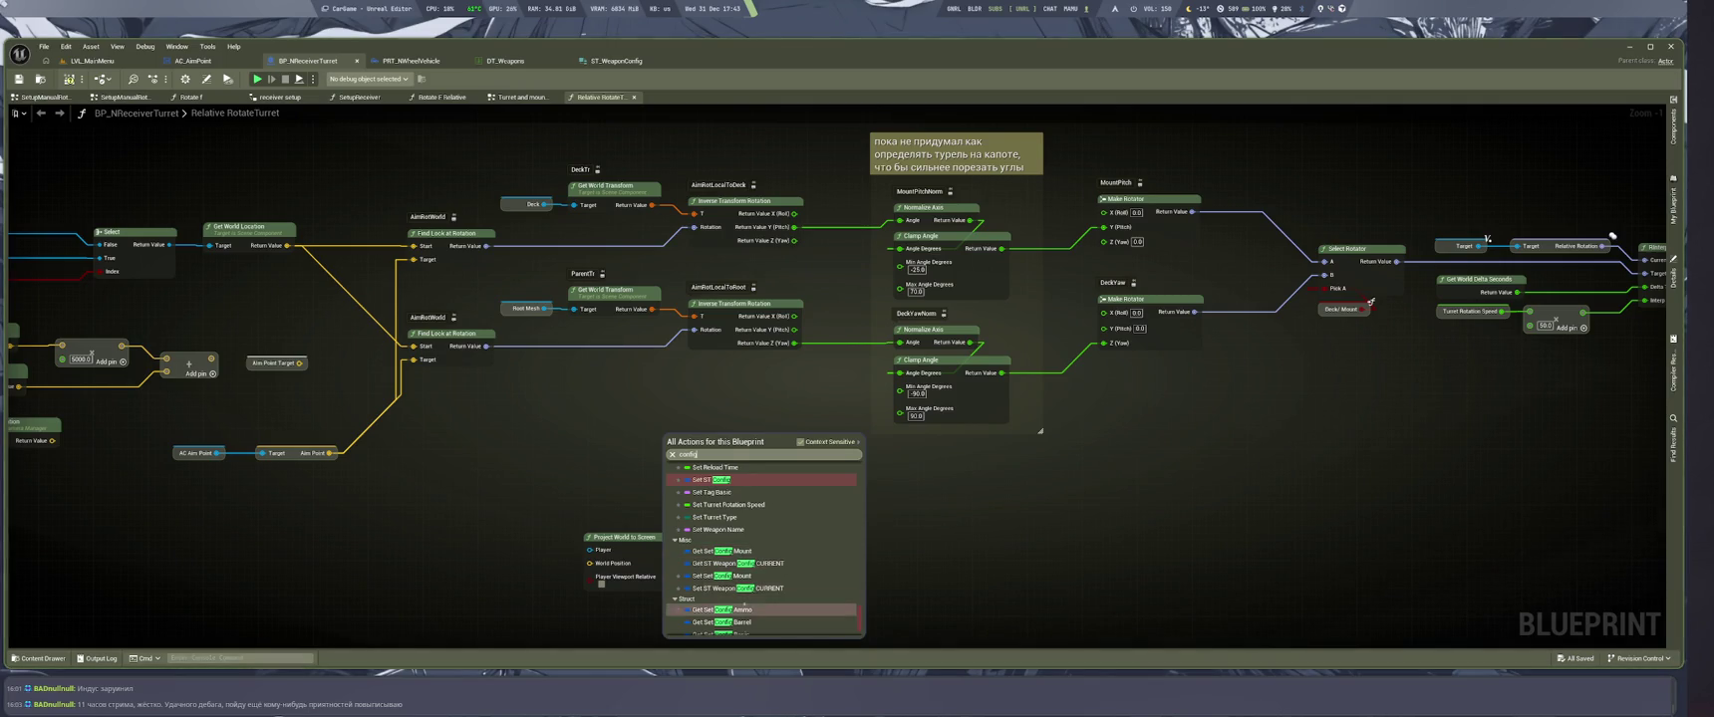
{"action": "scroll", "coordinate": [737, 576], "scroll_direction": "down", "scroll_amount": 3}
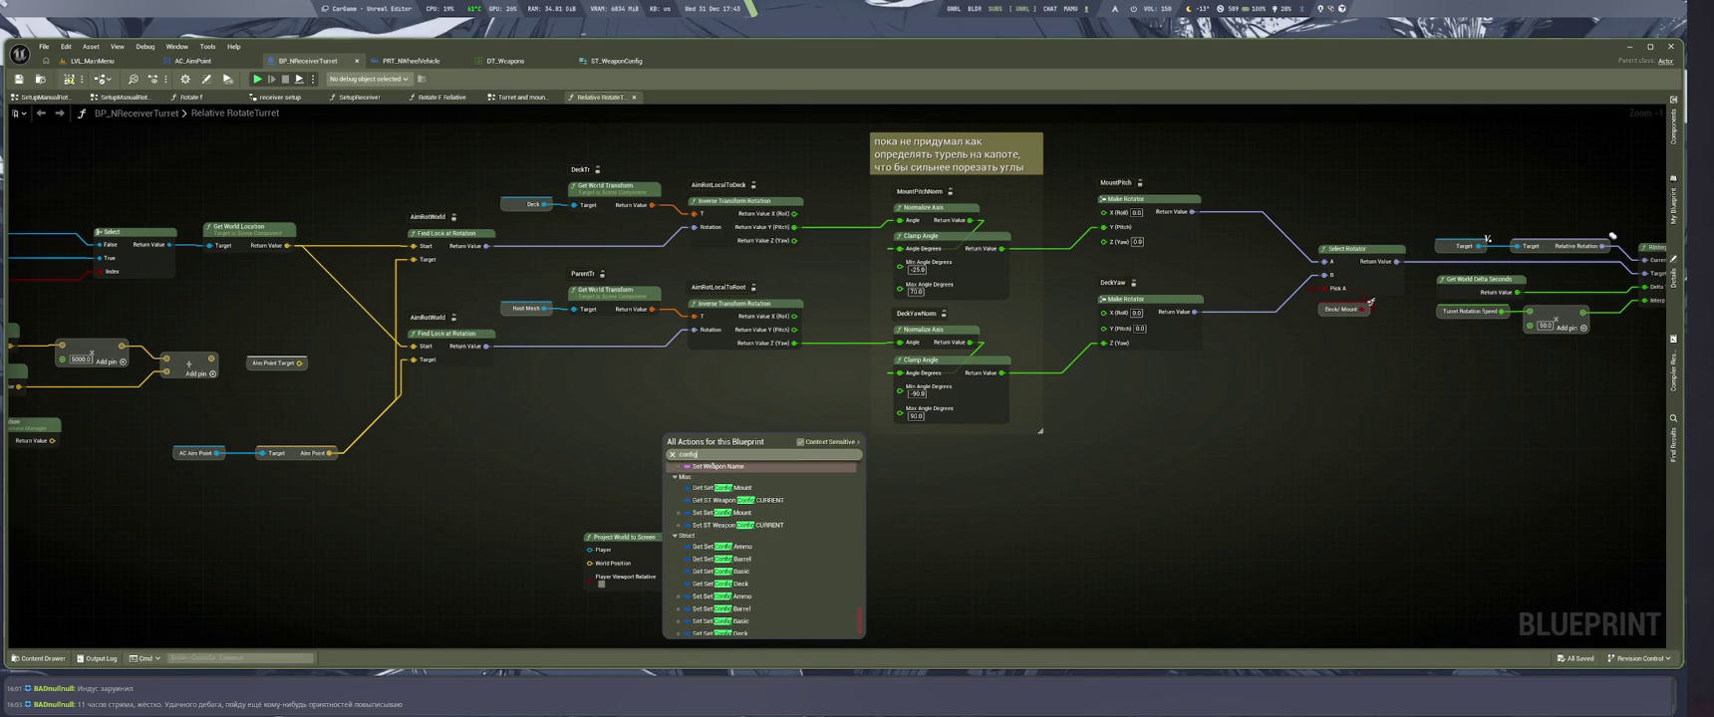
{"action": "key", "text": "Home"}
{"action": "type", "text": "ST"}
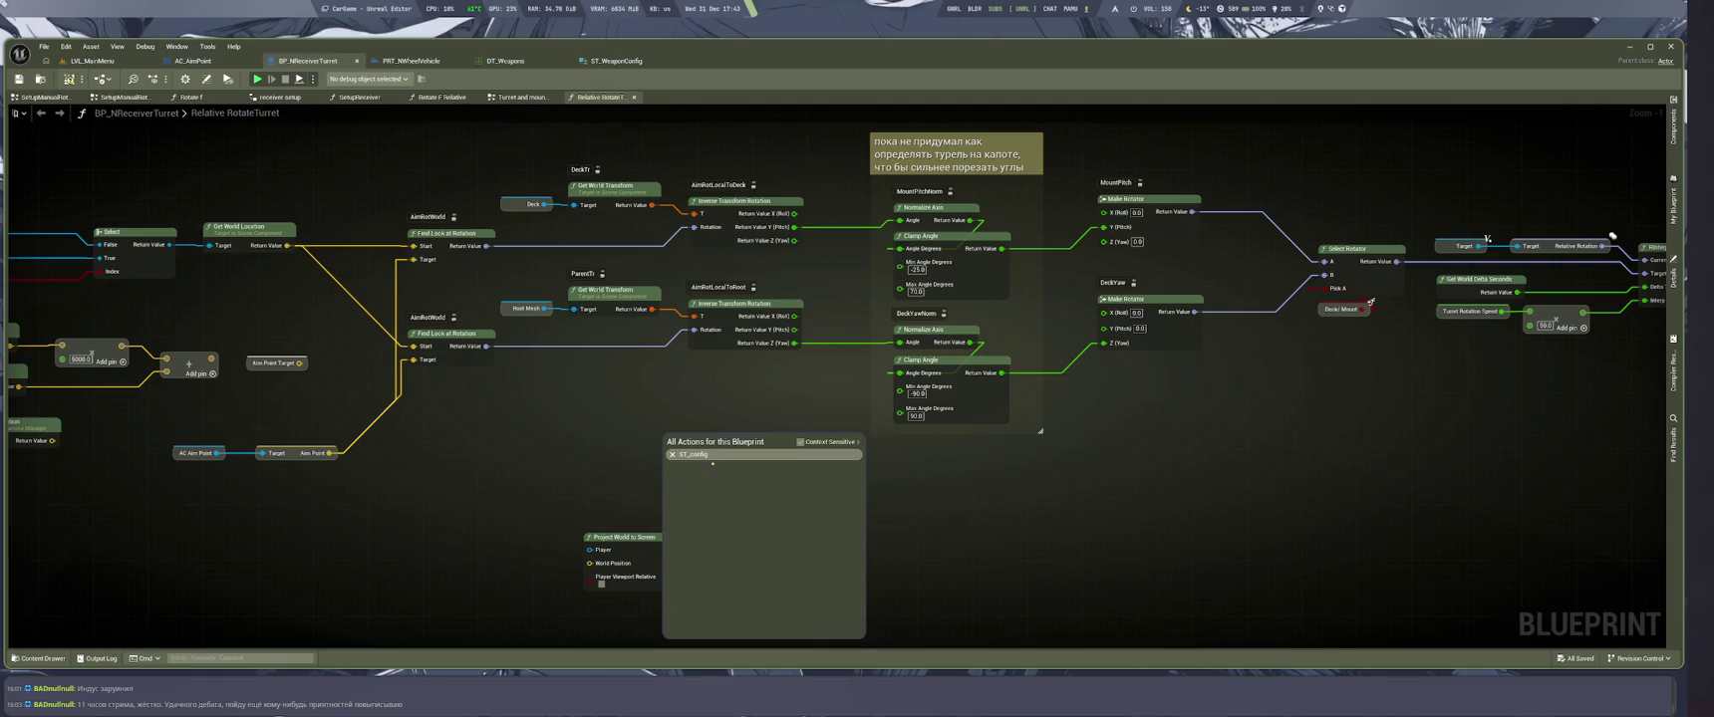
{"action": "left_click", "coordinate": [711, 485]}
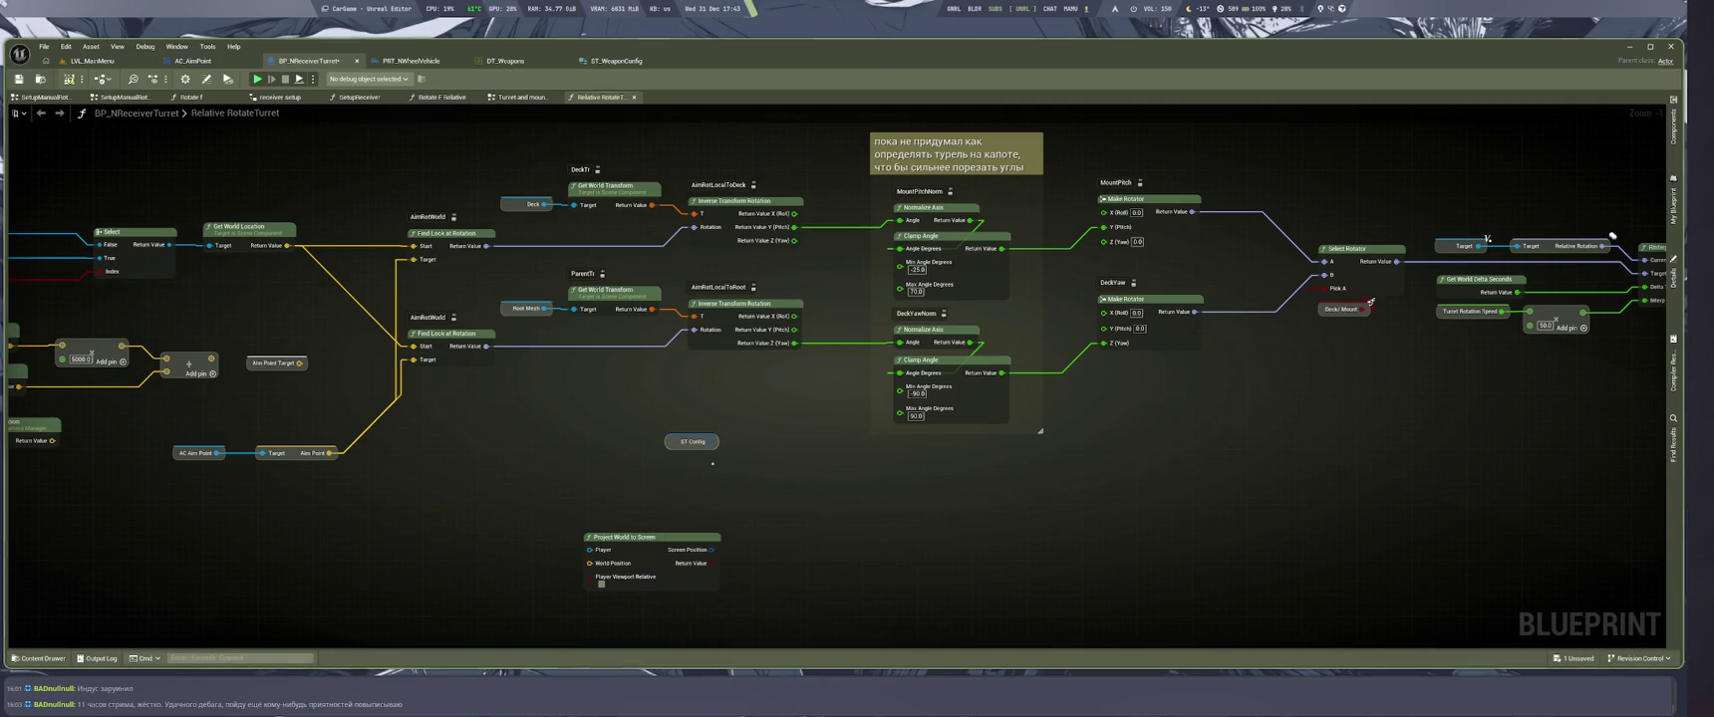
{"action": "left_click_drag", "start_coordinate": [715, 442], "coordinate": [745, 458]}
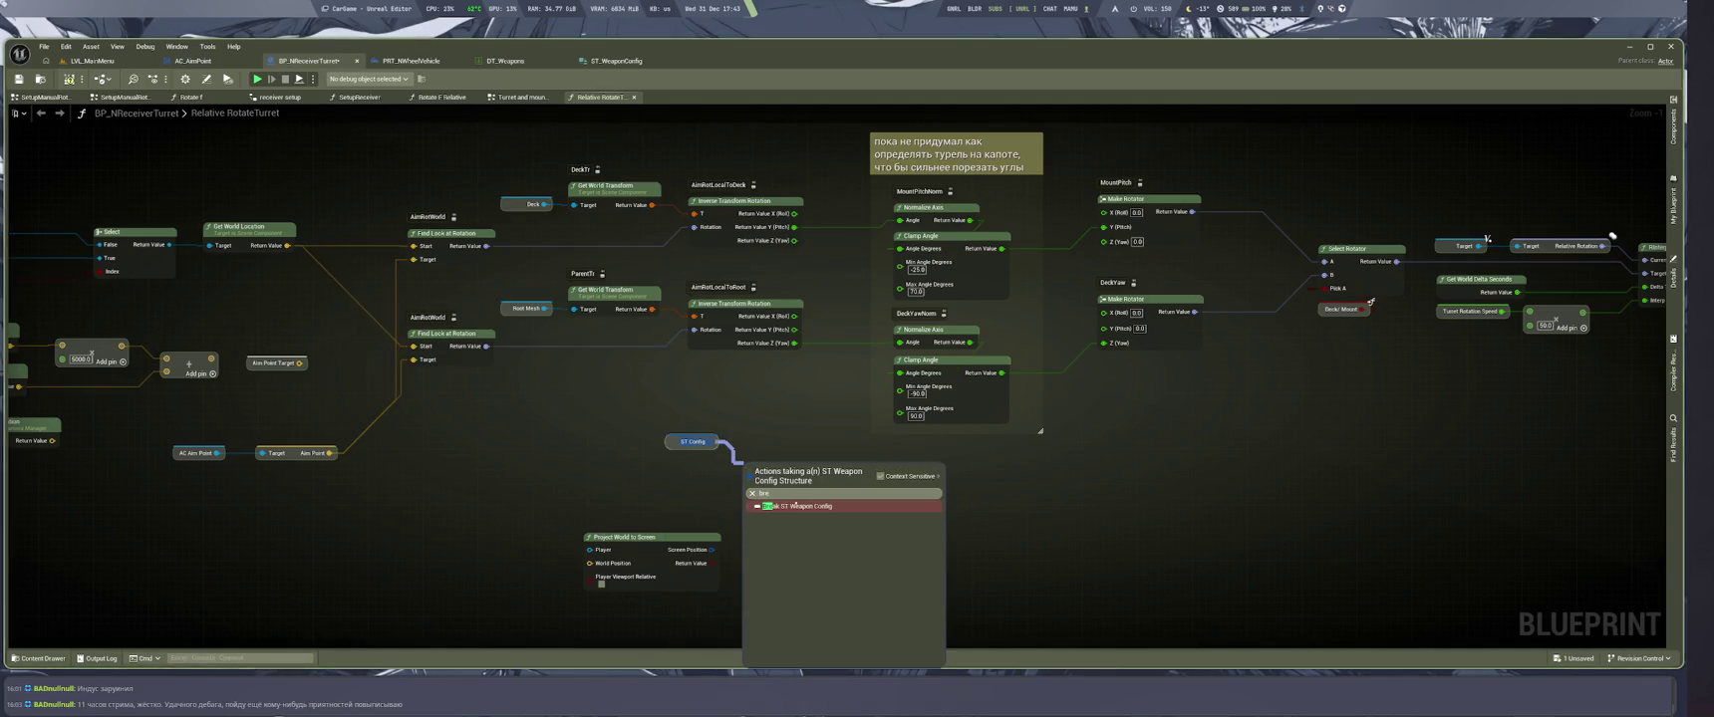
{"action": "left_click", "coordinate": [797, 489]}
Arrange the config nodes below the angle clamps, save, and view the DT_Weapons table
{"action": "left_click_drag", "start_coordinate": [700, 360], "coordinate": [697, 409]}
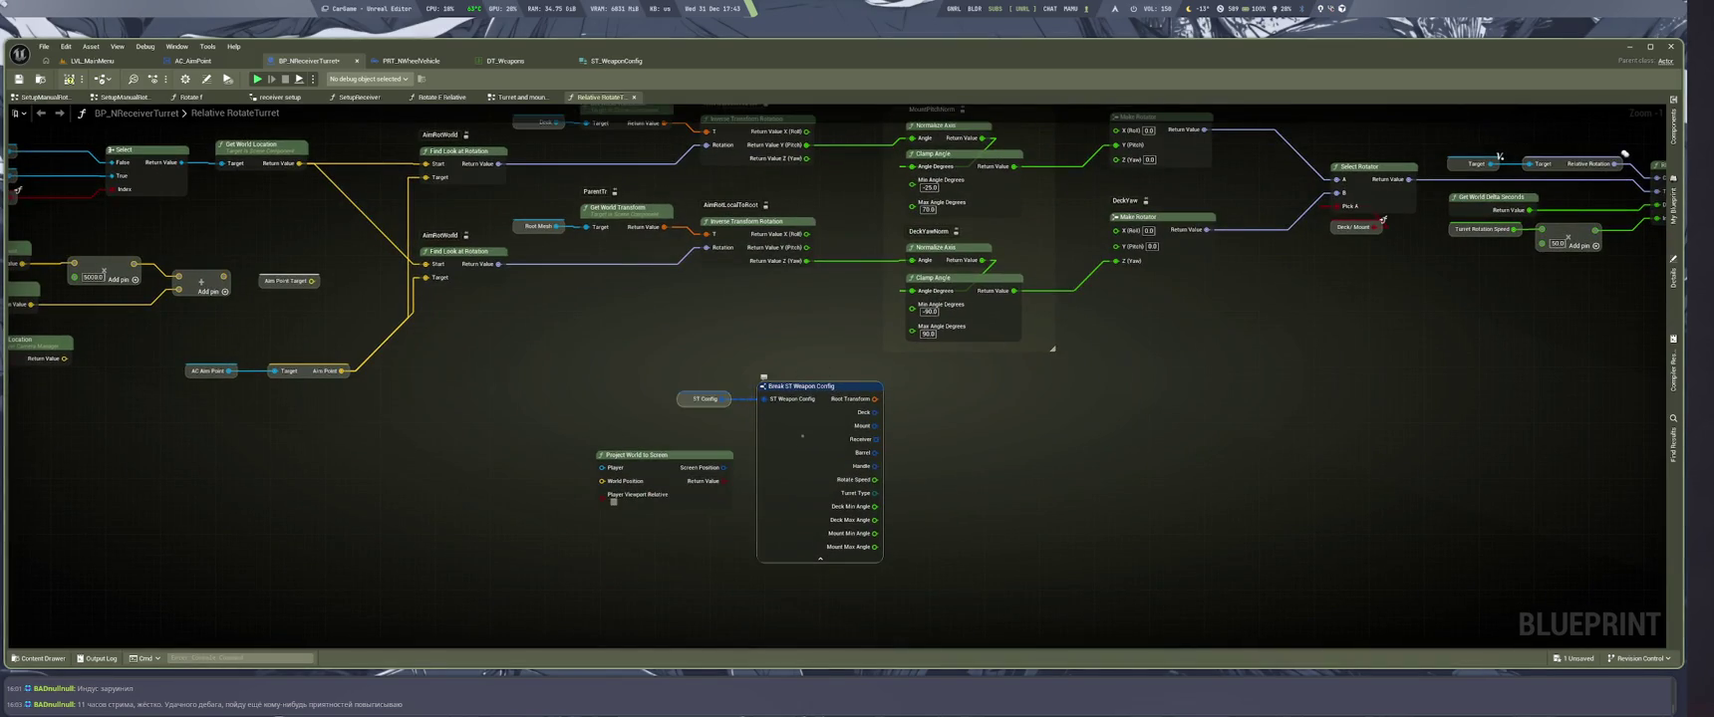
{"action": "mouse_move", "coordinate": [801, 434]}
{"action": "left_mouse_down"}
{"action": "mouse_move", "coordinate": [485, 454]}
{"action": "mouse_move", "coordinate": [533, 478]}
{"action": "left_mouse_up"}
{"action": "left_click_drag", "start_coordinate": [637, 455], "coordinate": [786, 548]}
{"action": "left_click_drag", "start_coordinate": [559, 485], "coordinate": [650, 381]}
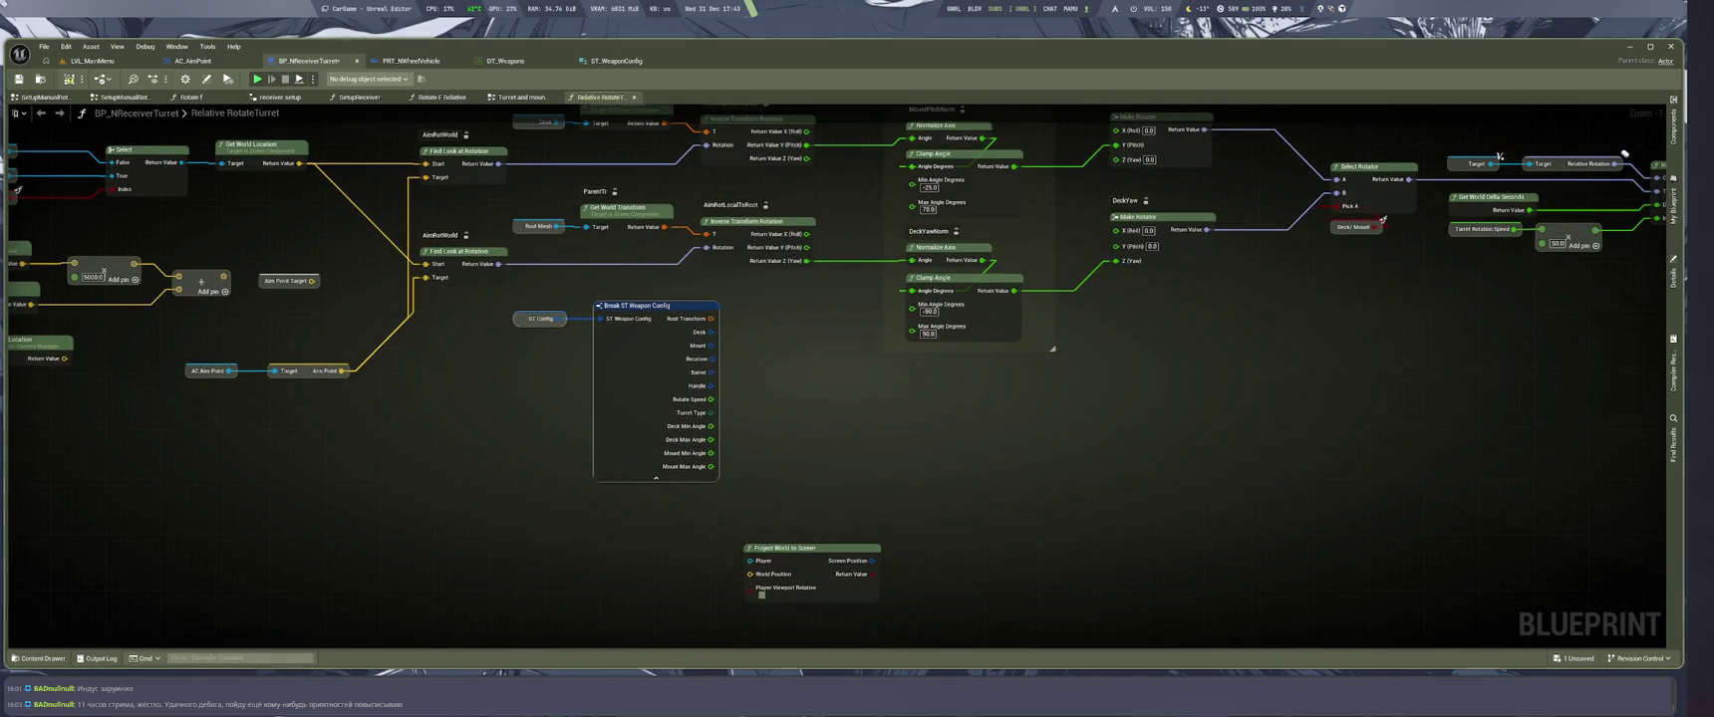
{"action": "mouse_move", "coordinate": [638, 429]}
{"action": "left_mouse_down"}
{"action": "mouse_move", "coordinate": [713, 415]}
{"action": "mouse_move", "coordinate": [703, 454]}
{"action": "left_mouse_up"}
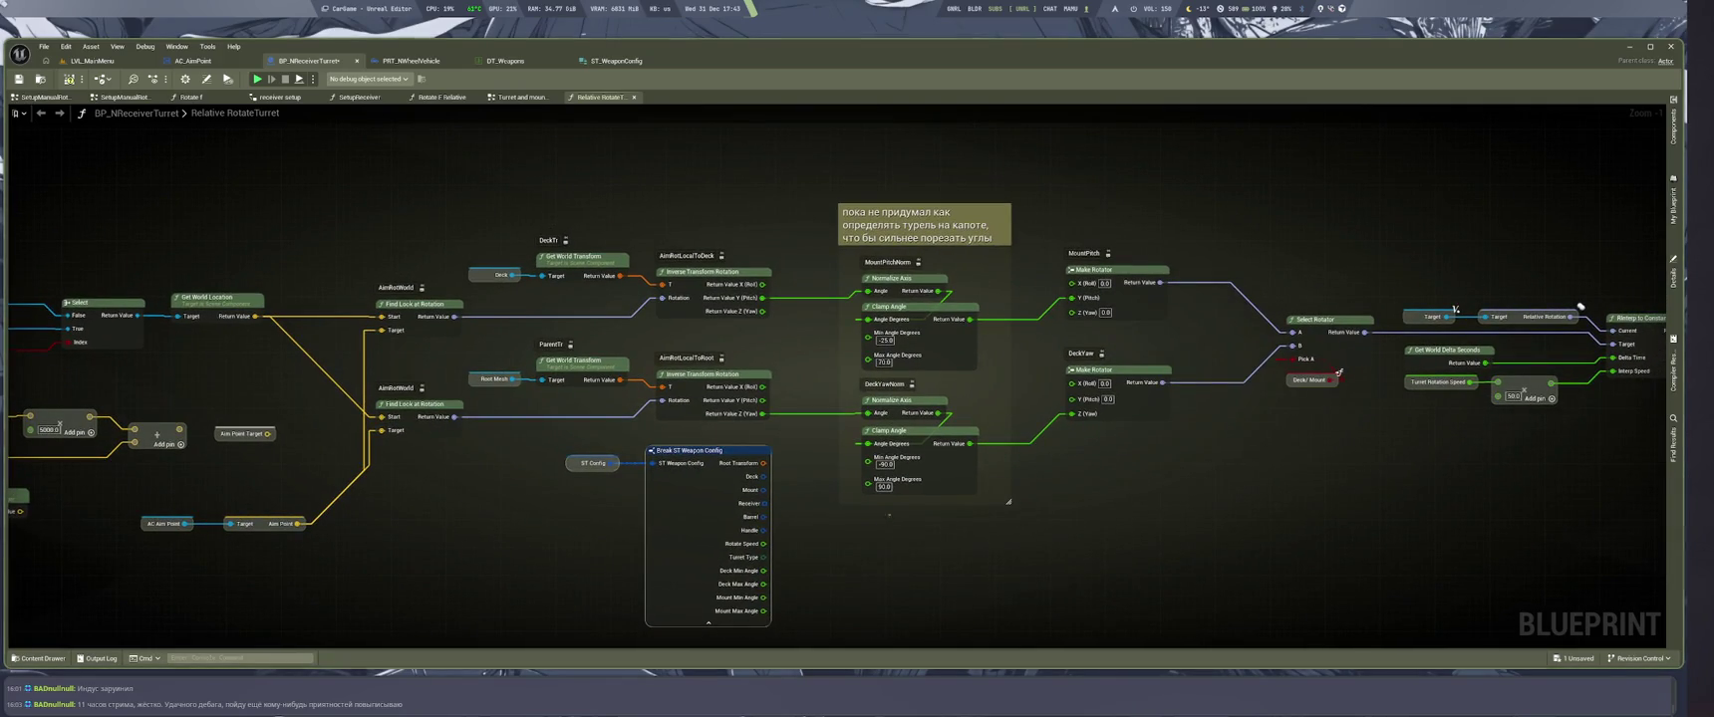
{"action": "key", "text": "ctrl+s"}
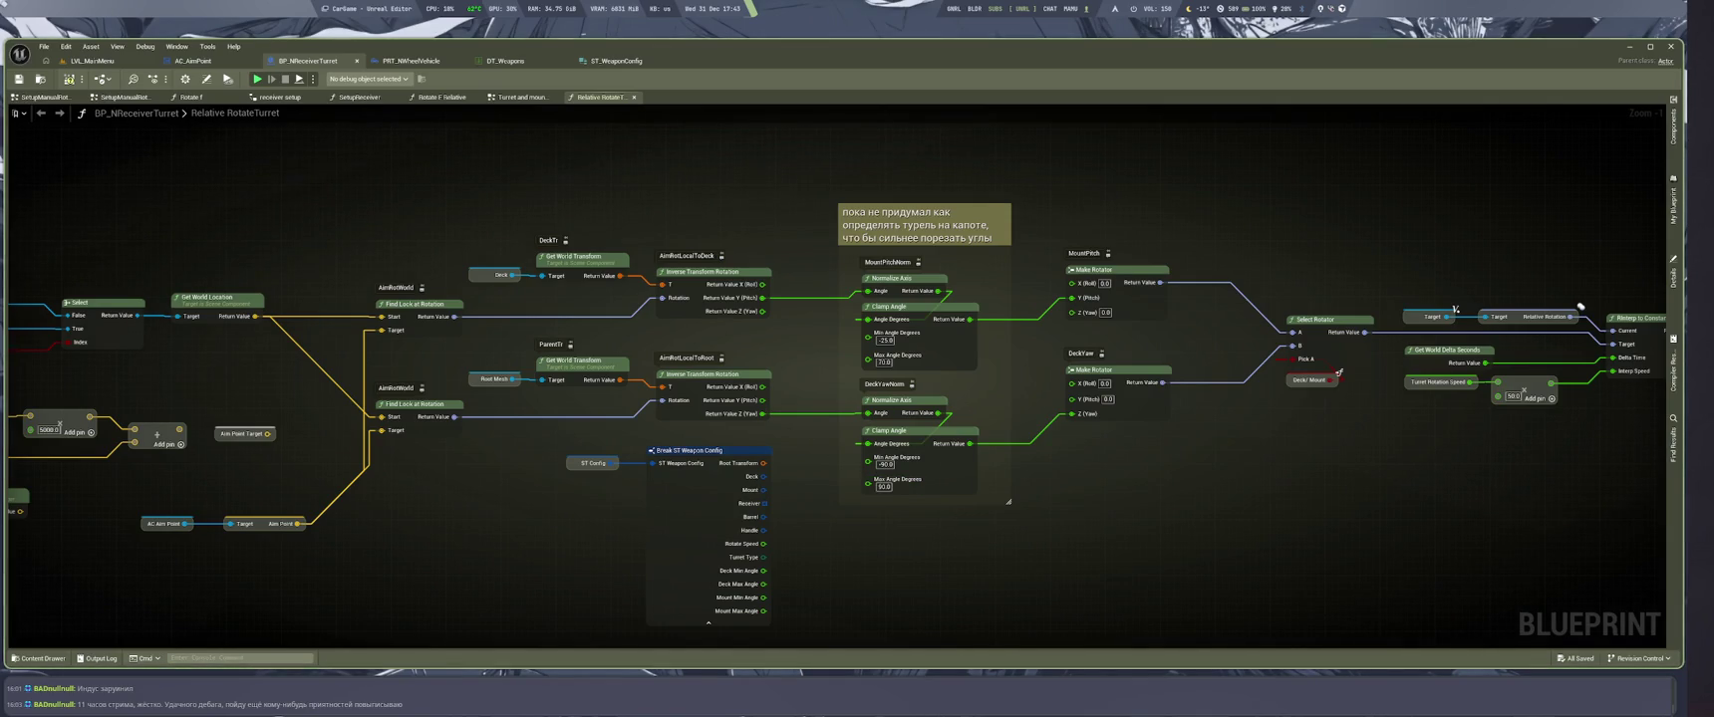
{"action": "left_click", "coordinate": [508, 60]}
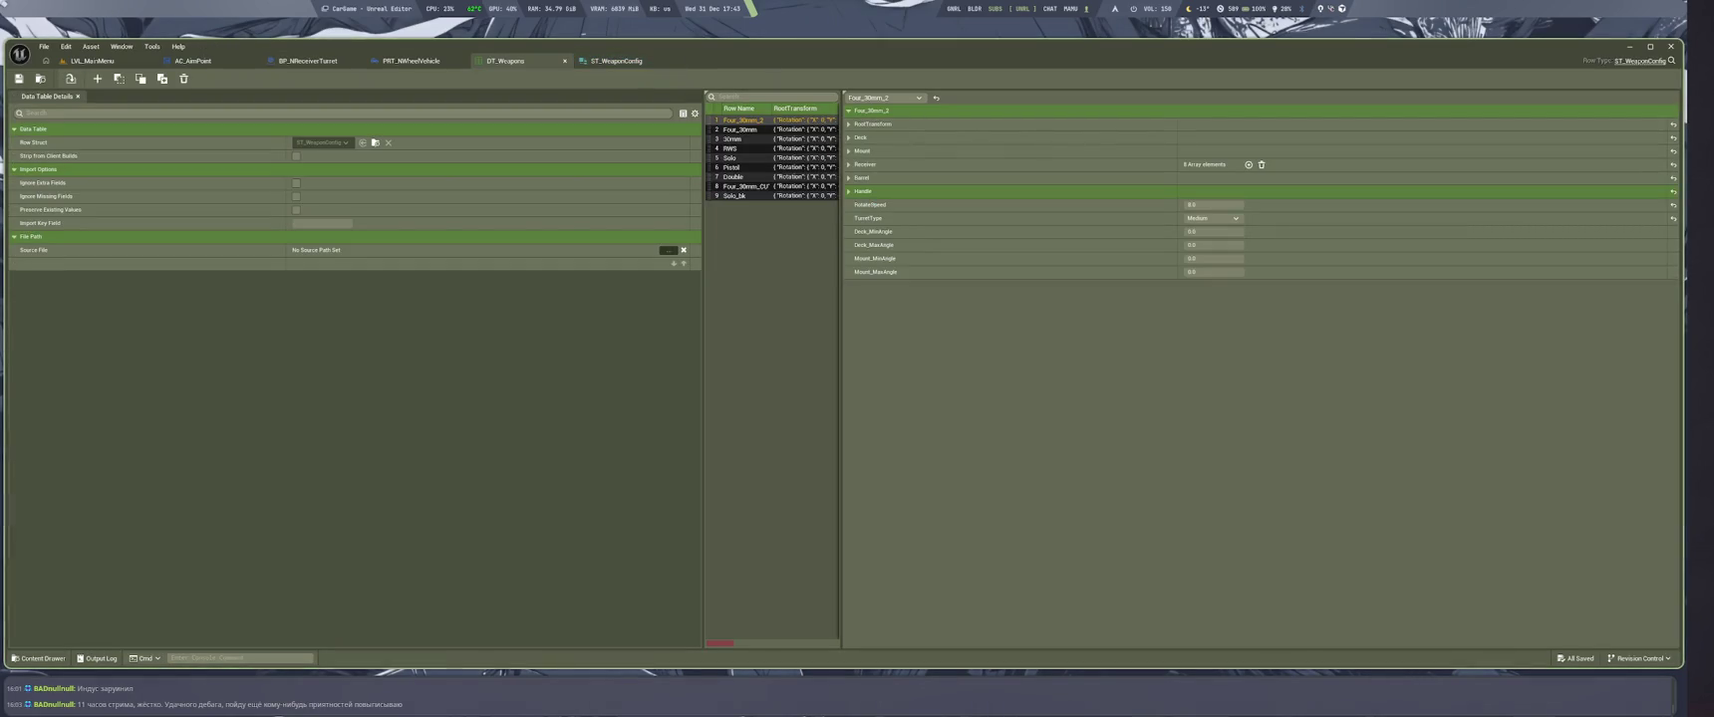
Give the first weapon row Deck angles -25.0 to 70.0, then open the Content Drawer from ST_WeaponConfig
{"action": "left_click", "coordinate": [1215, 231]}
{"action": "type", "text": "5"}
{"action": "key", "text": "Tab"}
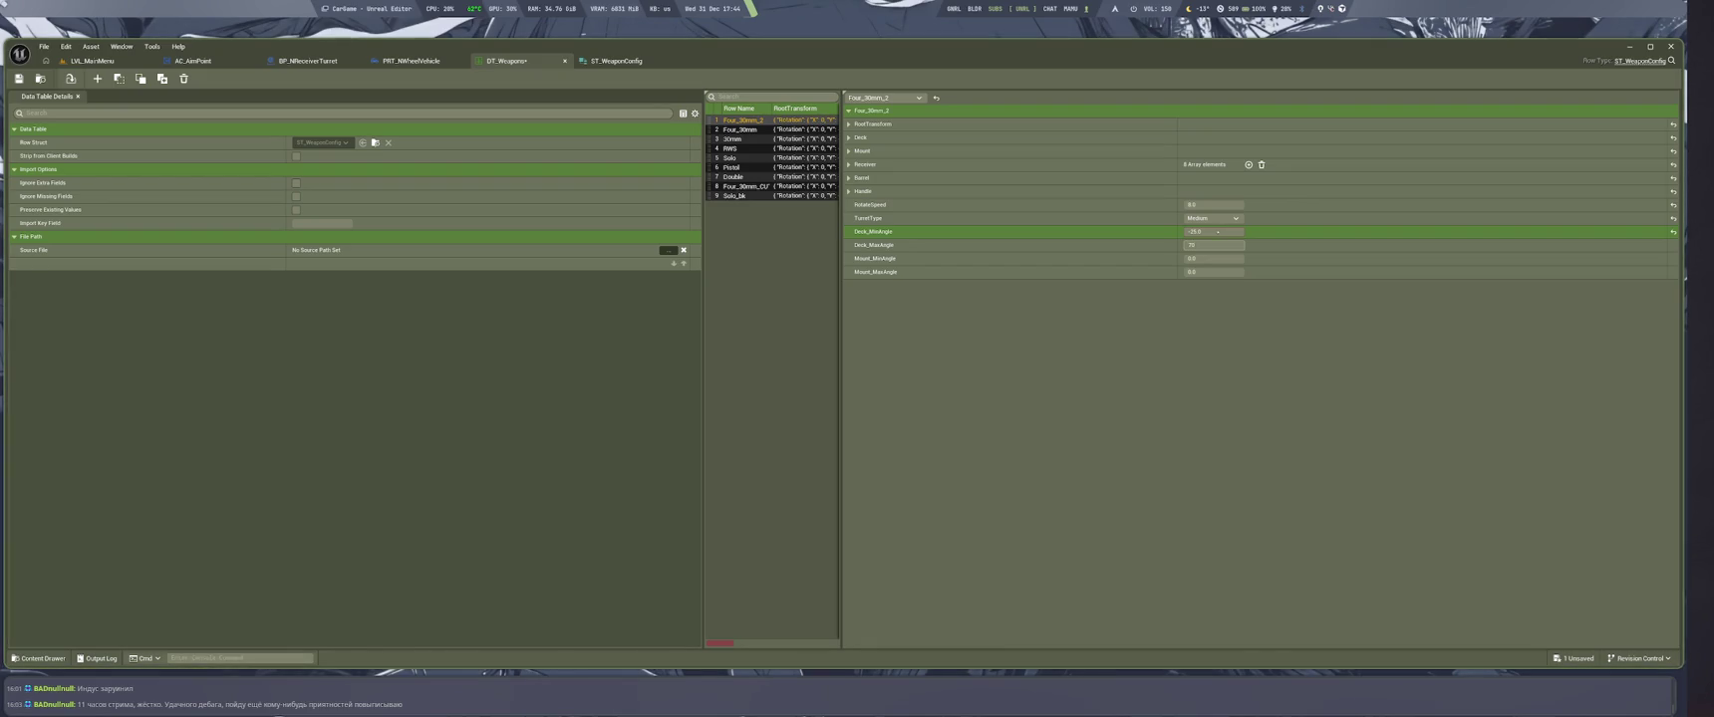
{"action": "type", "text": "15"}
{"action": "key", "text": "Return"}
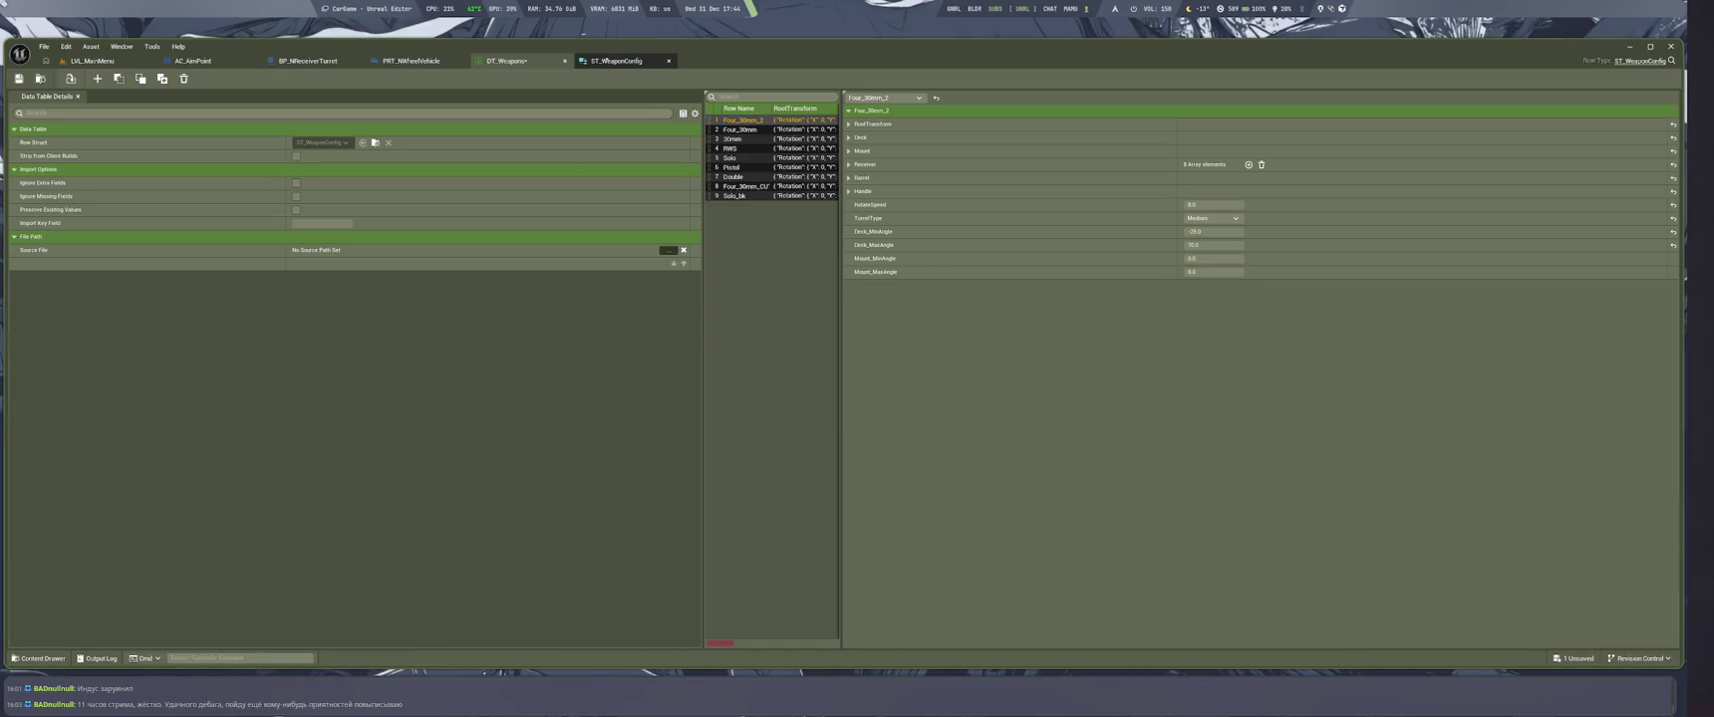
{"action": "left_click", "coordinate": [616, 61]}
{"action": "key", "text": "ctrl+space"}
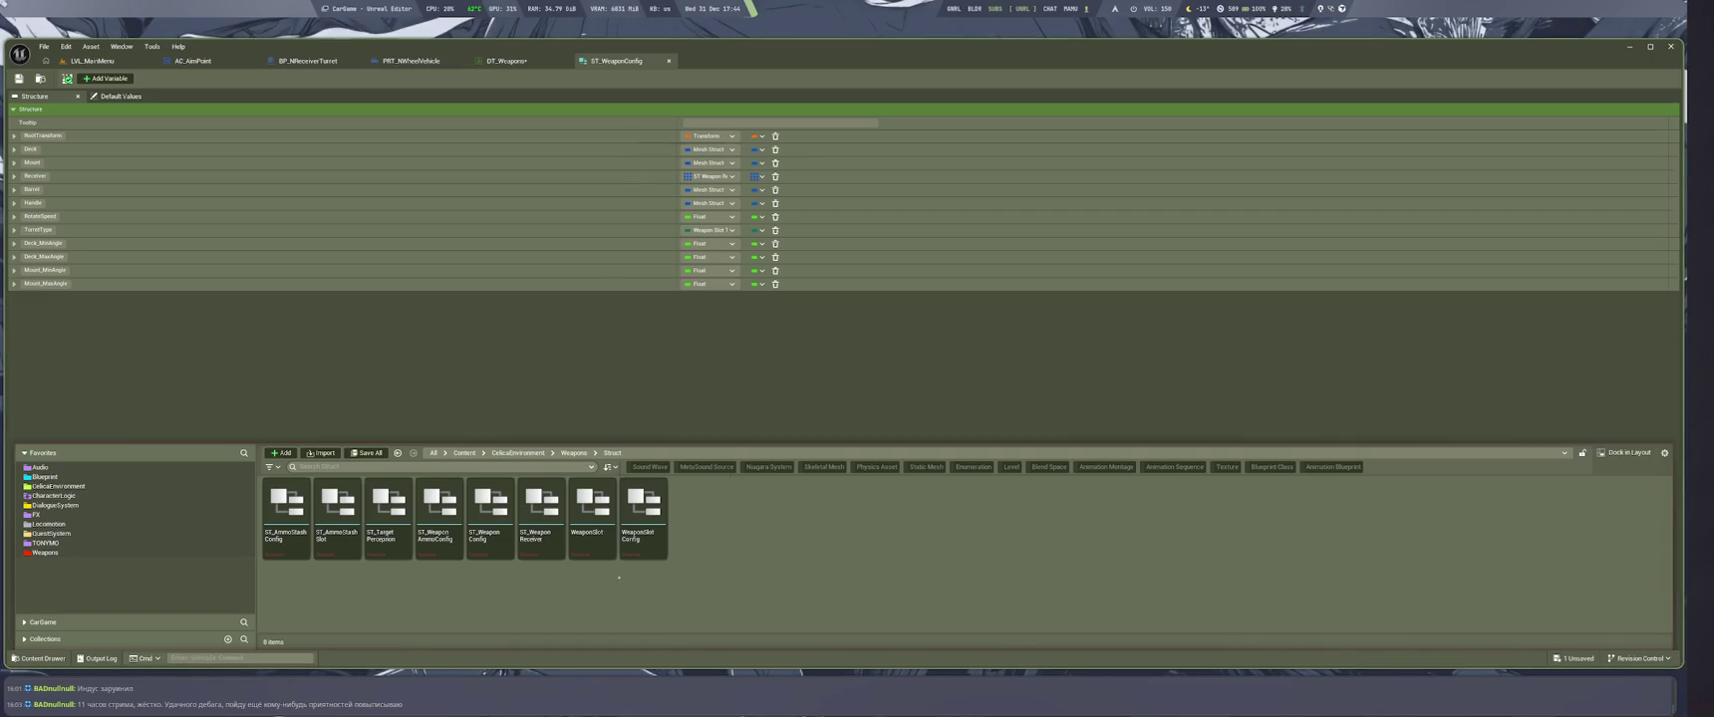
Create a Structure asset from the right-click menu, name it ST_RotationAngle, and open it
{"action": "right_click", "coordinate": [618, 577]}
{"action": "left_click", "coordinate": [835, 586]}
{"action": "right_click", "coordinate": [741, 543]}
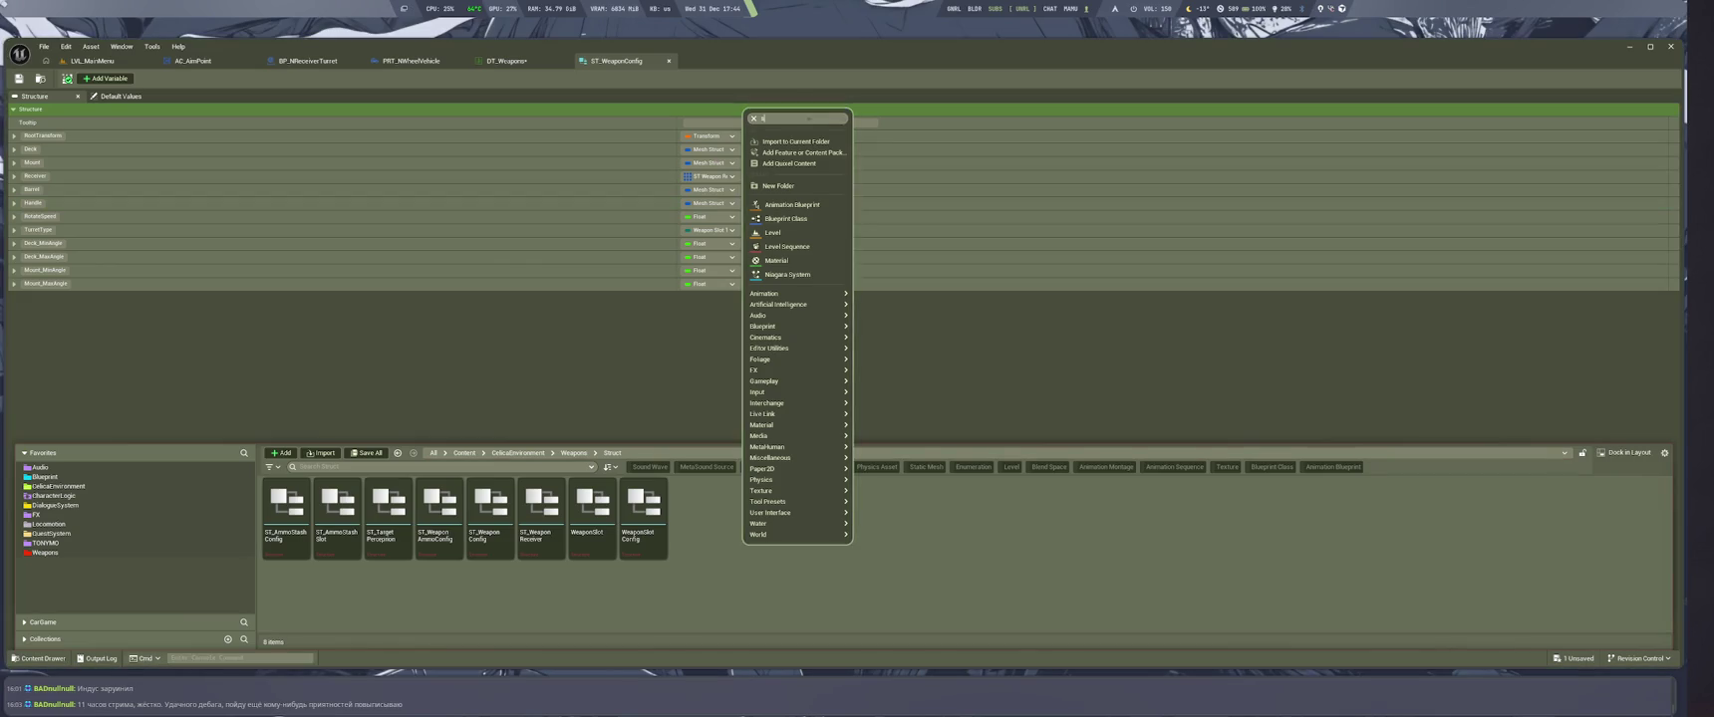
{"action": "type", "text": "struc"}
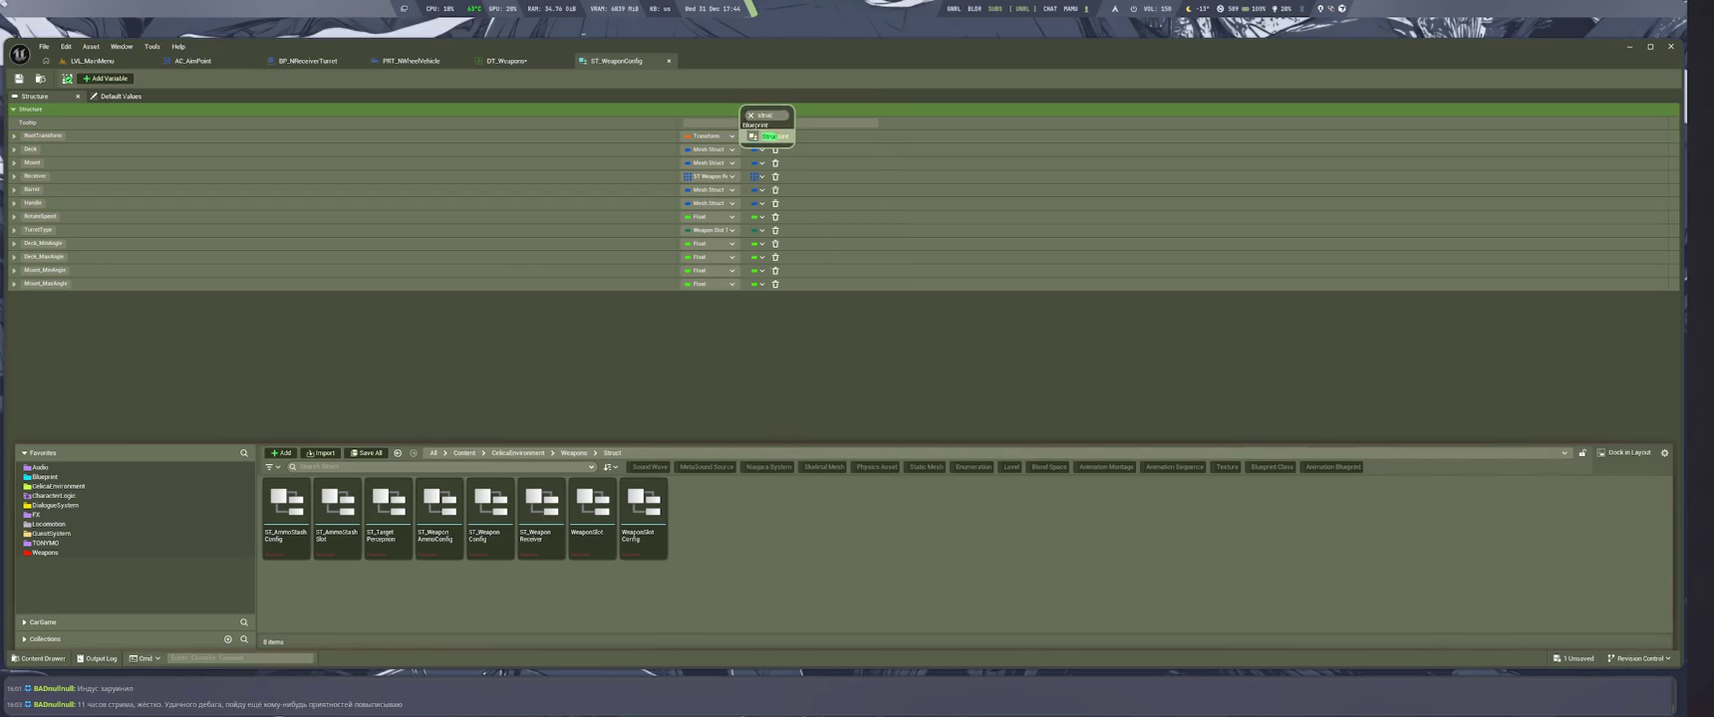
{"action": "key", "text": "Return"}
{"action": "type", "text": "ST_"}
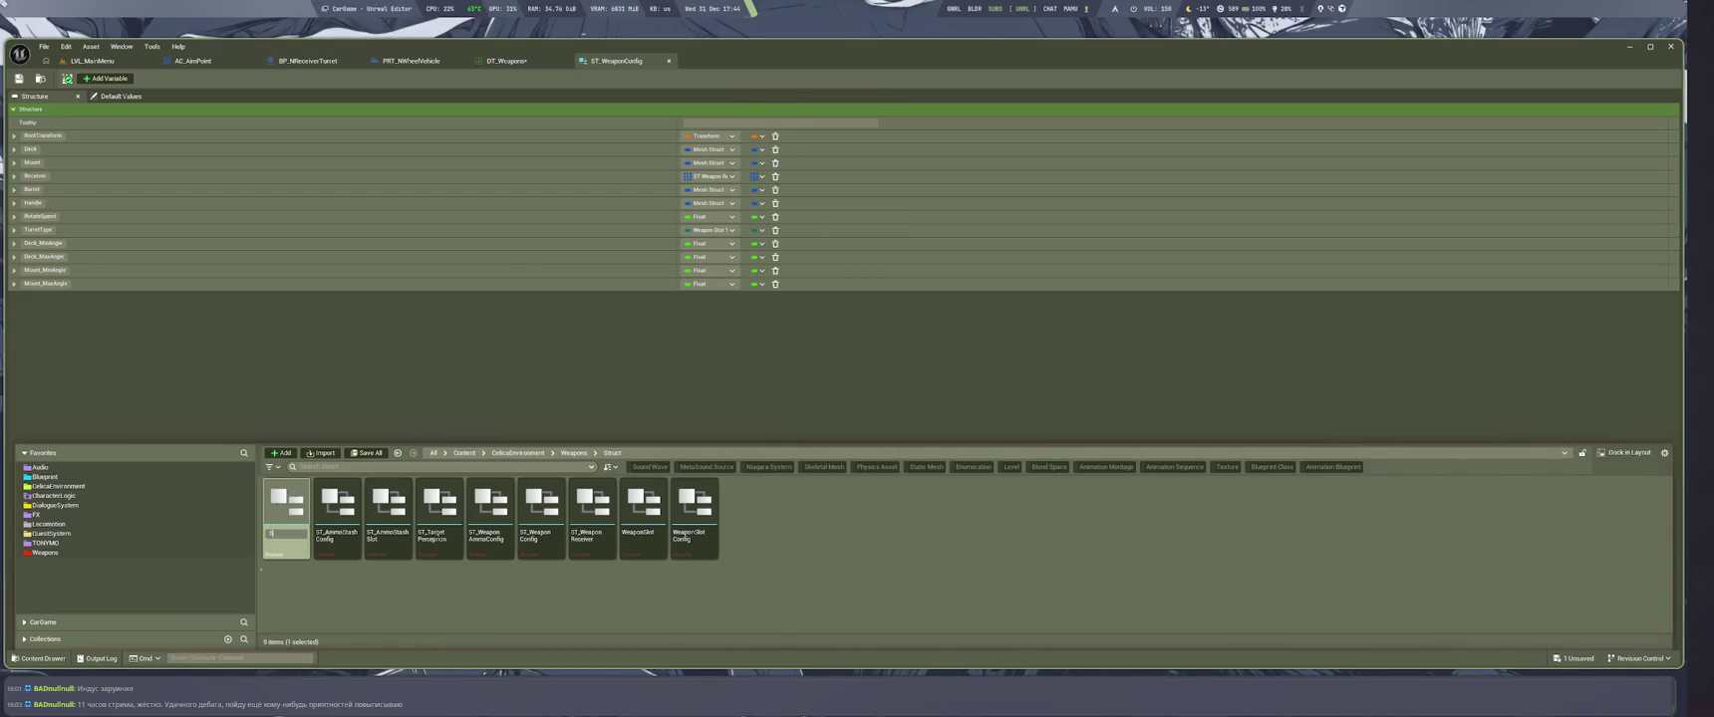
{"action": "type", "text": "Ro"}
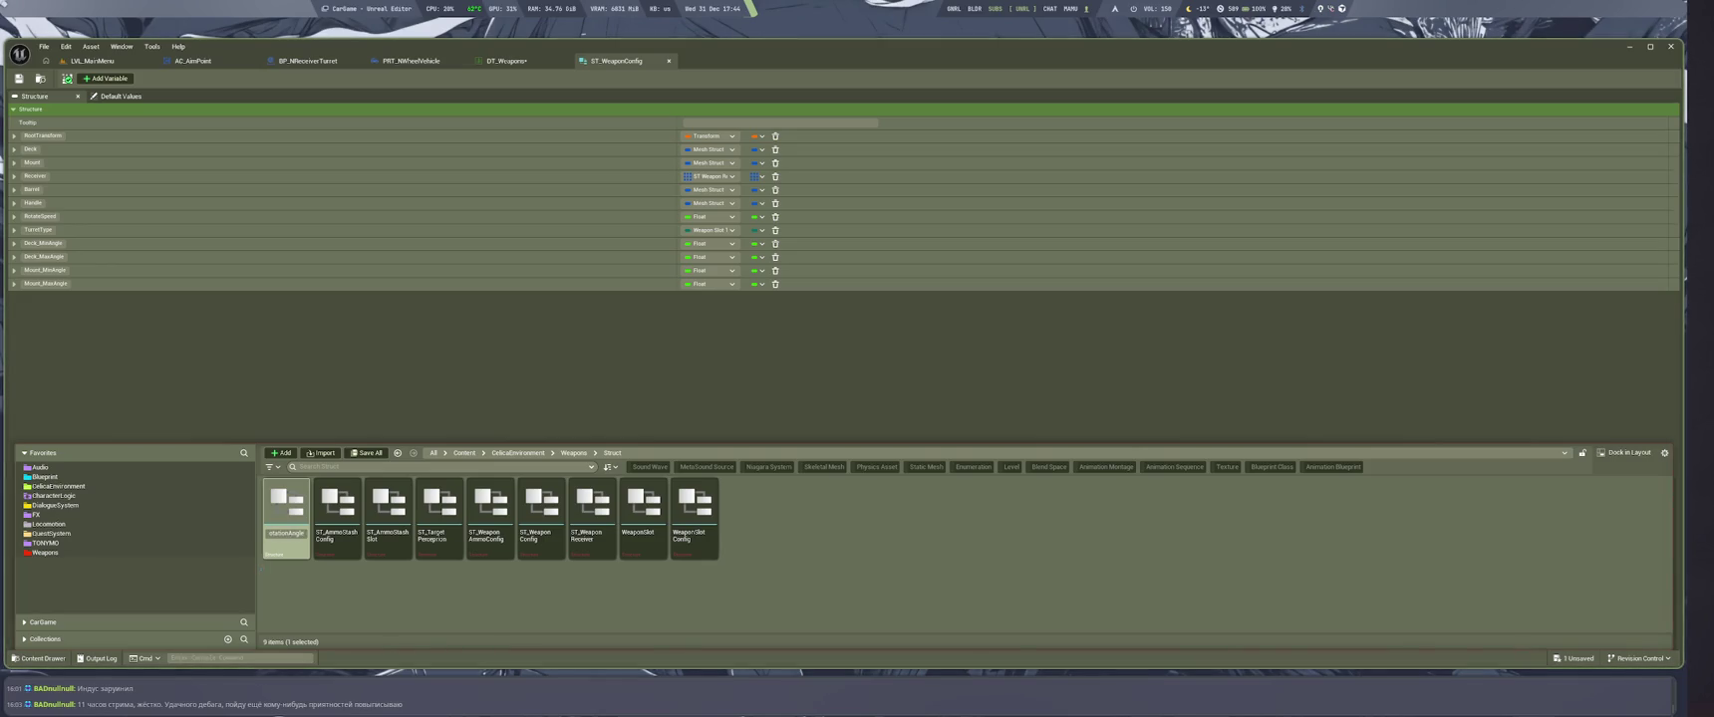
{"action": "key", "text": "Return"}
{"action": "double_click", "coordinate": [393, 543]}
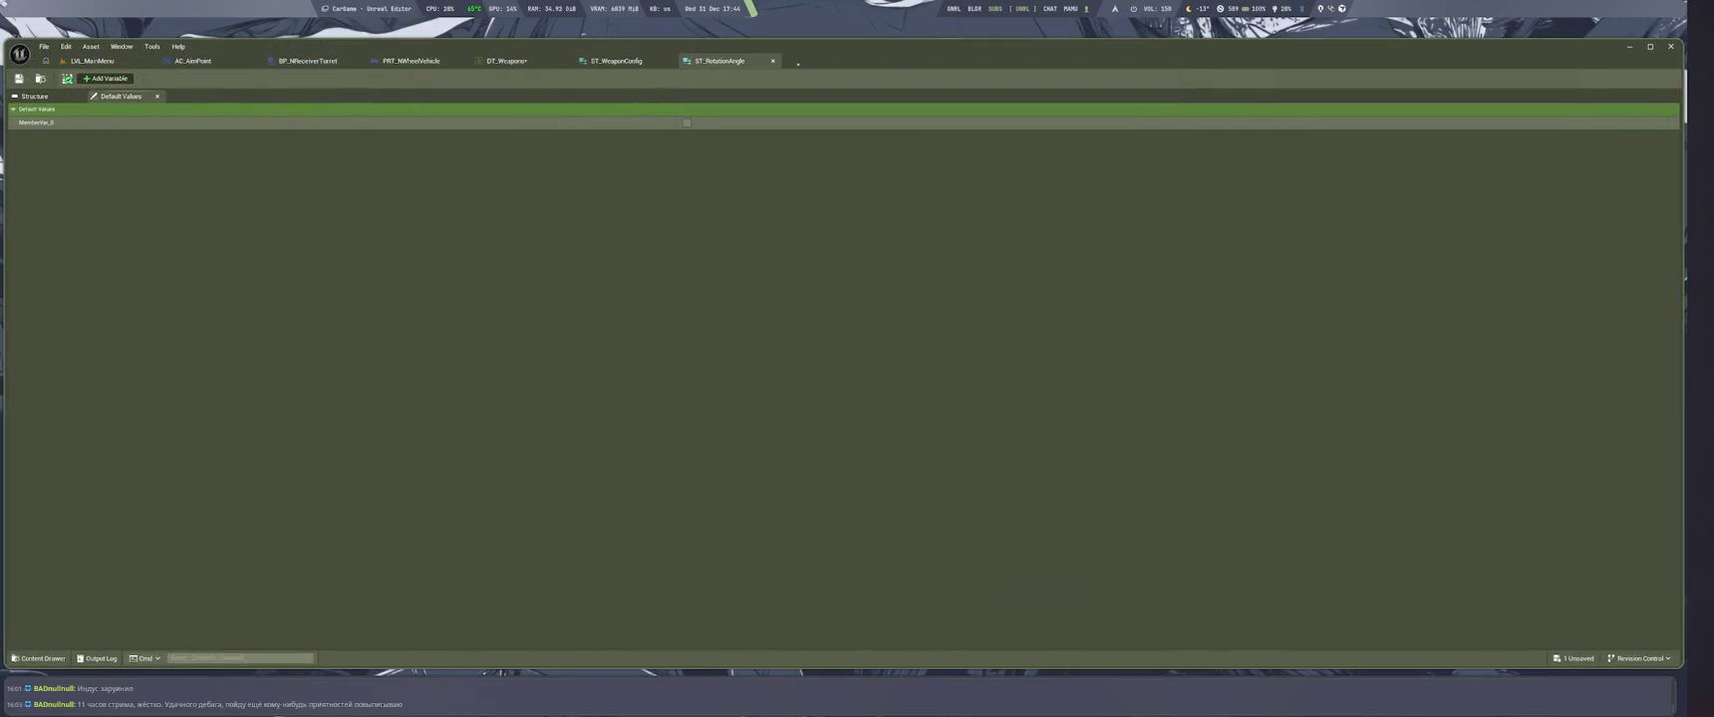
Add a second member to ST_RotationAngle and set MemberVar_0 and MemberVar_1 both to Float
{"action": "left_click", "coordinate": [623, 58]}
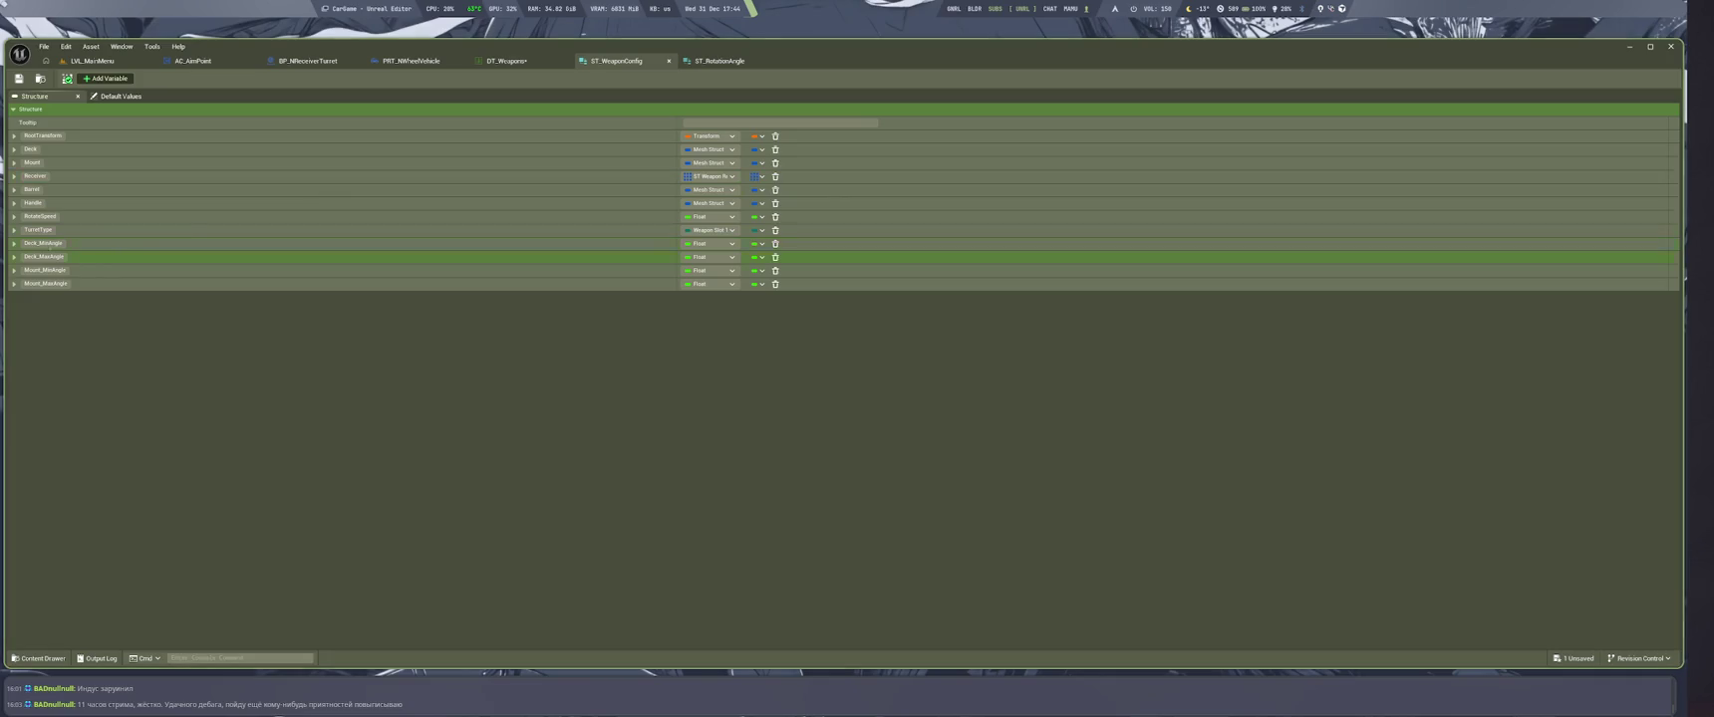
{"action": "left_click", "coordinate": [715, 61]}
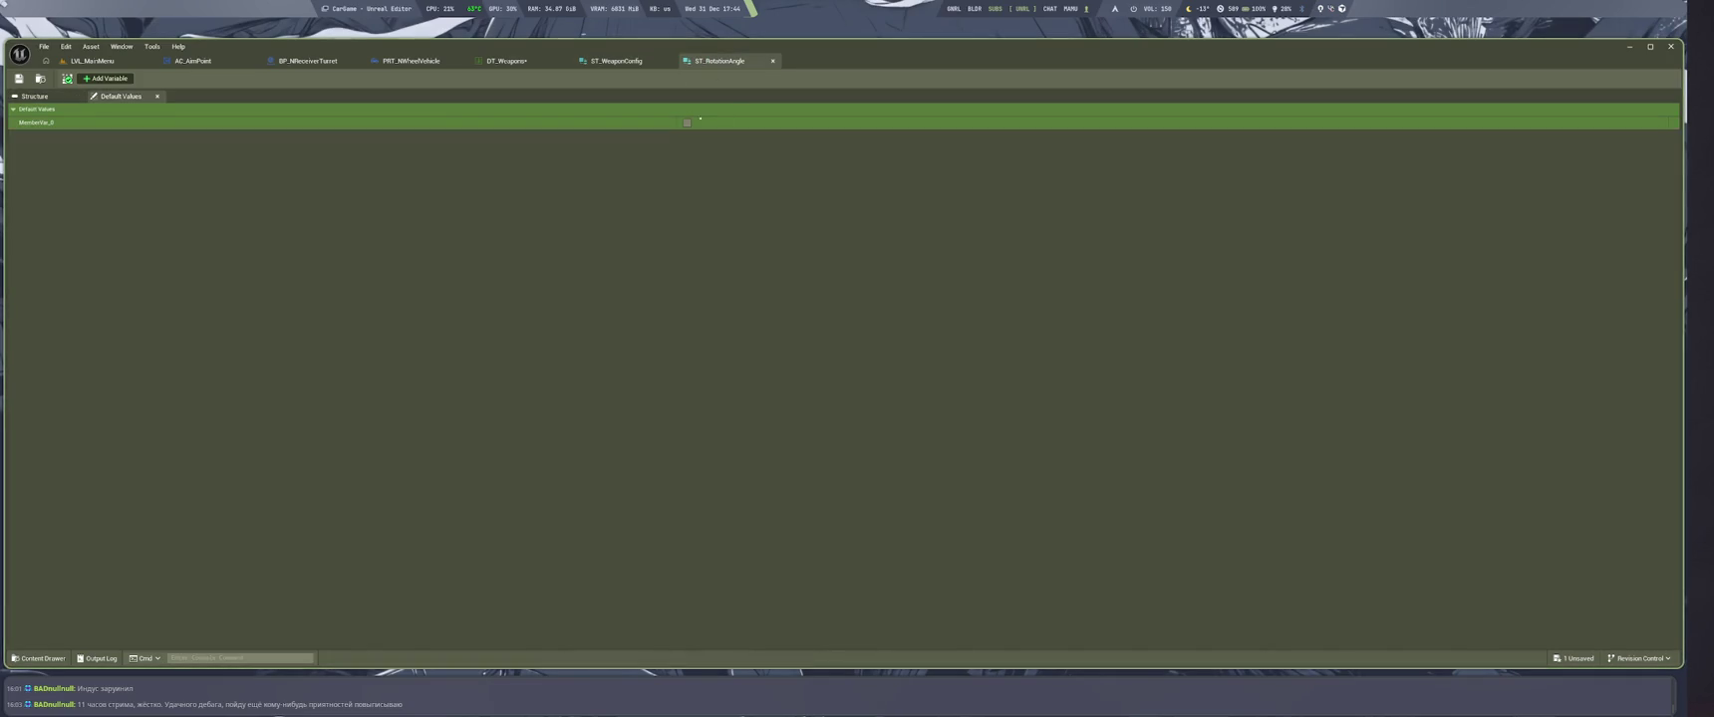
{"action": "left_click", "coordinate": [44, 95]}
{"action": "left_click", "coordinate": [107, 78]}
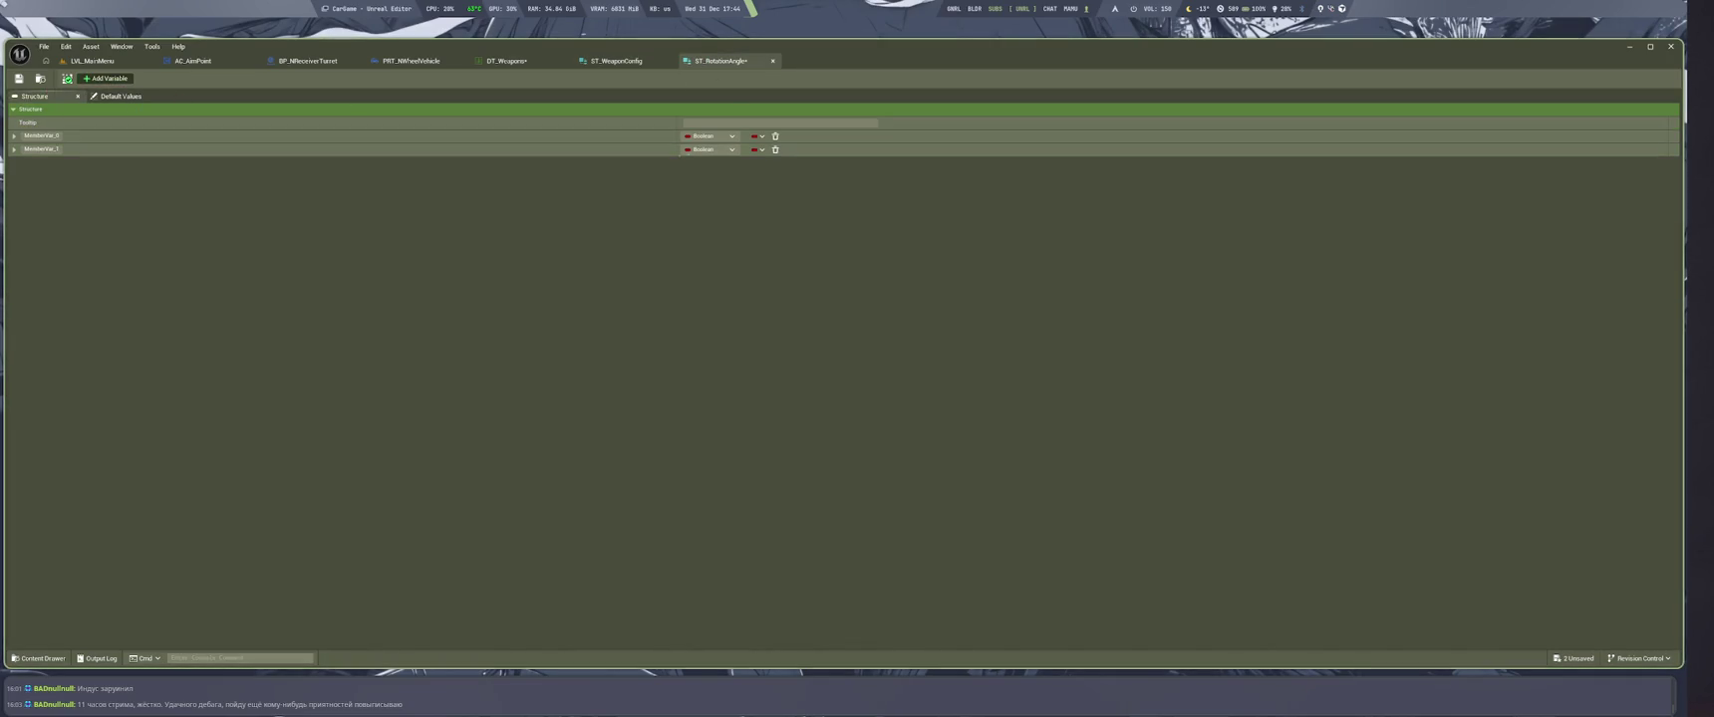
{"action": "left_click", "coordinate": [702, 135]}
{"action": "left_click", "coordinate": [706, 202]}
{"action": "left_click", "coordinate": [708, 150]}
{"action": "left_click", "coordinate": [706, 216]}
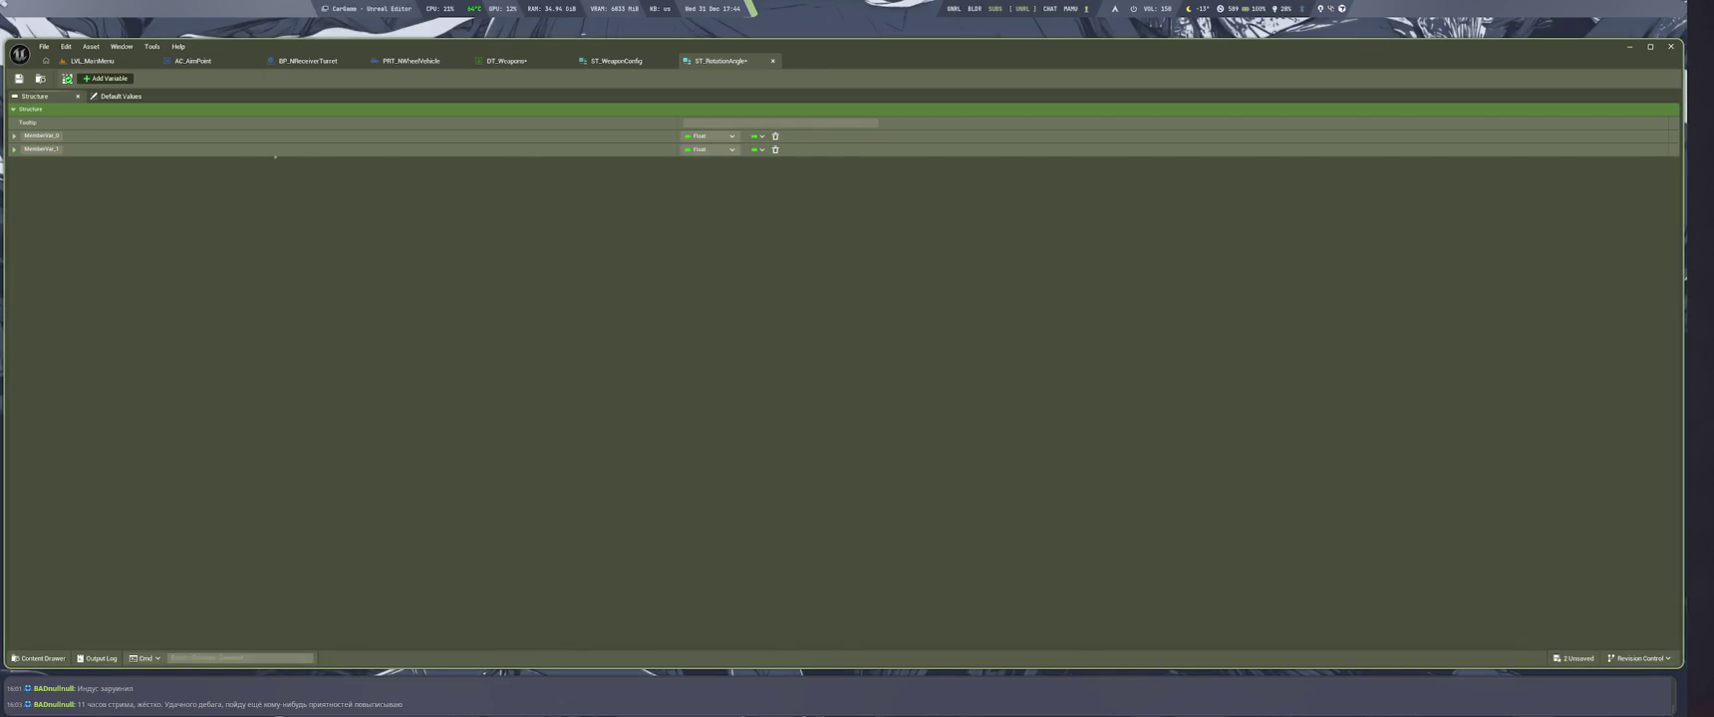
{"action": "key", "text": "ctrl+shift+Tab"}
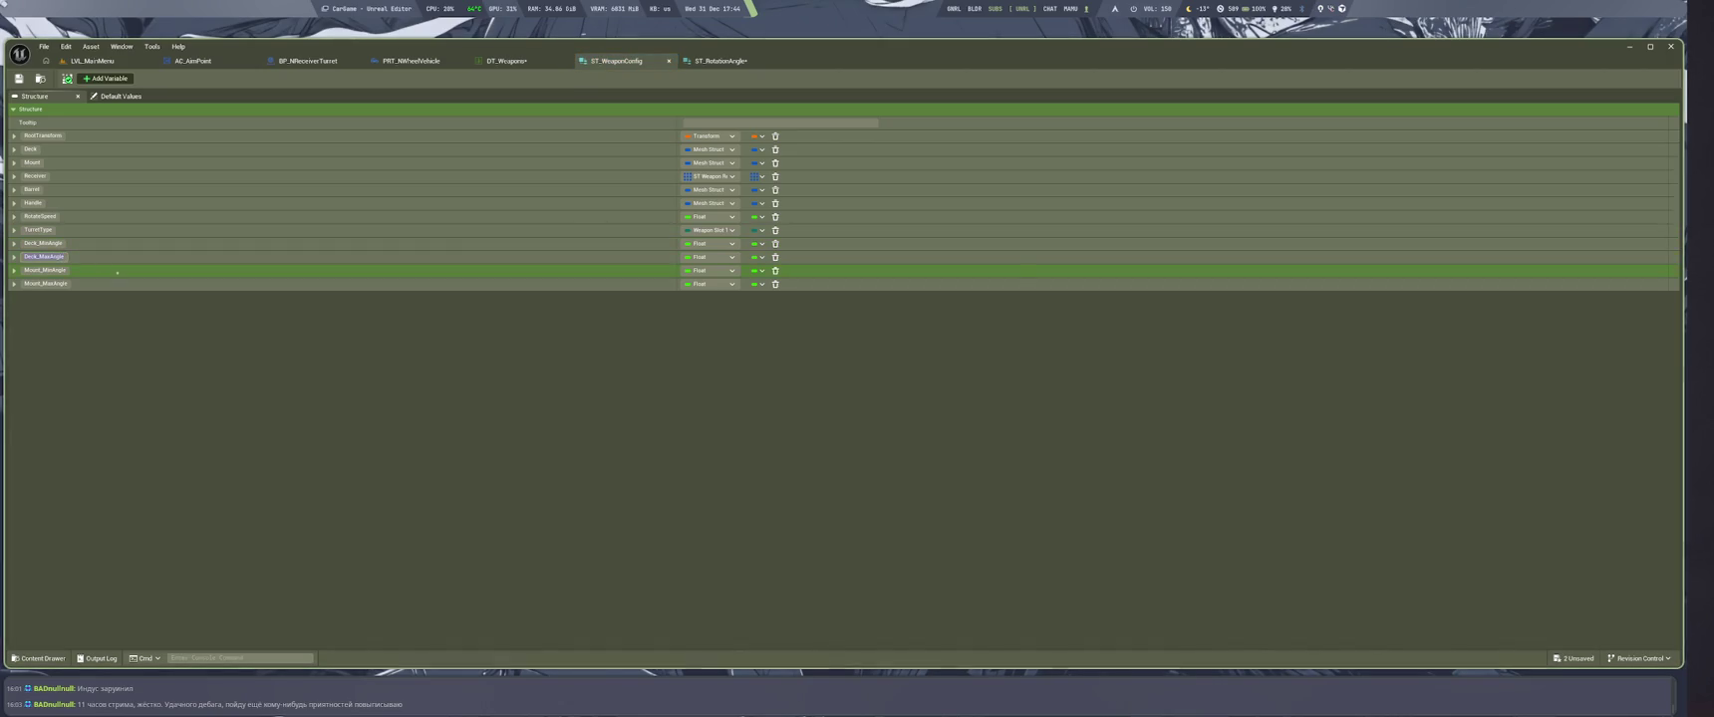
Add two more members to ST_RotationAngle for the deck and mount min/max angles, and save it
{"action": "key", "text": "ctrl+Tab"}
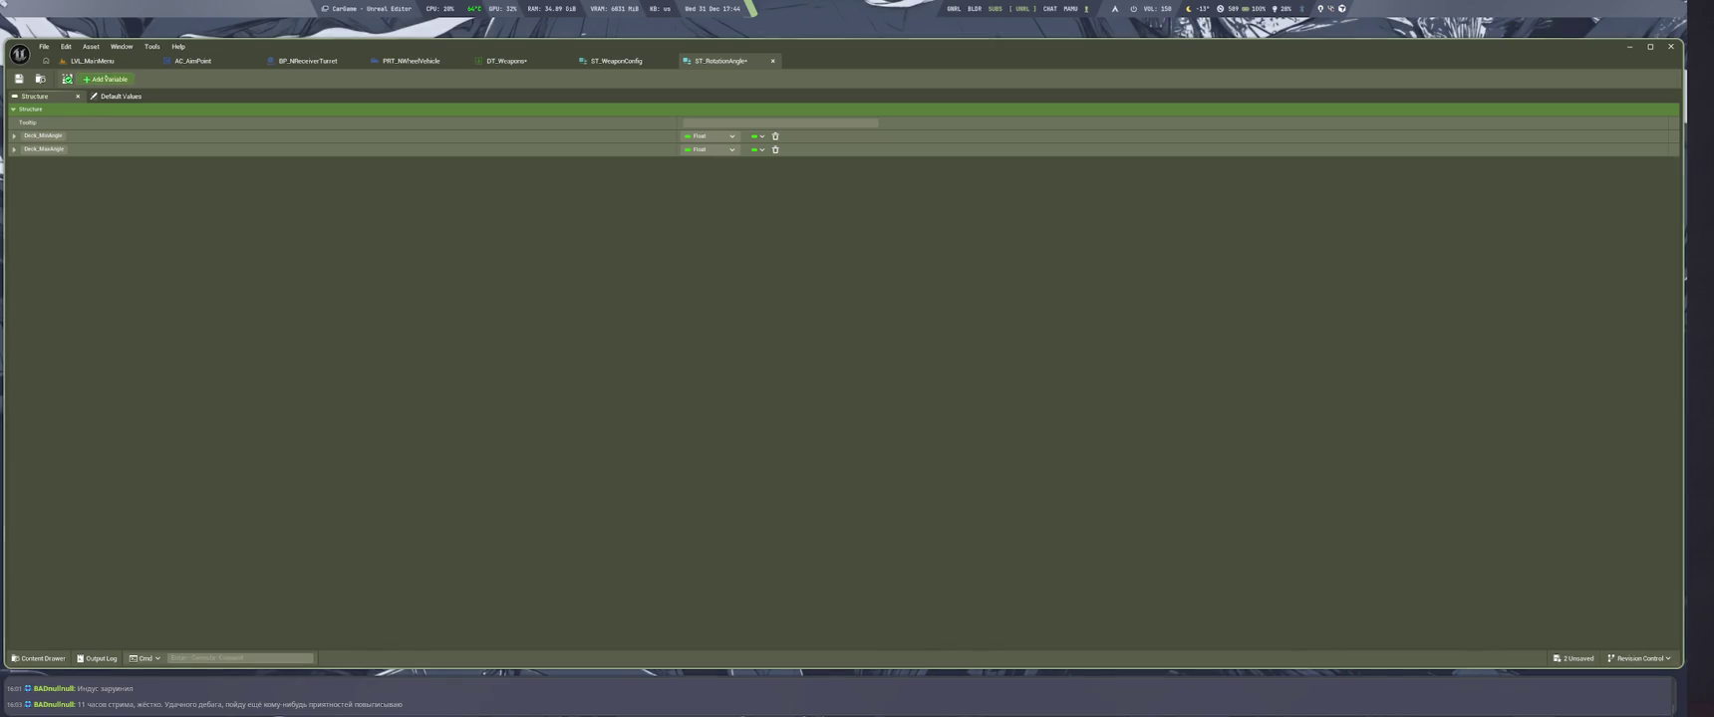
{"action": "left_click", "coordinate": [107, 77]}
{"action": "left_click", "coordinate": [107, 78]}
{"action": "key", "text": "ctrl+Tab"}
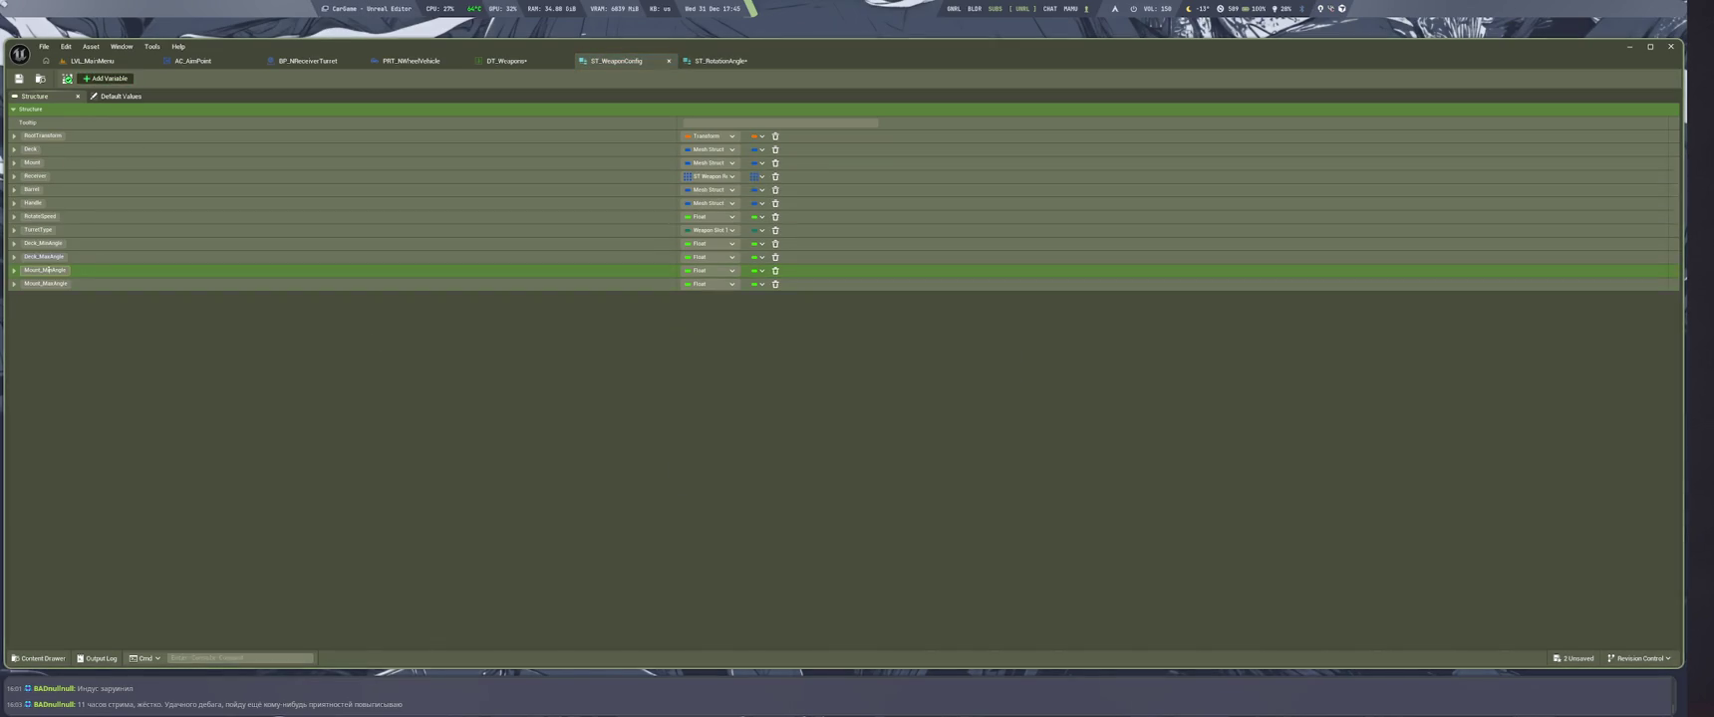
{"action": "key", "text": "ctrl+Tab"}
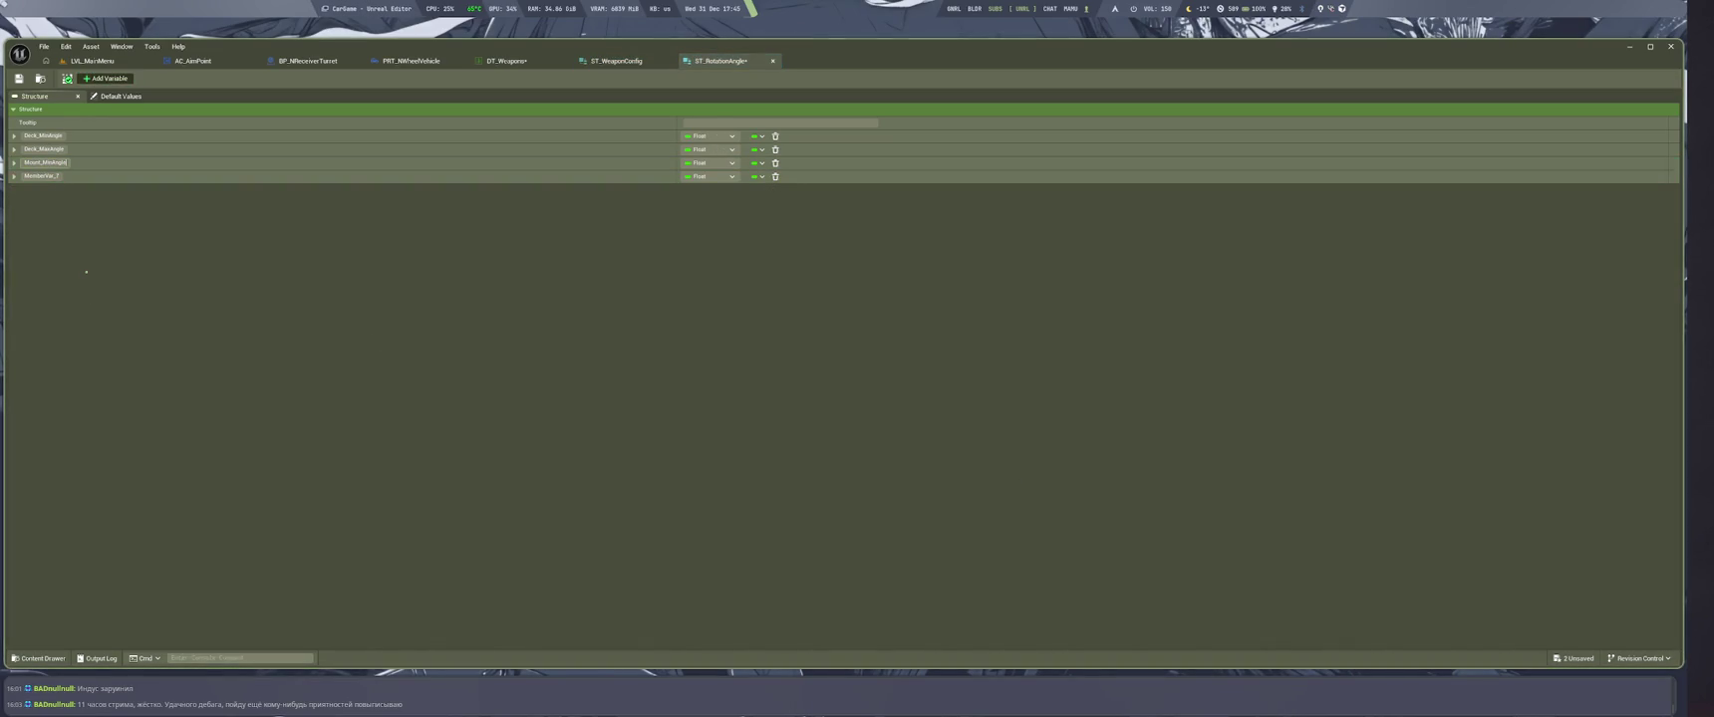
{"action": "key", "text": "ctrl+Tab"}
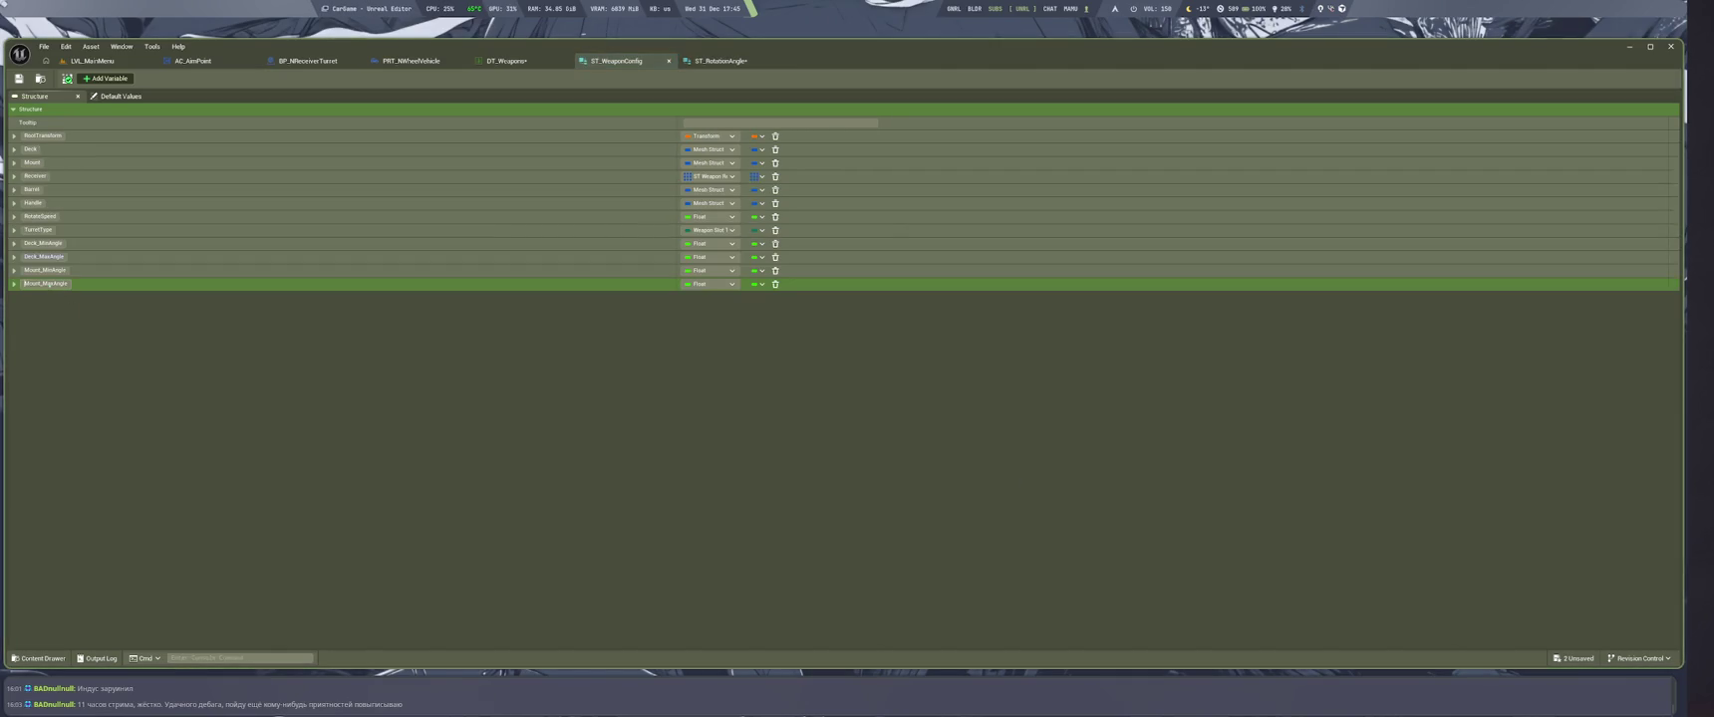
{"action": "key", "text": "ctrl+Tab"}
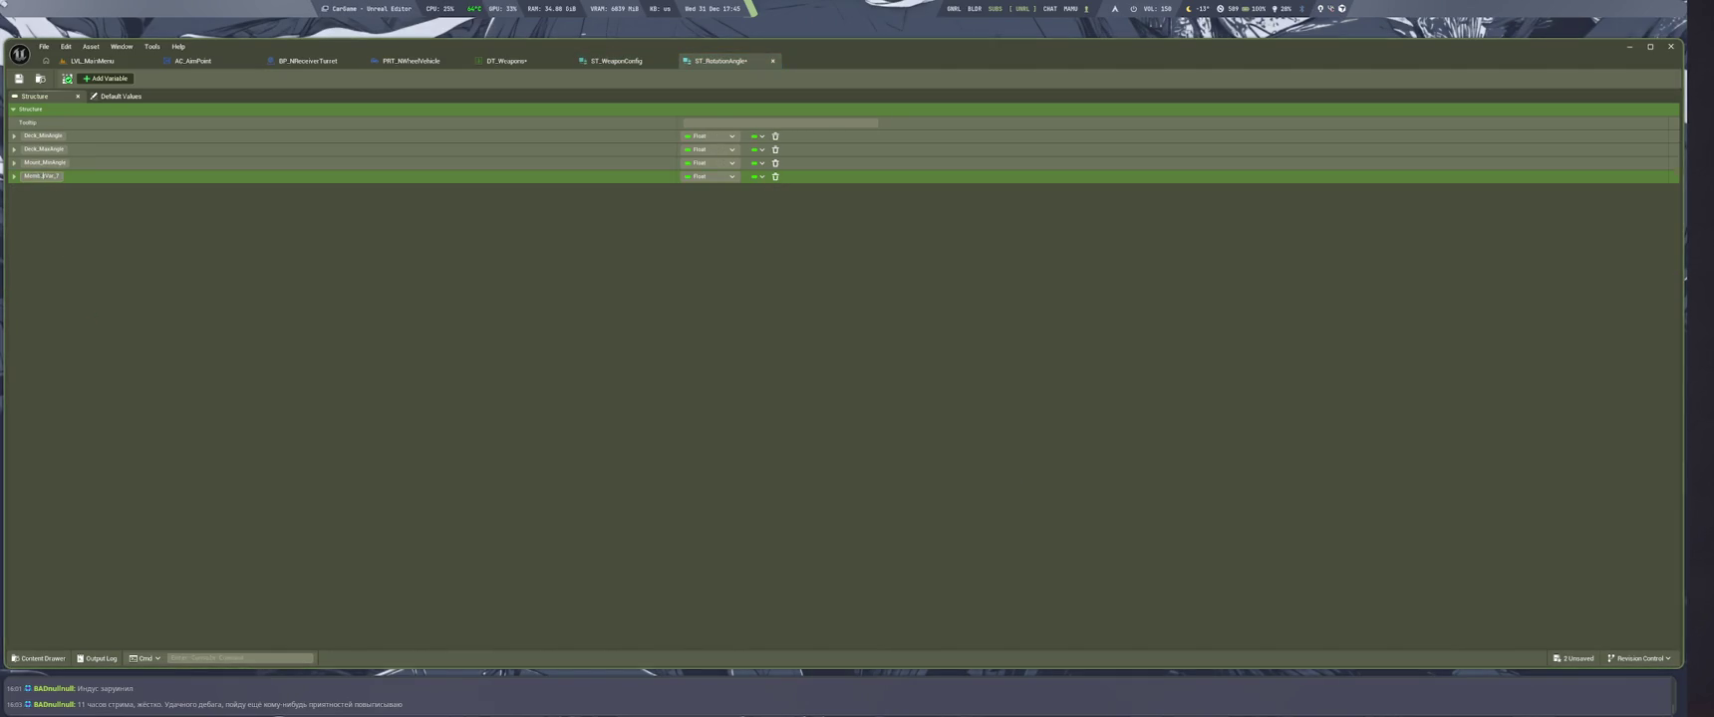
{"action": "key", "text": "ctrl+s"}
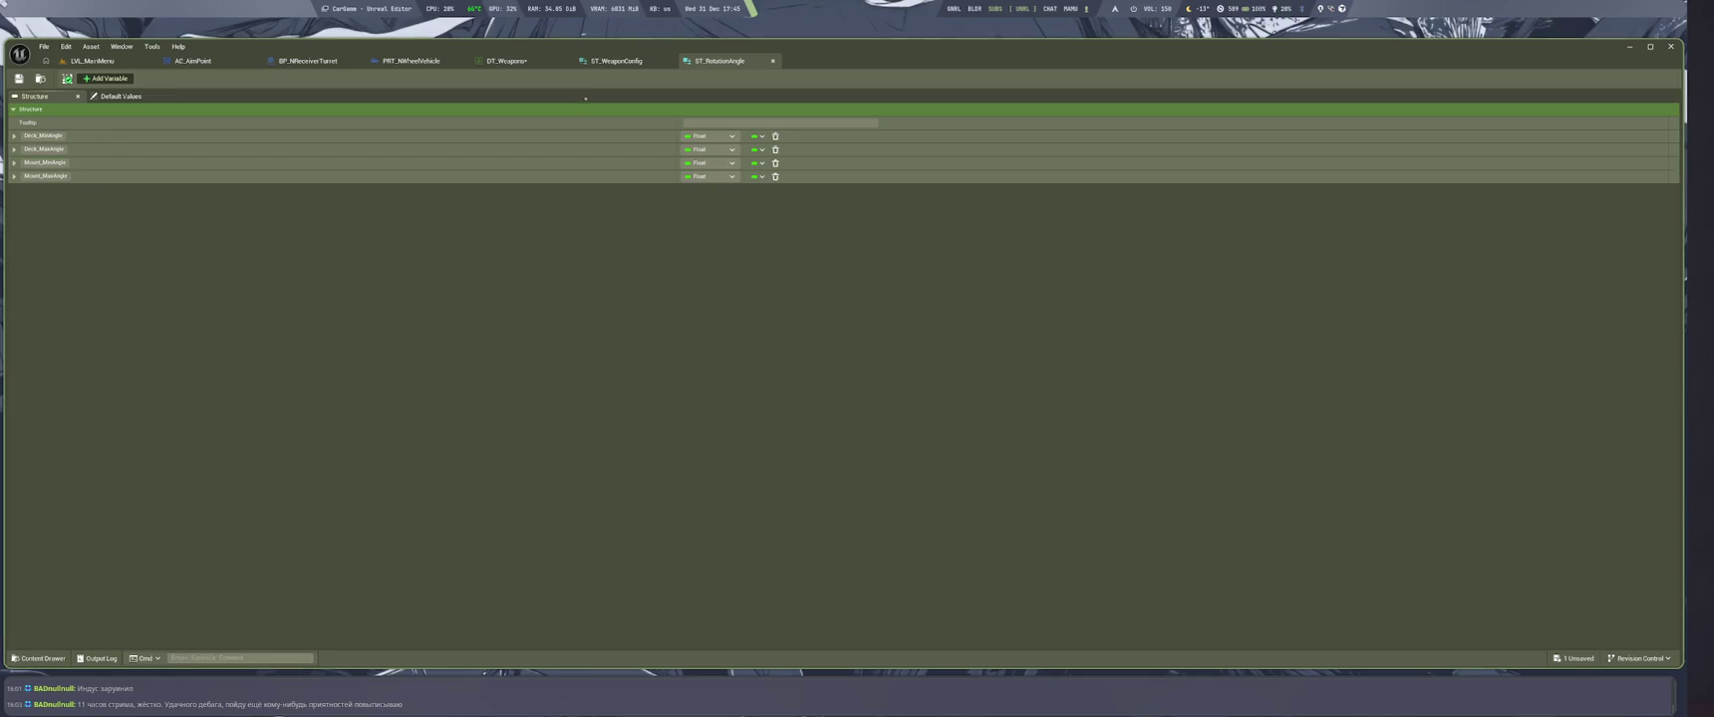
Delete Mount_MaxAngle, Mount_MinAngle and Deck_MaxAngle from ST_WeaponConfig, and search Deck_MinAngle's type list for the rotation-angle struct
{"action": "left_click", "coordinate": [615, 61]}
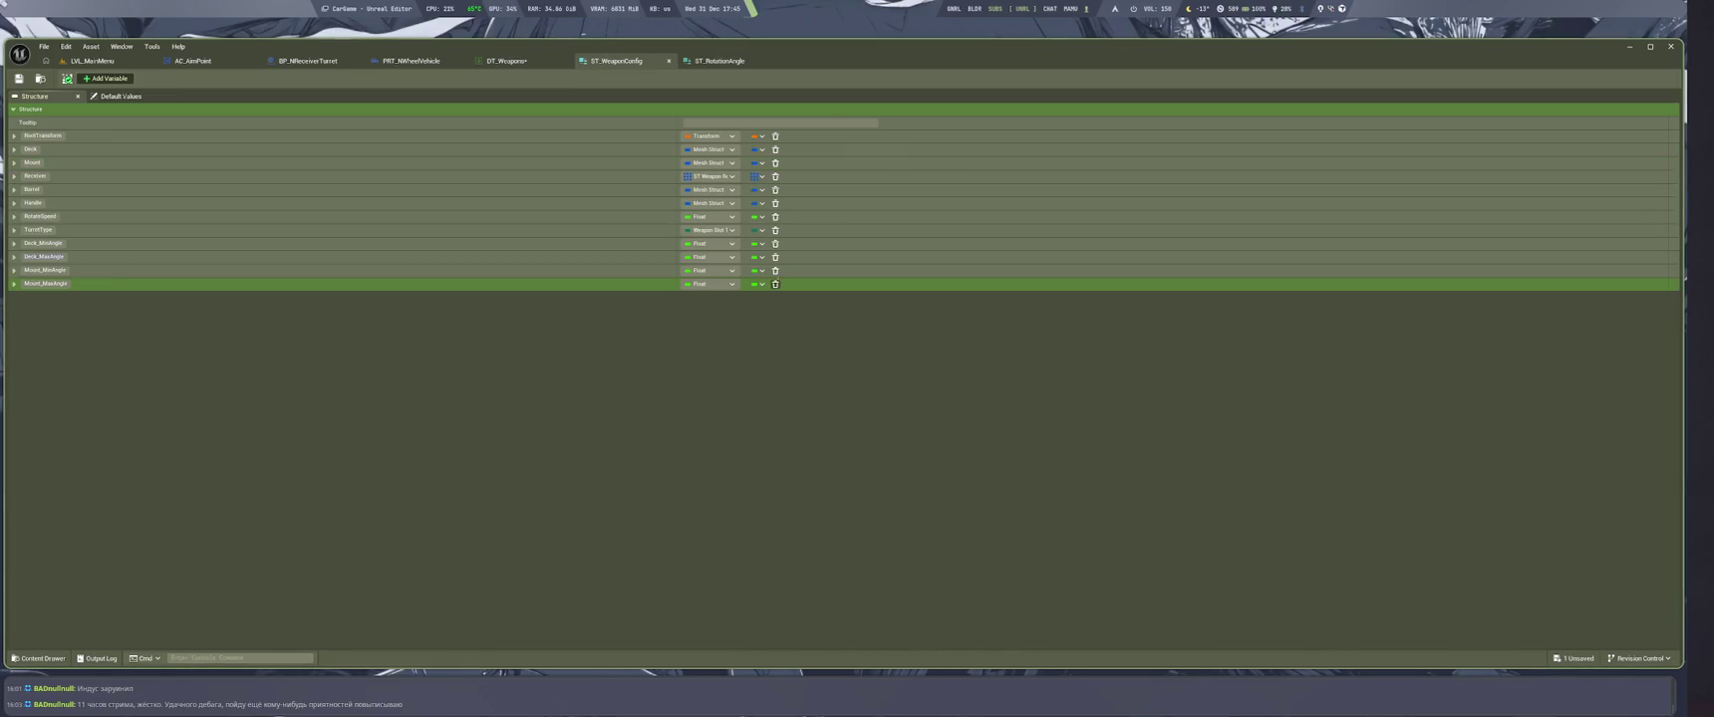
{"action": "left_click", "coordinate": [775, 283]}
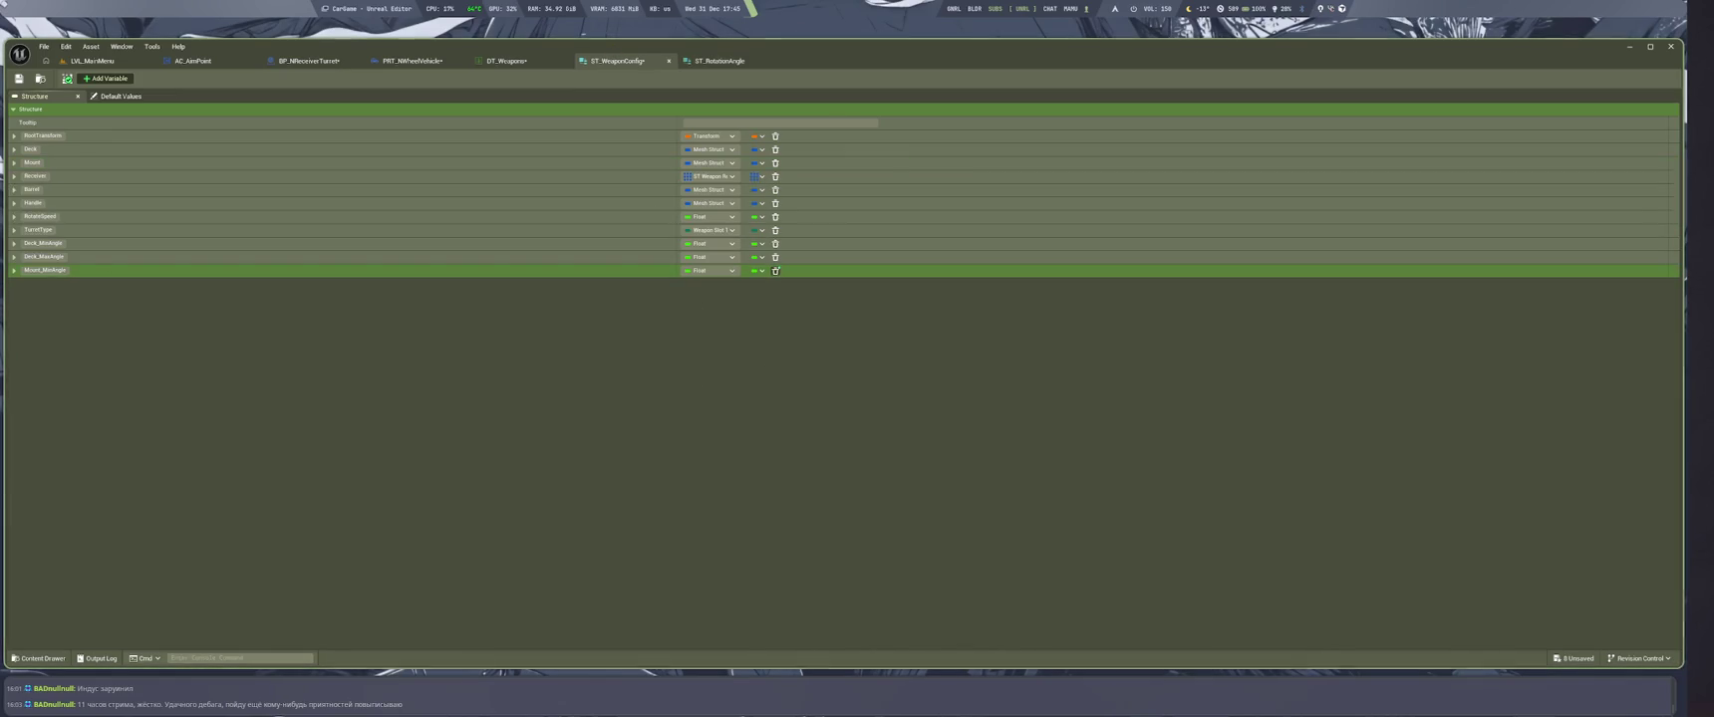
{"action": "left_click", "coordinate": [775, 270]}
{"action": "left_click", "coordinate": [775, 257]}
{"action": "left_click", "coordinate": [730, 243]}
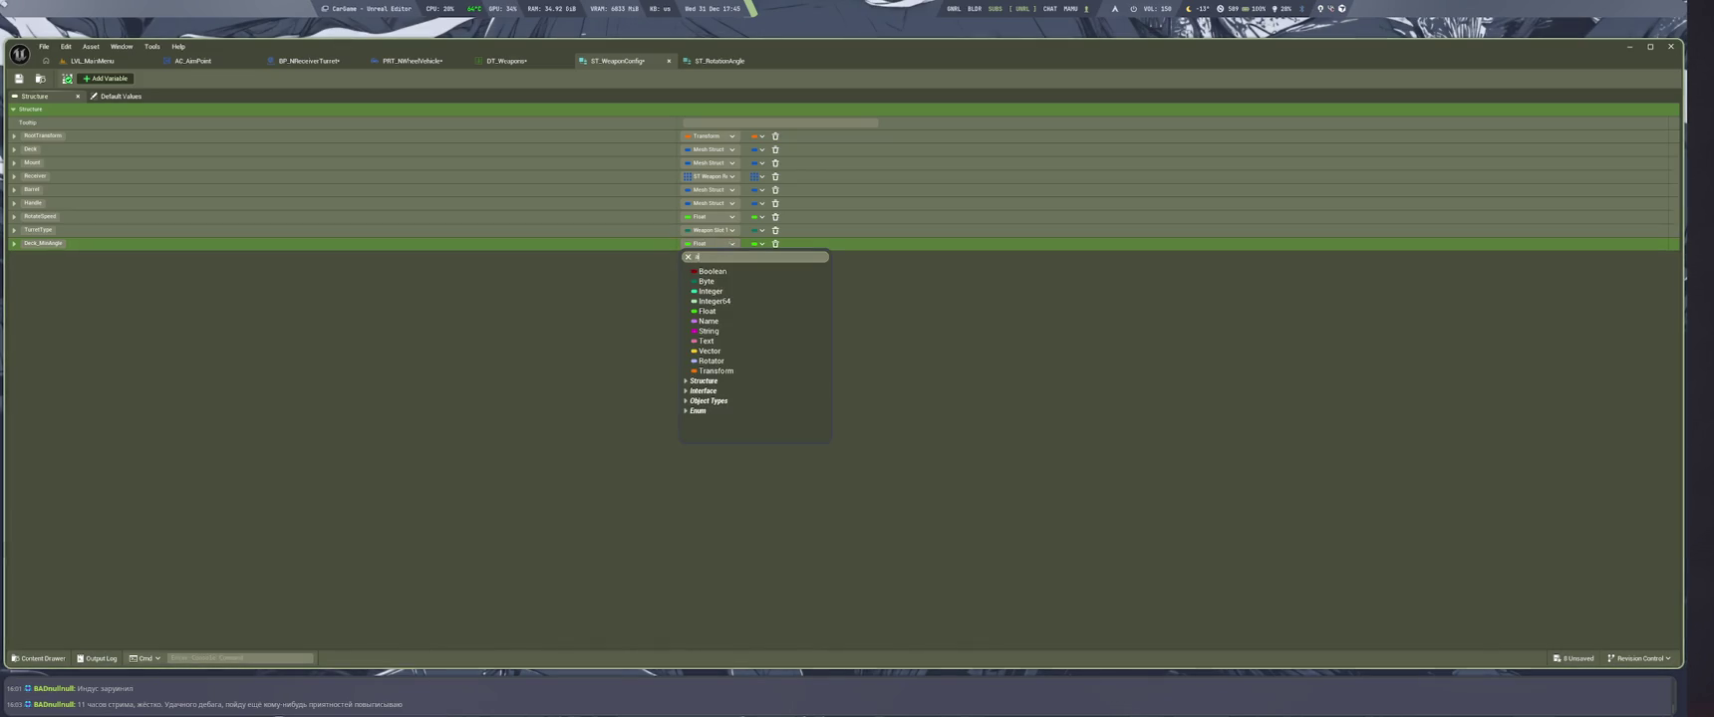
{"action": "type", "text": "ngle"}
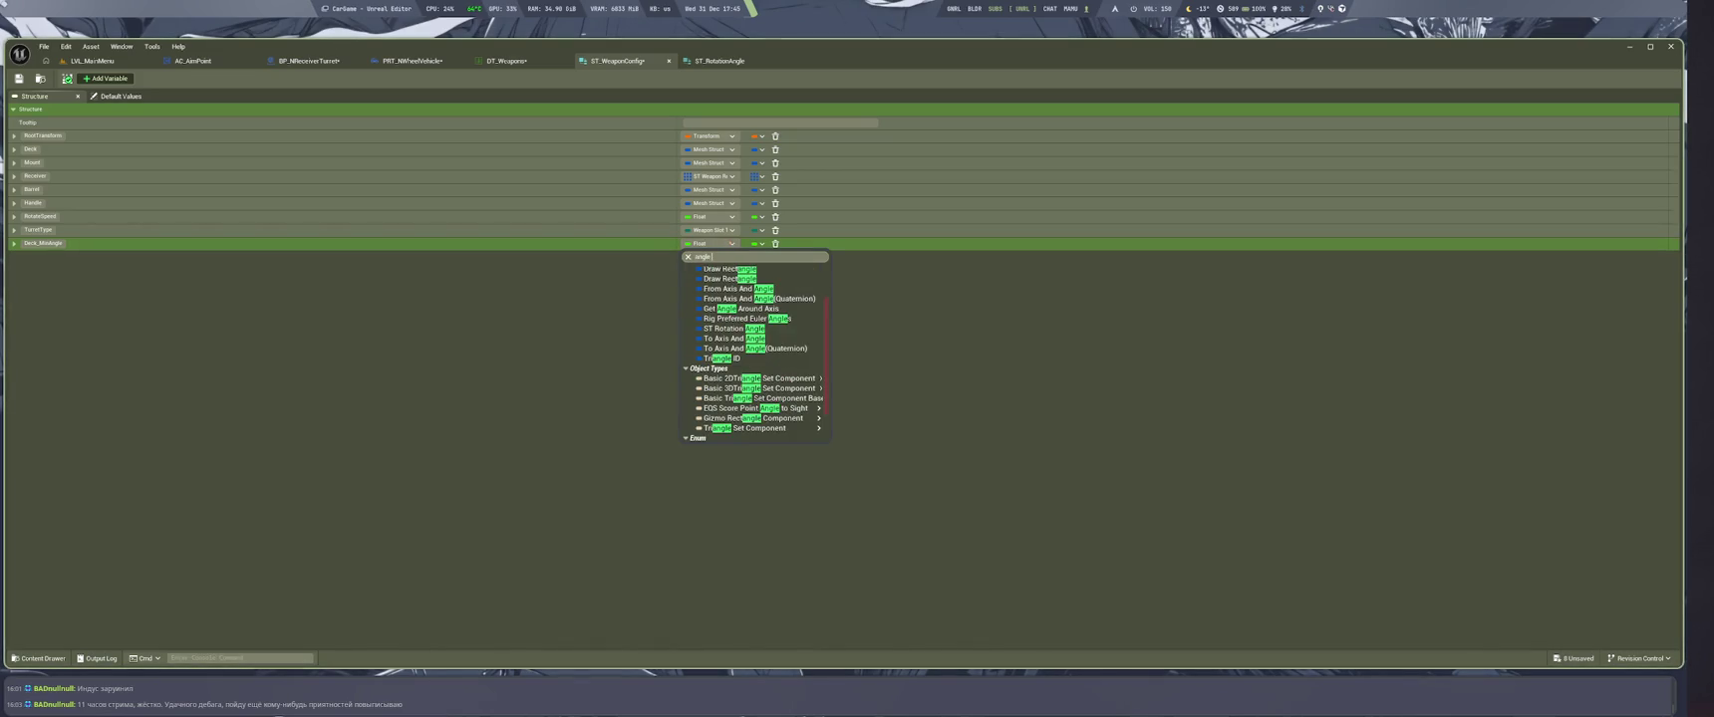
{"action": "type", "text": " st"}
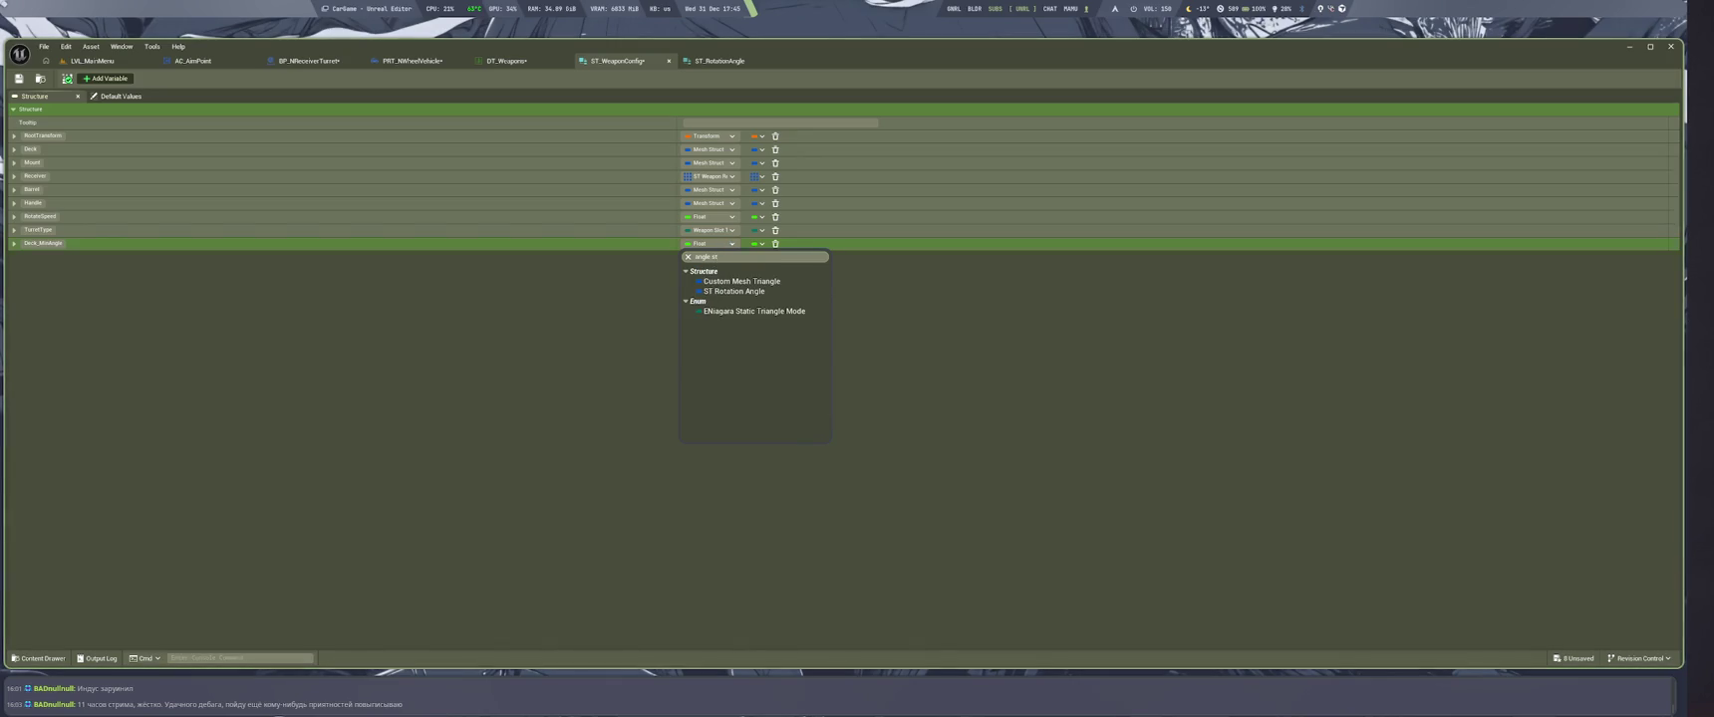
Change Deck_MinAngle's type to ST Rotation Angle, save ST_WeaponConfig, and reopen ST_RotationAngle
{"action": "left_click", "coordinate": [733, 291]}
{"action": "key", "text": "ctrl+s"}
{"action": "left_click", "coordinate": [729, 57]}
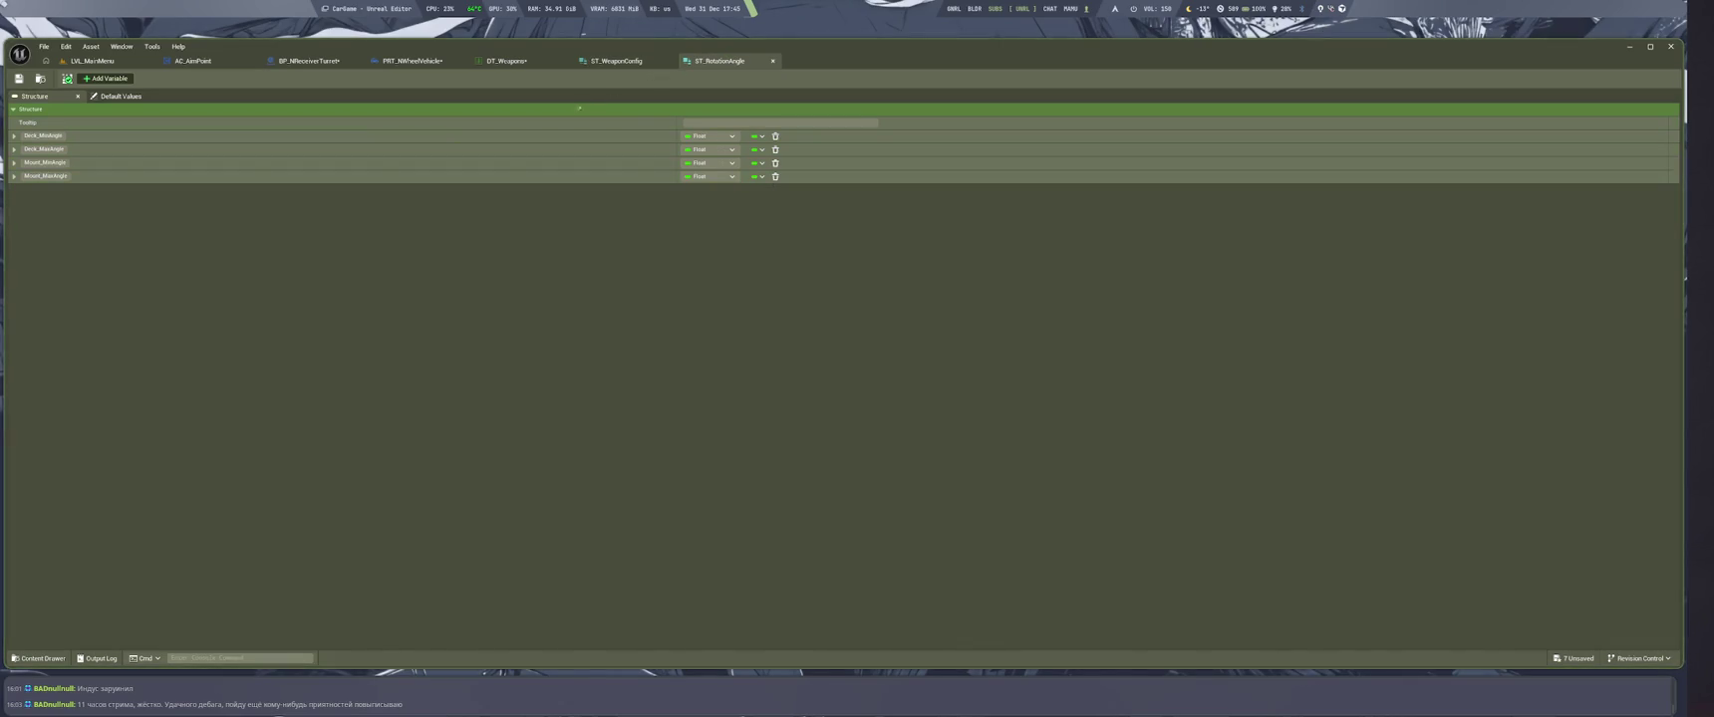
{"action": "key", "text": "ctrl+w"}
{"action": "key", "text": "ctrl+w"}
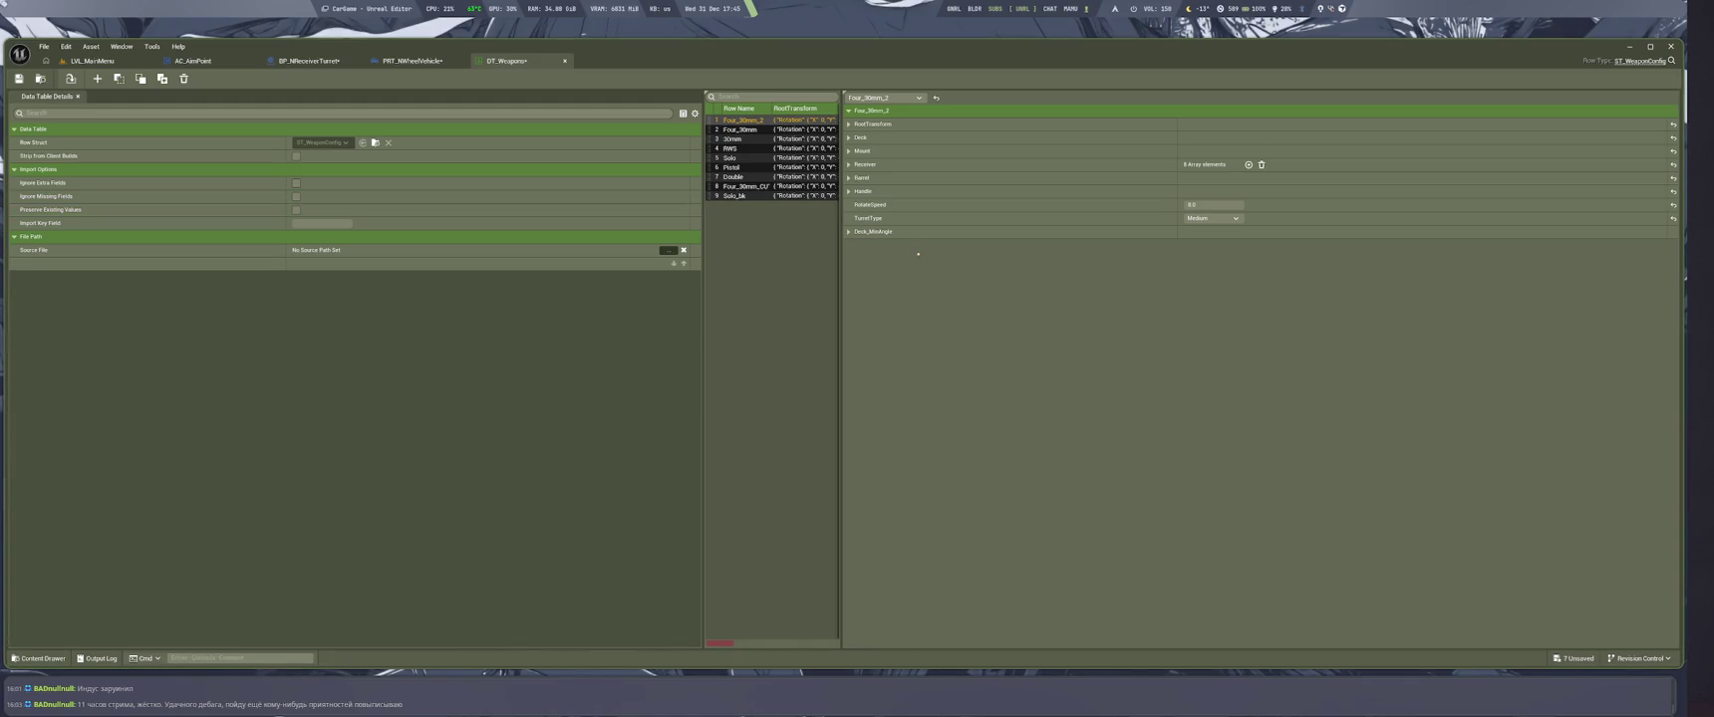
{"action": "key", "text": "ctrl+space"}
{"action": "double_click", "coordinate": [388, 508]}
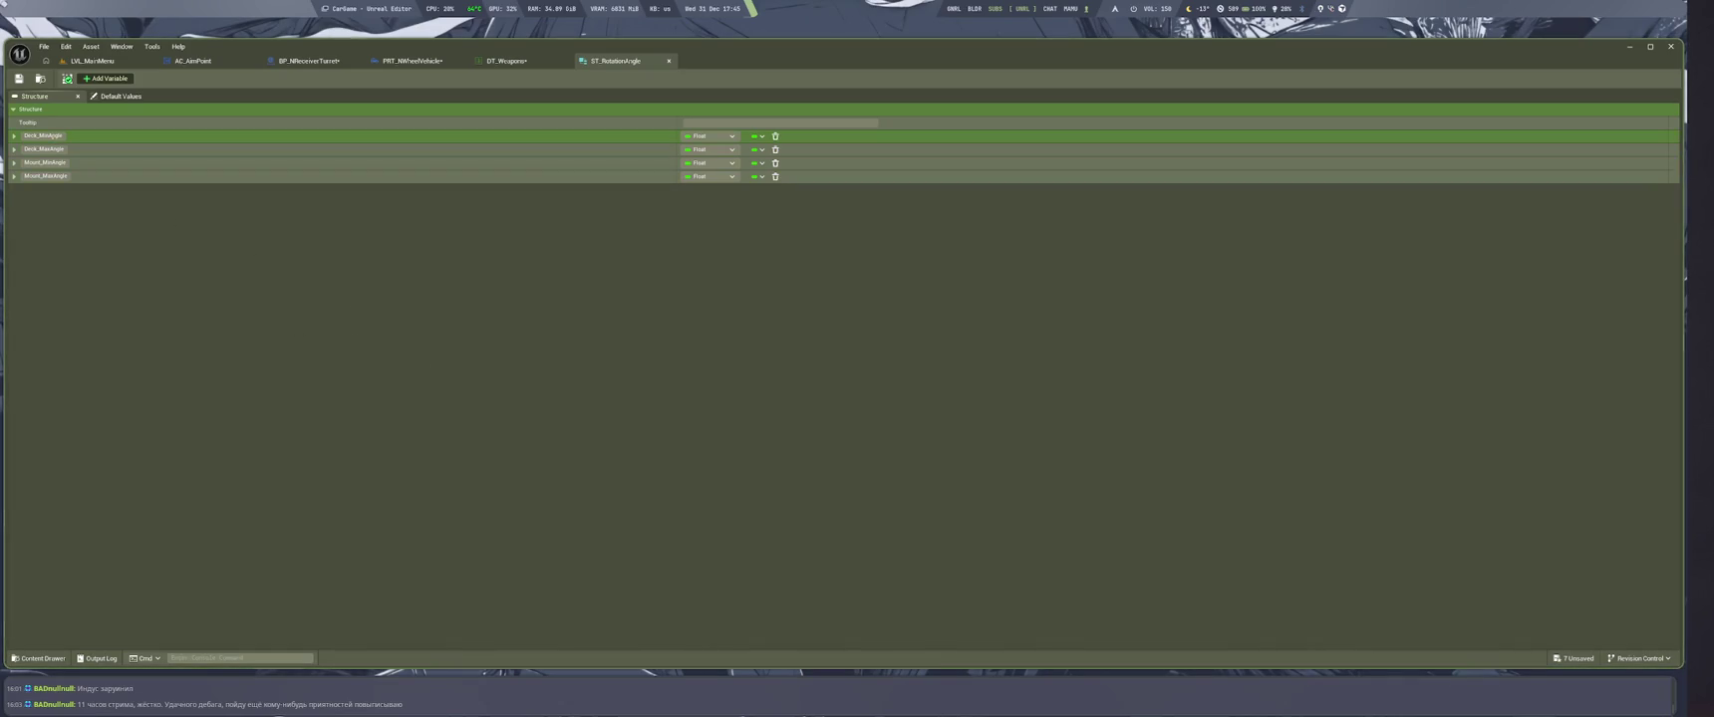
Reopen ST_WeaponConfig alongside DT_Weapons and save all modified assets
{"action": "left_click", "coordinate": [506, 61]}
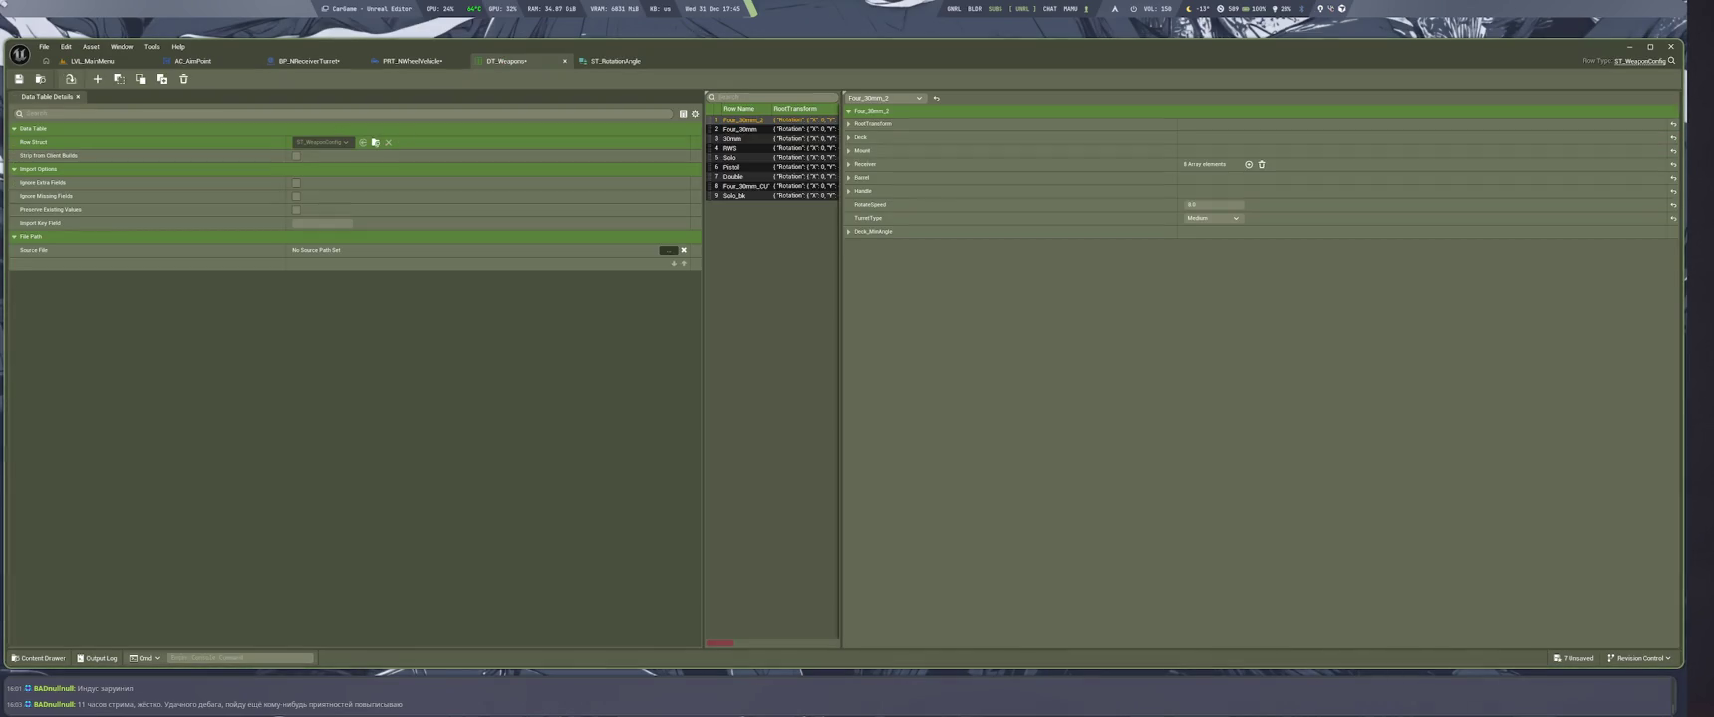
{"action": "key", "text": "ctrl+space"}
{"action": "double_click", "coordinate": [541, 513]}
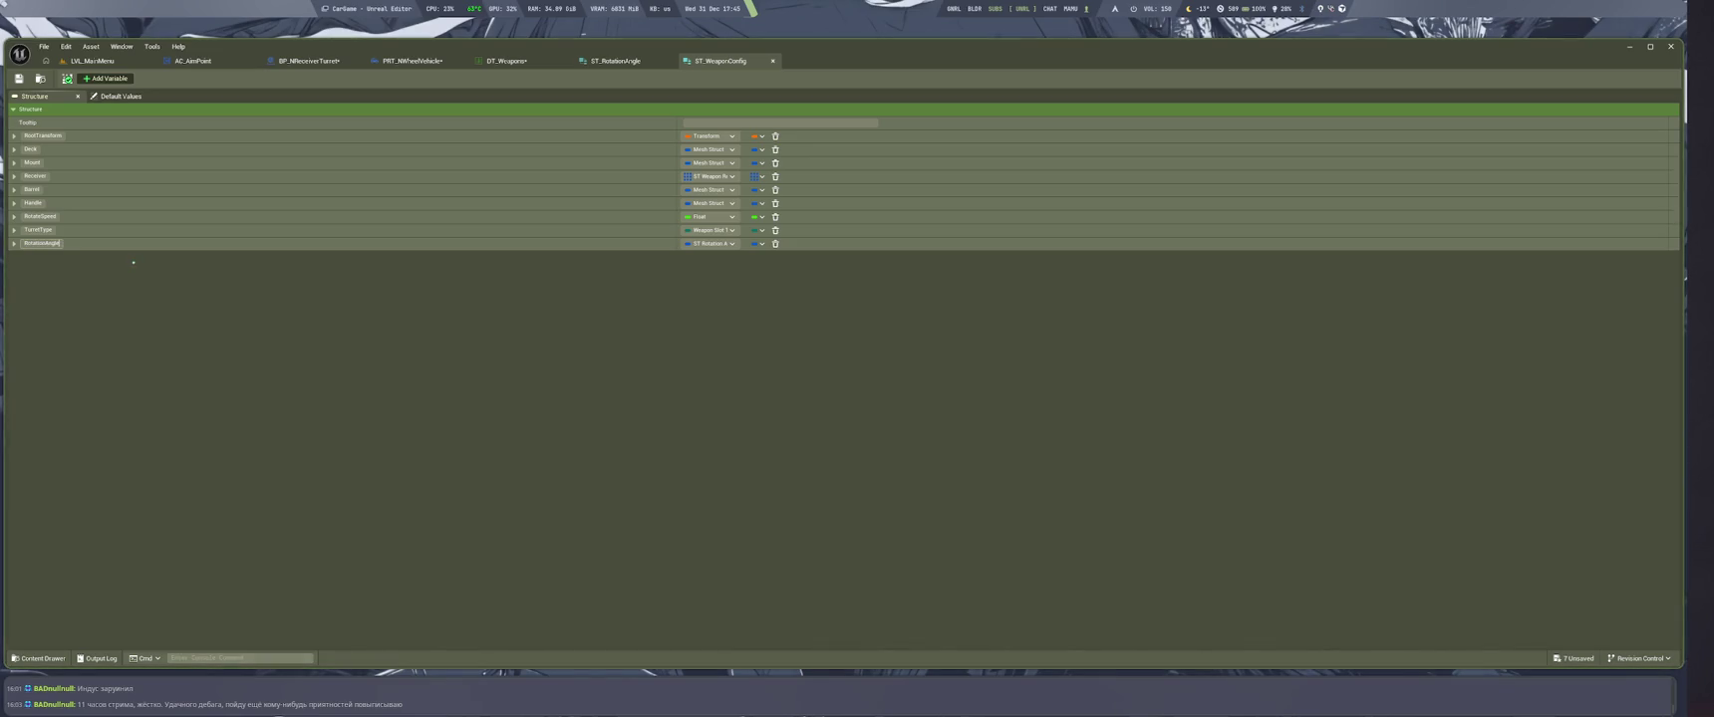
{"action": "key", "text": "ctrl+s"}
{"action": "key", "text": "ctrl+w"}
{"action": "key", "text": "ctrl+w"}
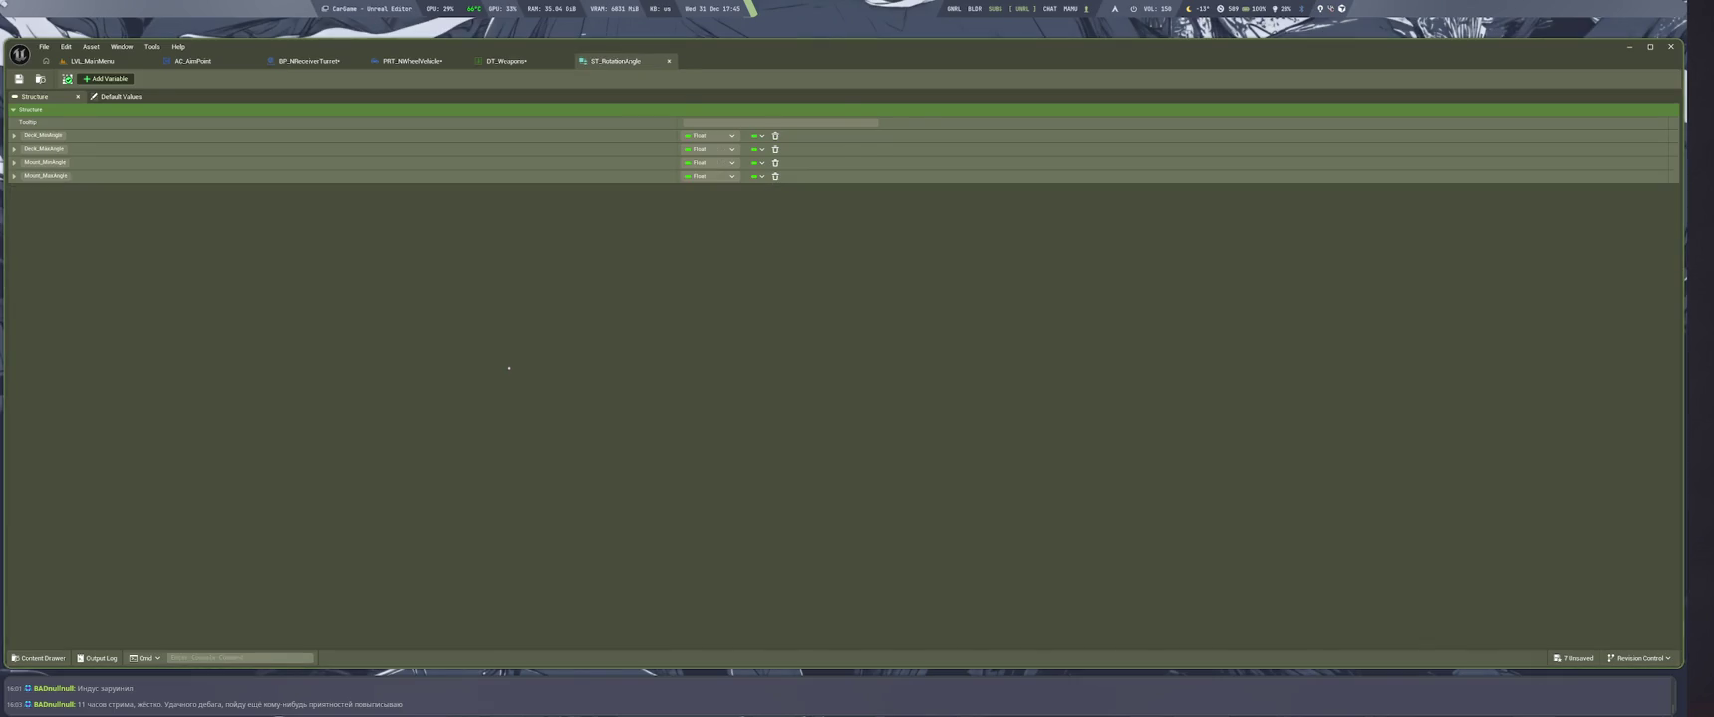
{"action": "key", "text": "ctrl+shift+s"}
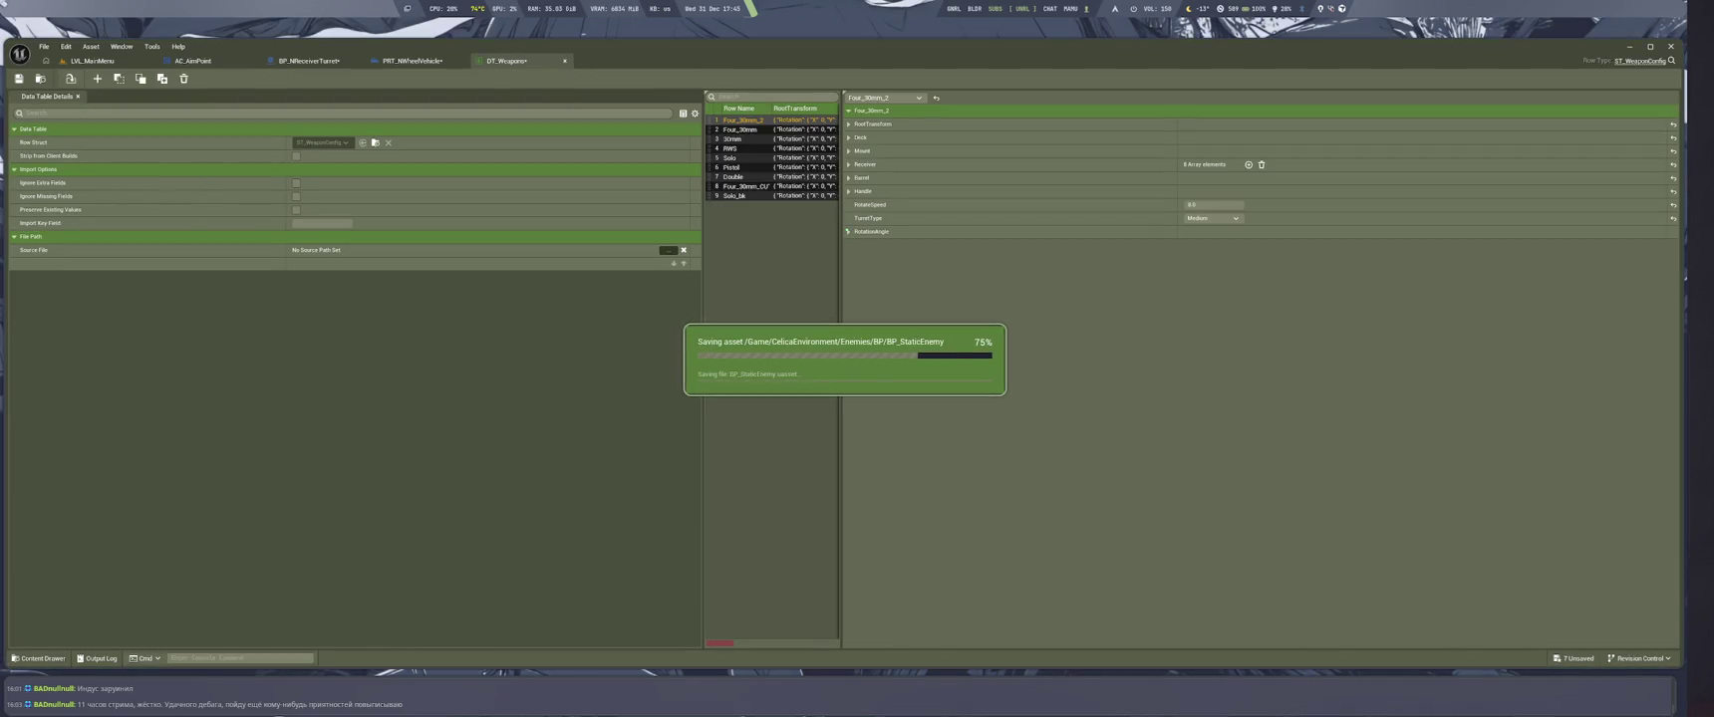
Enter Four_30mm_2 limits of deck -179 to 179 and mount -25 to 70, then save DT_Weapons
{"action": "left_click", "coordinate": [1202, 245]}
{"action": "type", "text": "-170"}
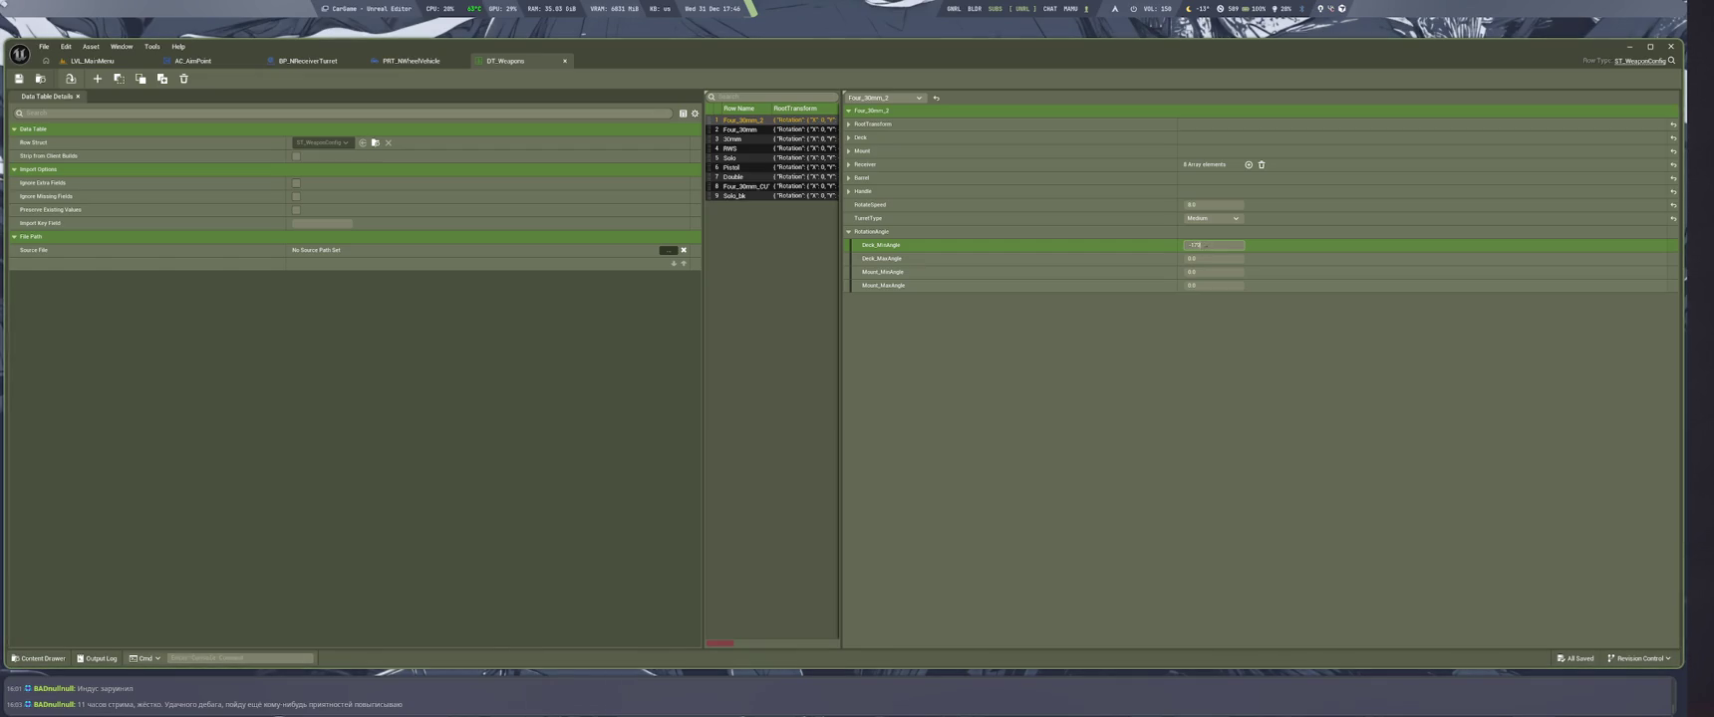
{"action": "key", "text": "Tab"}
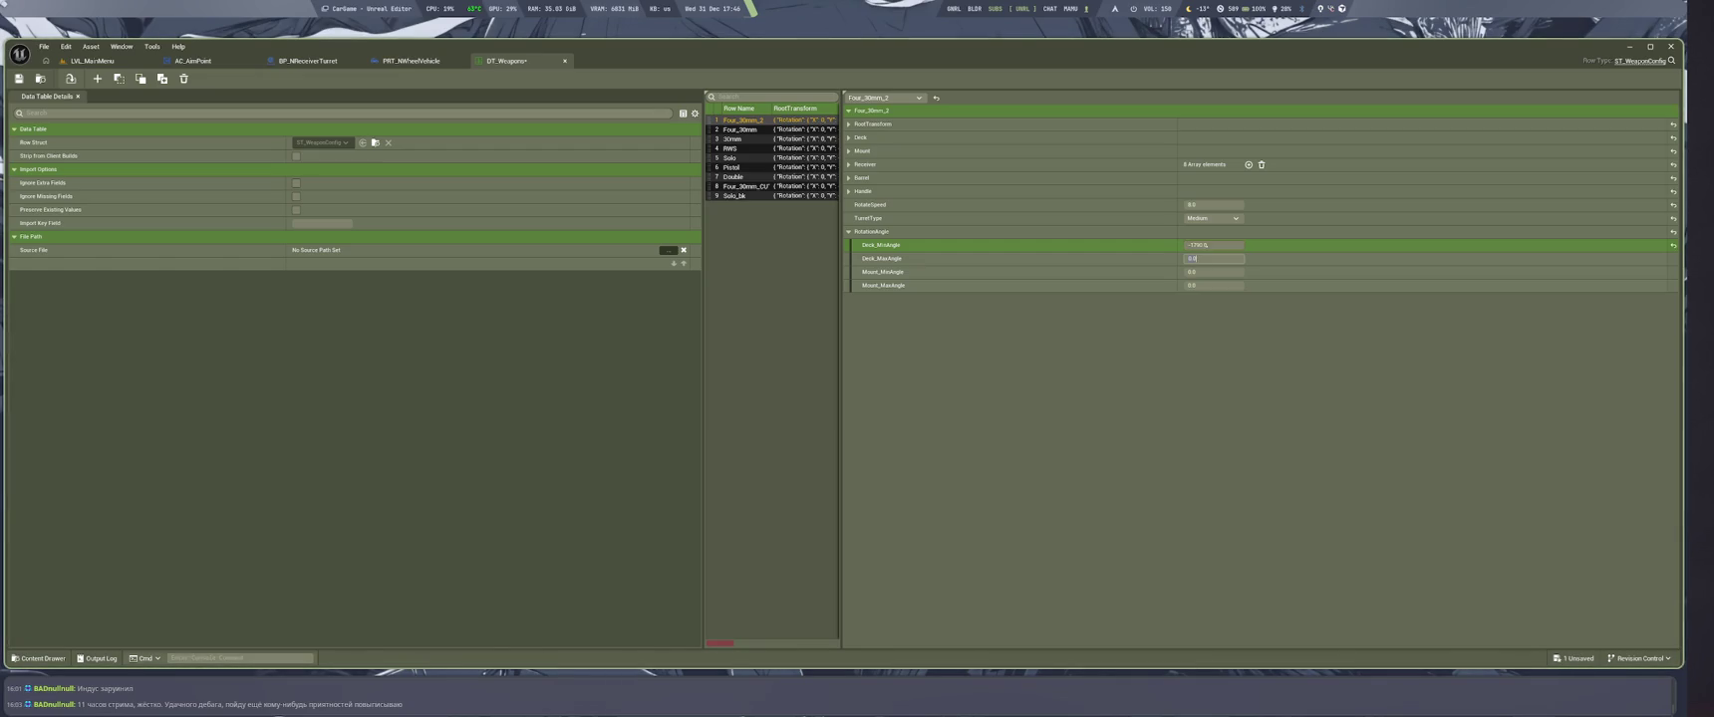
{"action": "left_click", "coordinate": [1205, 245]}
{"action": "type", "text": "-170"}
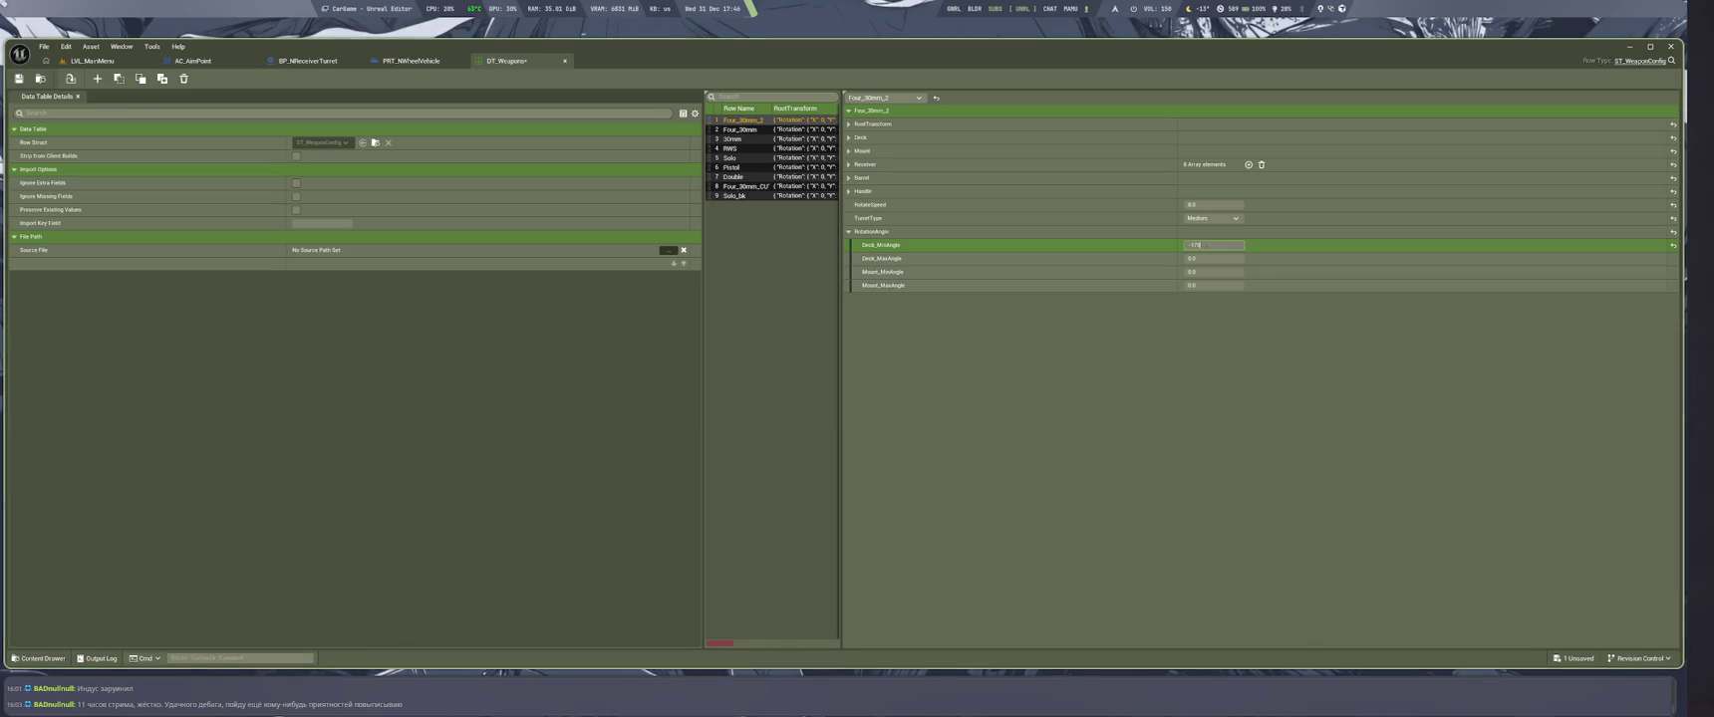
{"action": "key", "text": "Tab"}
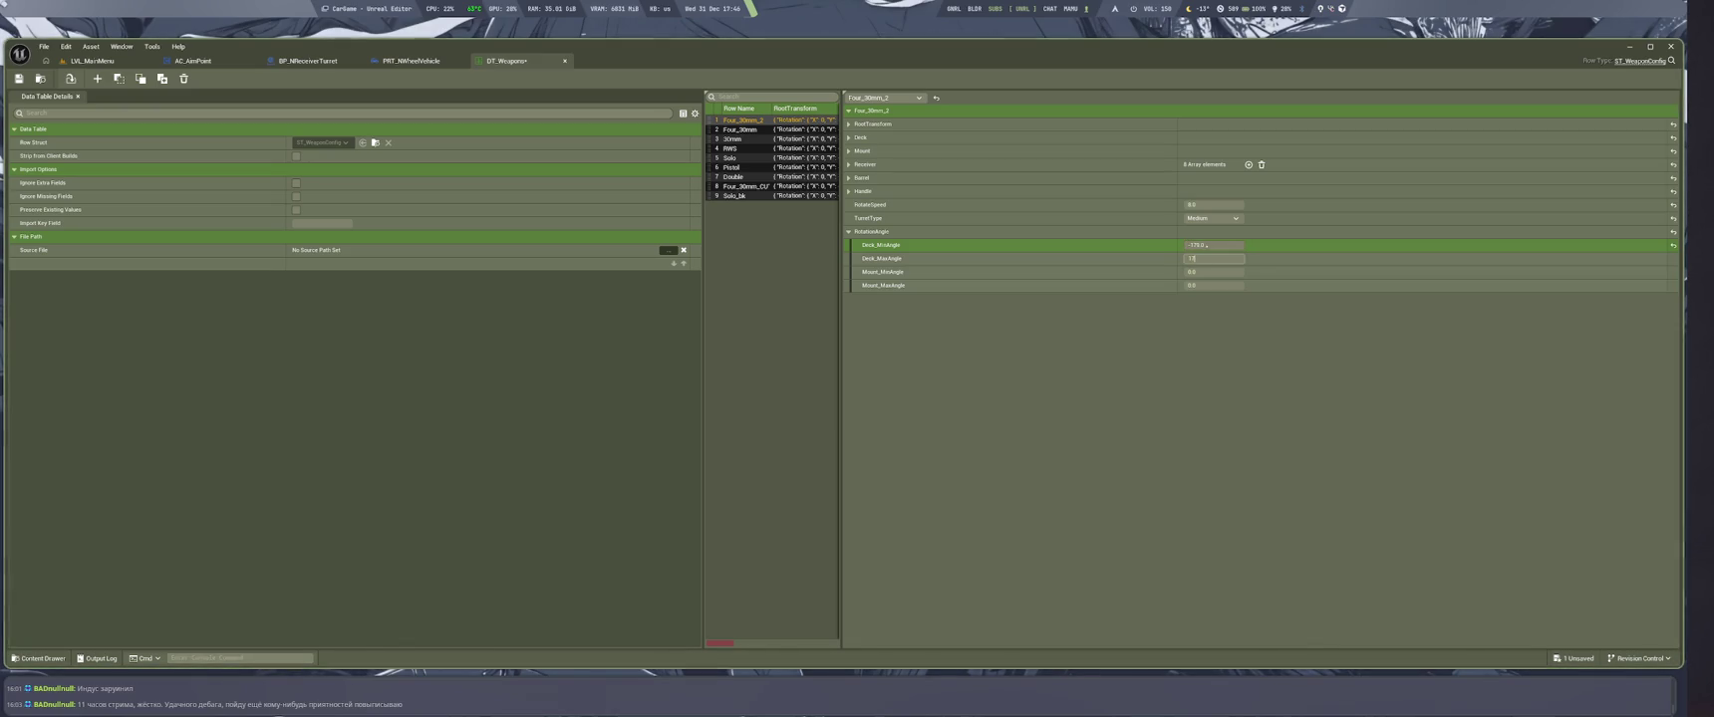
{"action": "key", "text": "Tab"}
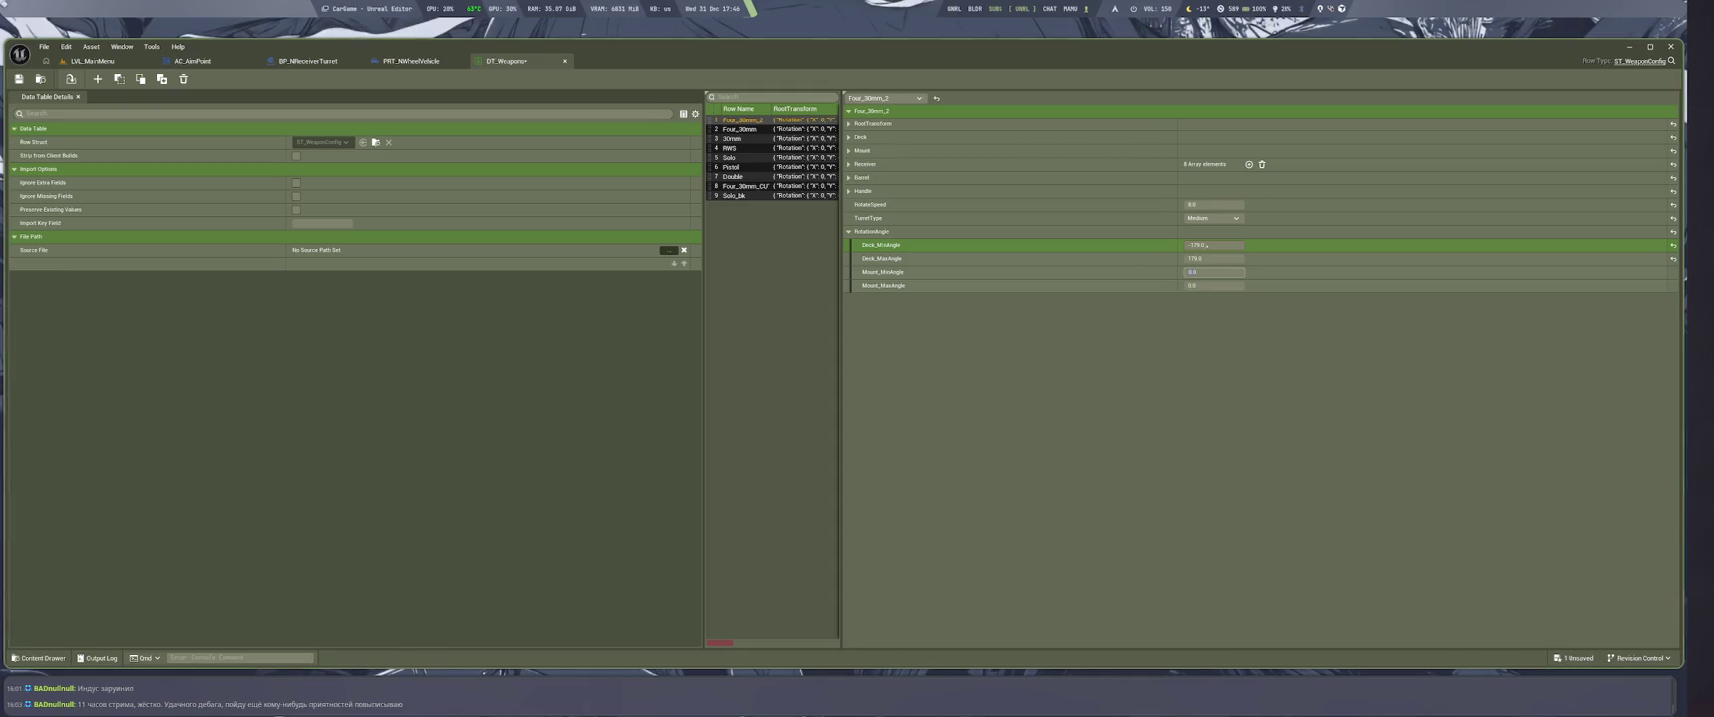
{"action": "type", "text": "25"}
{"action": "key", "text": "Tab"}
{"action": "type", "text": "70"}
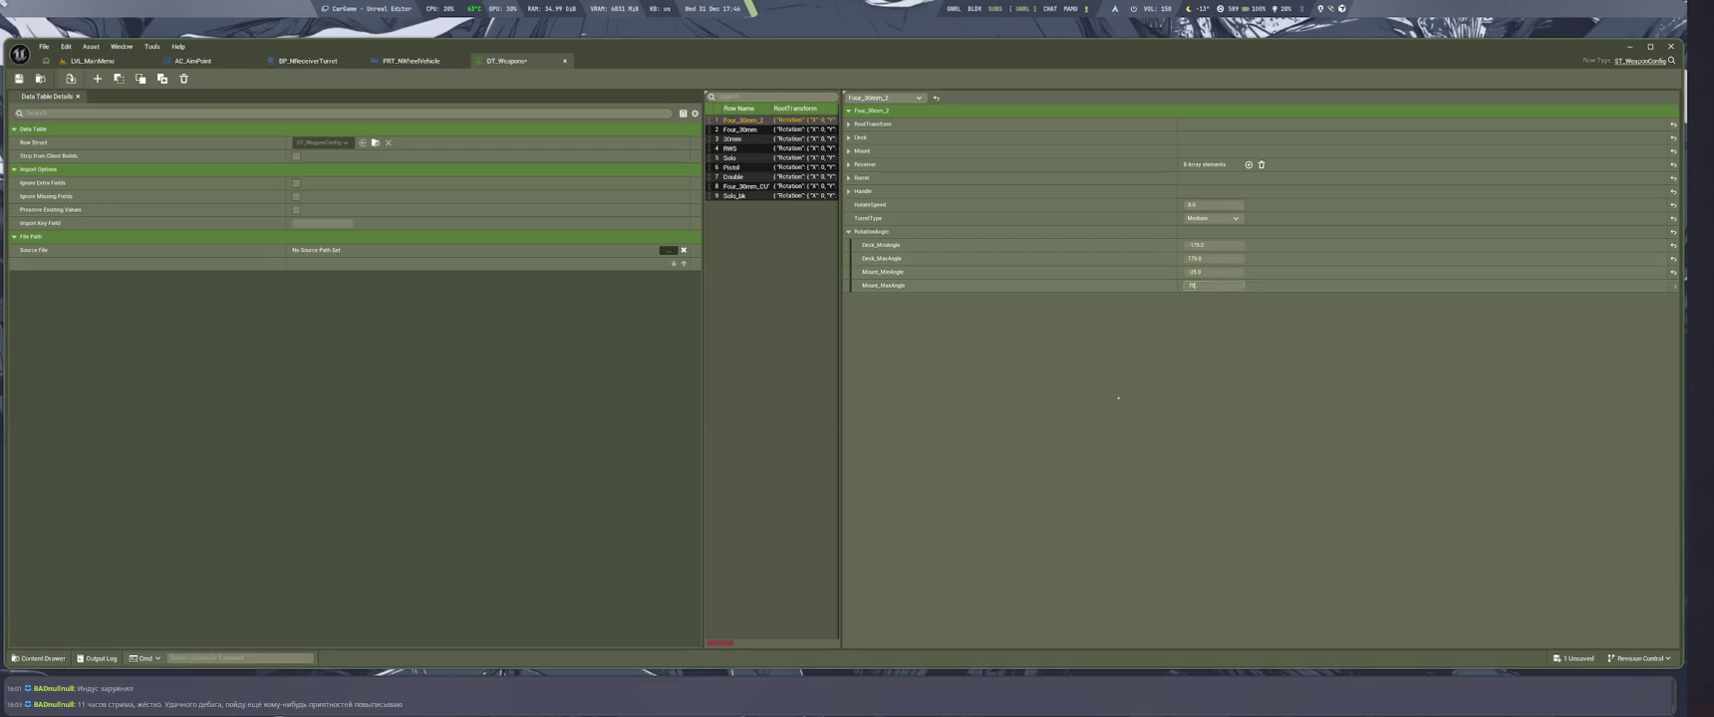
{"action": "key", "text": "ctrl+s"}
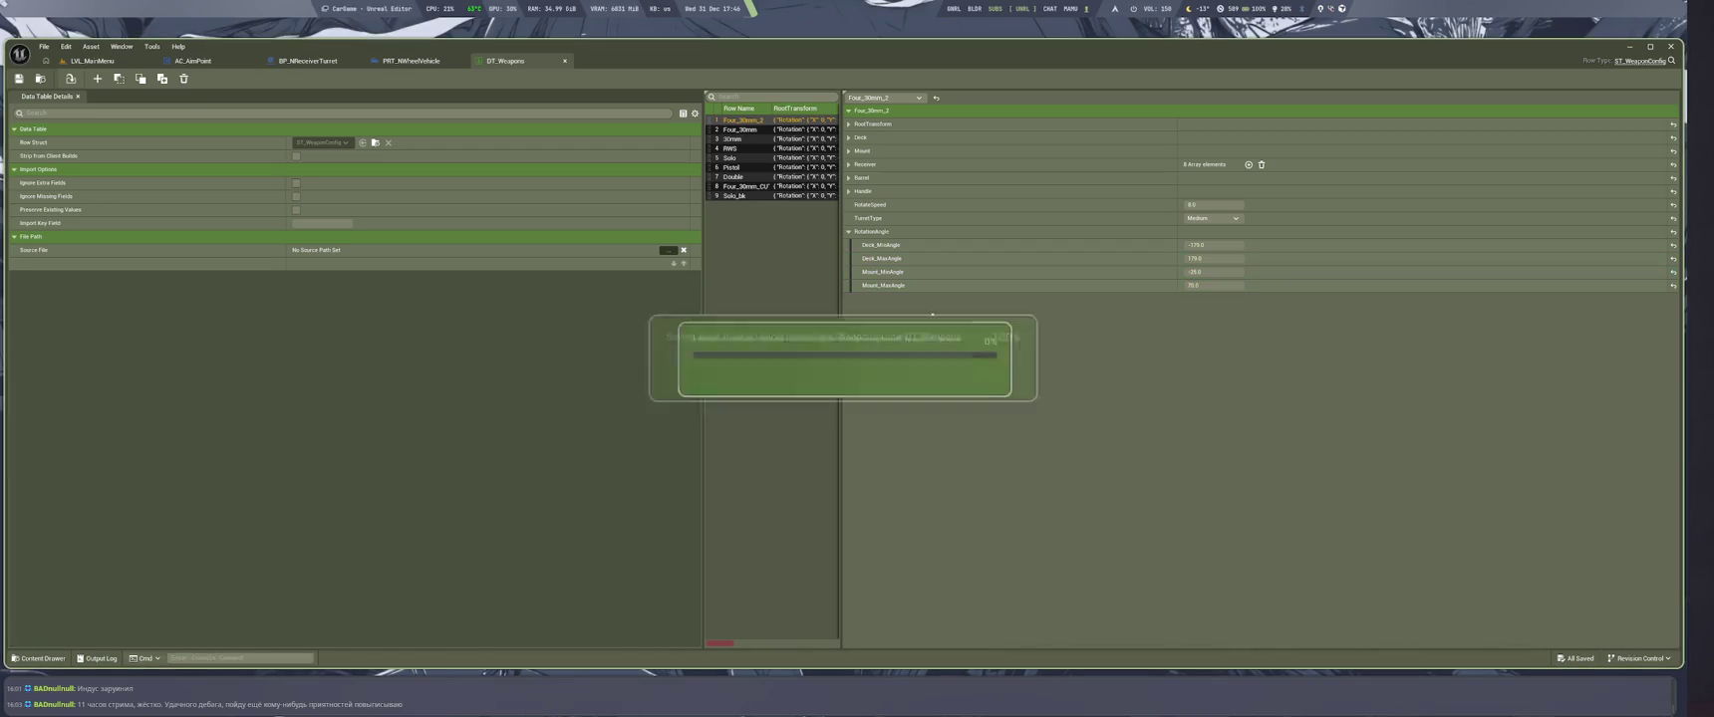
{"action": "left_click", "coordinate": [308, 60]}
Add a Break ST Rotation Angle node from Rotation Angle and tidy the config nodes beside the Transform nodes
{"action": "left_click_drag", "start_coordinate": [755, 518], "coordinate": [816, 523]}
{"action": "type", "text": "break"}
{"action": "key", "text": "Return"}
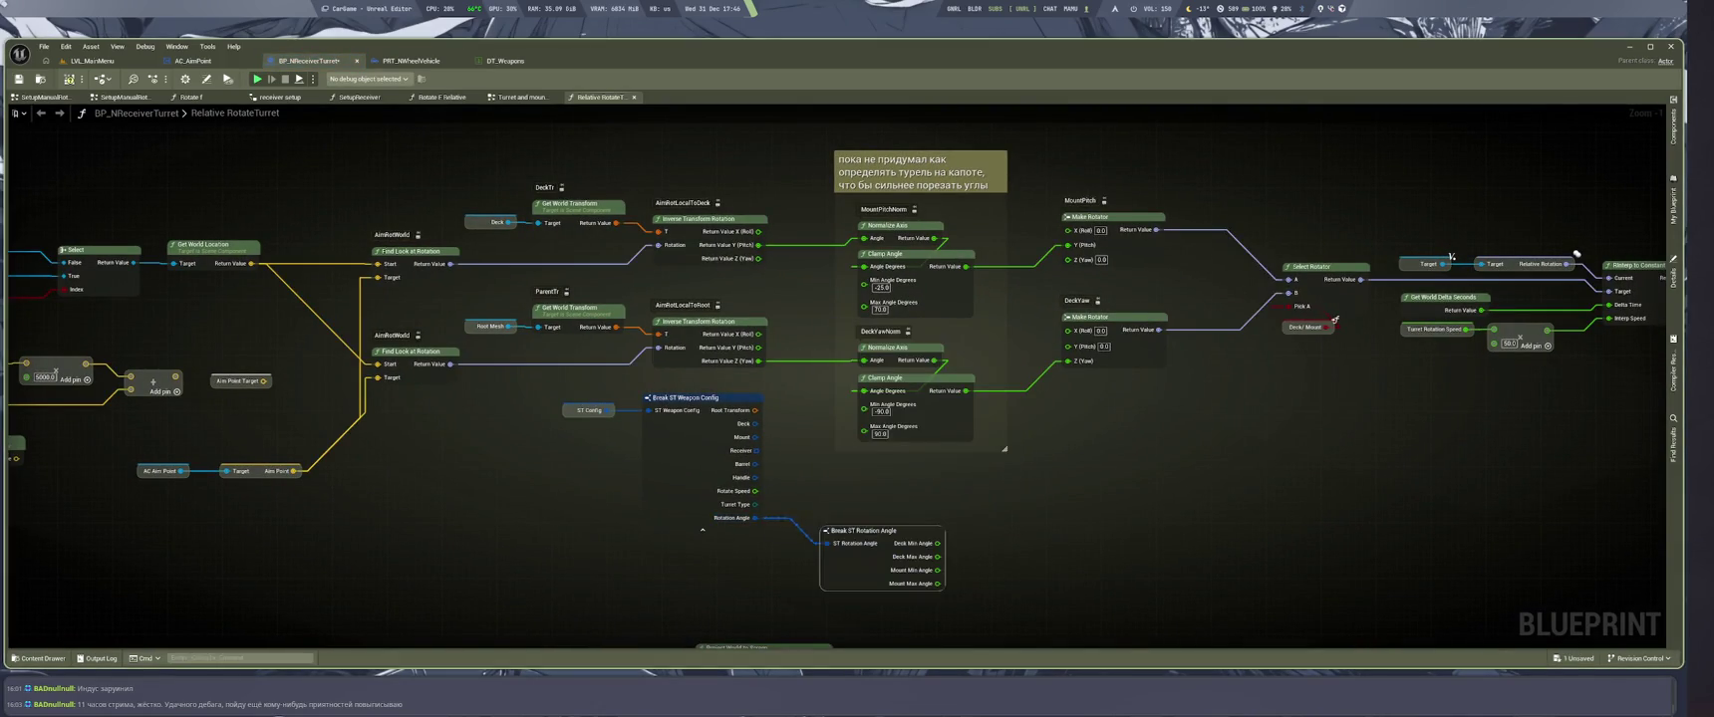
{"action": "left_click", "coordinate": [1439, 264]}
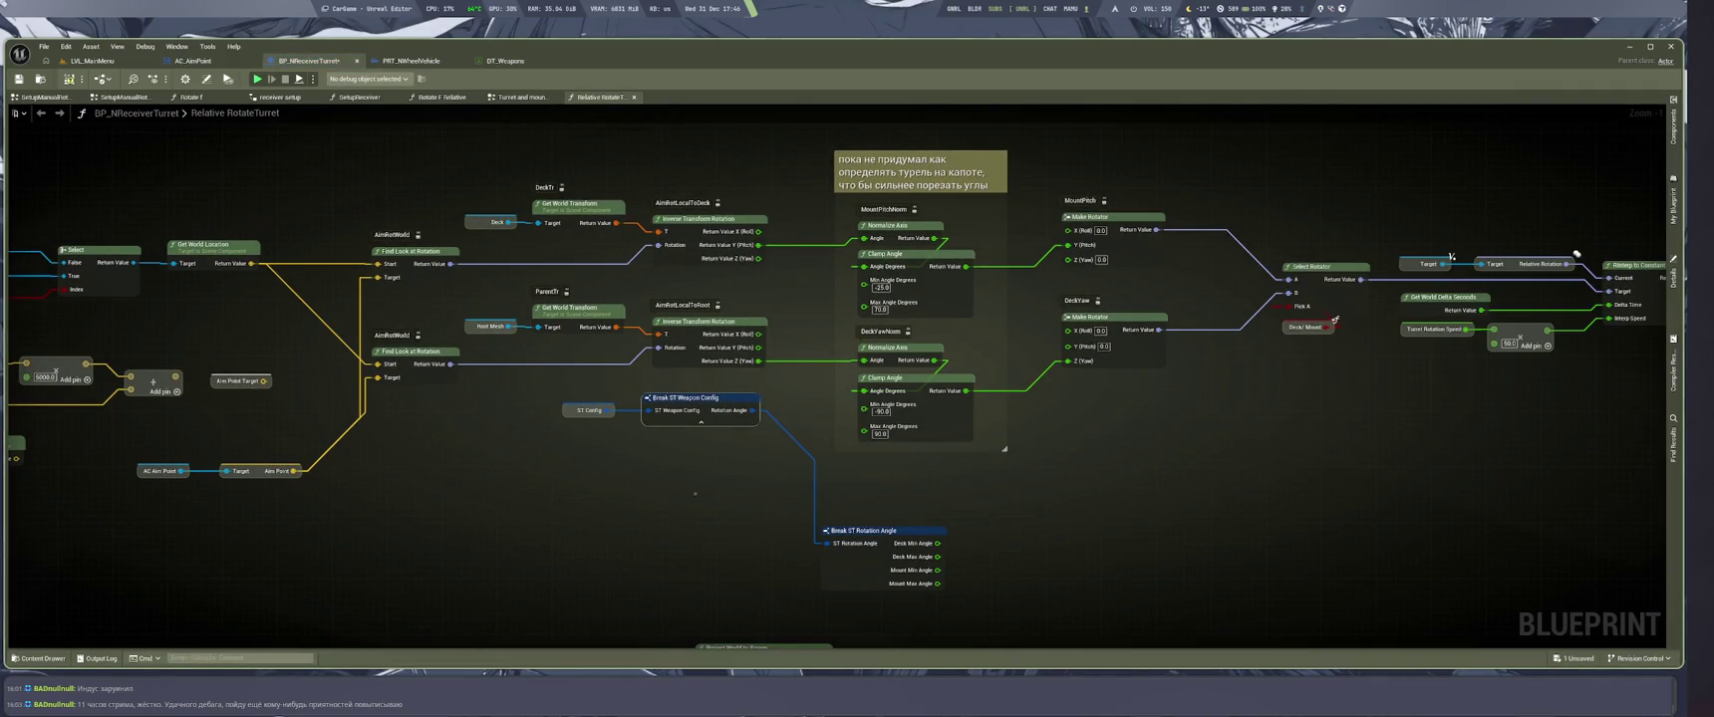
{"action": "left_click_drag", "start_coordinate": [588, 409], "coordinate": [761, 457]}
{"action": "key", "text": "f"}
{"action": "left_click_drag", "start_coordinate": [896, 558], "coordinate": [741, 441]}
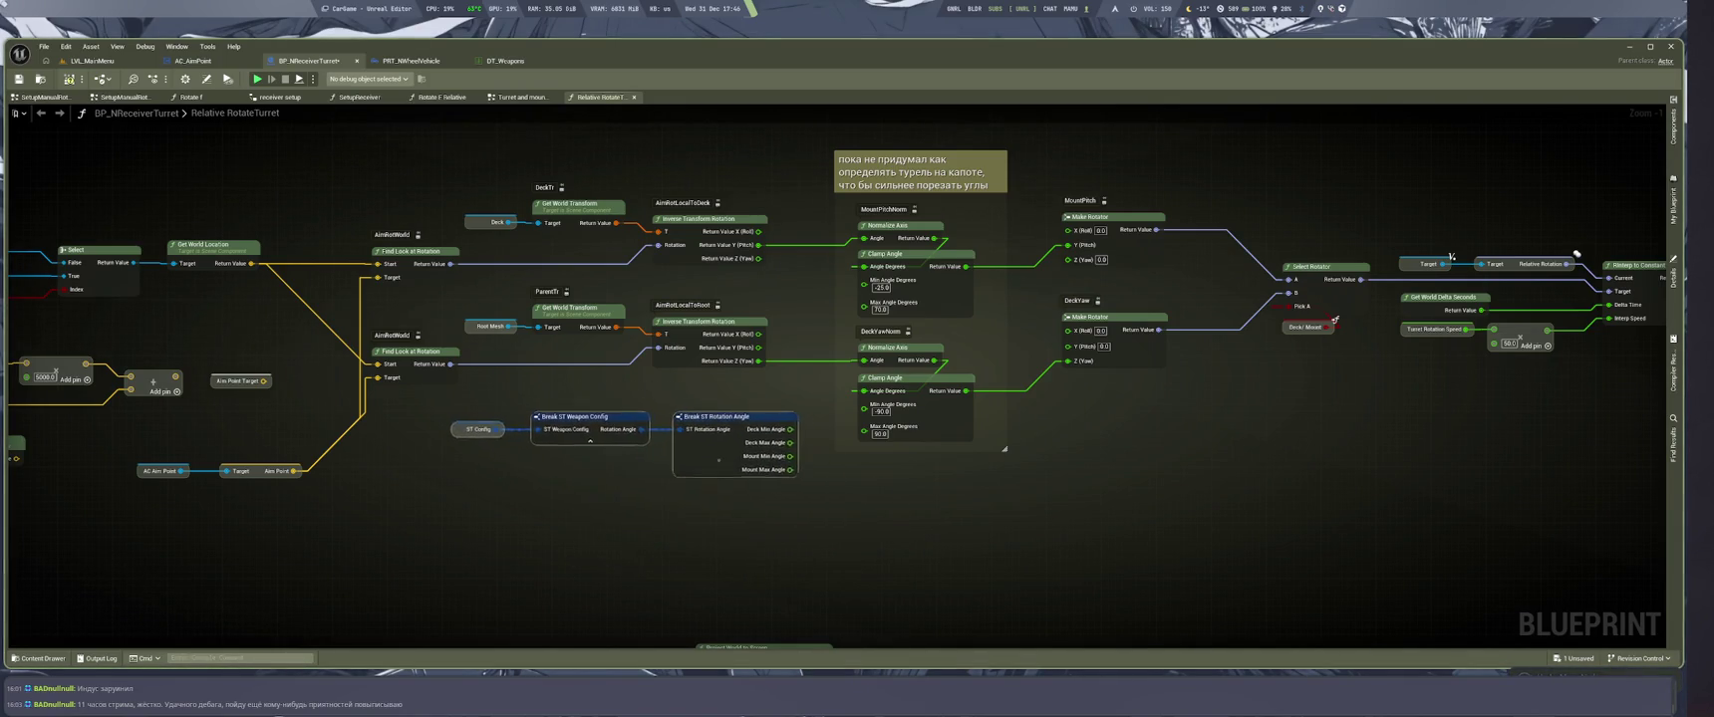
{"action": "scroll", "coordinate": [742, 442], "scroll_direction": "up", "scroll_amount": 1}
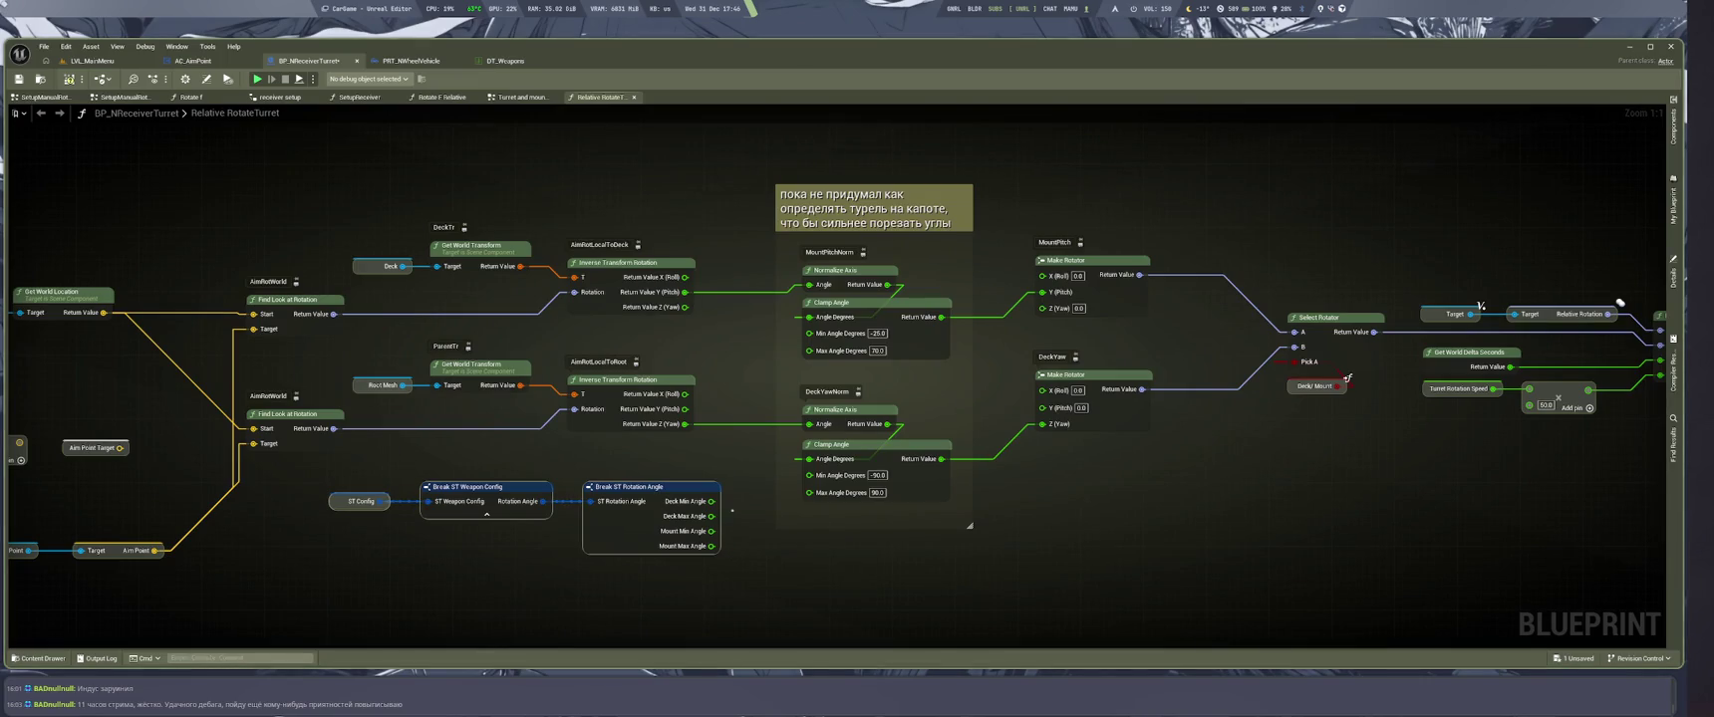
Wire Deck Min, Deck Max and Mount Max angles into the Clamp Angle nodes, then compile and save
{"action": "mouse_move", "coordinate": [711, 502]}
{"action": "left_mouse_down"}
{"action": "mouse_move", "coordinate": [798, 481]}
{"action": "mouse_move", "coordinate": [763, 515]}
{"action": "mouse_move", "coordinate": [809, 474]}
{"action": "left_mouse_up"}
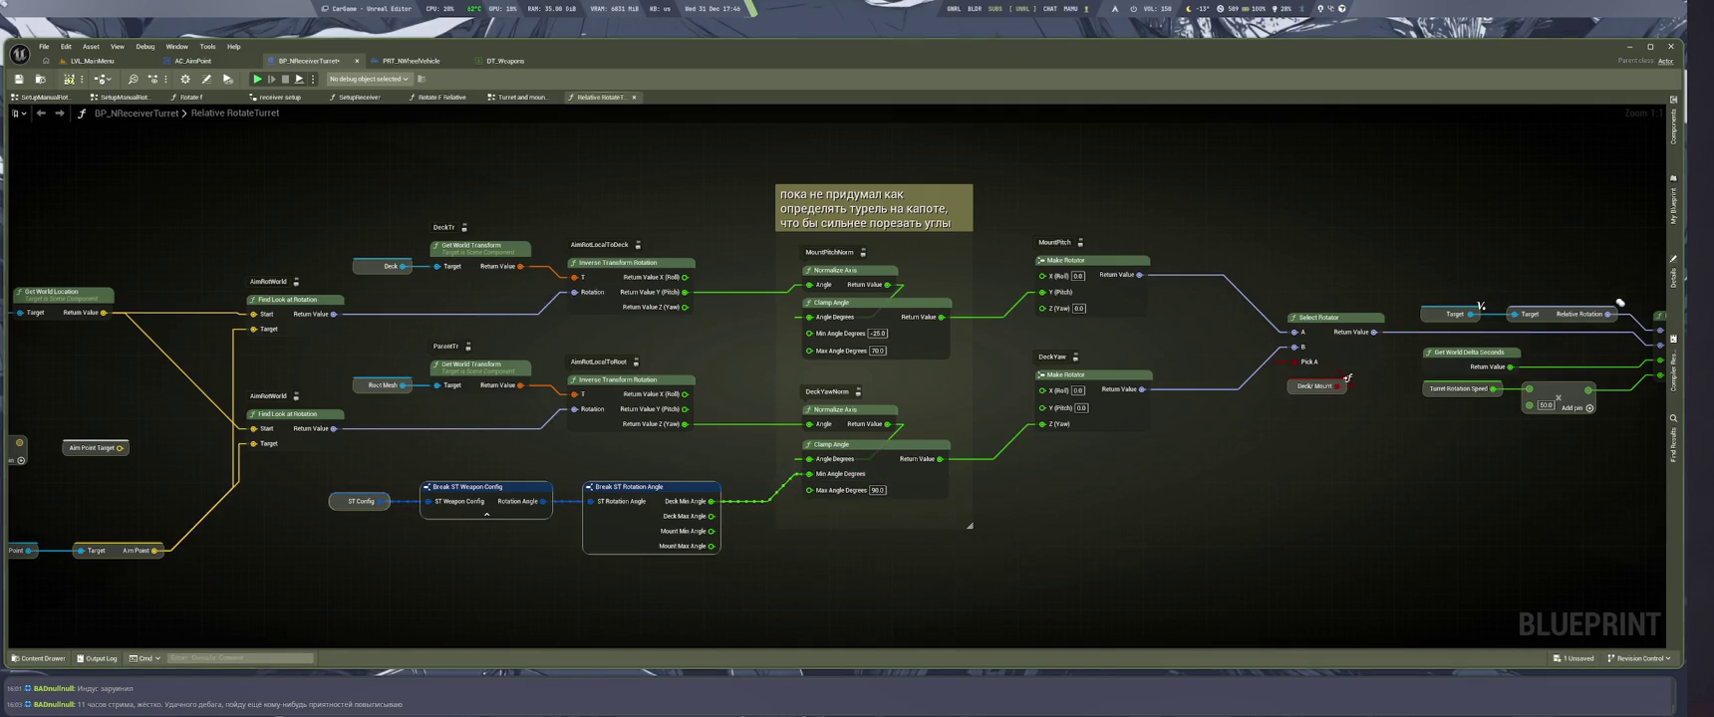
{"action": "mouse_move", "coordinate": [711, 516]}
{"action": "left_mouse_down"}
{"action": "mouse_move", "coordinate": [809, 489]}
{"action": "mouse_move", "coordinate": [730, 394]}
{"action": "mouse_move", "coordinate": [809, 332]}
{"action": "left_mouse_up"}
{"action": "mouse_move", "coordinate": [711, 546]}
{"action": "left_mouse_down"}
{"action": "mouse_move", "coordinate": [847, 384]}
{"action": "mouse_move", "coordinate": [809, 348]}
{"action": "left_mouse_up"}
{"action": "key", "text": "ctrl+s"}
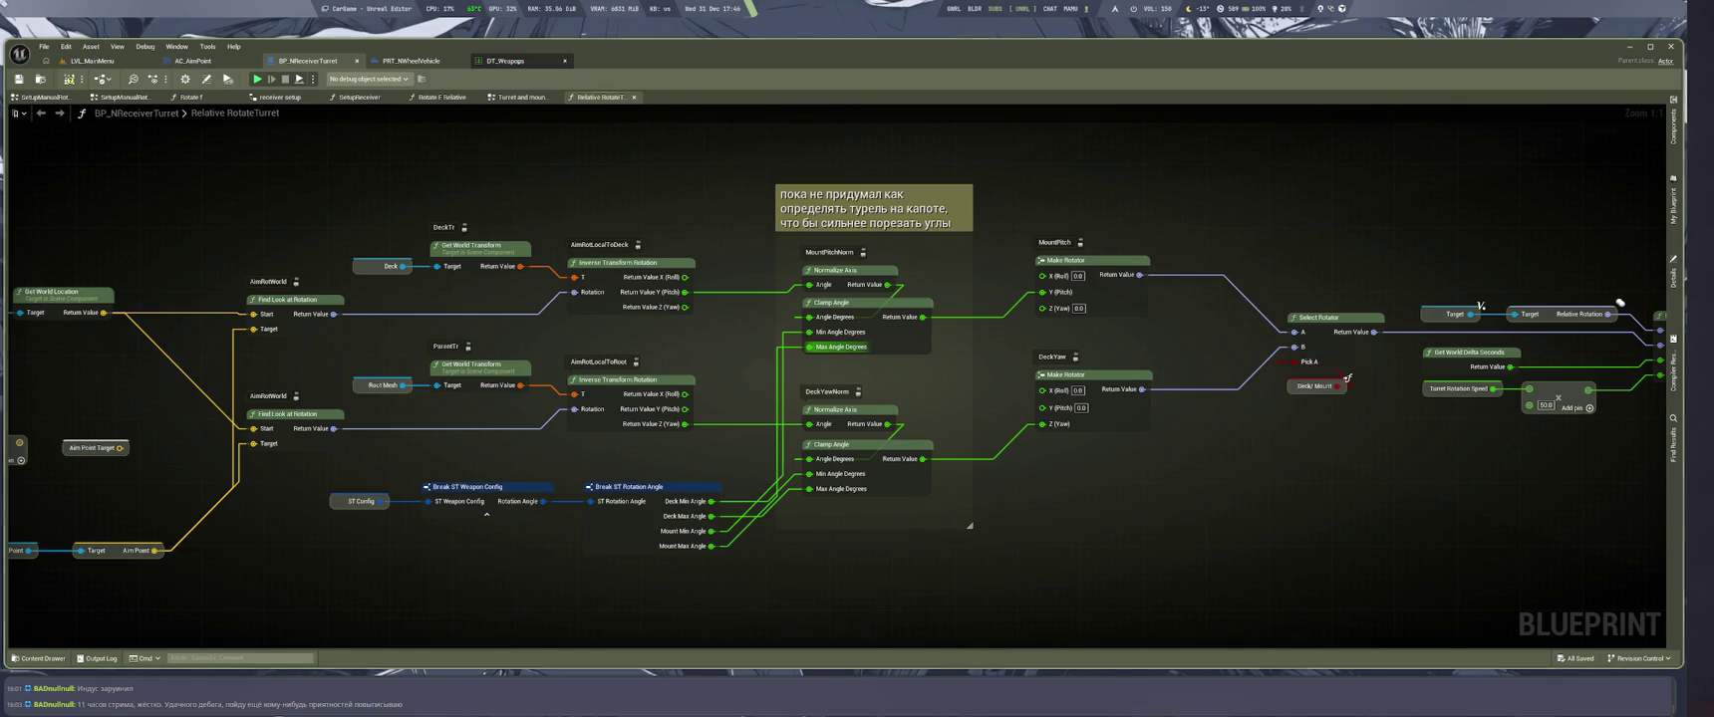
Review the Four_30mm, 30mm, RWS, Solo and Double rows in DT_Weapons, then save the table
{"action": "left_click", "coordinate": [518, 60]}
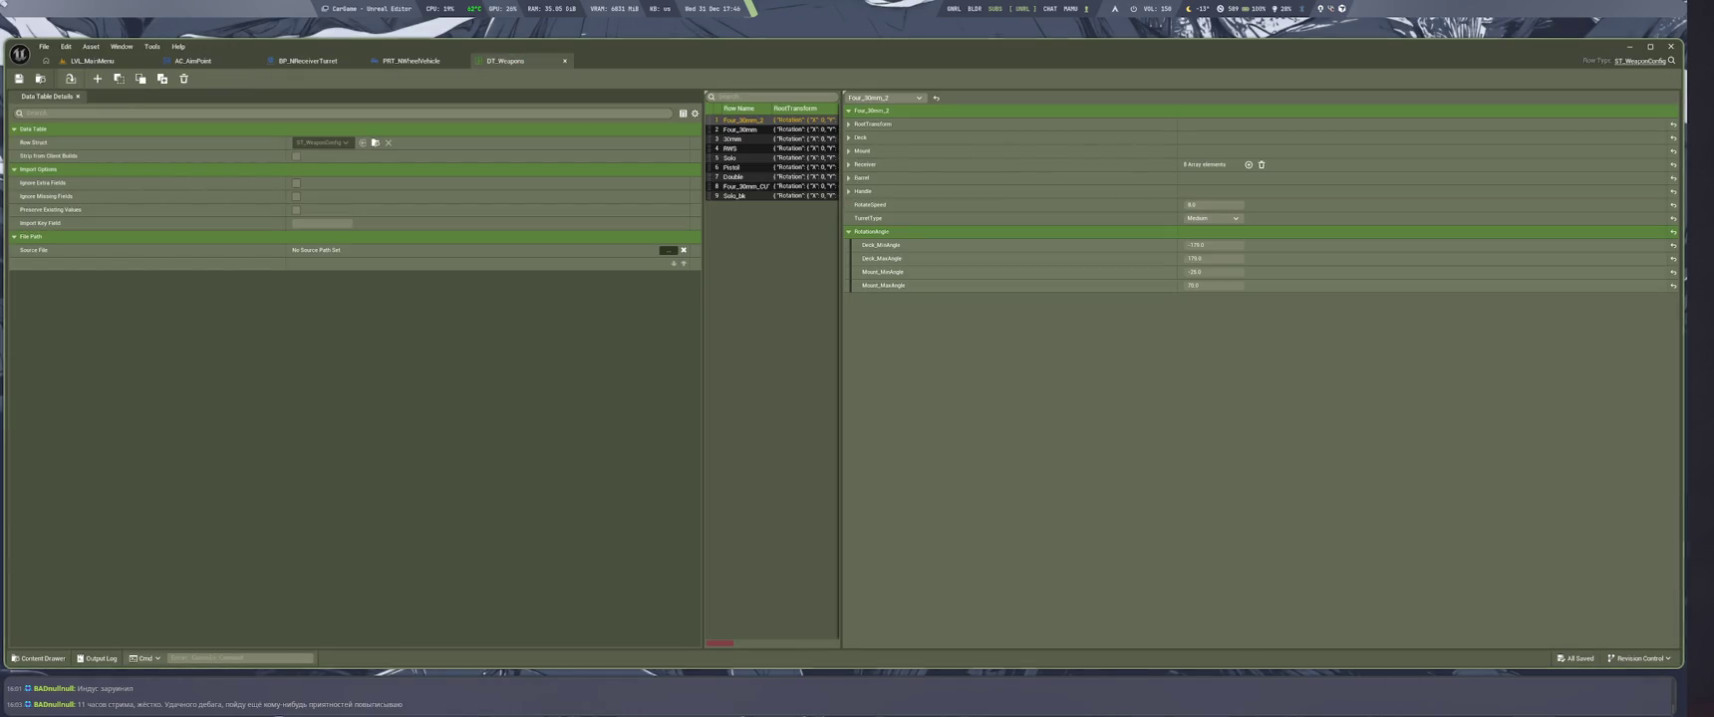
{"action": "left_click", "coordinate": [739, 130]}
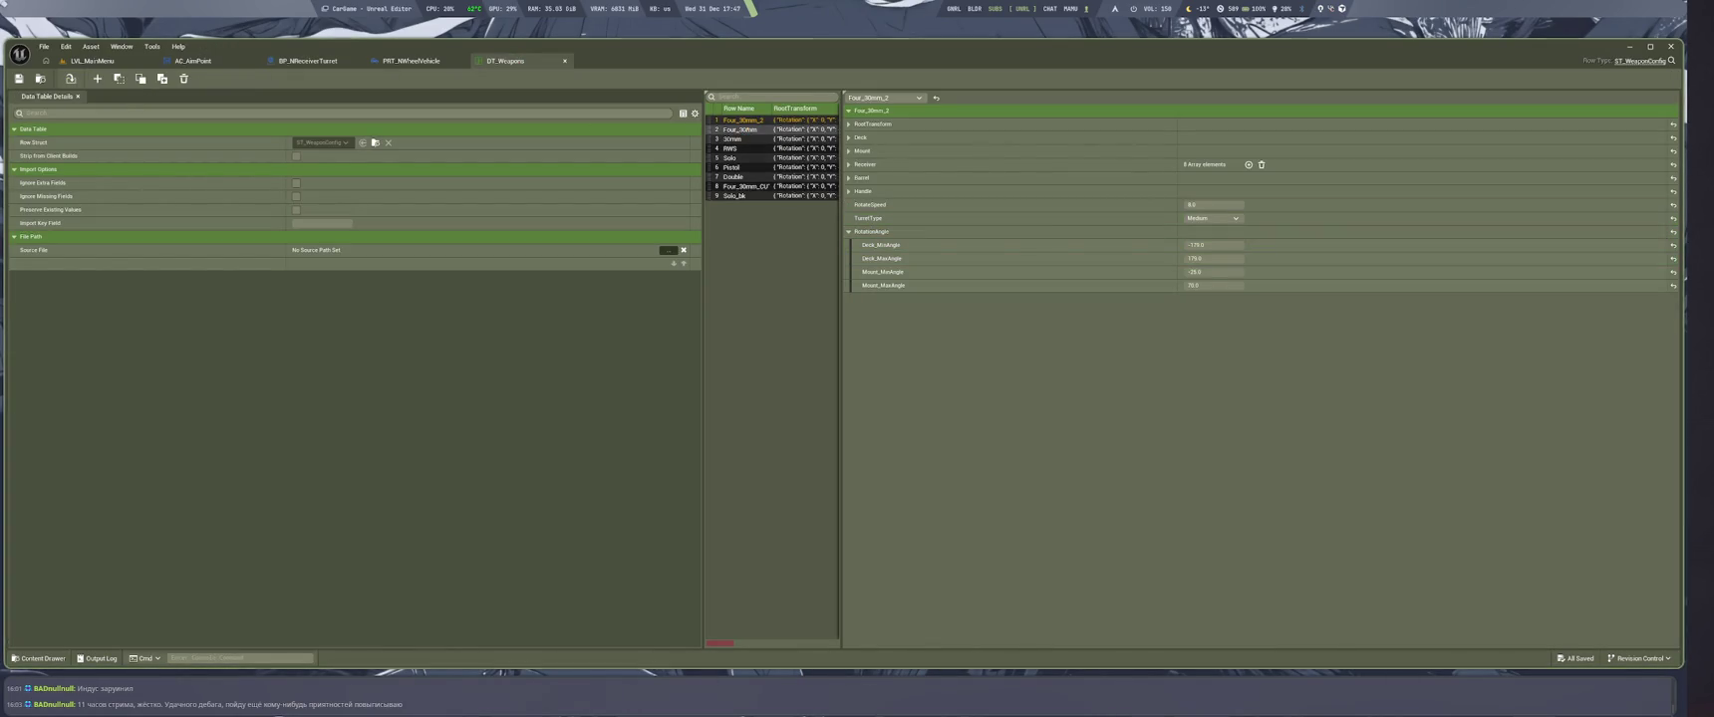
{"action": "left_click", "coordinate": [733, 138]}
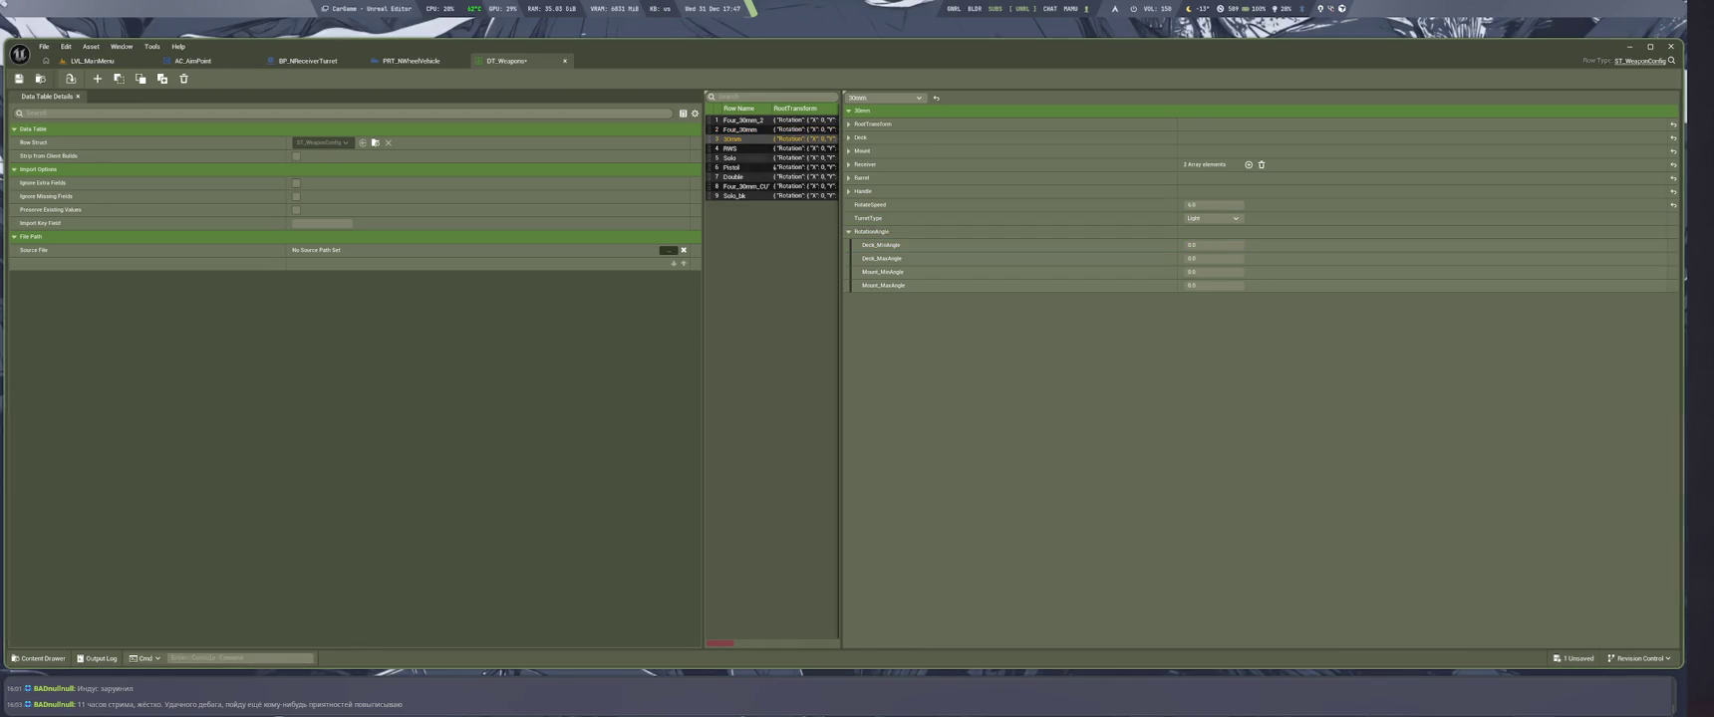
{"action": "left_click", "coordinate": [737, 148]}
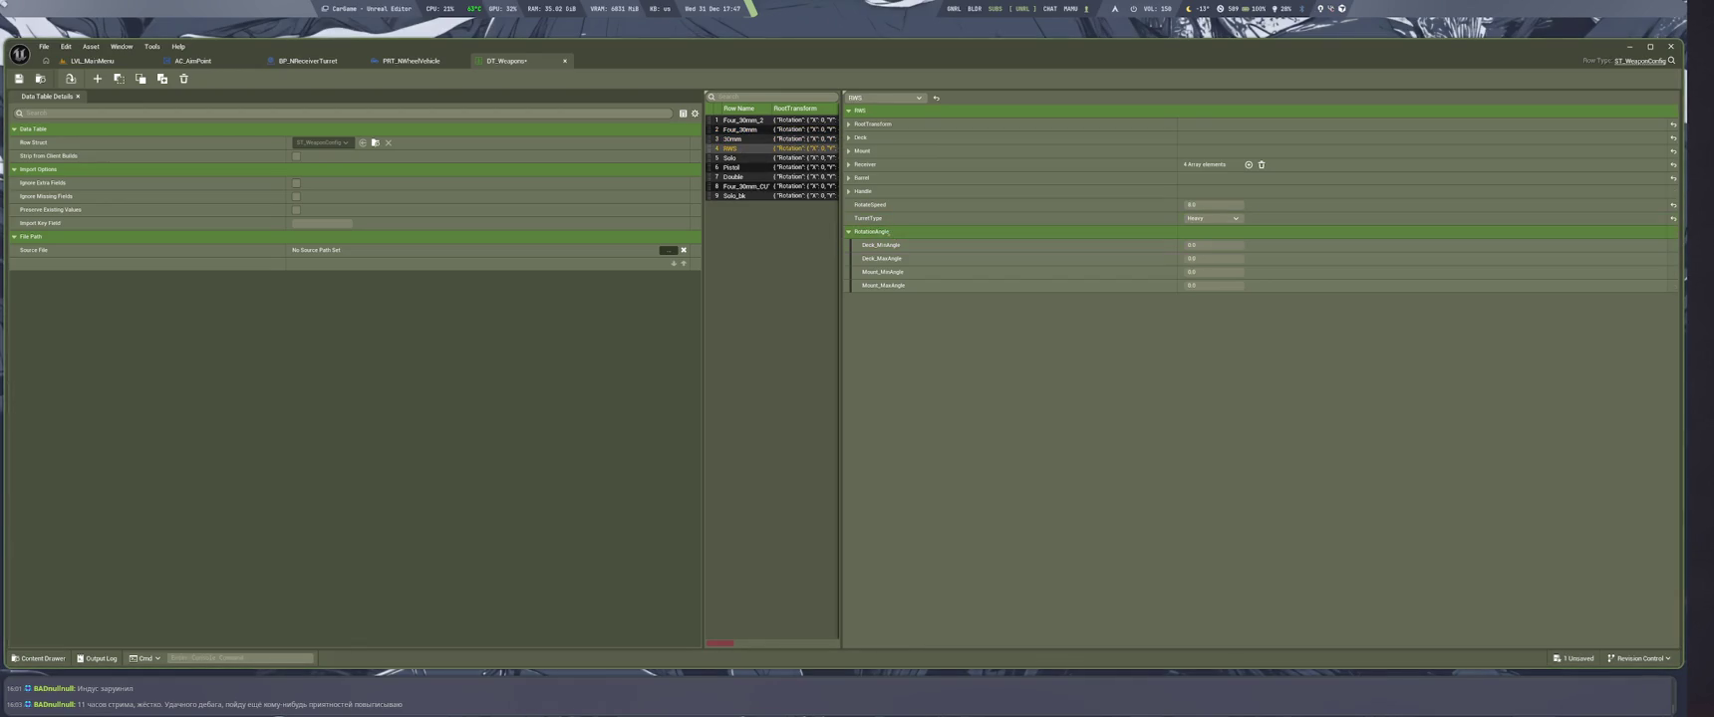
{"action": "key", "text": "Down"}
{"action": "key", "text": "Down"}
{"action": "key", "text": "Down"}
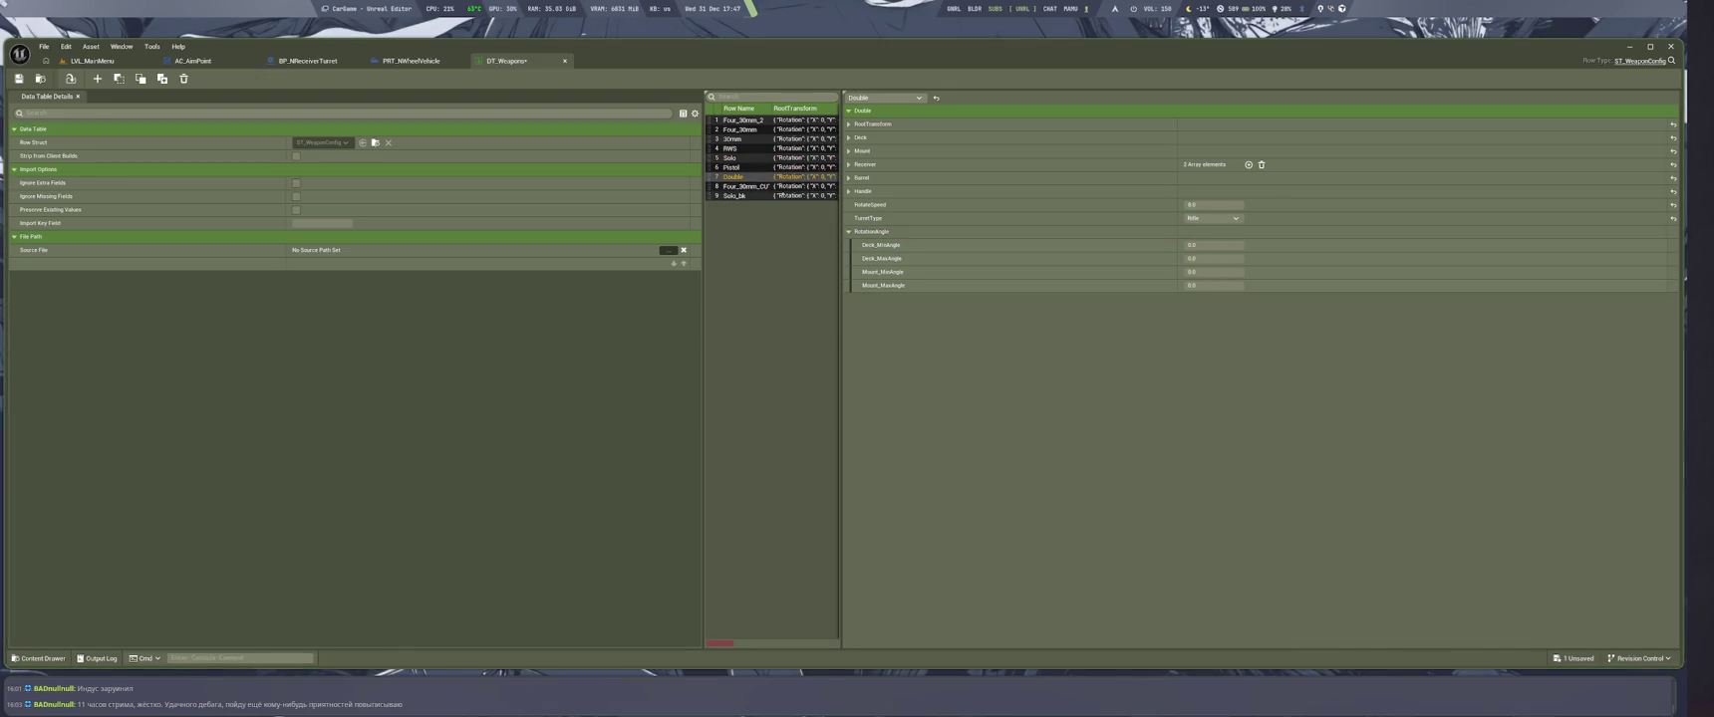
{"action": "key", "text": "Down"}
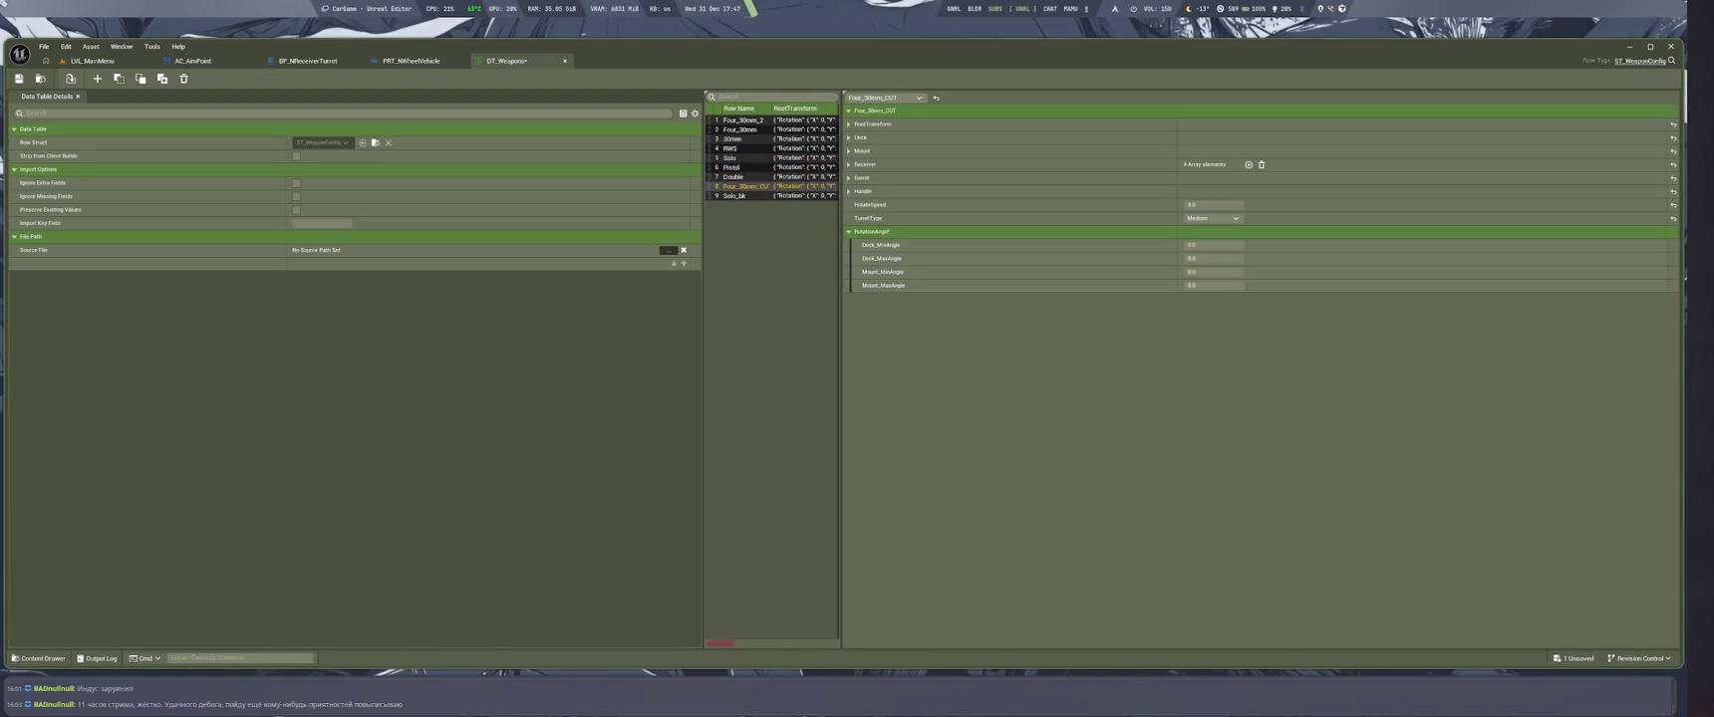
{"action": "key", "text": "ctrl+s"}
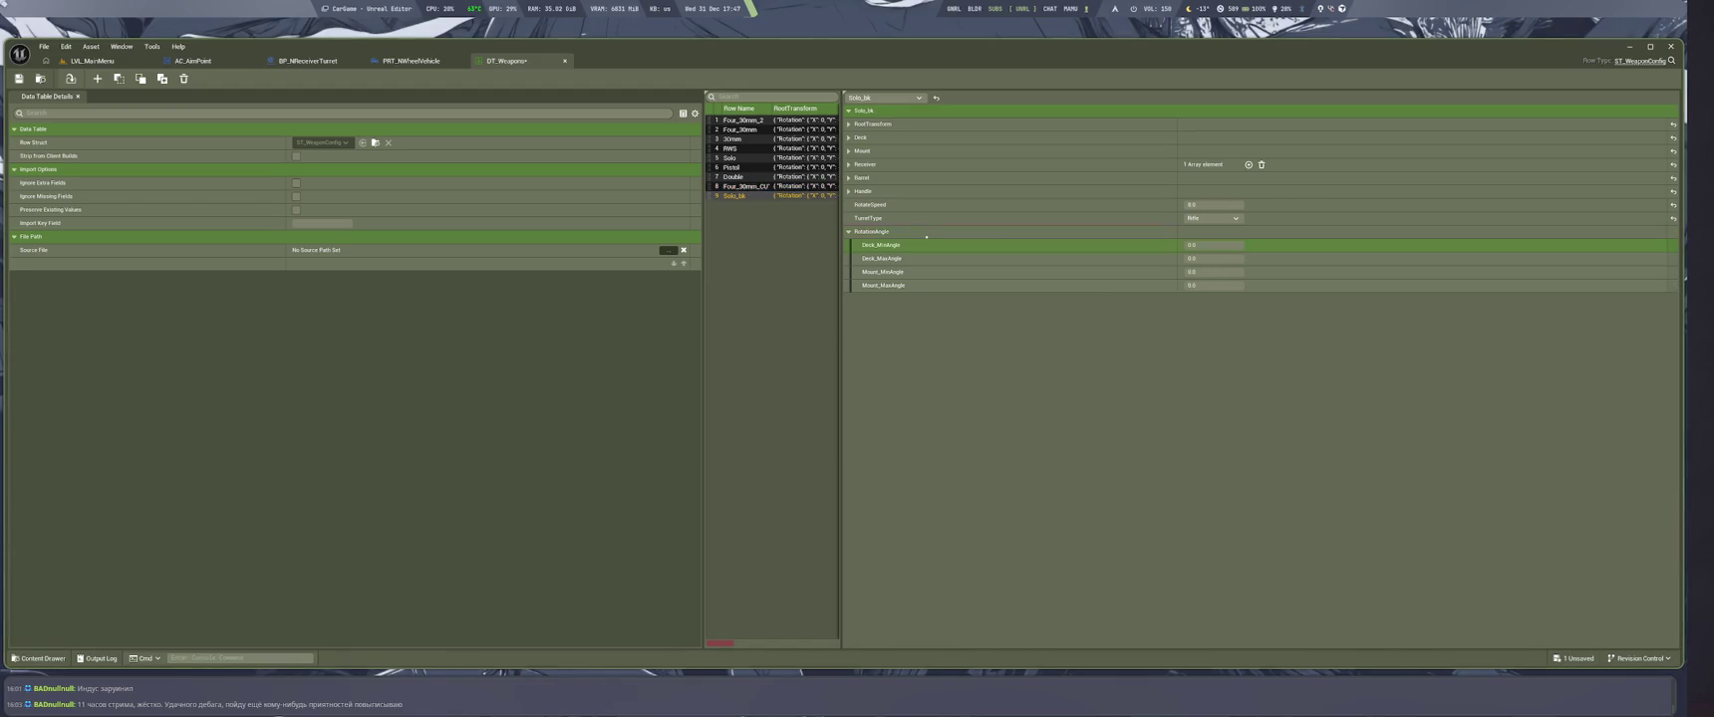
{"action": "key", "text": "ctrl+Tab"}
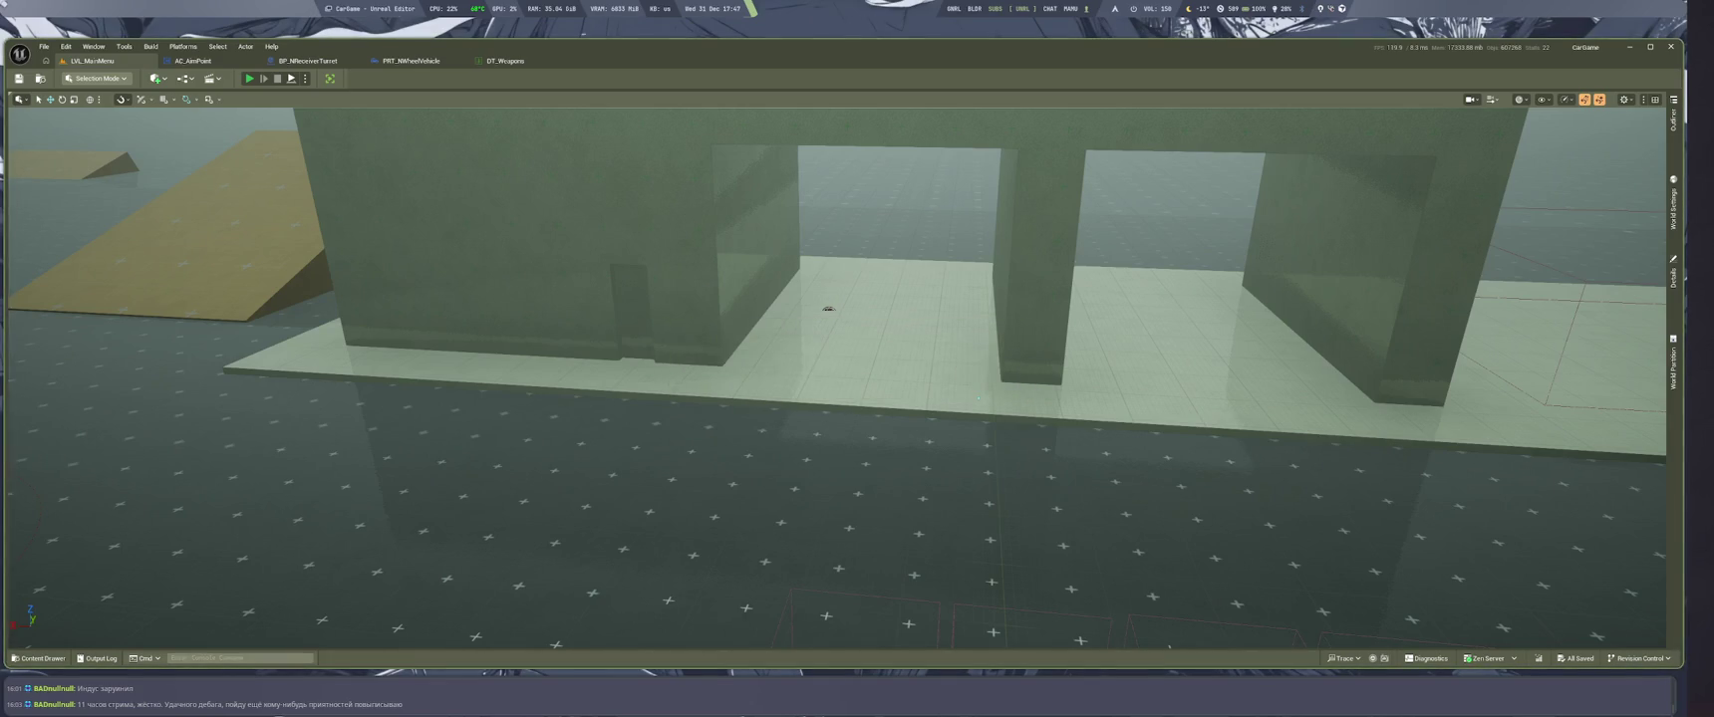
Play the level in the editor to test the turret limits, then begin a follow-up question in the chat
{"action": "key", "text": "alt+p"}
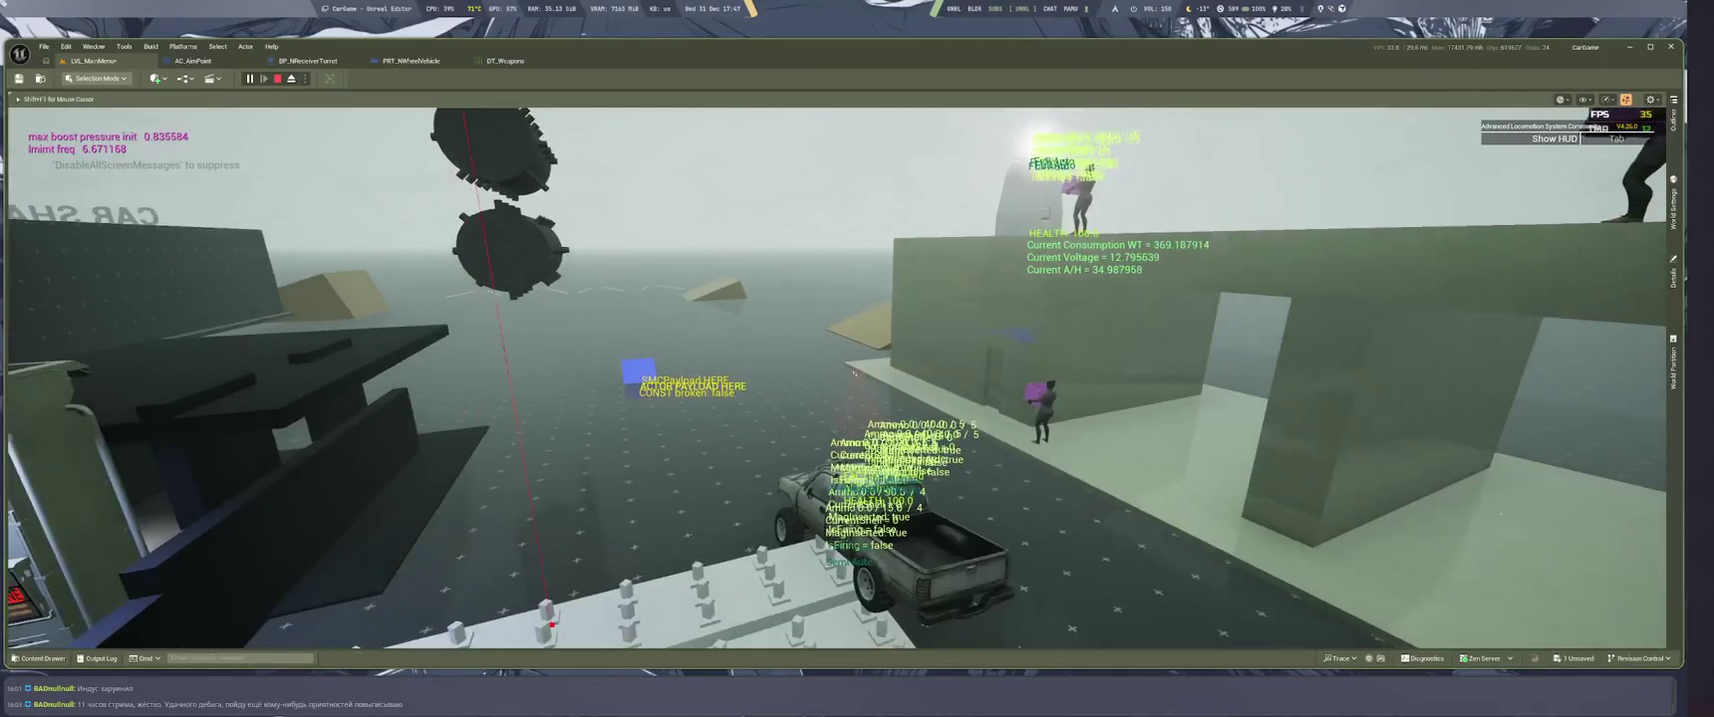
{"action": "key", "text": "super+1"}
{"action": "left_click", "coordinate": [597, 617]}
{"action": "type", "text": "к"}
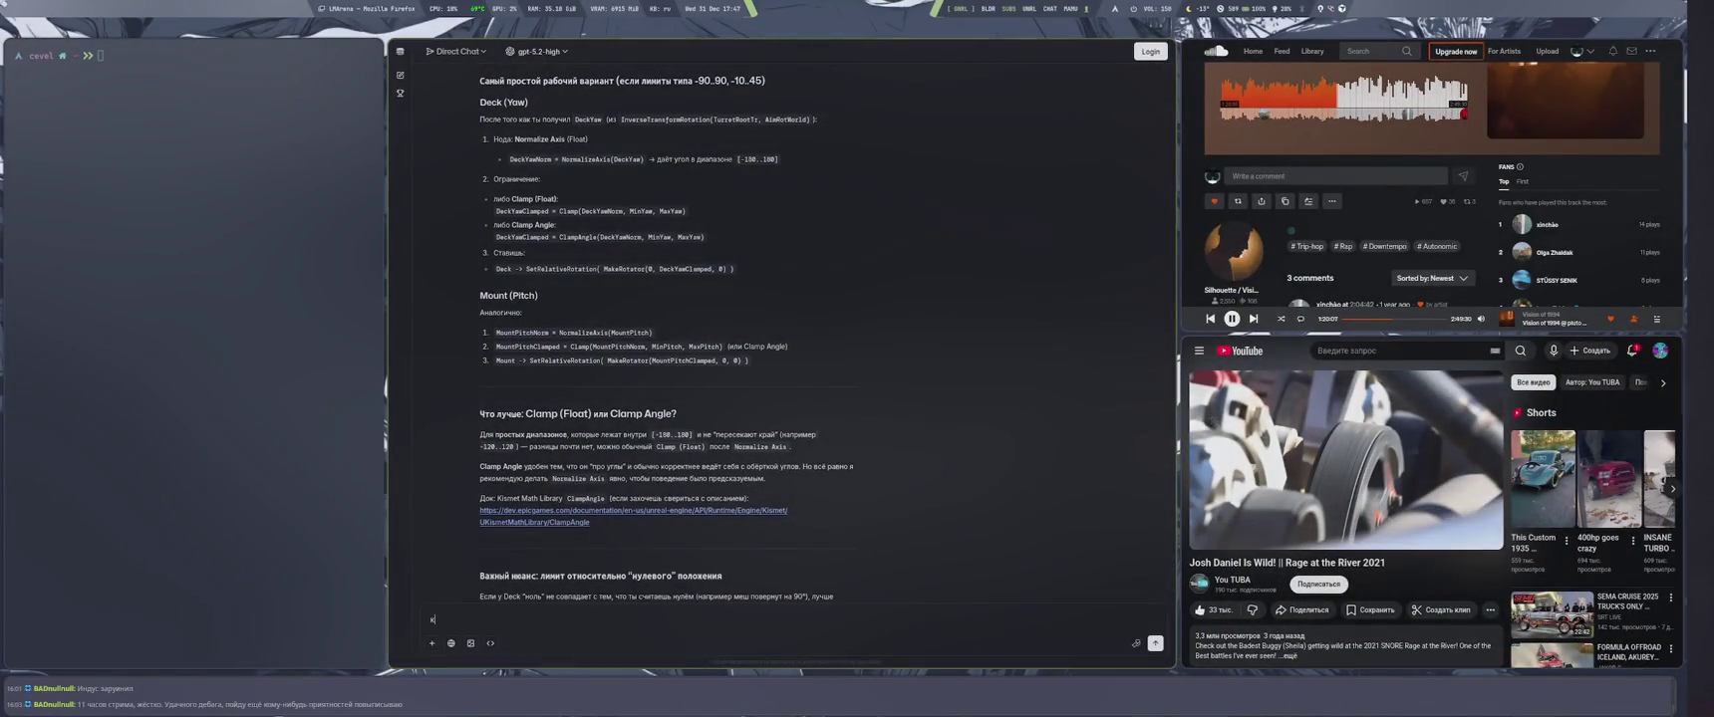
{"action": "type", "text": "от по"}
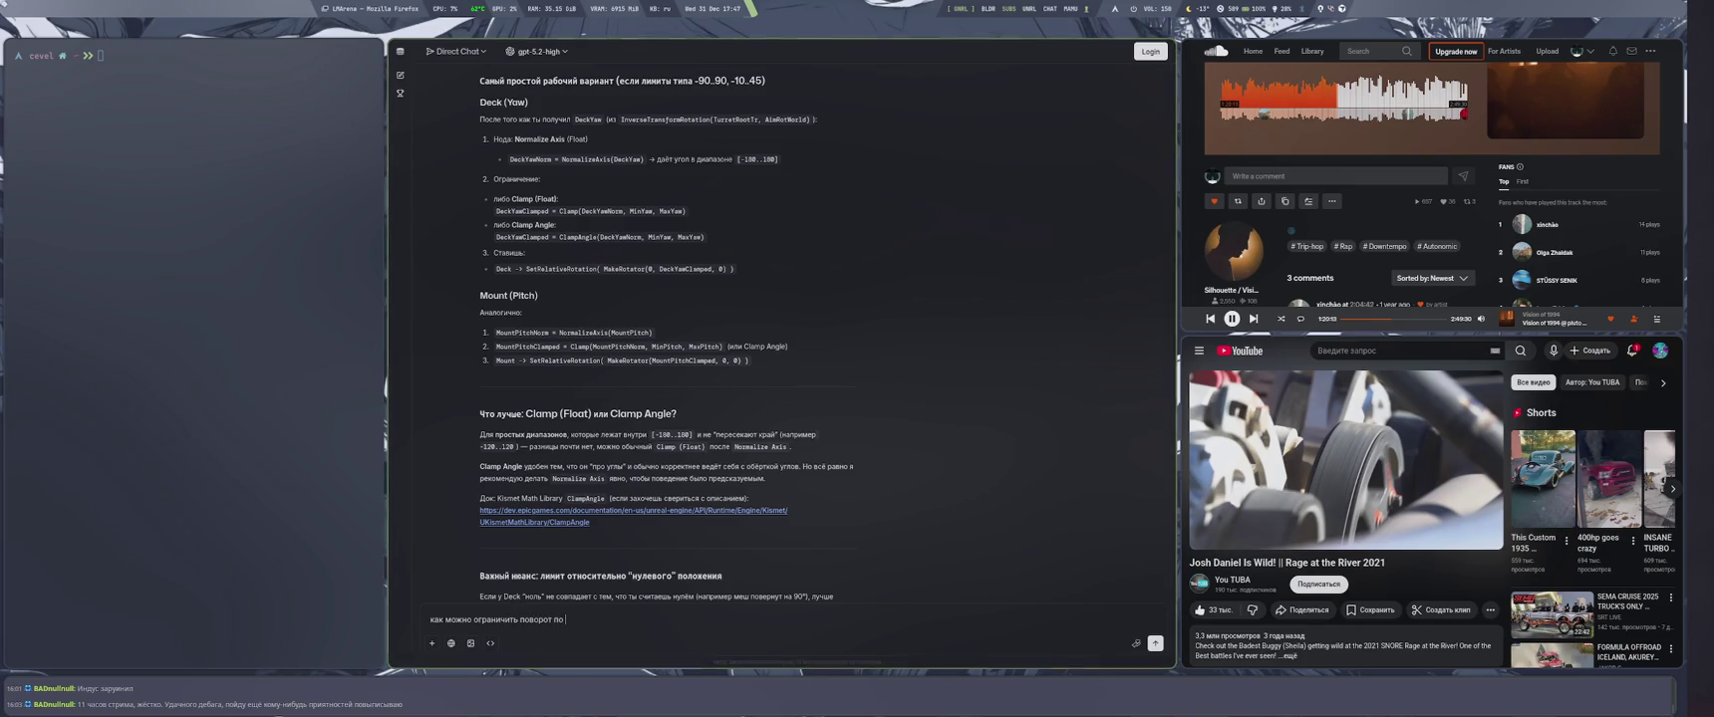
Send the question about collision-based rotation limits, then save the LVL_MainMenu map in Unreal Editor
{"action": "key", "text": "Return"}
{"action": "key", "text": "alt+Tab"}
{"action": "key", "text": "ctrl+s"}
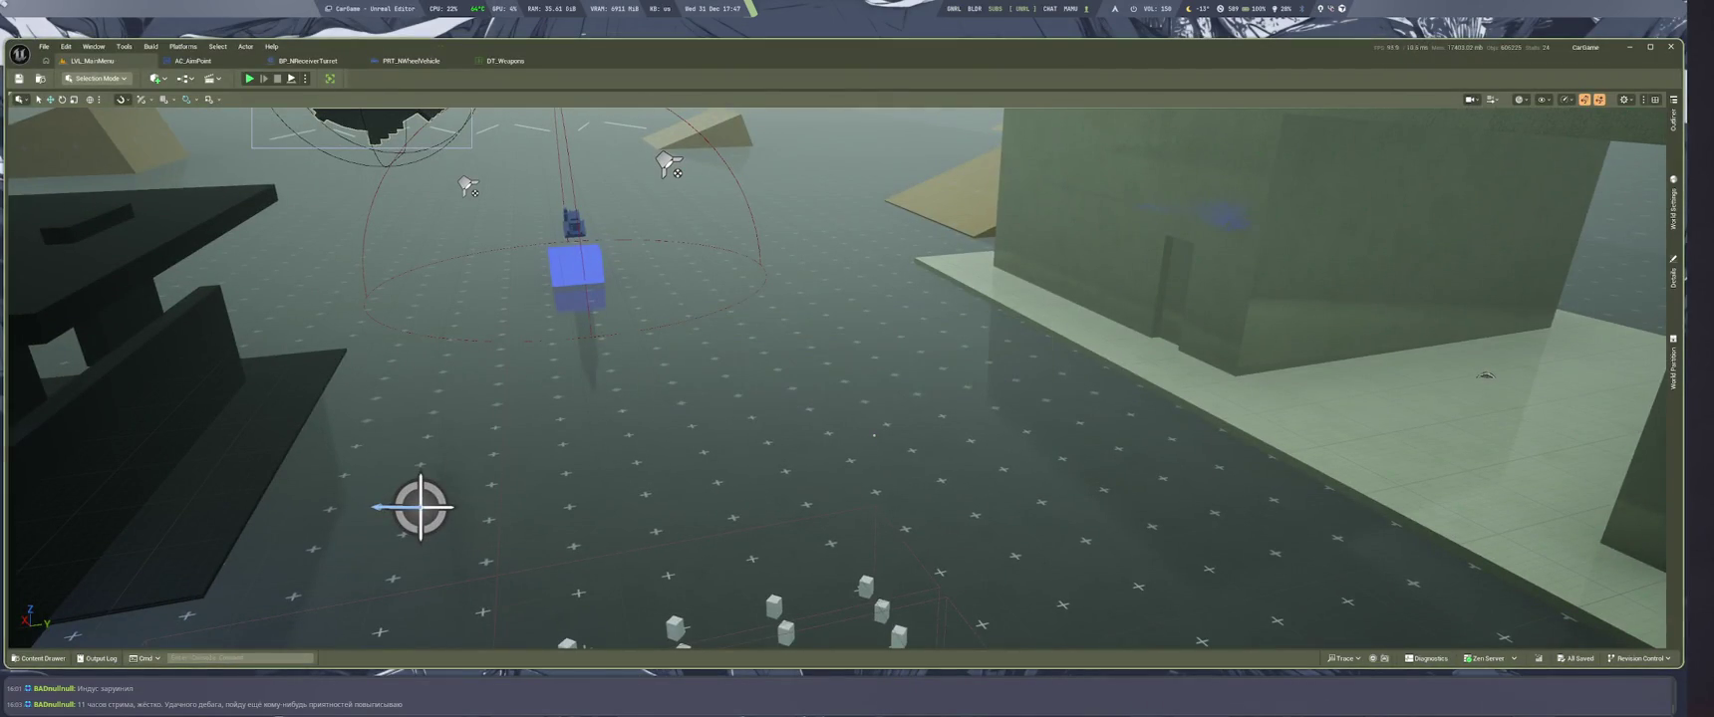
Once the map save completes, return to the Firefox window where gpt-5.2-high is answering
{"action": "key", "text": "alt+Tab"}
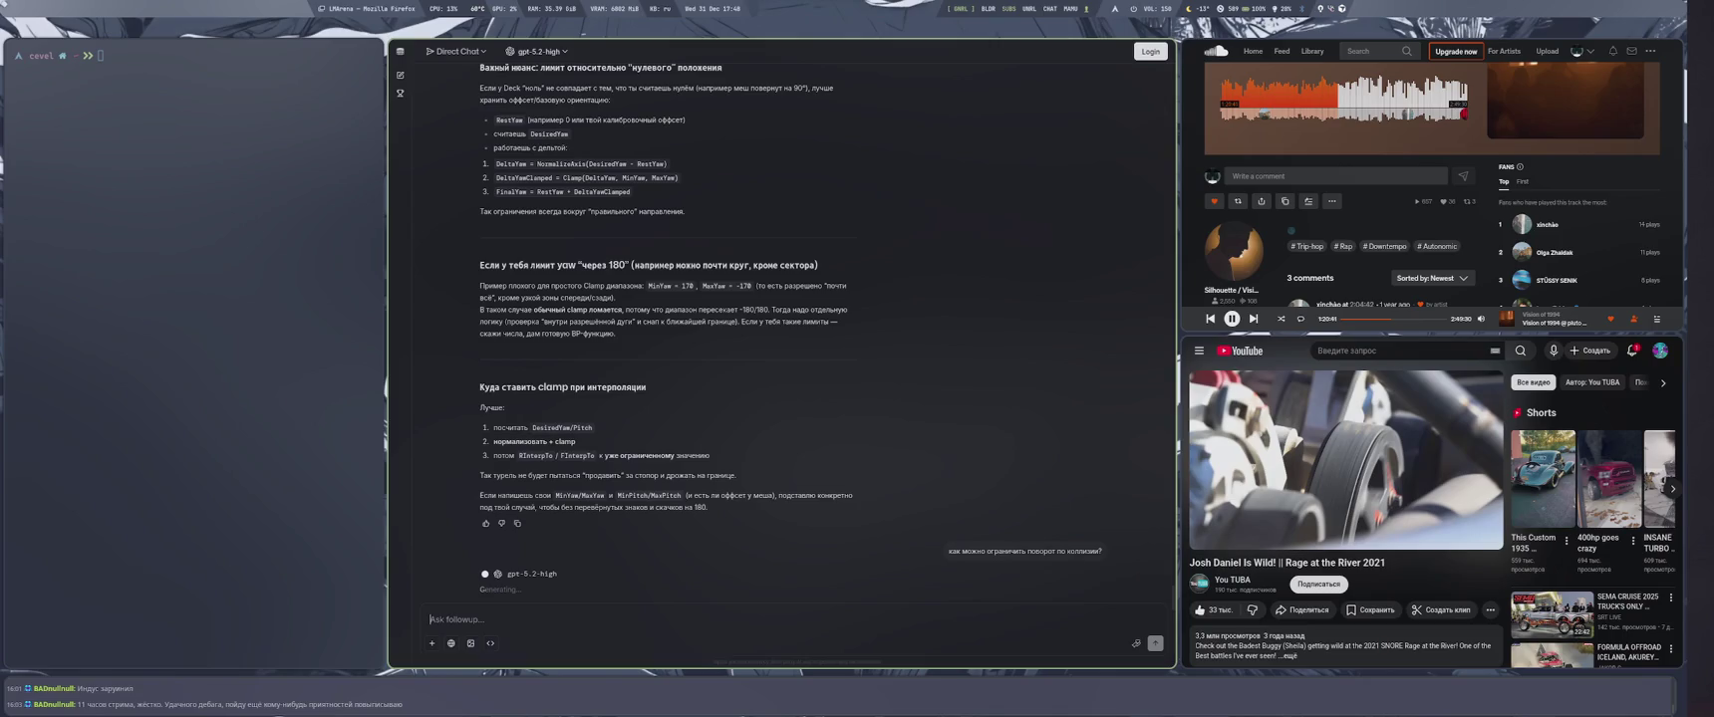
Load 'SEMA CRUISE 2025 TRUCK'S ONLY EDITION!' in the YouTube window and maximise it
{"action": "key", "text": "alt+shift"}
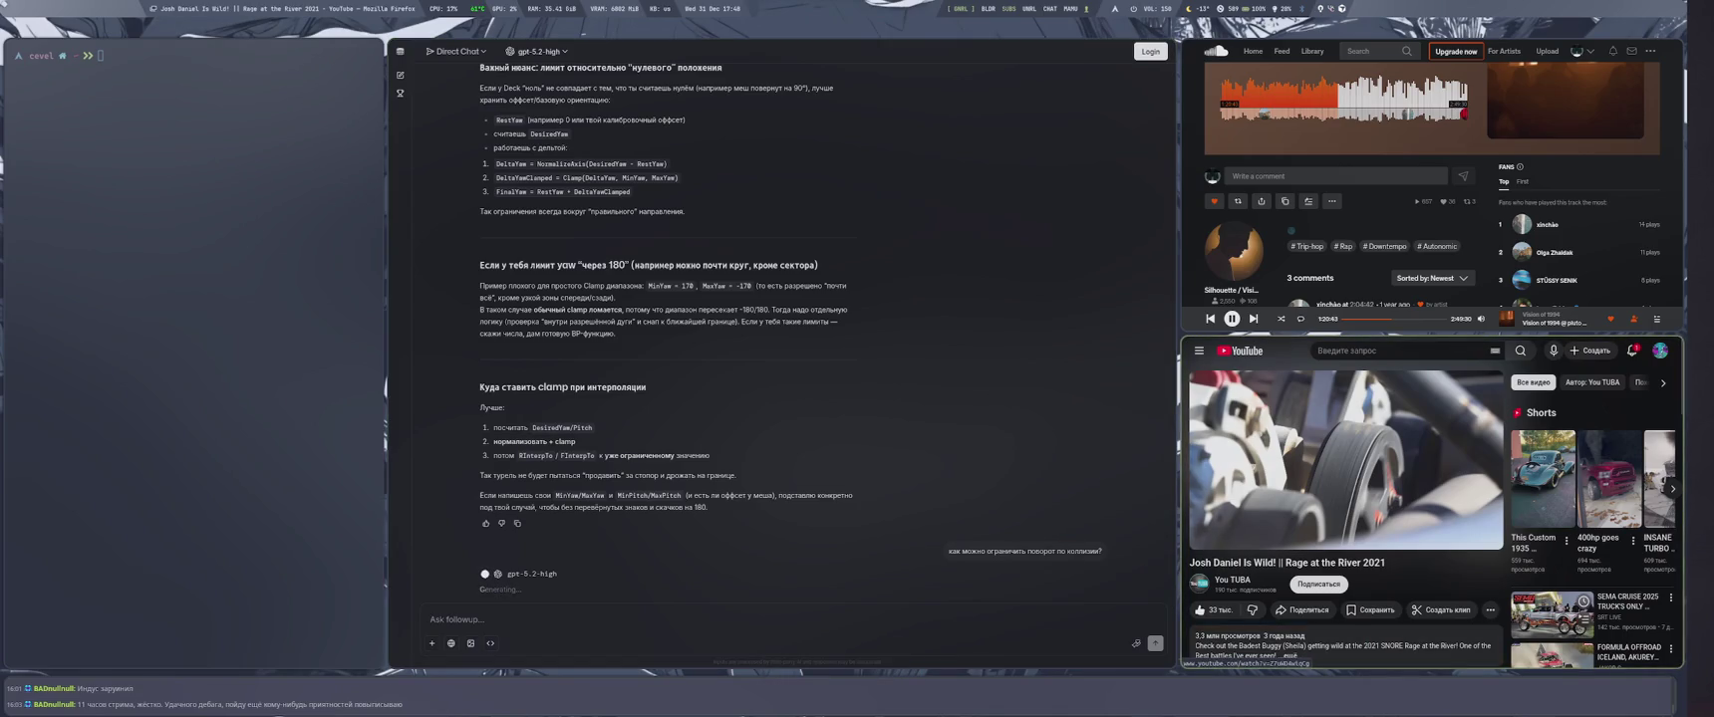
{"action": "key", "text": "F5"}
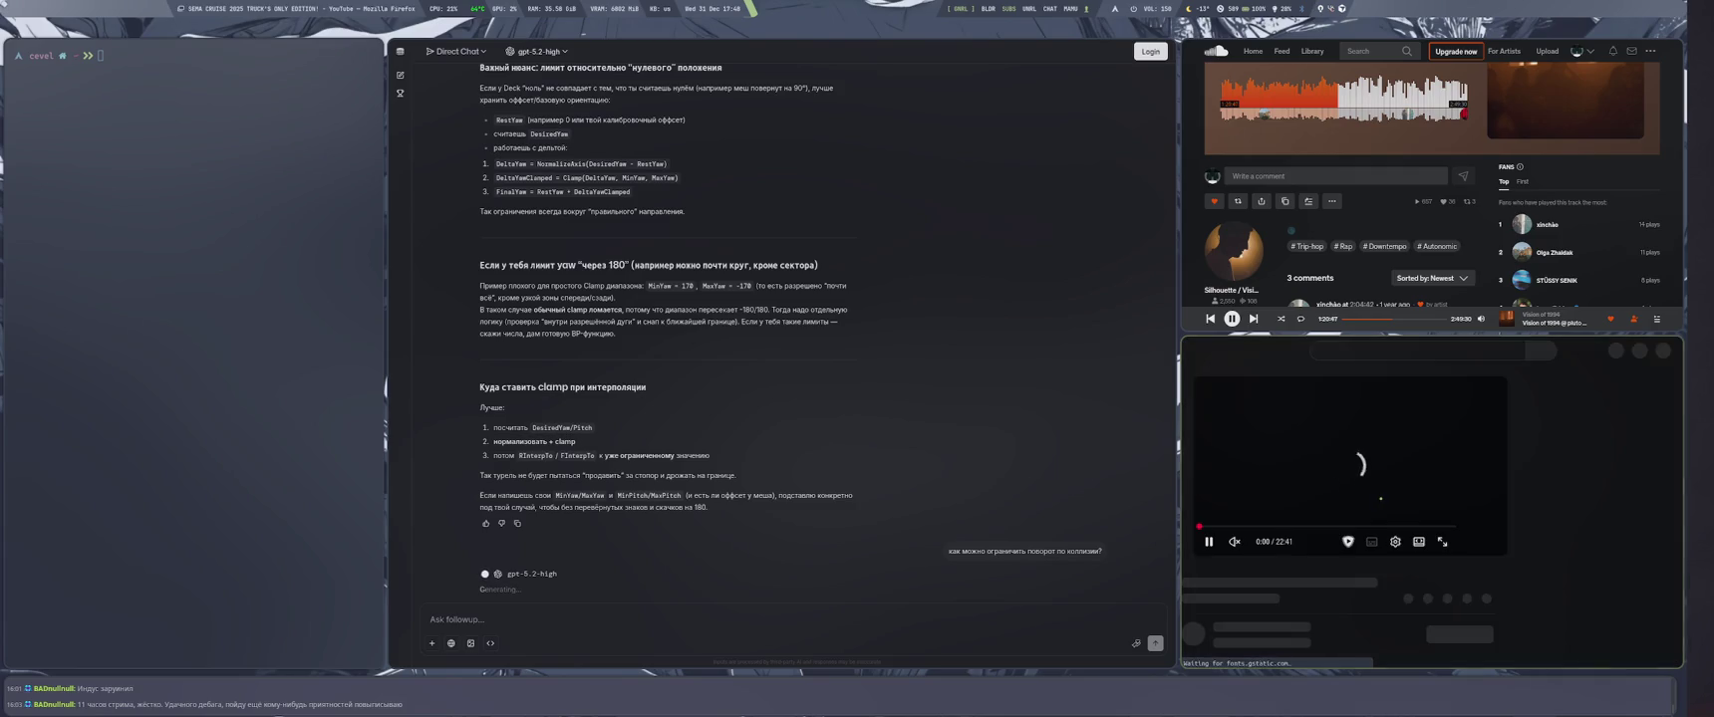
{"action": "key", "text": "super+f"}
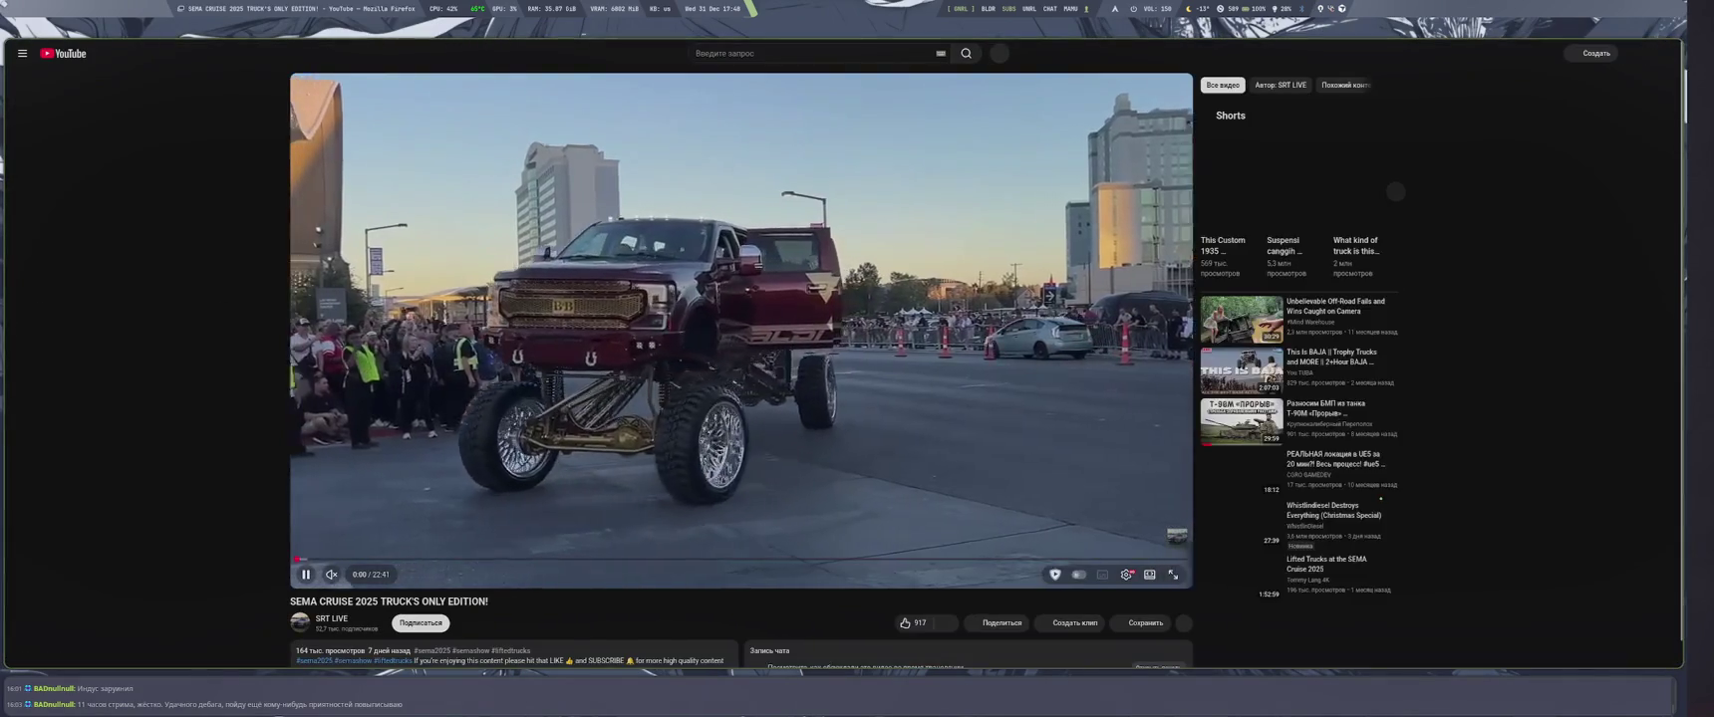
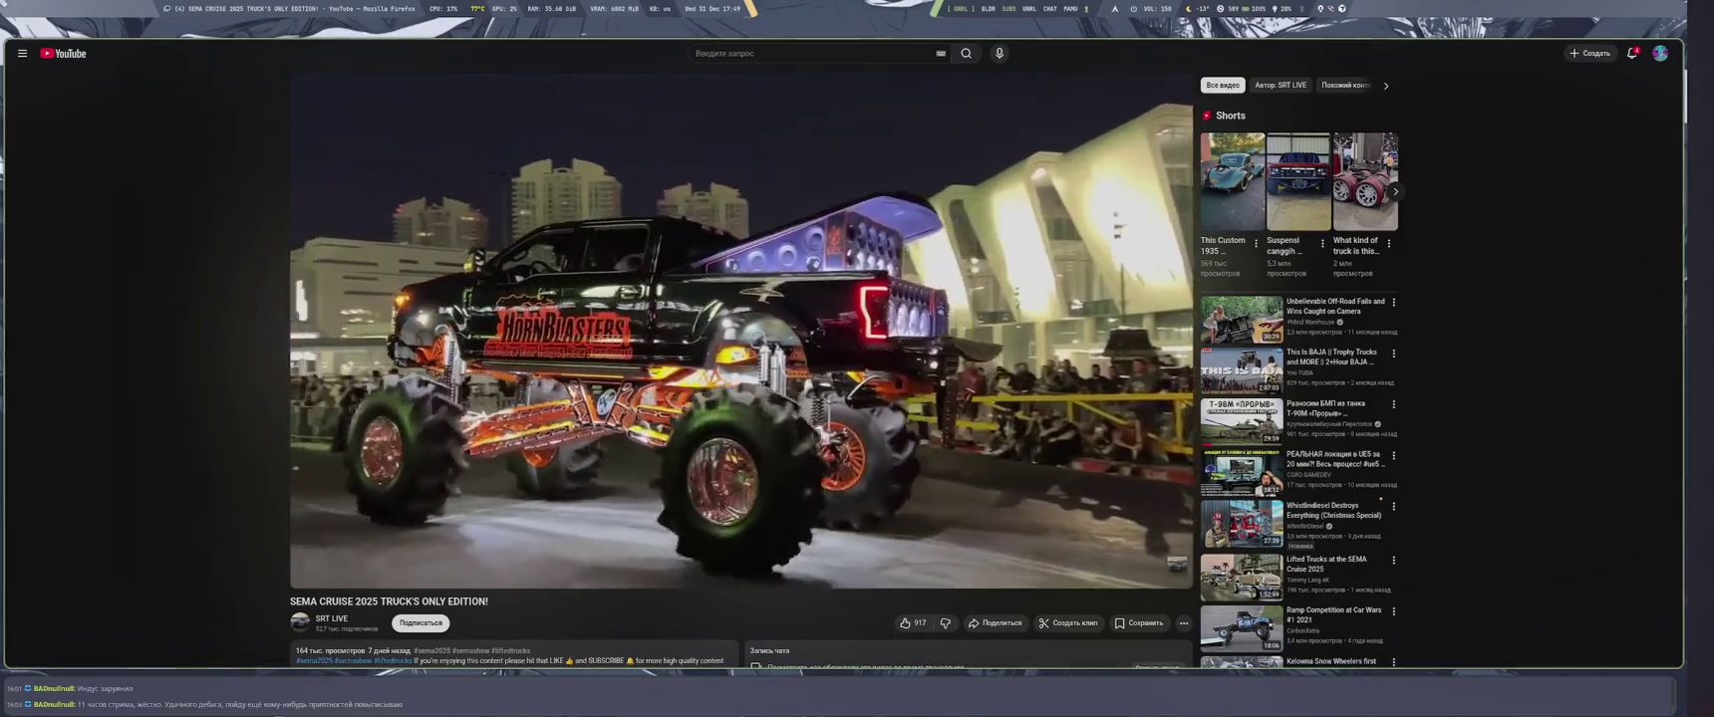
Pause the truck video, reselect the rotation-by-collision question, then return to the Unreal level
{"action": "key", "text": "super+f"}
{"action": "key", "text": "space"}
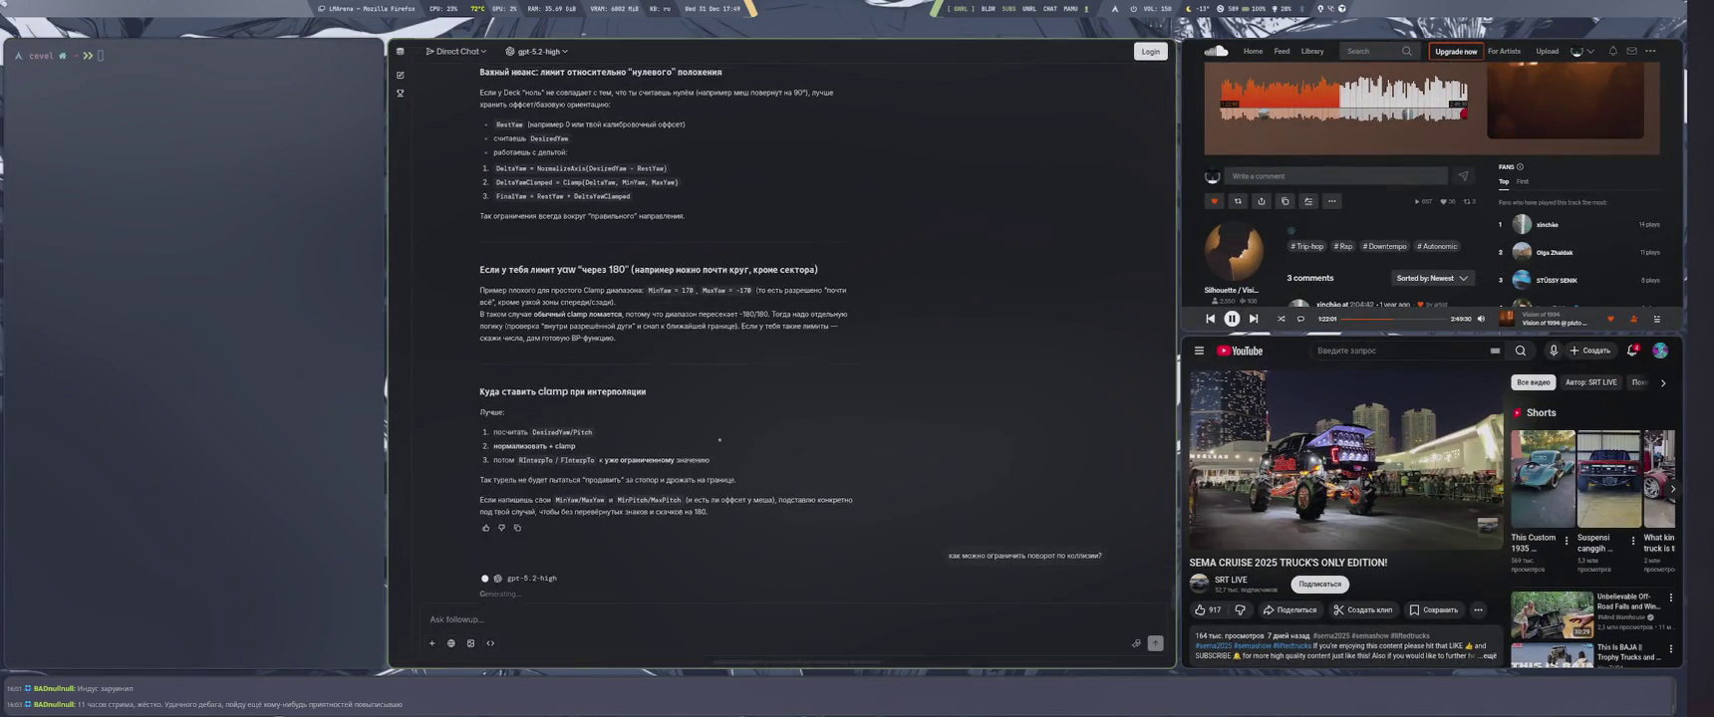
{"action": "triple_click", "coordinate": [985, 543]}
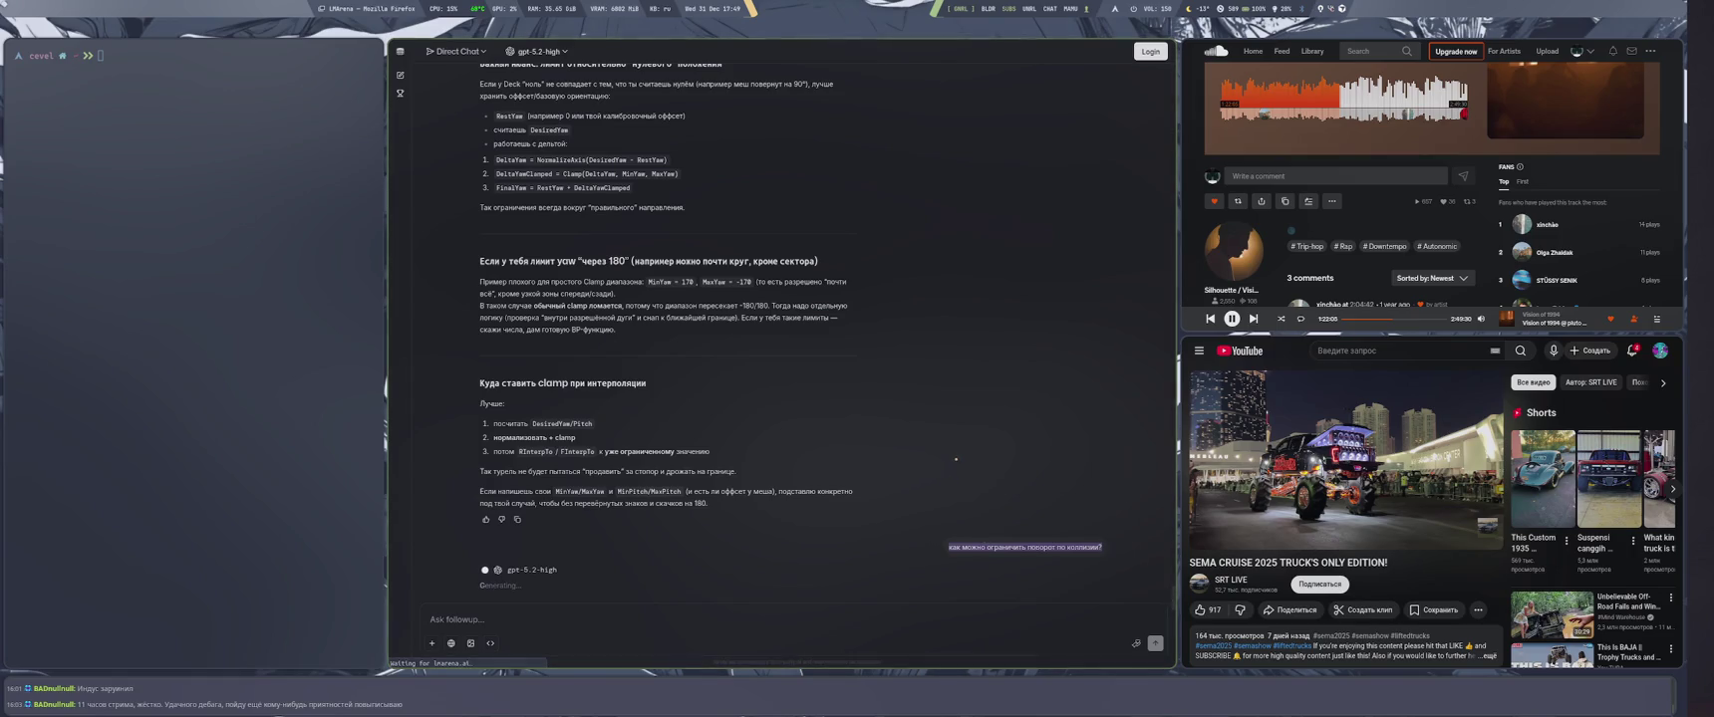
{"action": "scroll", "coordinate": [952, 453], "scroll_direction": "up", "scroll_amount": 15}
{"action": "scroll", "coordinate": [1022, 449], "scroll_direction": "down", "scroll_amount": 15}
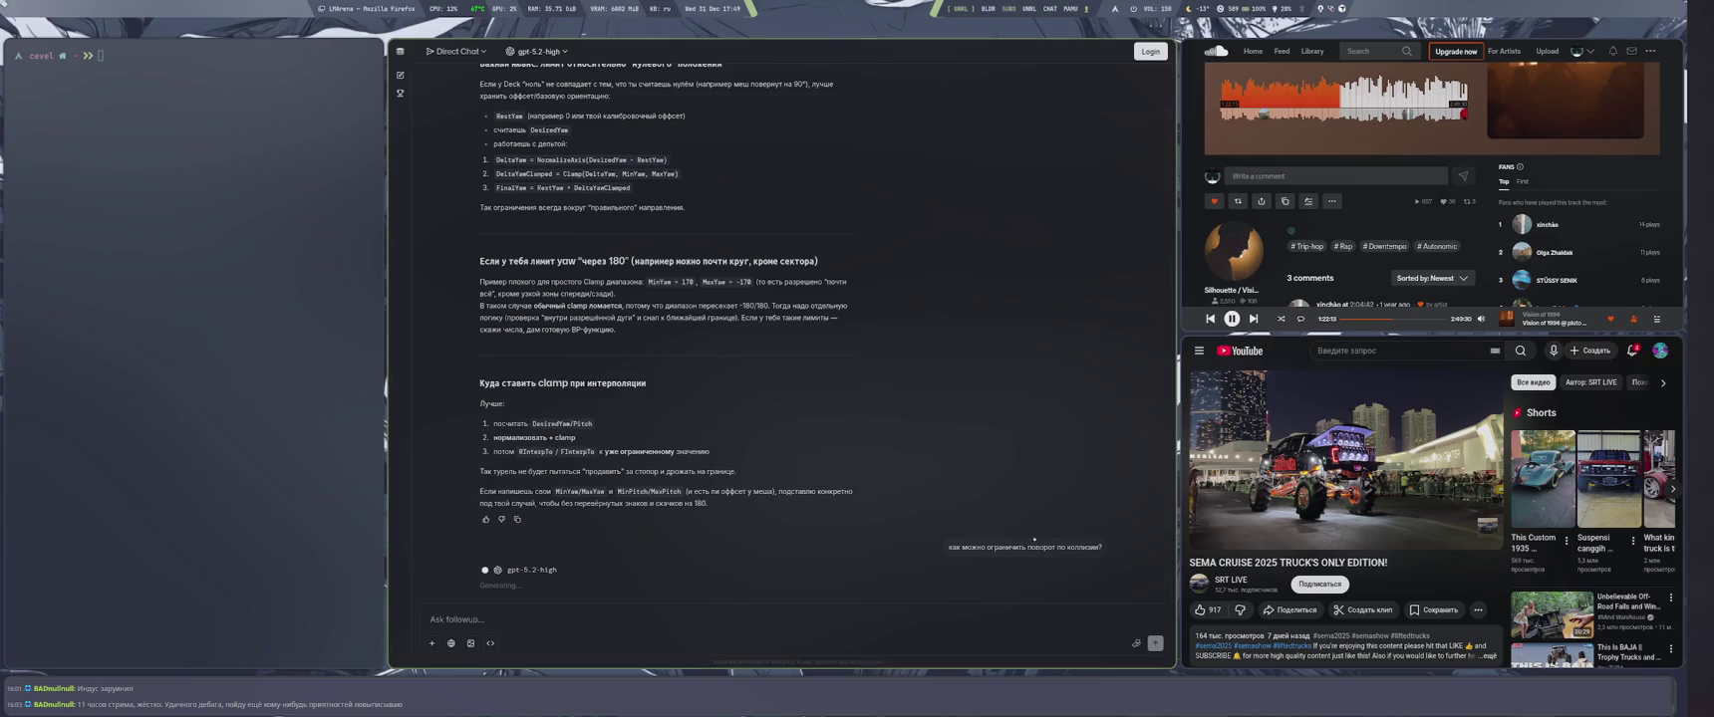
{"action": "key", "text": "super+4"}
{"action": "scroll", "coordinate": [831, 420], "scroll_direction": "down", "scroll_amount": 10}
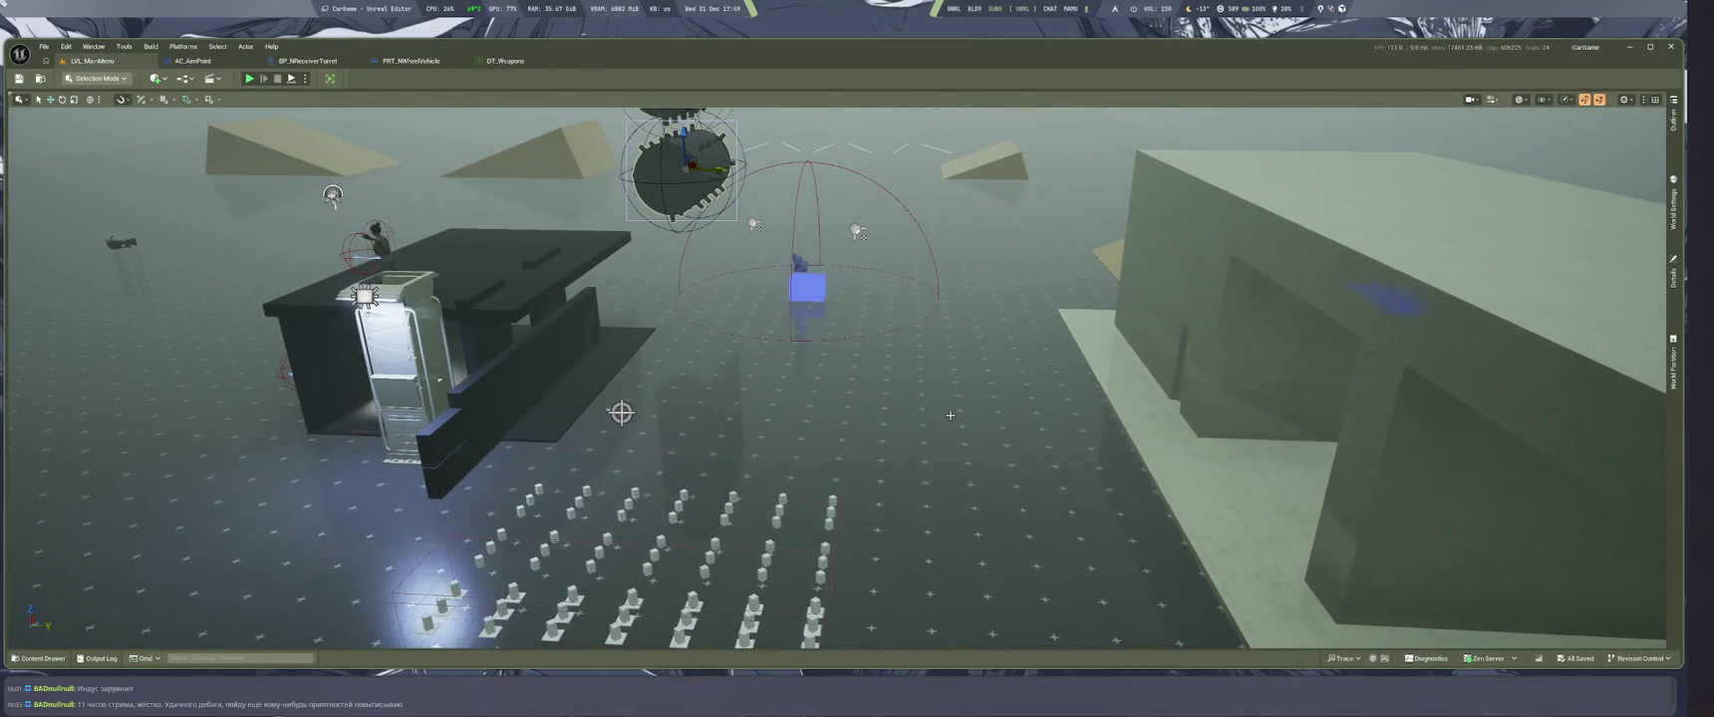
Open the CarGame repository in git-cola and stage all 22 changed files
{"action": "key", "text": "super+g"}
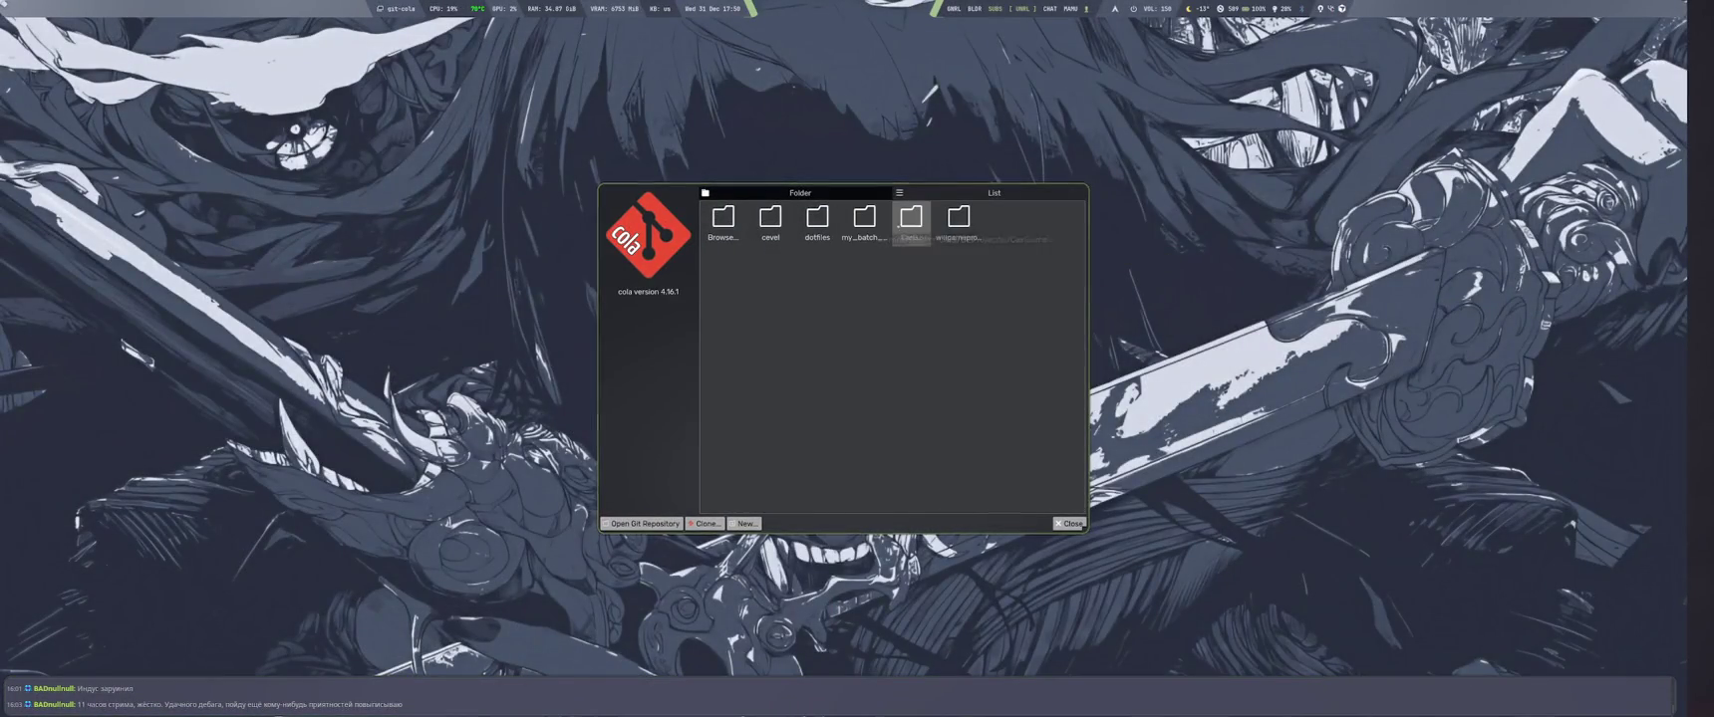
{"action": "double_click", "coordinate": [911, 218]}
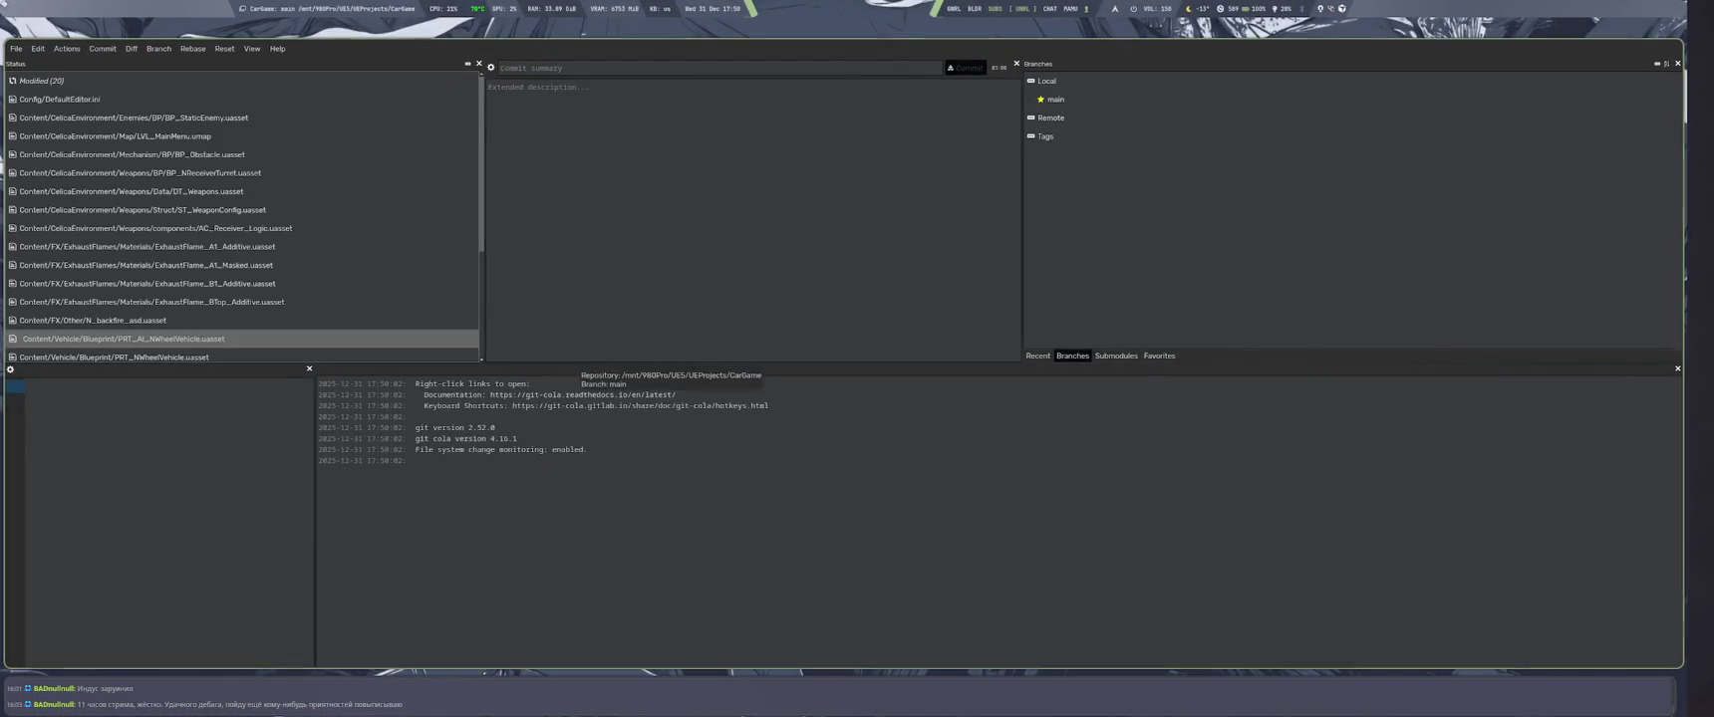
{"action": "key", "text": "ctrl+a"}
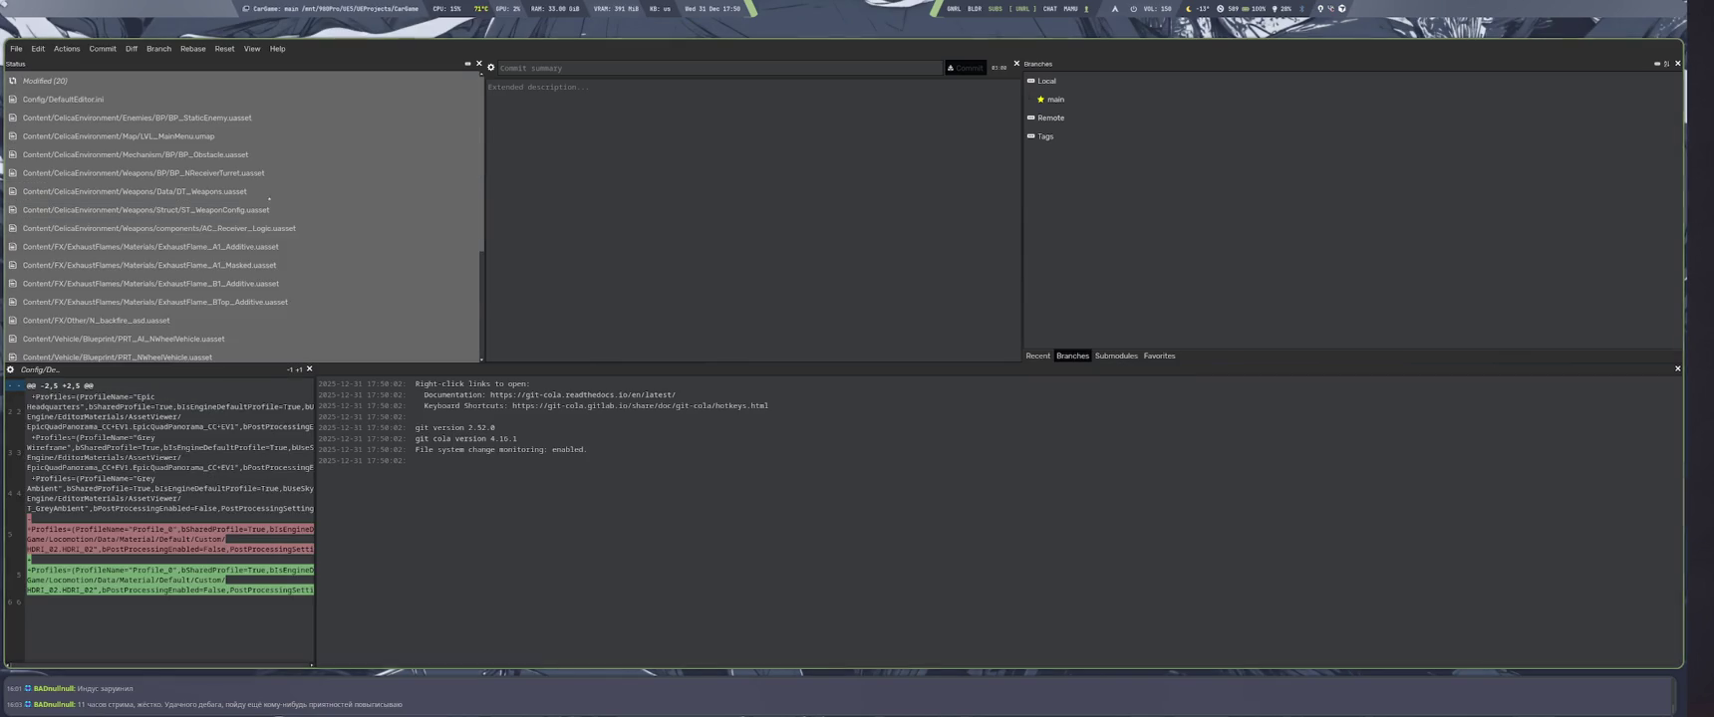
{"action": "left_click", "coordinate": [269, 194]}
{"action": "left_click", "coordinate": [199, 136], "text": "ctrl"}
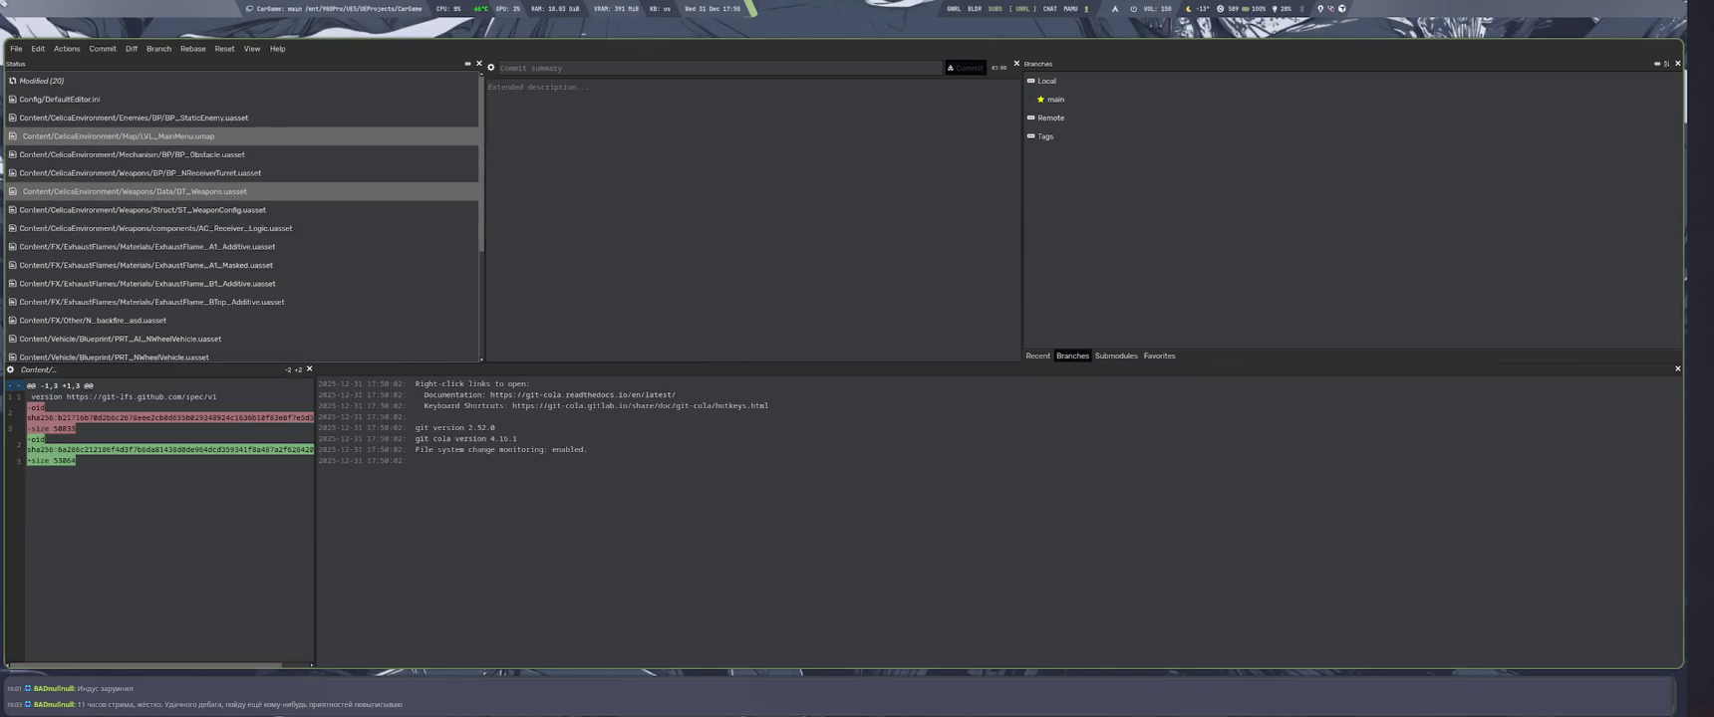
{"action": "scroll", "coordinate": [270, 145], "scroll_direction": "down", "scroll_amount": 3}
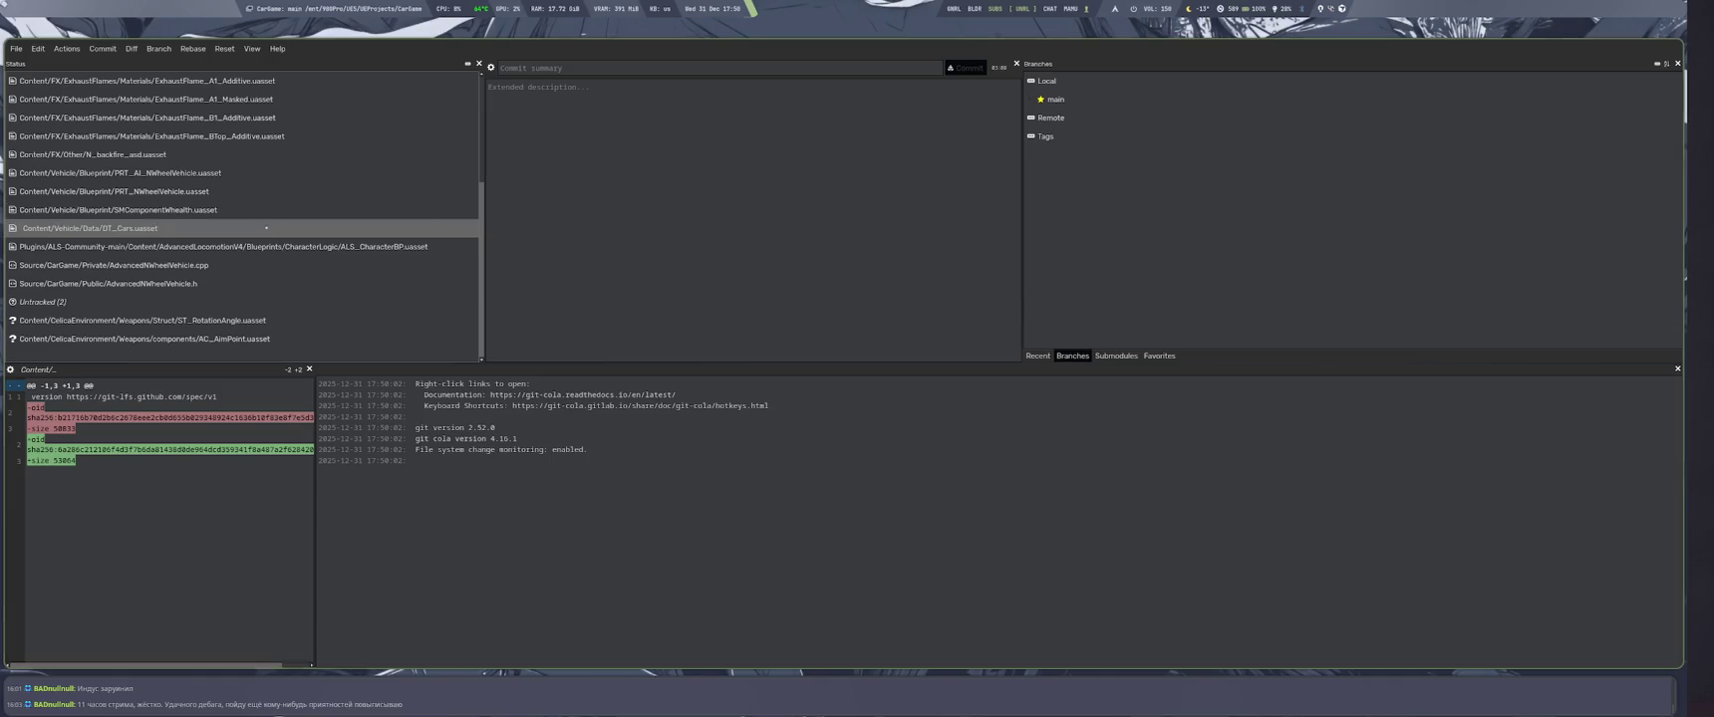
{"action": "key", "text": "ctrl+a"}
{"action": "right_click", "coordinate": [261, 247]}
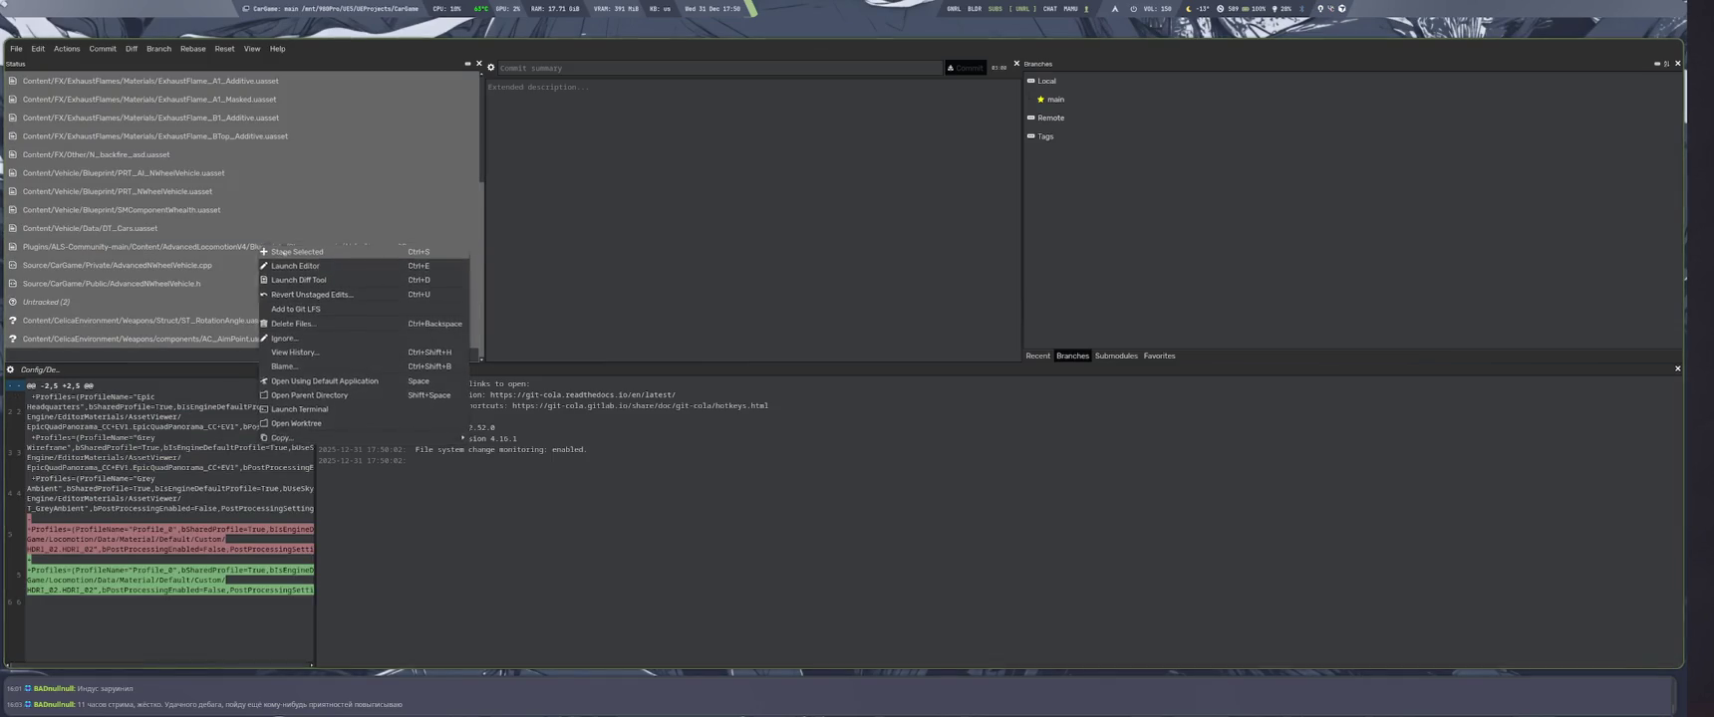
{"action": "left_click", "coordinate": [289, 251]}
Commit the staged files to main as 'cppRestoreToFlatWheels&&FixTurretRotation&&AddedAimPoint'
{"action": "left_click", "coordinate": [581, 68]}
{"action": "type", "text": "as"}
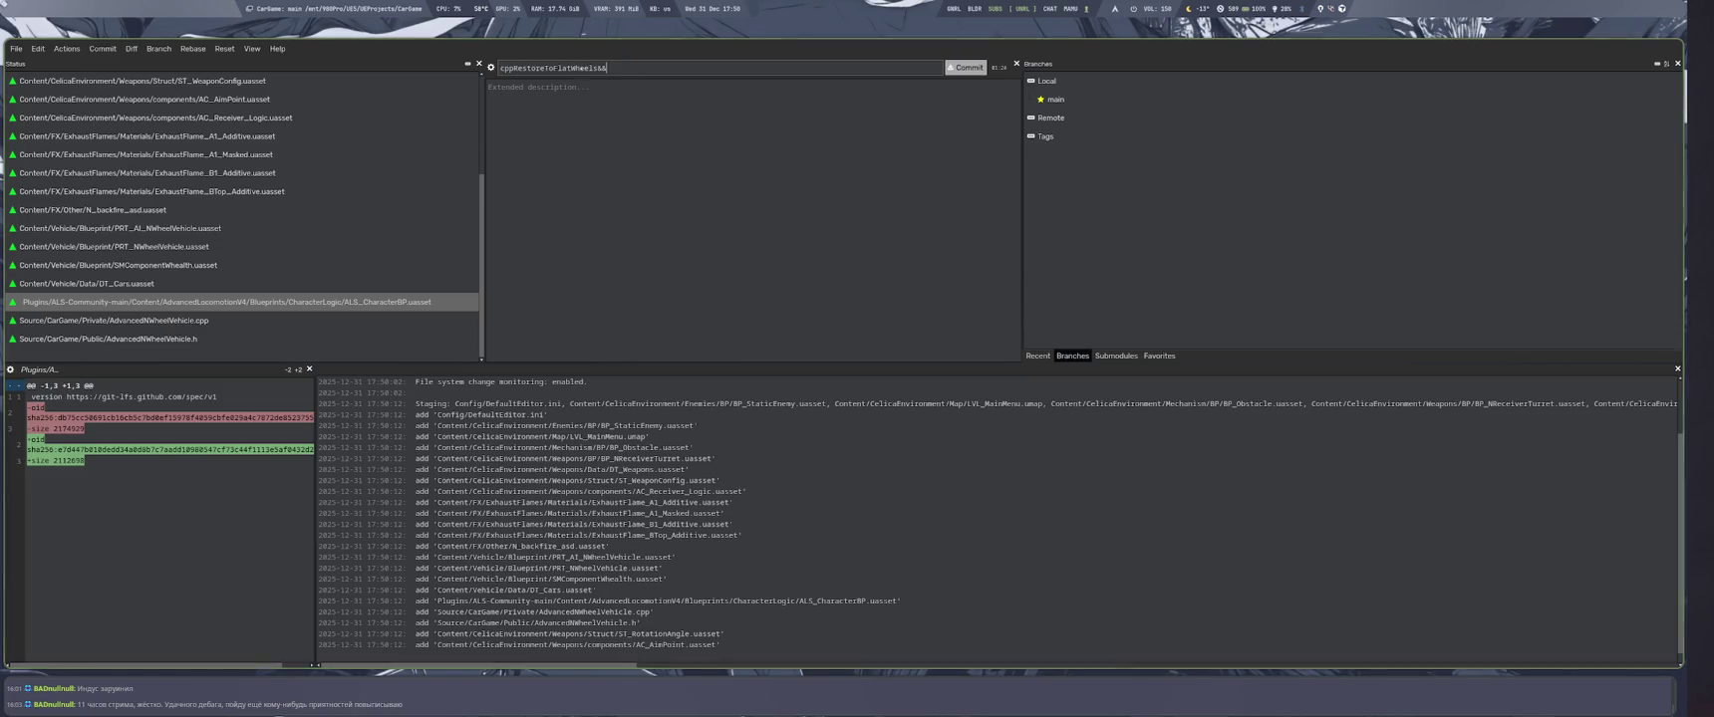
{"action": "type", "text": "TurretRo"}
{"action": "type", "text": "tati"}
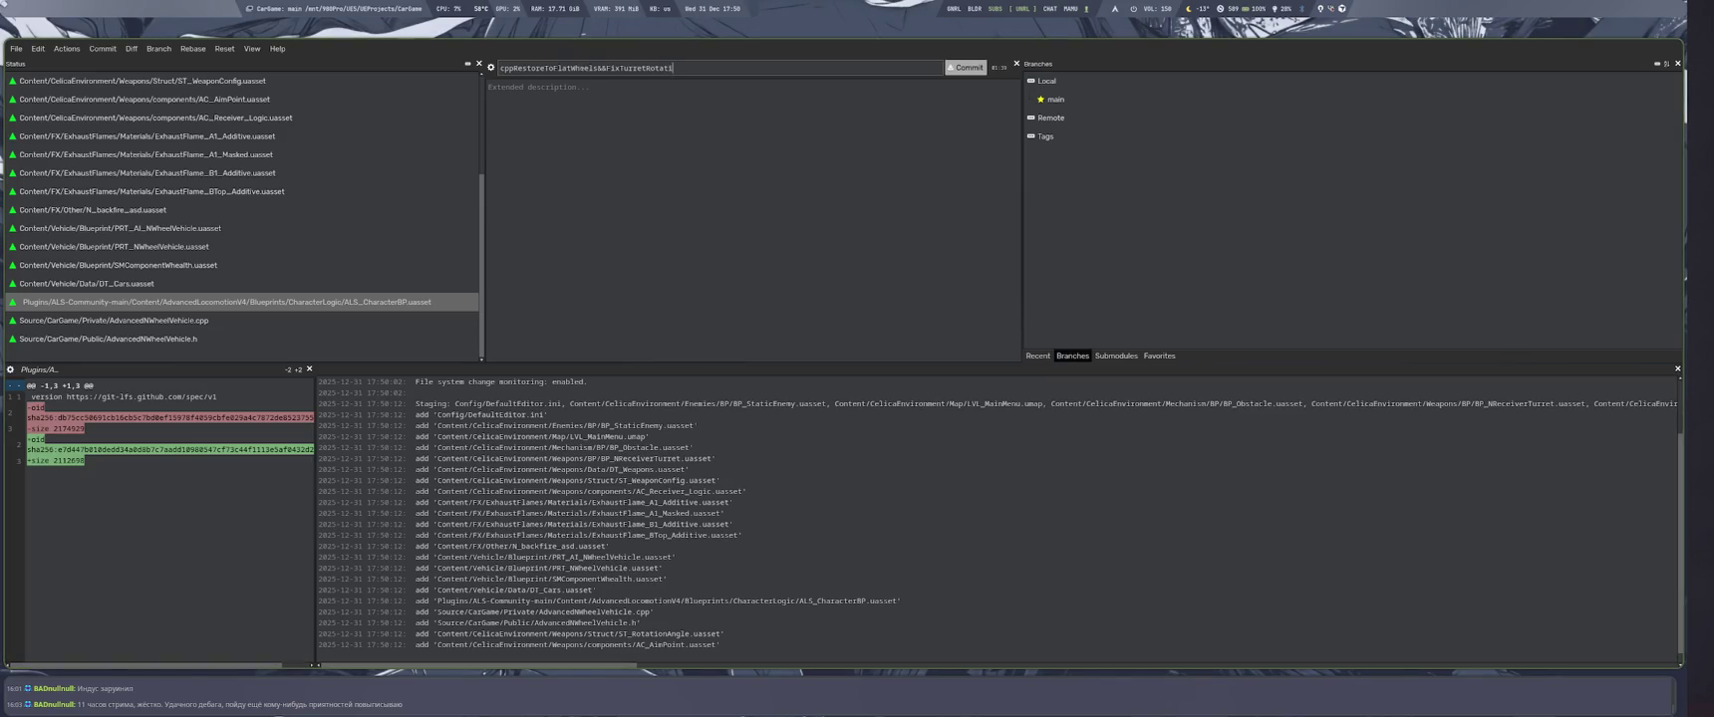
{"action": "type", "text": "on&&Add"}
{"action": "type", "text": "edAimPoin"}
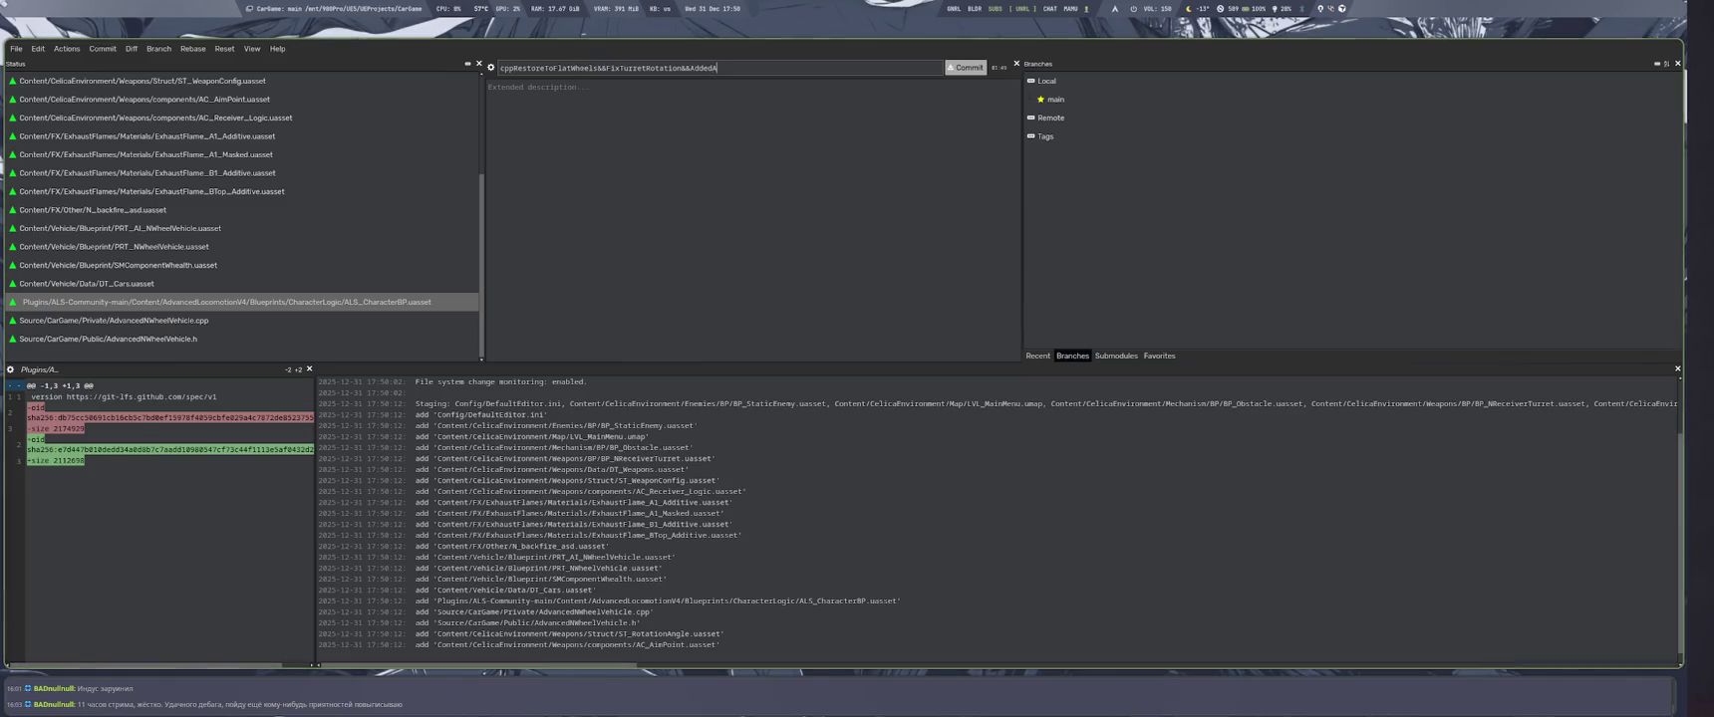
{"action": "type", "text": "t"}
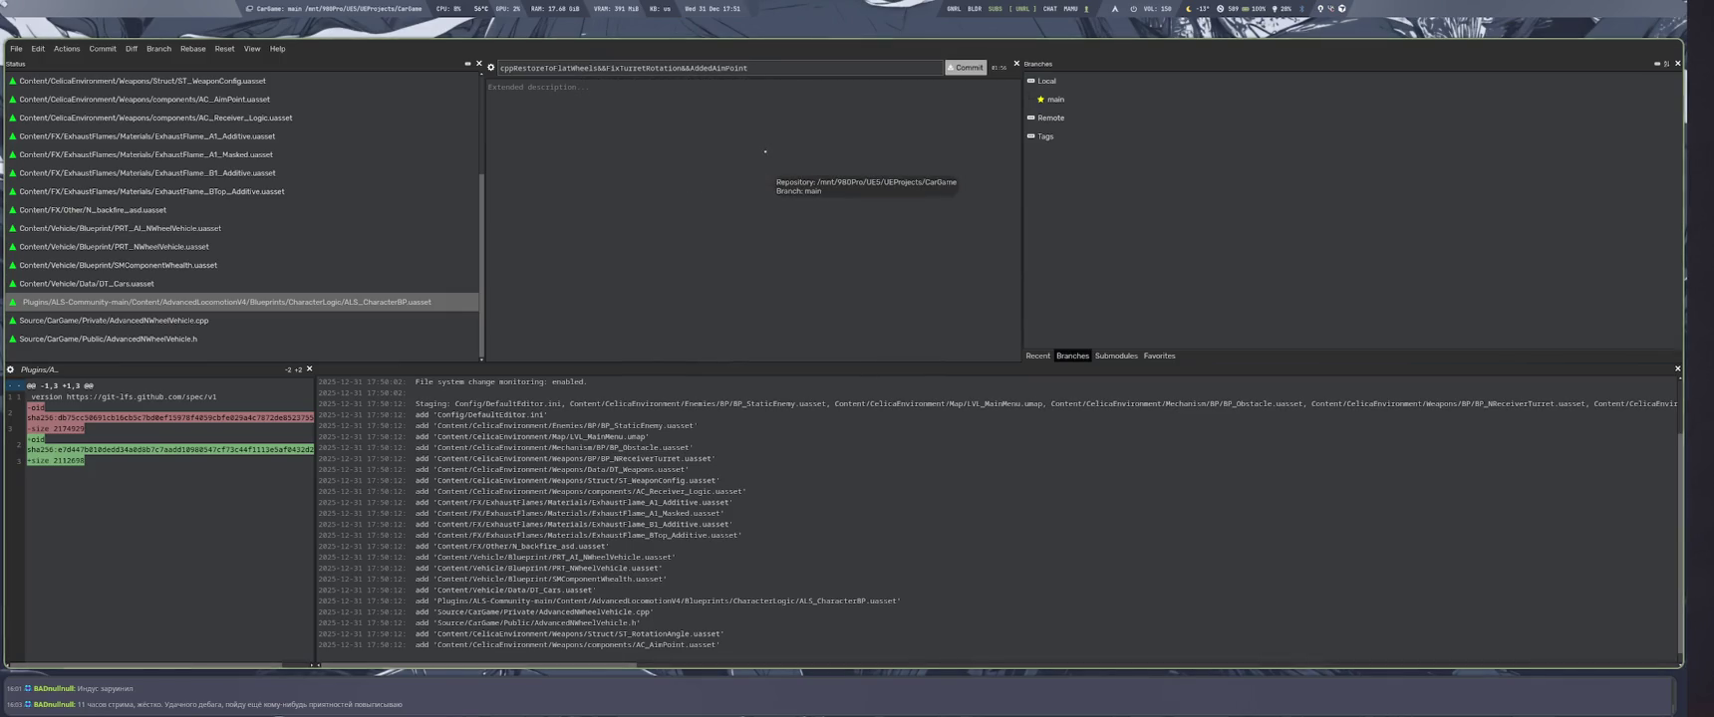
{"action": "key", "text": "ctrl+Return"}
{"action": "right_click", "coordinate": [1058, 100]}
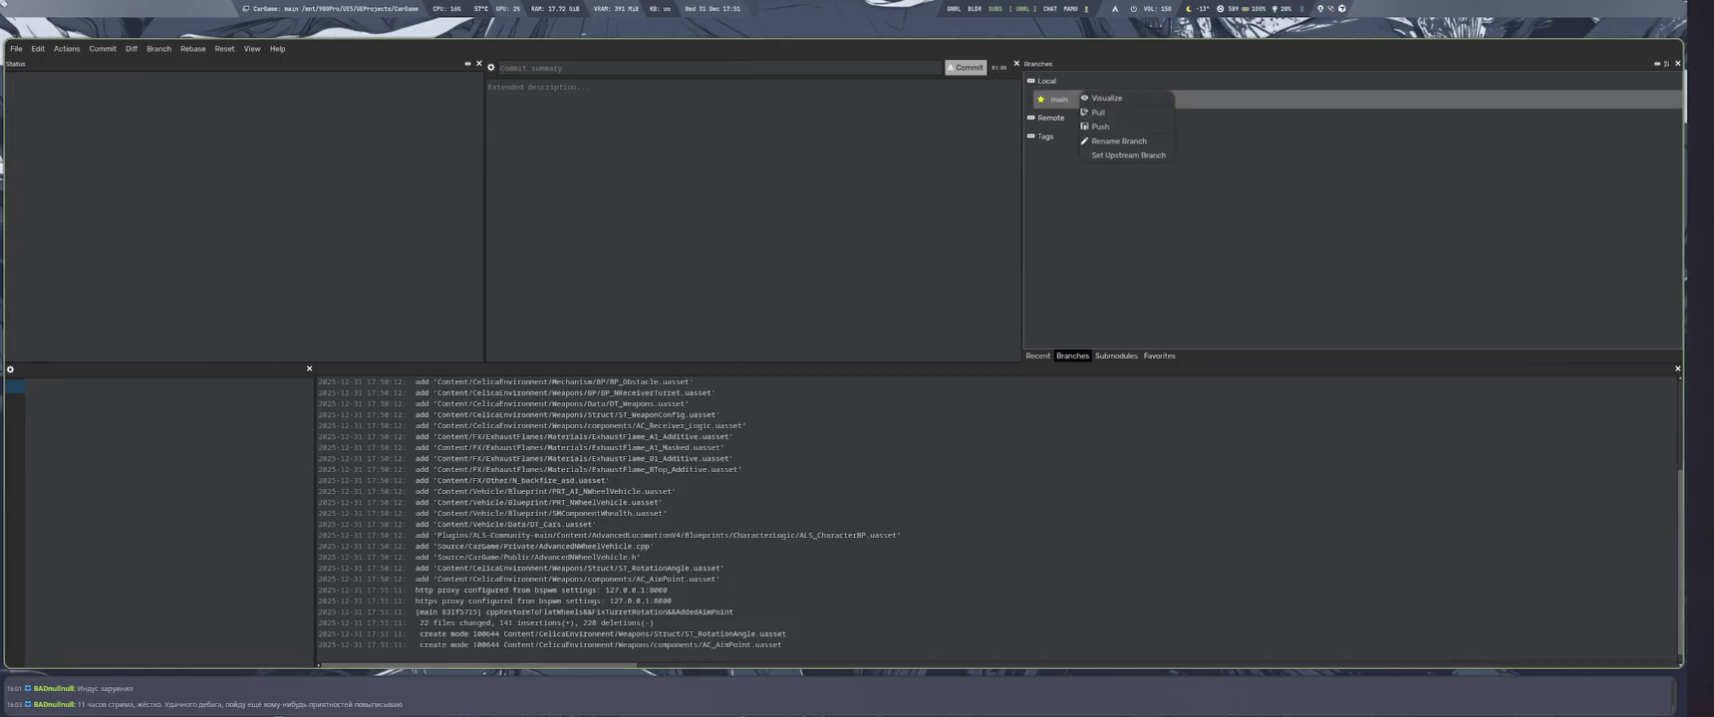
Push the main branch to the remote and return to the LMArena chat
{"action": "left_click", "coordinate": [1106, 128]}
{"action": "key", "text": "super+1"}
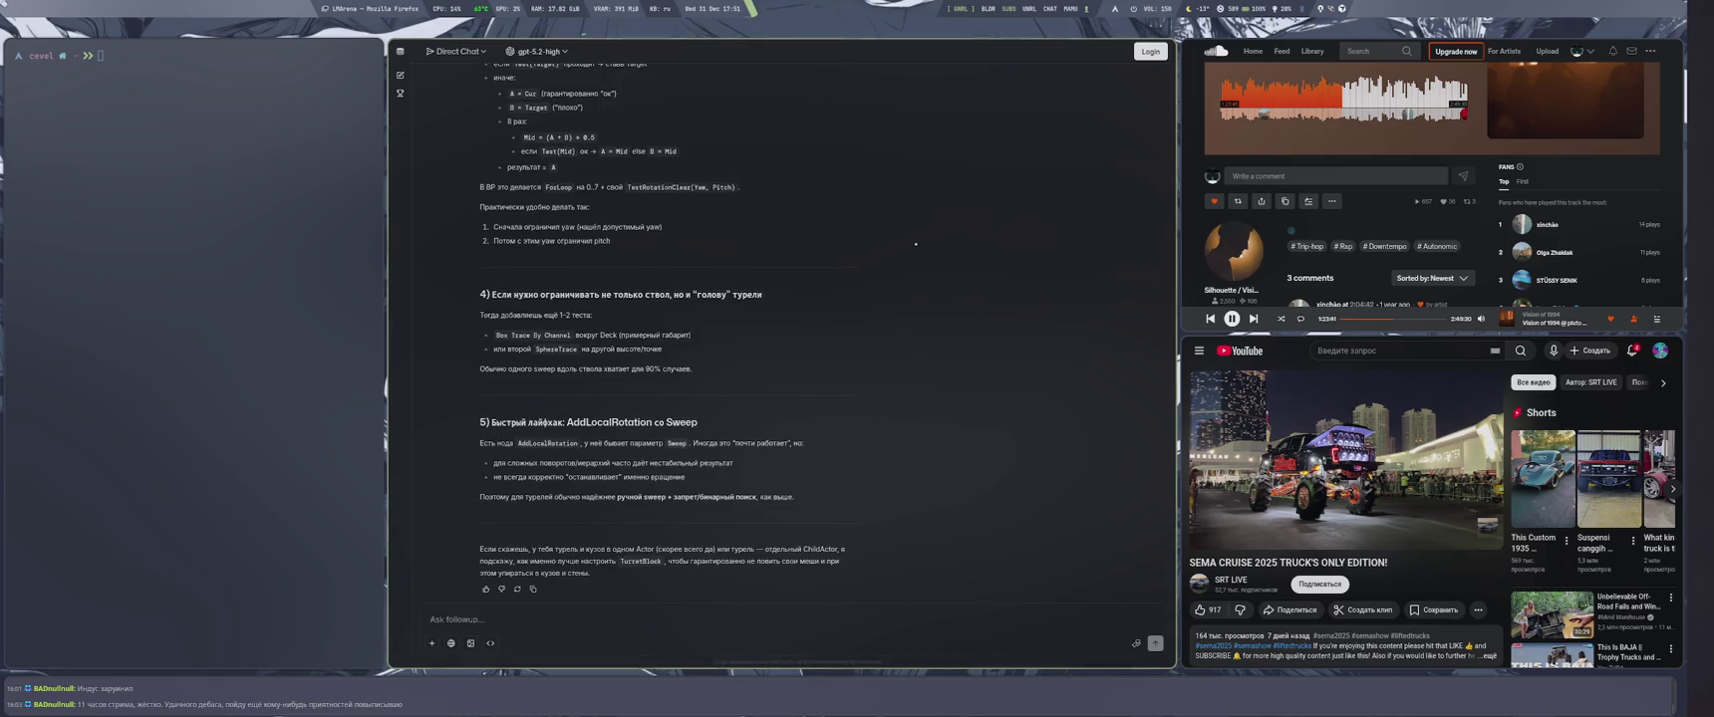
Scroll back to the answer's start, confirm the git push finished, and fullscreen the truck video
{"action": "scroll", "coordinate": [751, 363], "scroll_direction": "up", "scroll_amount": 3}
{"action": "scroll", "coordinate": [751, 362], "scroll_direction": "up", "scroll_amount": 10}
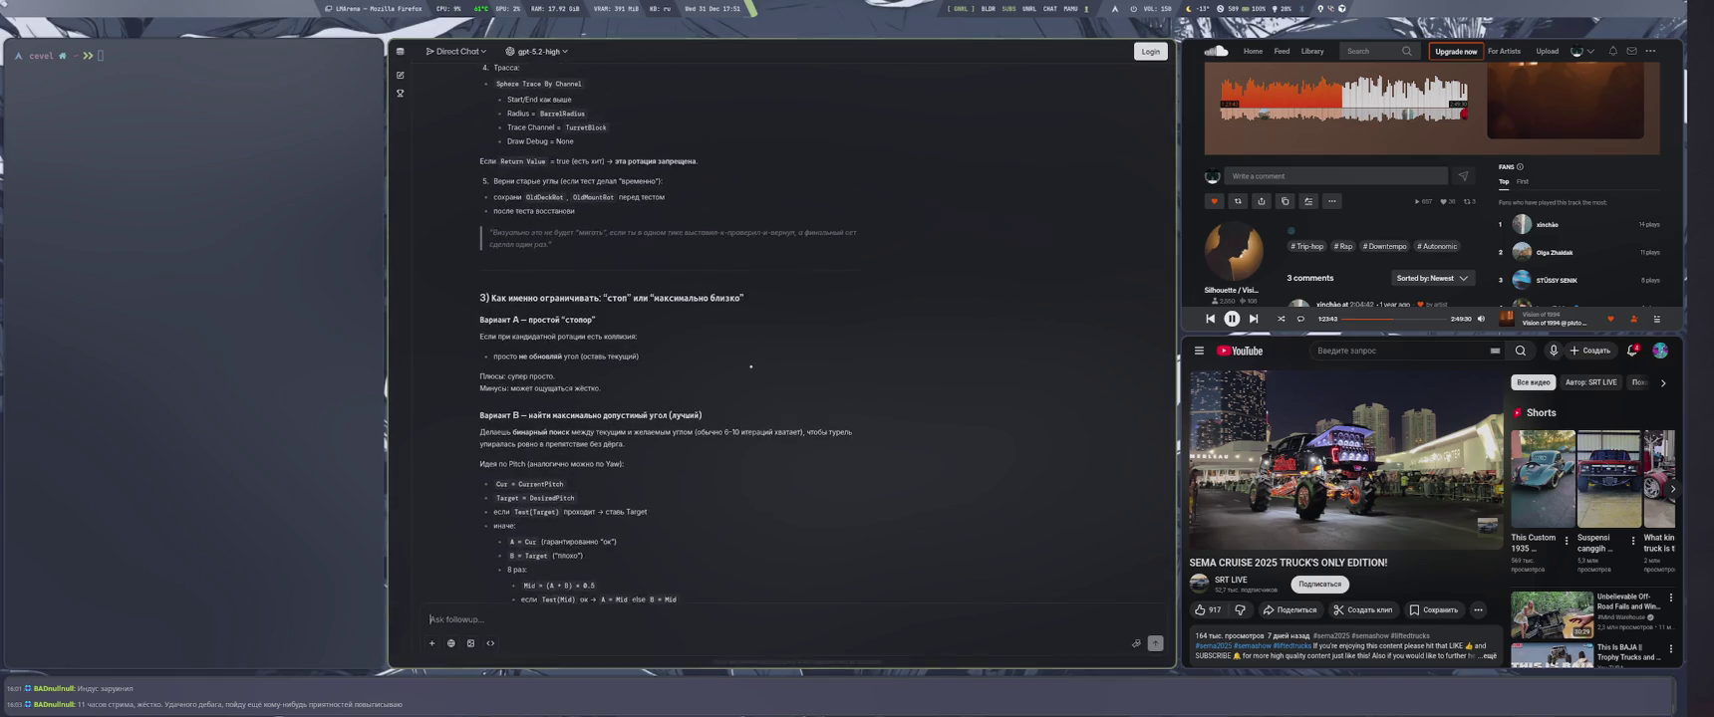
{"action": "scroll", "coordinate": [752, 365], "scroll_direction": "up", "scroll_amount": 4}
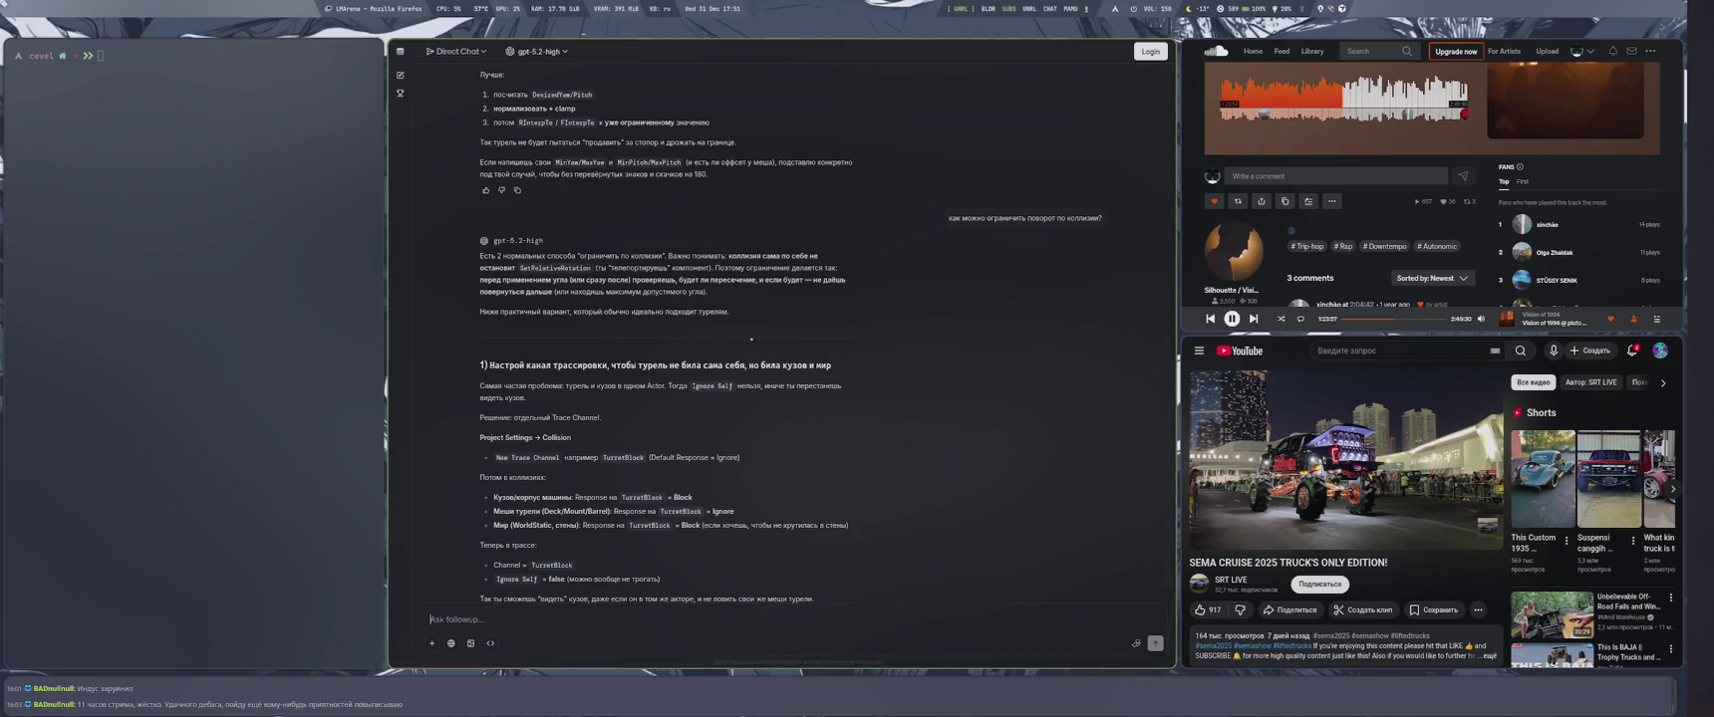
{"action": "key", "text": "alt+Tab"}
{"action": "key", "text": "Tab"}
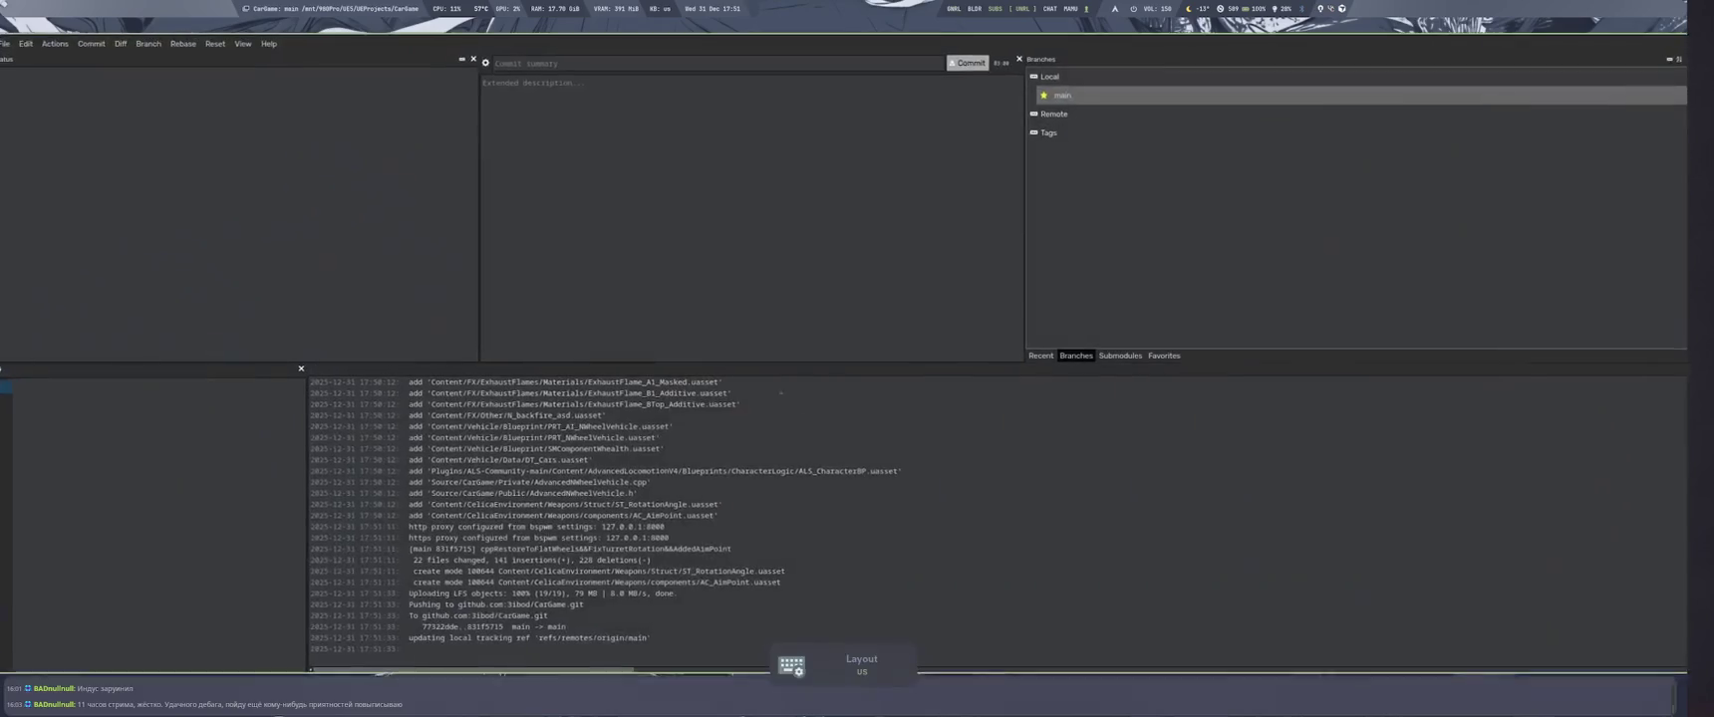
{"action": "key", "text": "alt+Tab"}
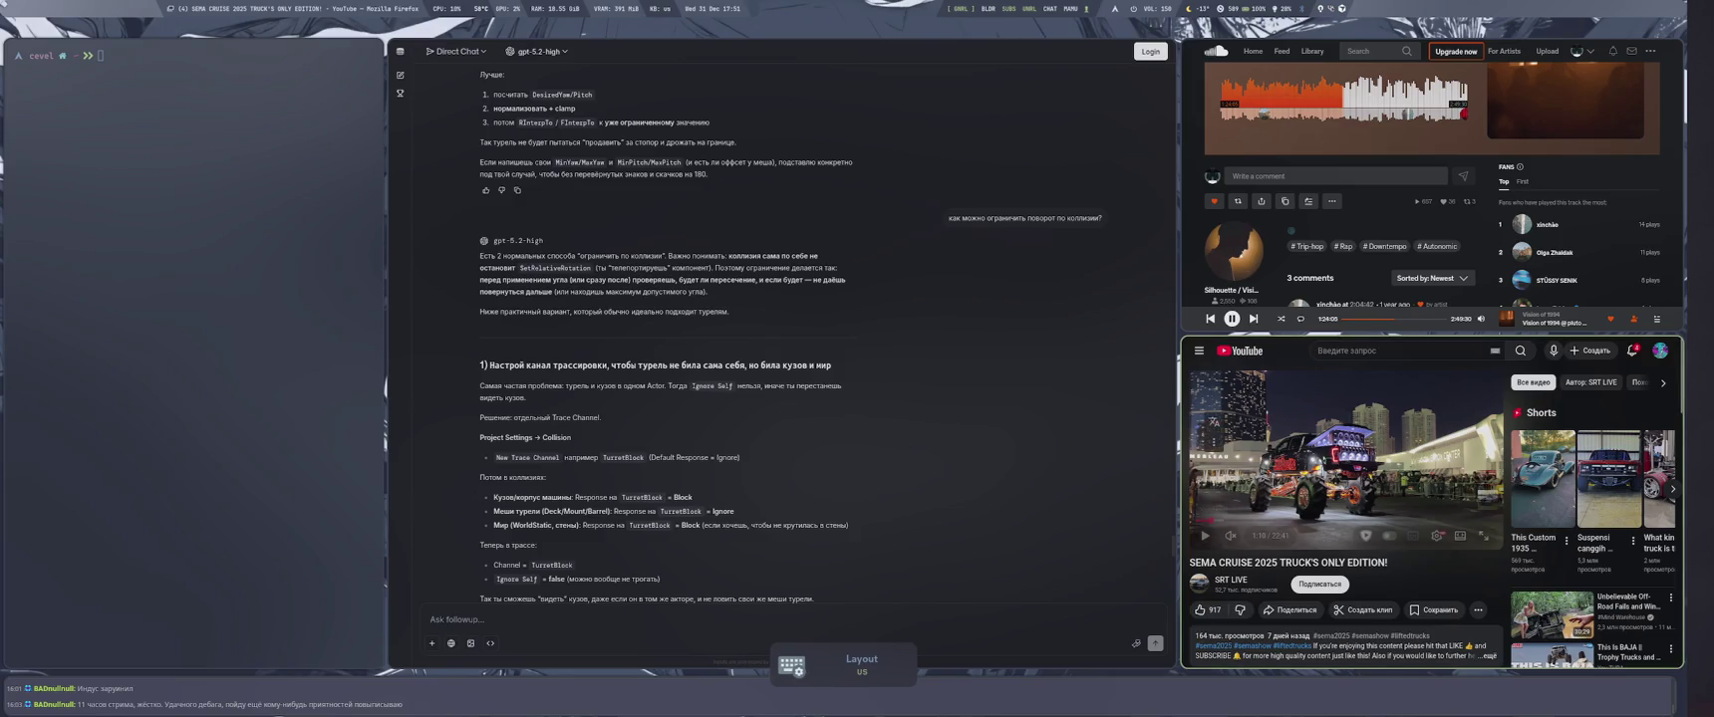
{"action": "double_click", "coordinate": [1390, 483]}
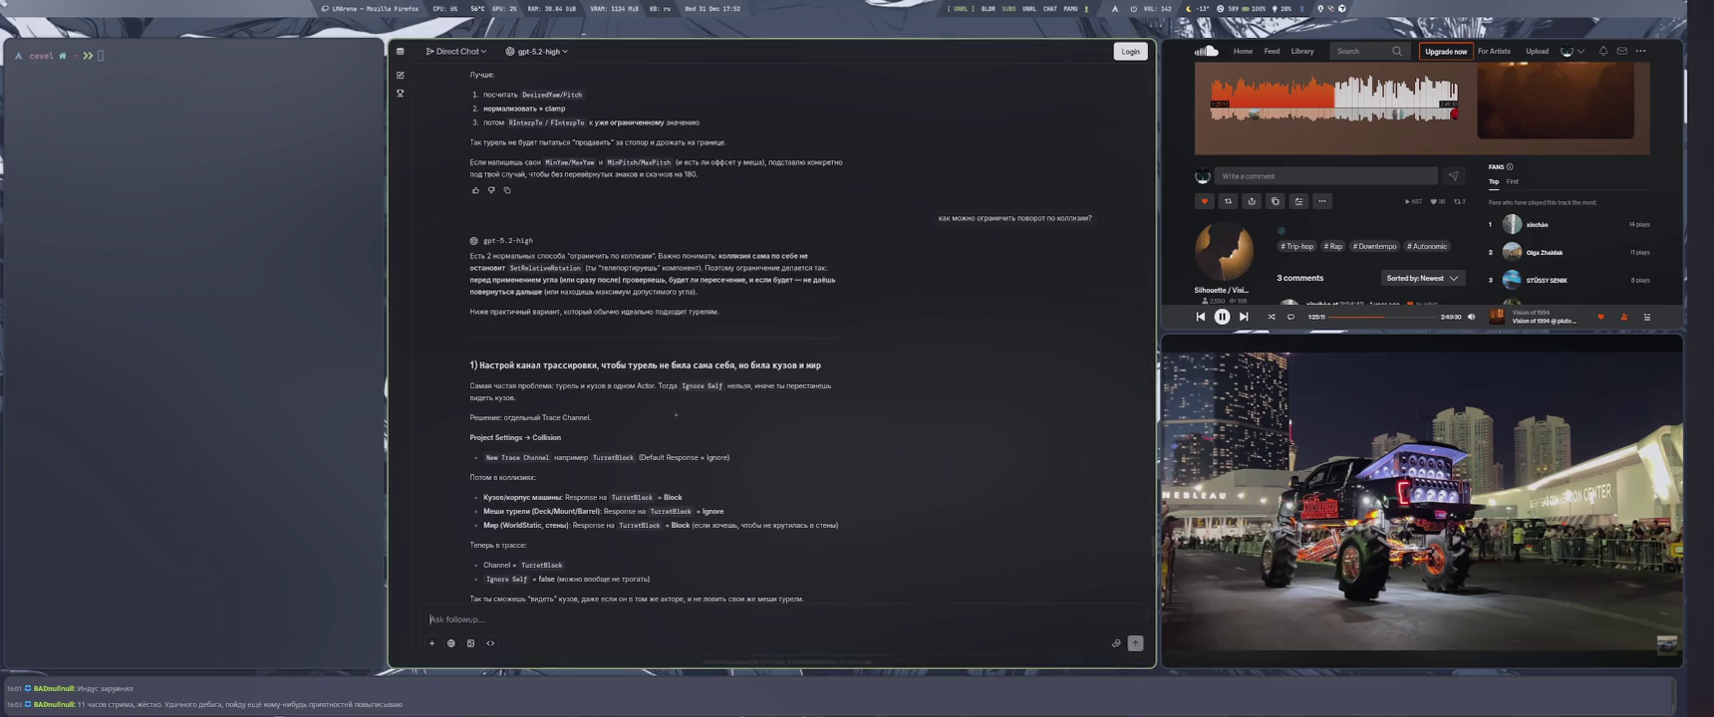
Read the sweep-trace check and clamping sections of gpt-5.2-high's turret answer
{"action": "key", "text": "super+Right"}
{"action": "scroll", "coordinate": [683, 389], "scroll_direction": "down", "scroll_amount": 10}
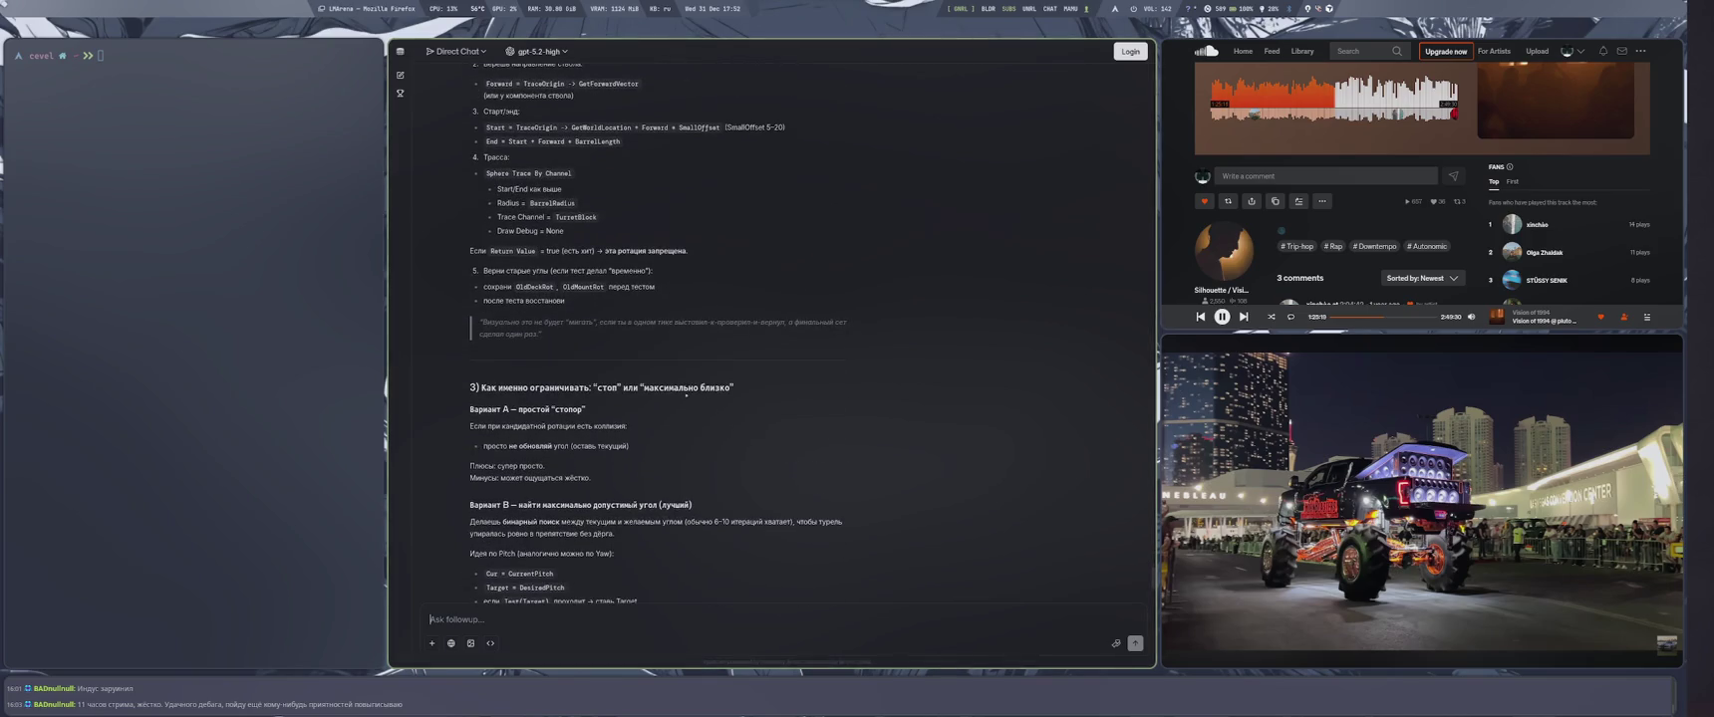
{"action": "scroll", "coordinate": [635, 399], "scroll_direction": "up", "scroll_amount": 5}
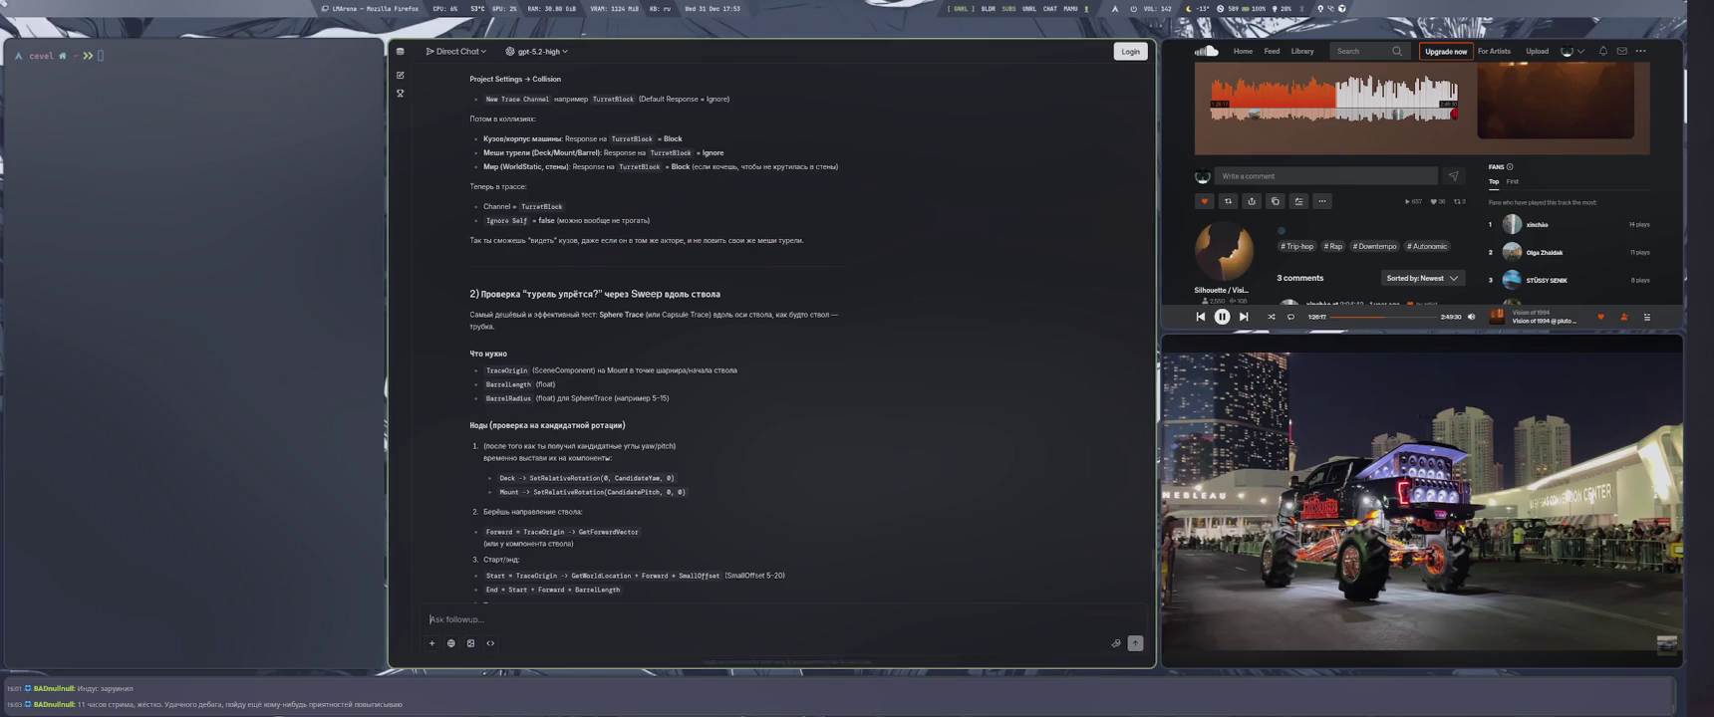
{"action": "scroll", "coordinate": [608, 458], "scroll_direction": "down", "scroll_amount": 5}
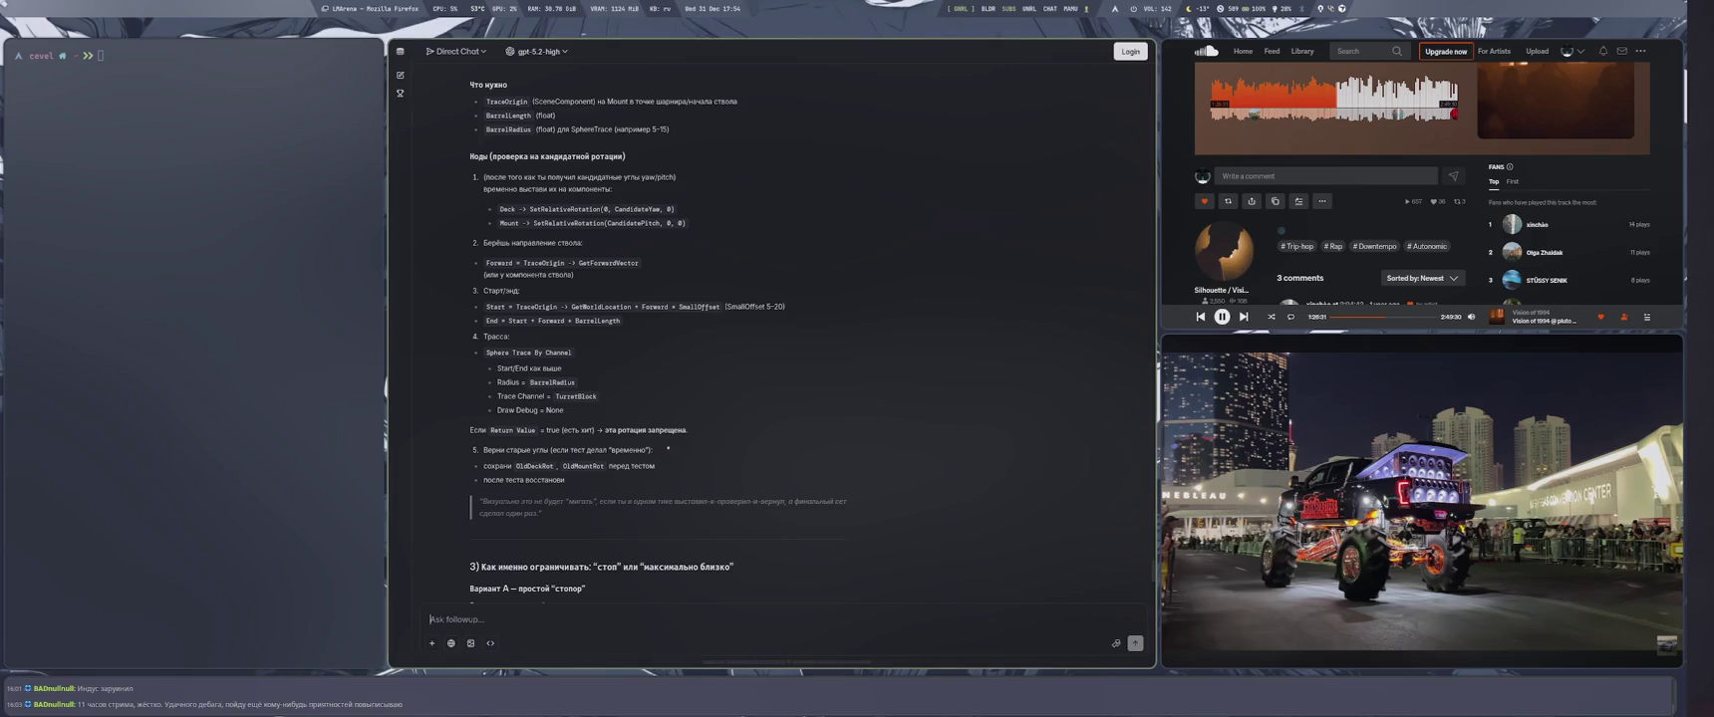
{"action": "scroll", "coordinate": [667, 449], "scroll_direction": "down", "scroll_amount": 2}
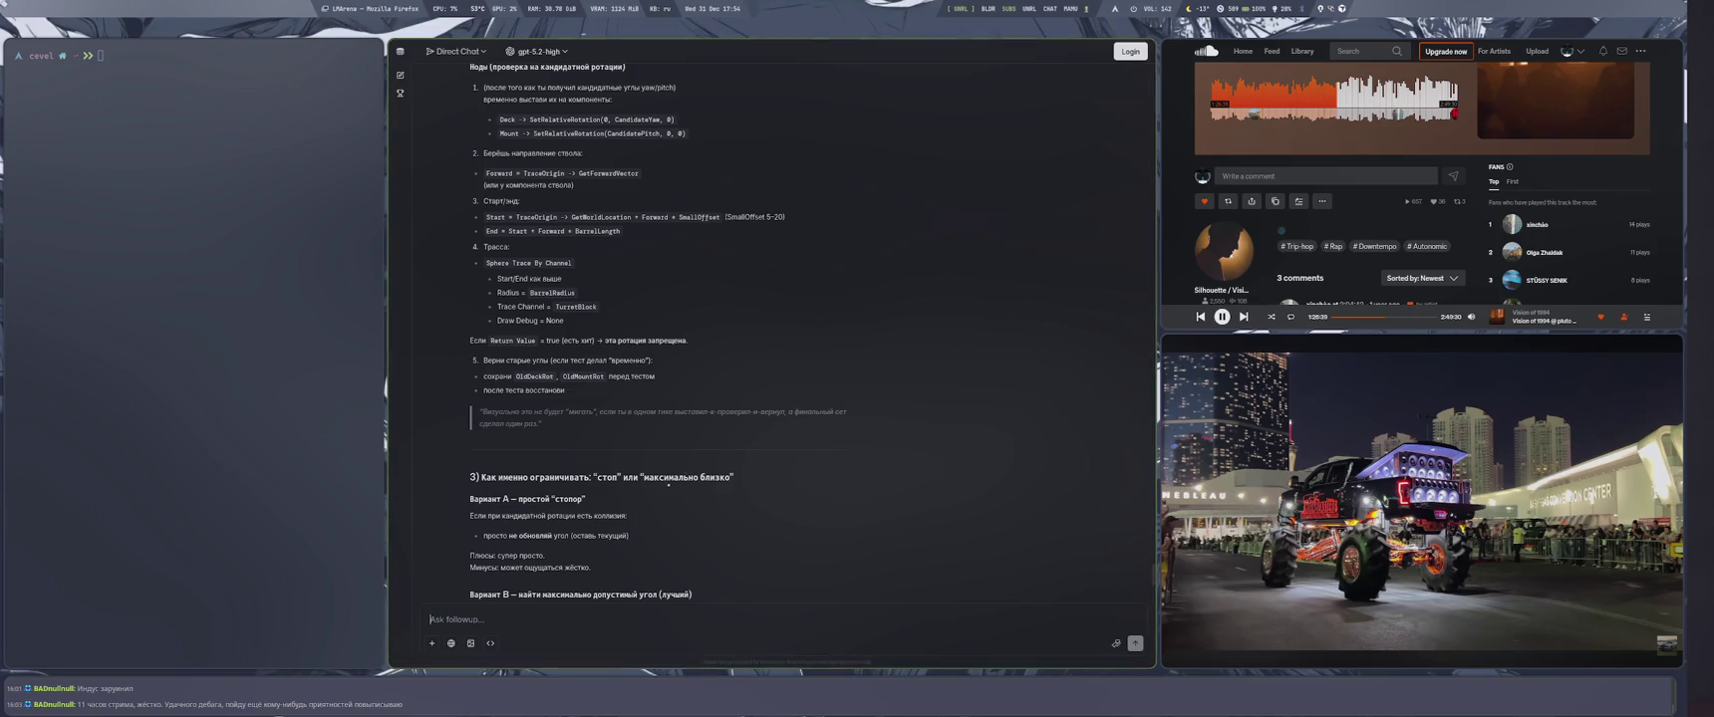
{"action": "scroll", "coordinate": [665, 479], "scroll_direction": "down", "scroll_amount": 2}
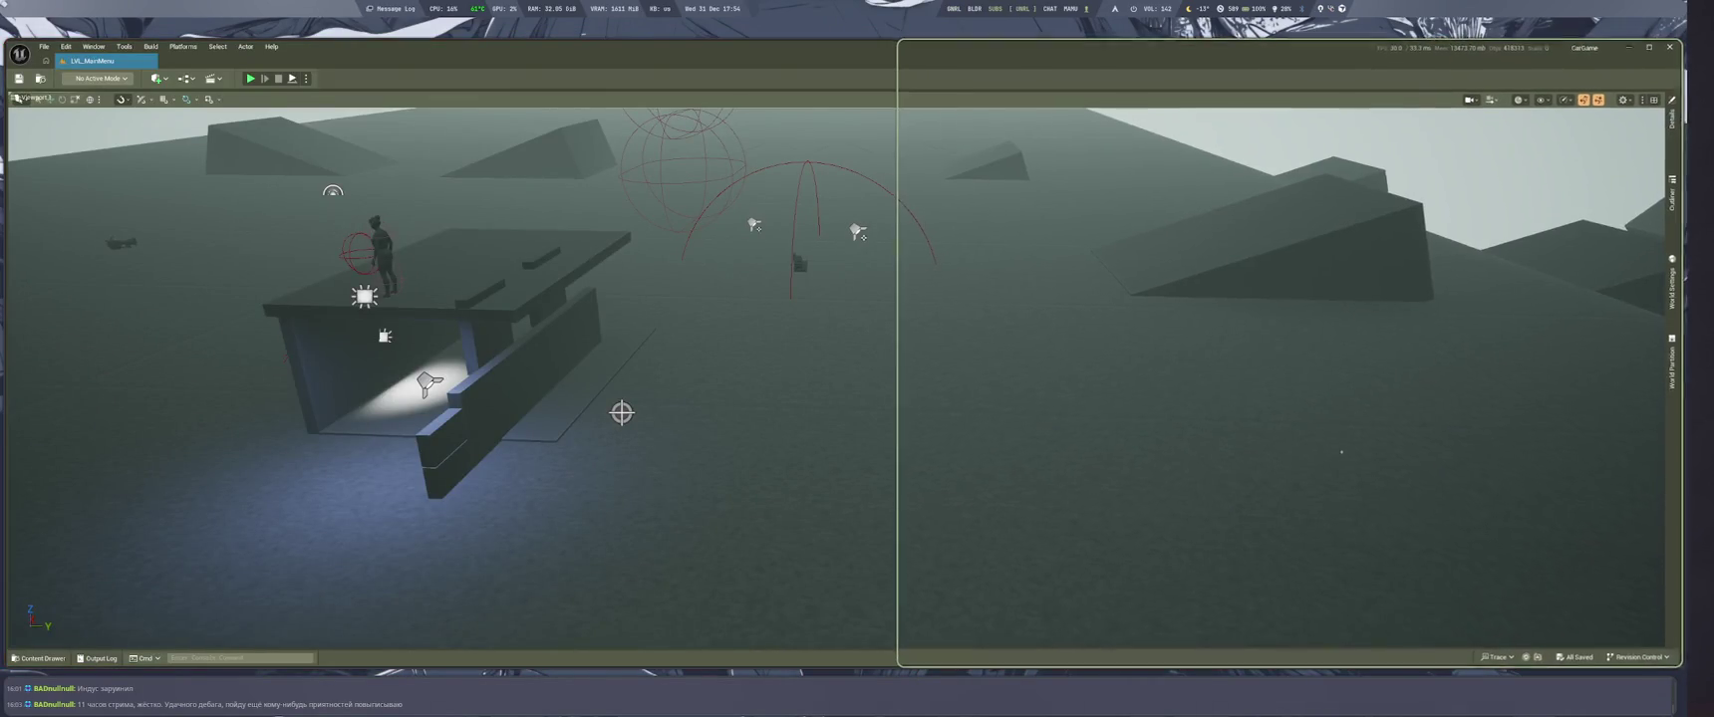
Check the UserConstructionScript error, close the Message Log, and bring up PRT_NWheelVehicle's Blueprint
{"action": "left_click", "coordinate": [1394, 455]}
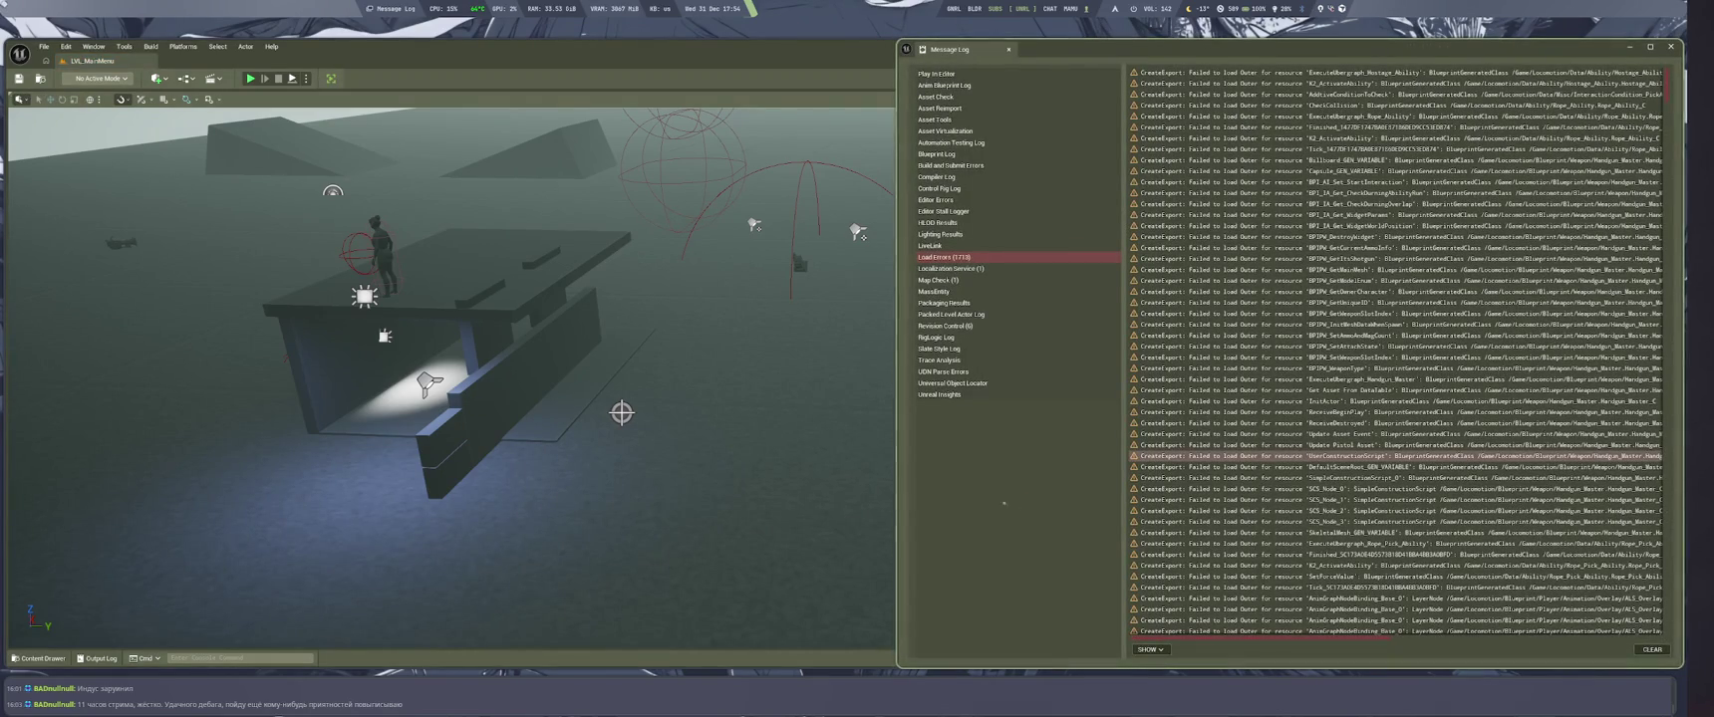
{"action": "key", "text": "alt+F4"}
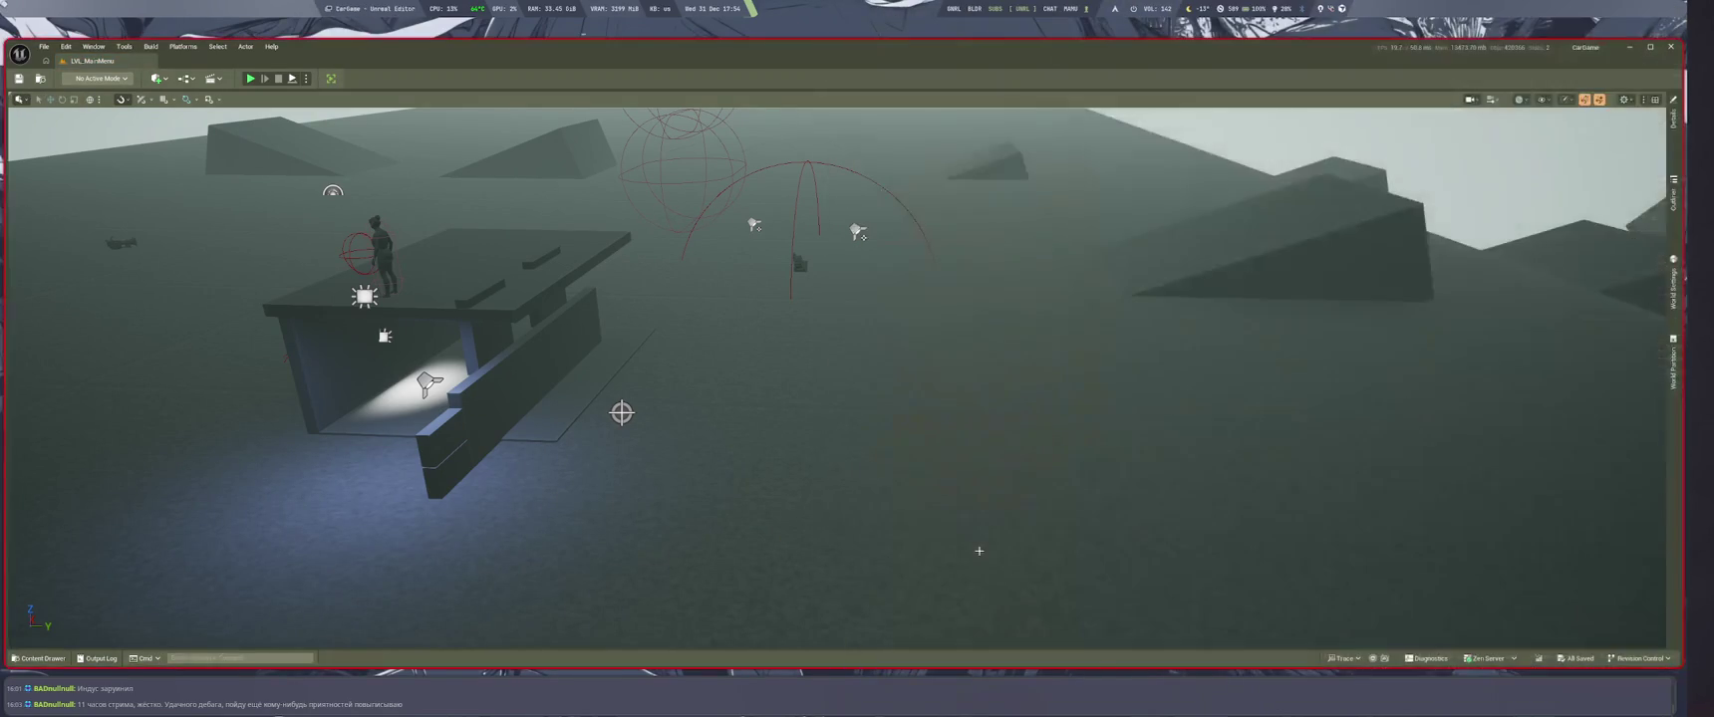
{"action": "key", "text": "alt+Tab"}
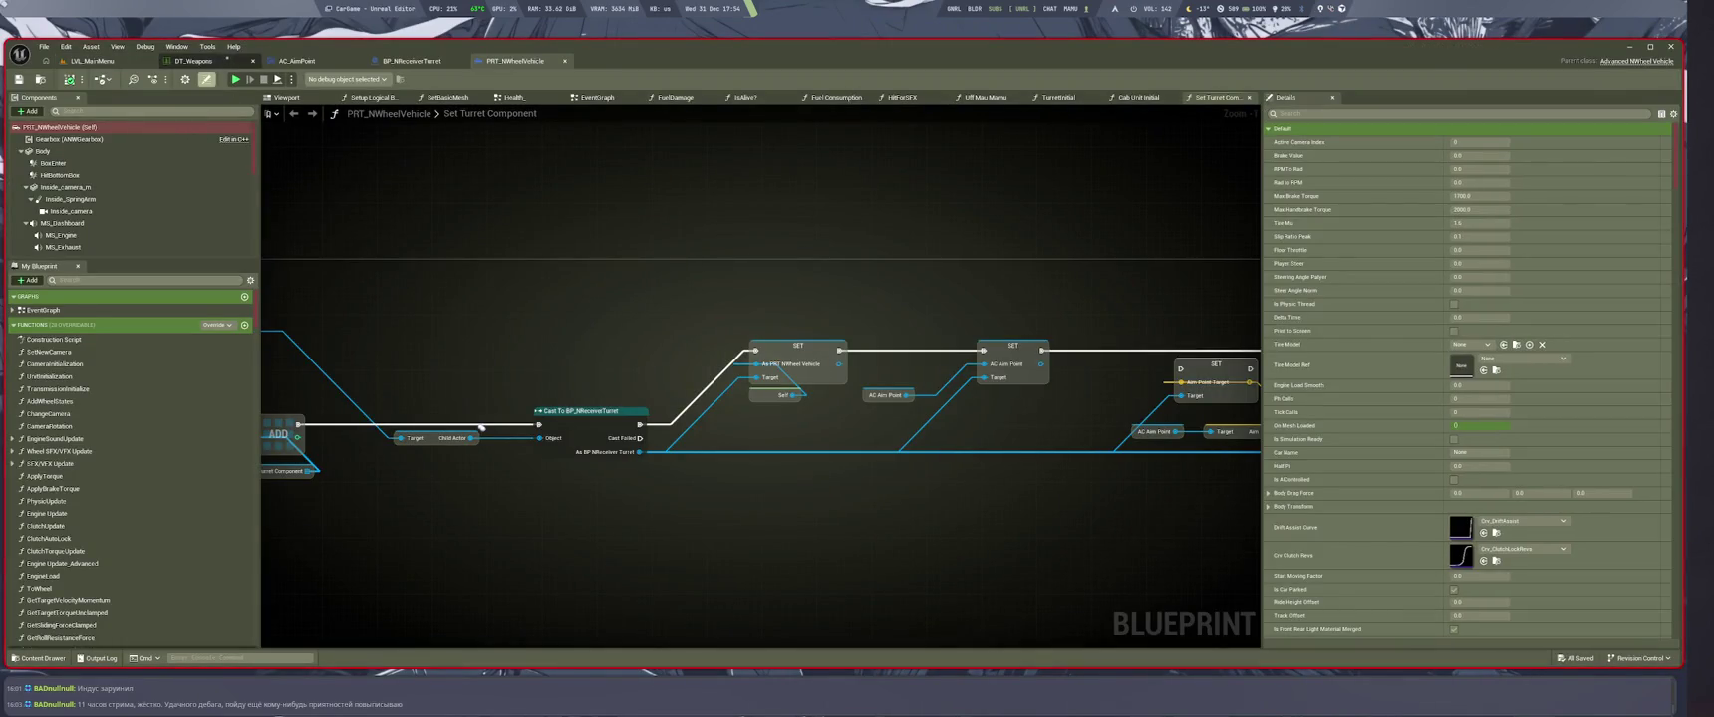
{"action": "left_click", "coordinate": [177, 46]}
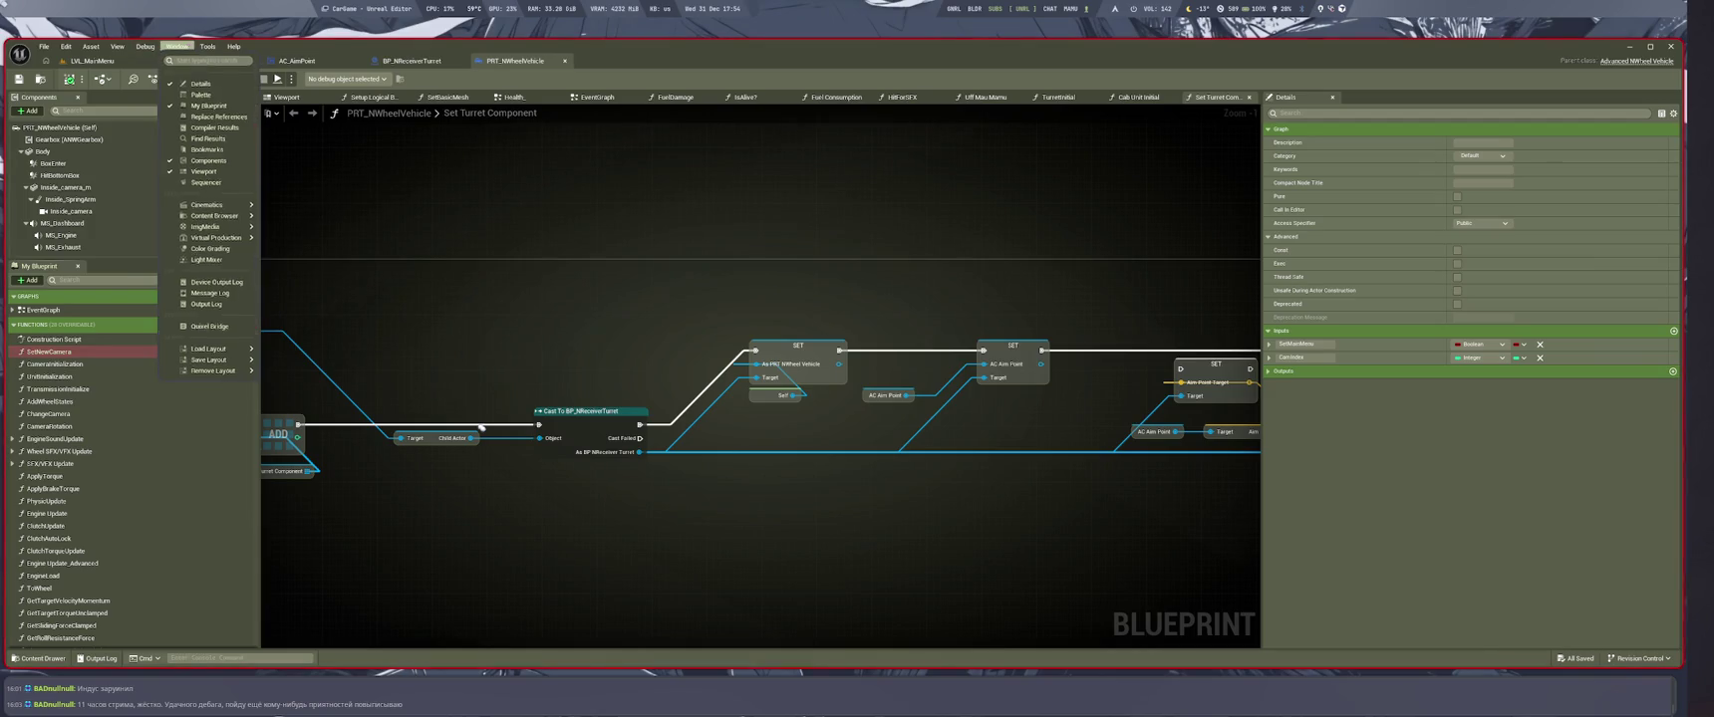
{"action": "mouse_move", "coordinate": [209, 350]}
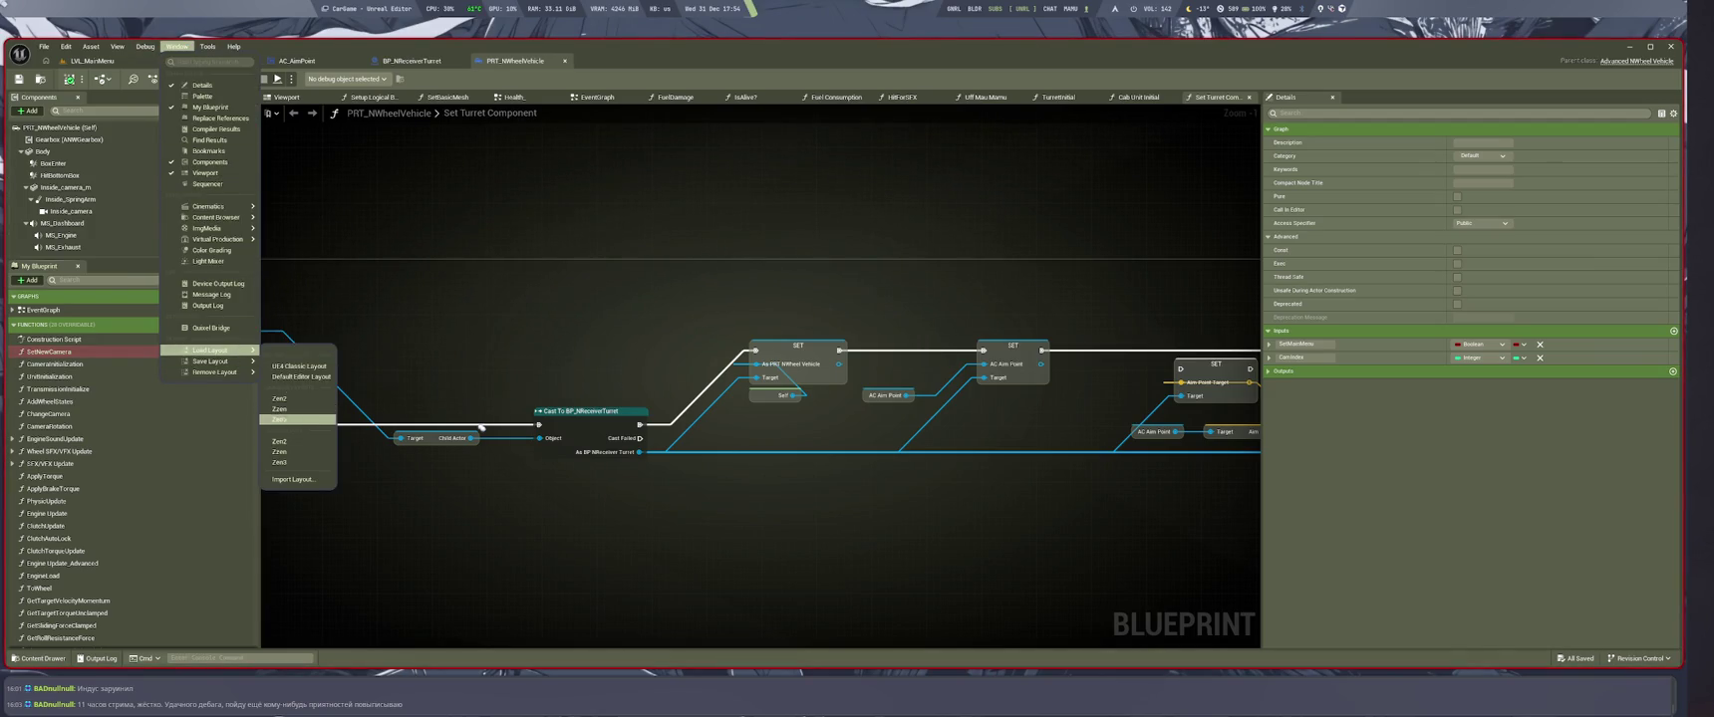
{"action": "left_click", "coordinate": [294, 419]}
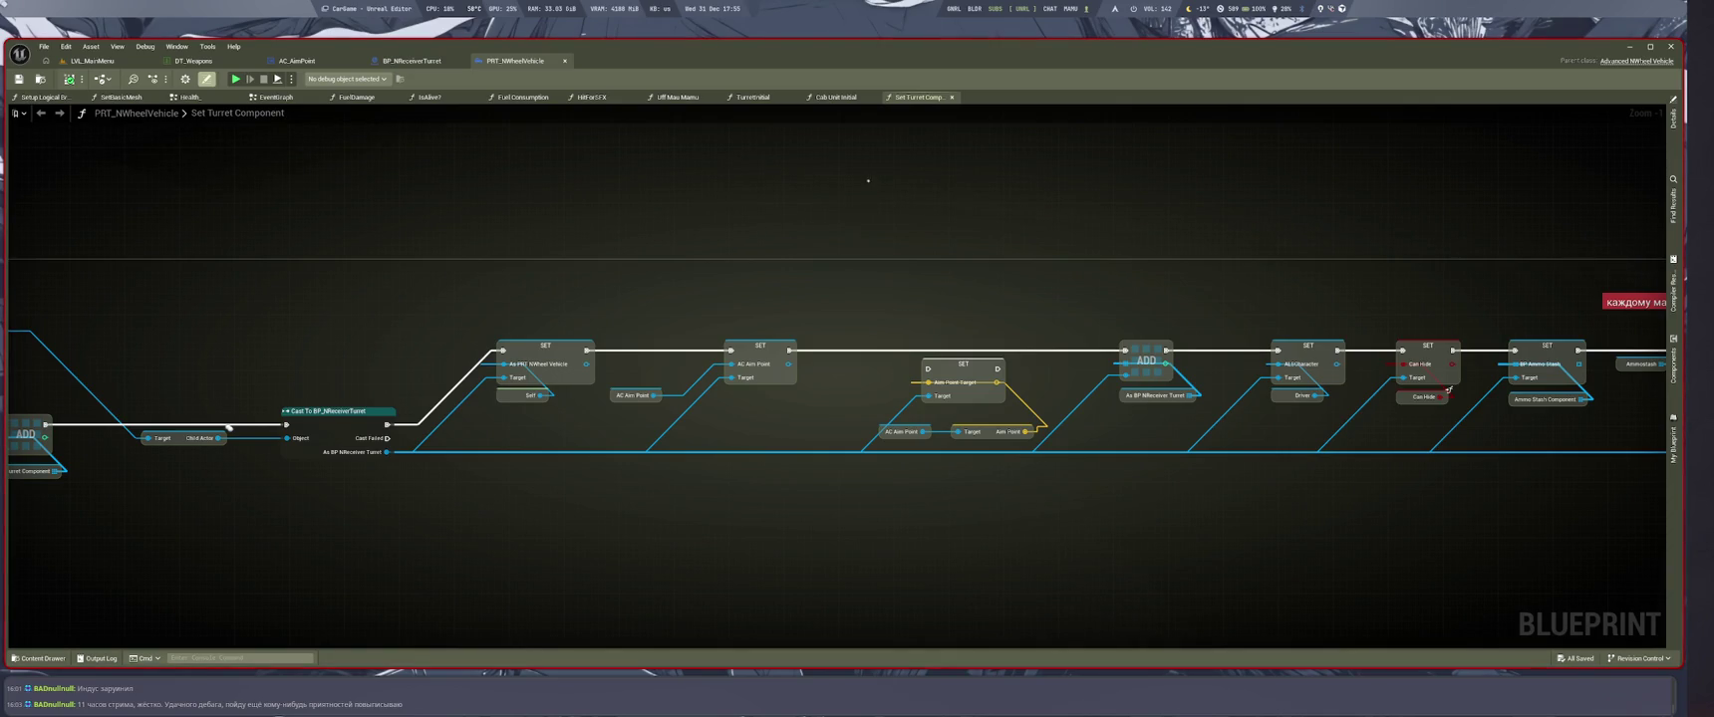
{"action": "mouse_move", "coordinate": [816, 174]}
{"action": "left_mouse_down"}
{"action": "mouse_move", "coordinate": [826, 421]}
{"action": "mouse_move", "coordinate": [837, 90]}
{"action": "mouse_move", "coordinate": [884, 133]}
{"action": "mouse_move", "coordinate": [876, 193]}
{"action": "left_mouse_up"}
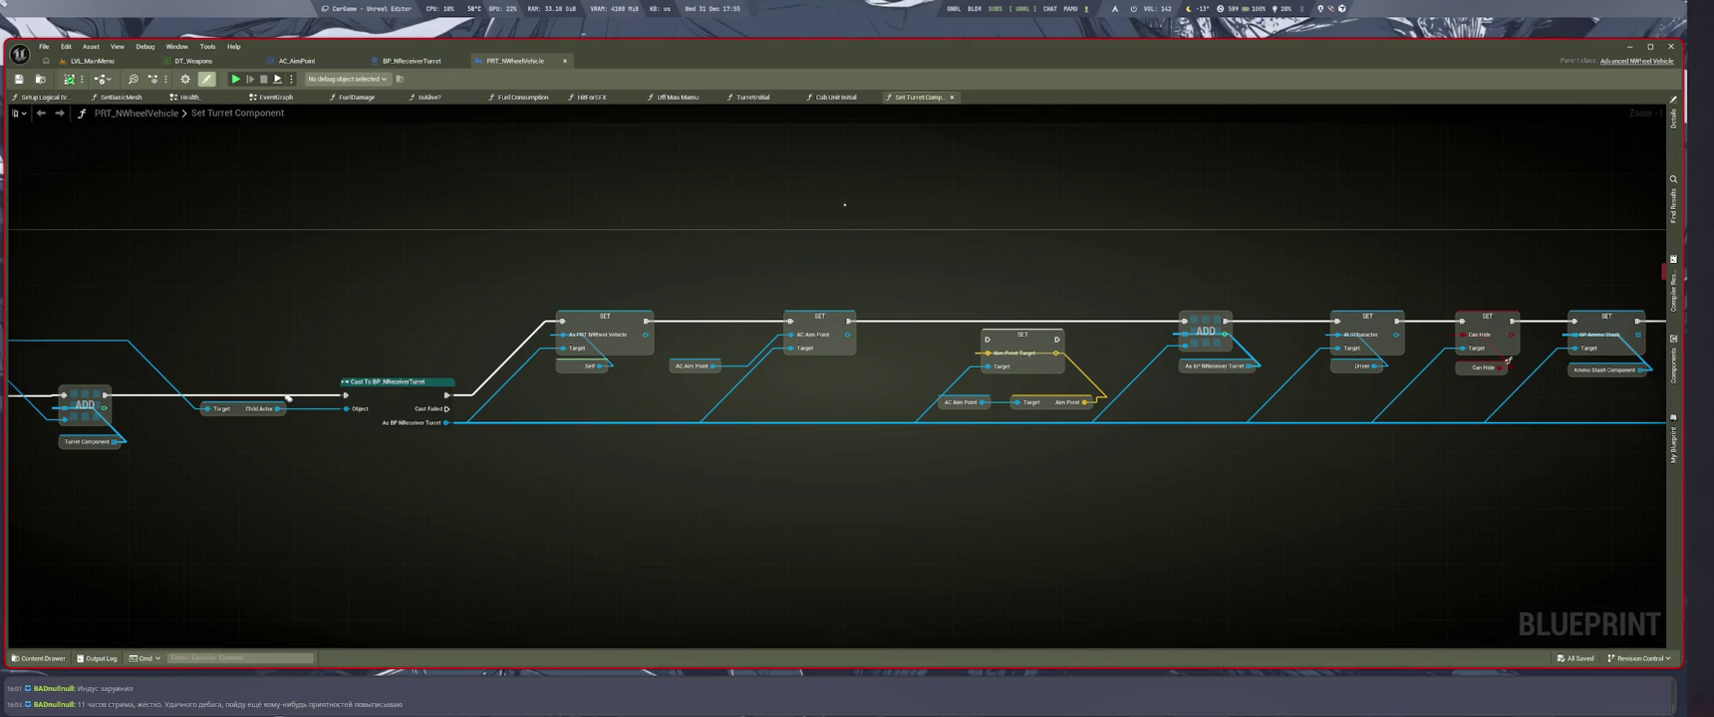
{"action": "scroll", "coordinate": [843, 207], "scroll_direction": "down", "scroll_amount": 6}
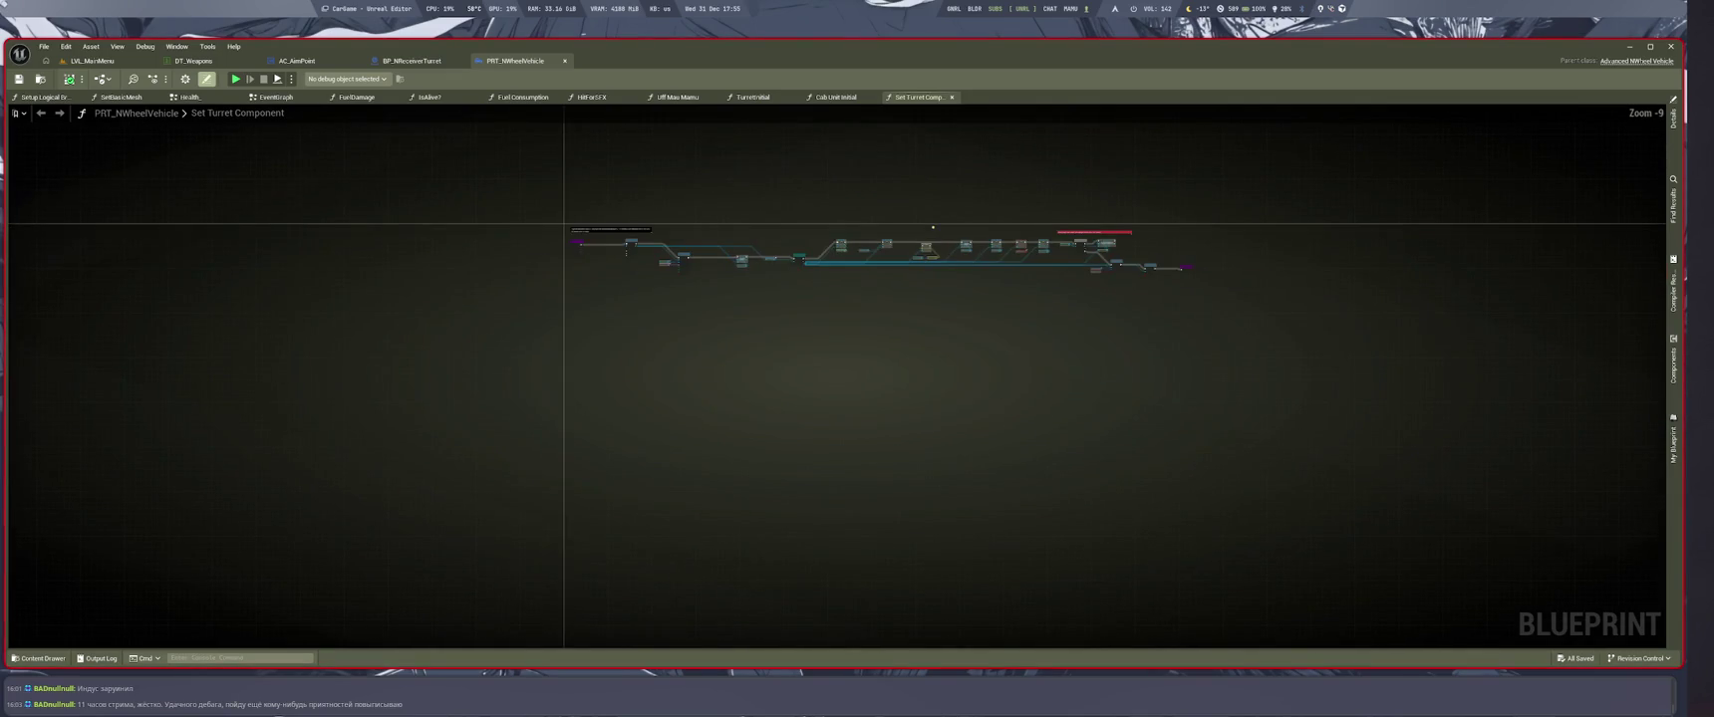
{"action": "scroll", "coordinate": [903, 220], "scroll_direction": "up", "scroll_amount": 5}
{"action": "mouse_move", "coordinate": [904, 221]}
{"action": "left_mouse_down"}
{"action": "mouse_move", "coordinate": [1412, 264]}
{"action": "mouse_move", "coordinate": [412, 261]}
{"action": "mouse_move", "coordinate": [1228, 275]}
{"action": "left_mouse_up"}
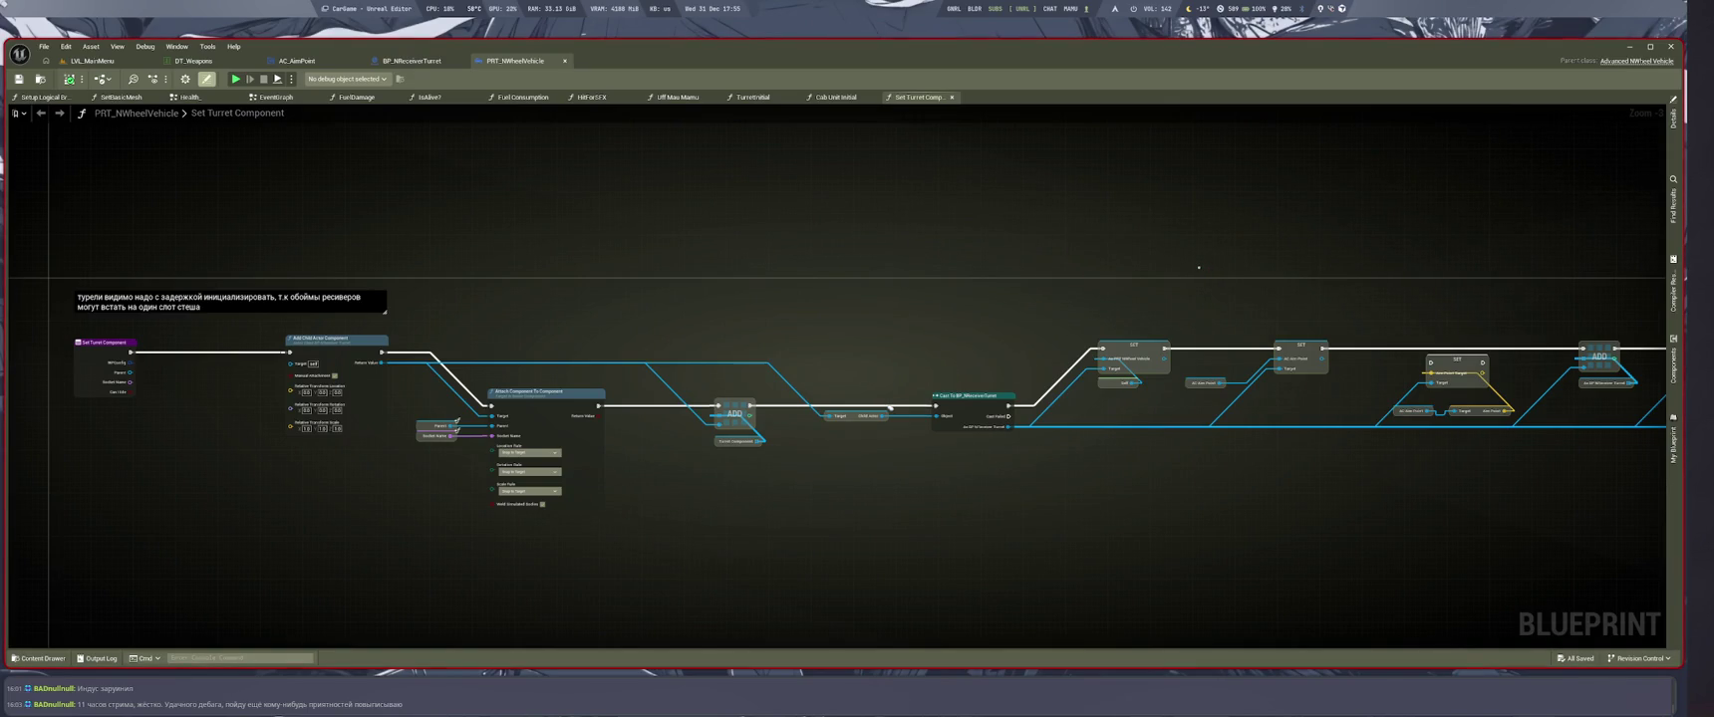
{"action": "mouse_move", "coordinate": [1198, 267]}
{"action": "left_mouse_down"}
{"action": "mouse_move", "coordinate": [1248, 206]}
{"action": "mouse_move", "coordinate": [1372, 233]}
{"action": "mouse_move", "coordinate": [487, 298]}
{"action": "mouse_move", "coordinate": [1037, 256]}
{"action": "mouse_move", "coordinate": [1062, 293]}
{"action": "left_mouse_up"}
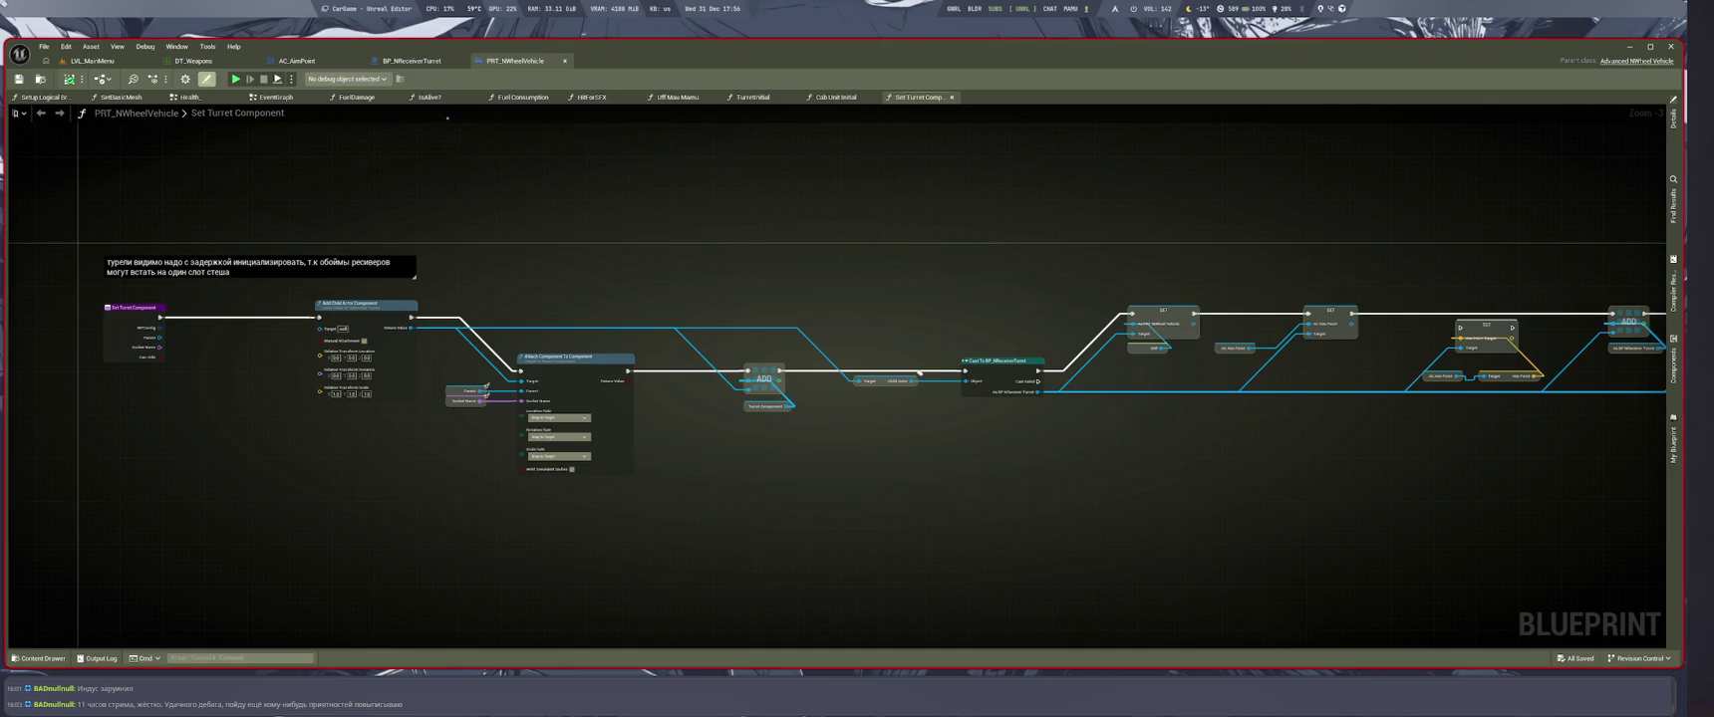
In BP_NReceiverTurret, close the extra graph tabs and show the SetupManualRotate graph
{"action": "left_click", "coordinate": [412, 60]}
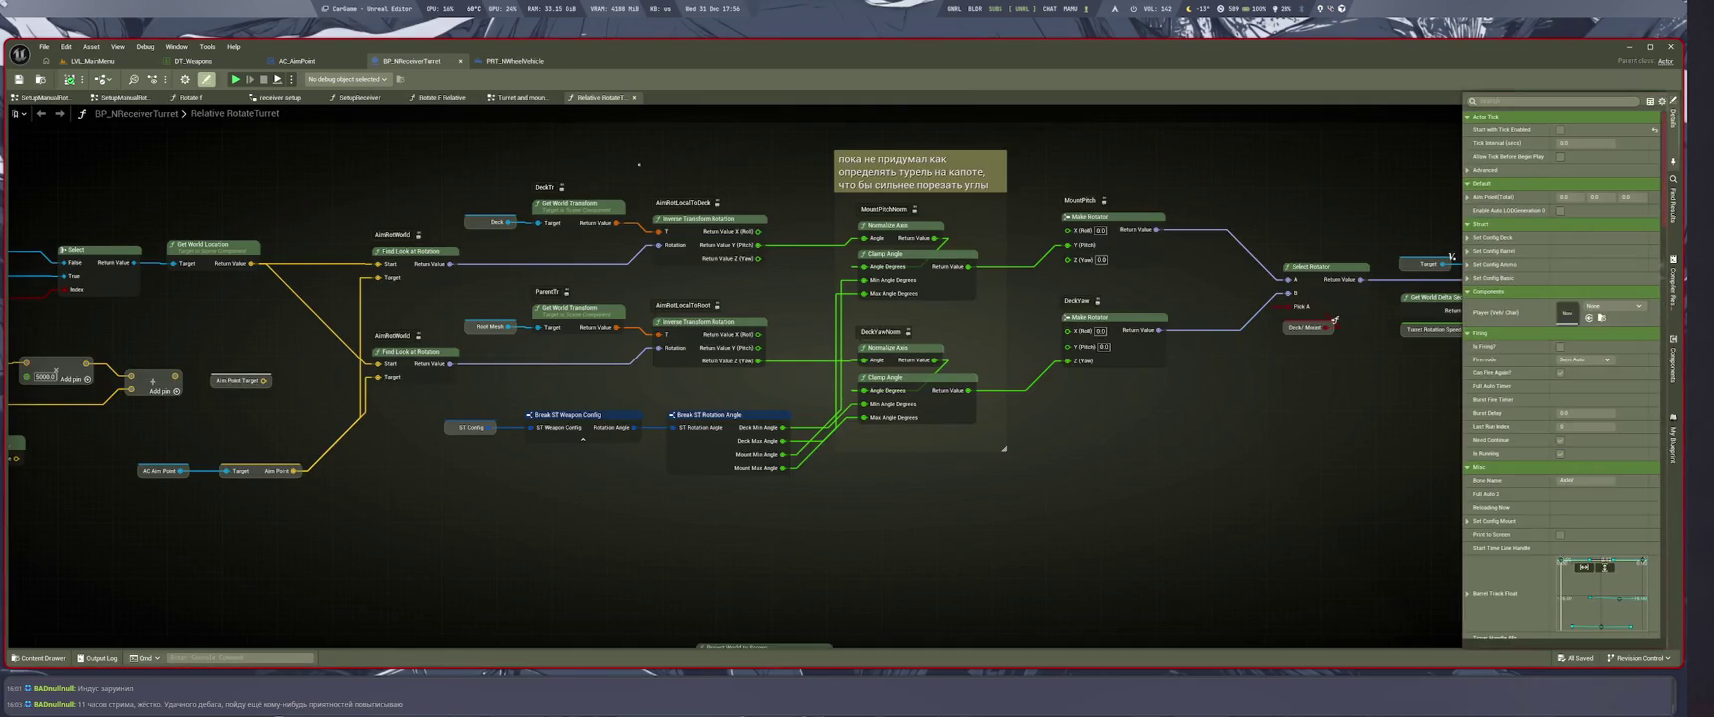
{"action": "left_click", "coordinate": [522, 96]}
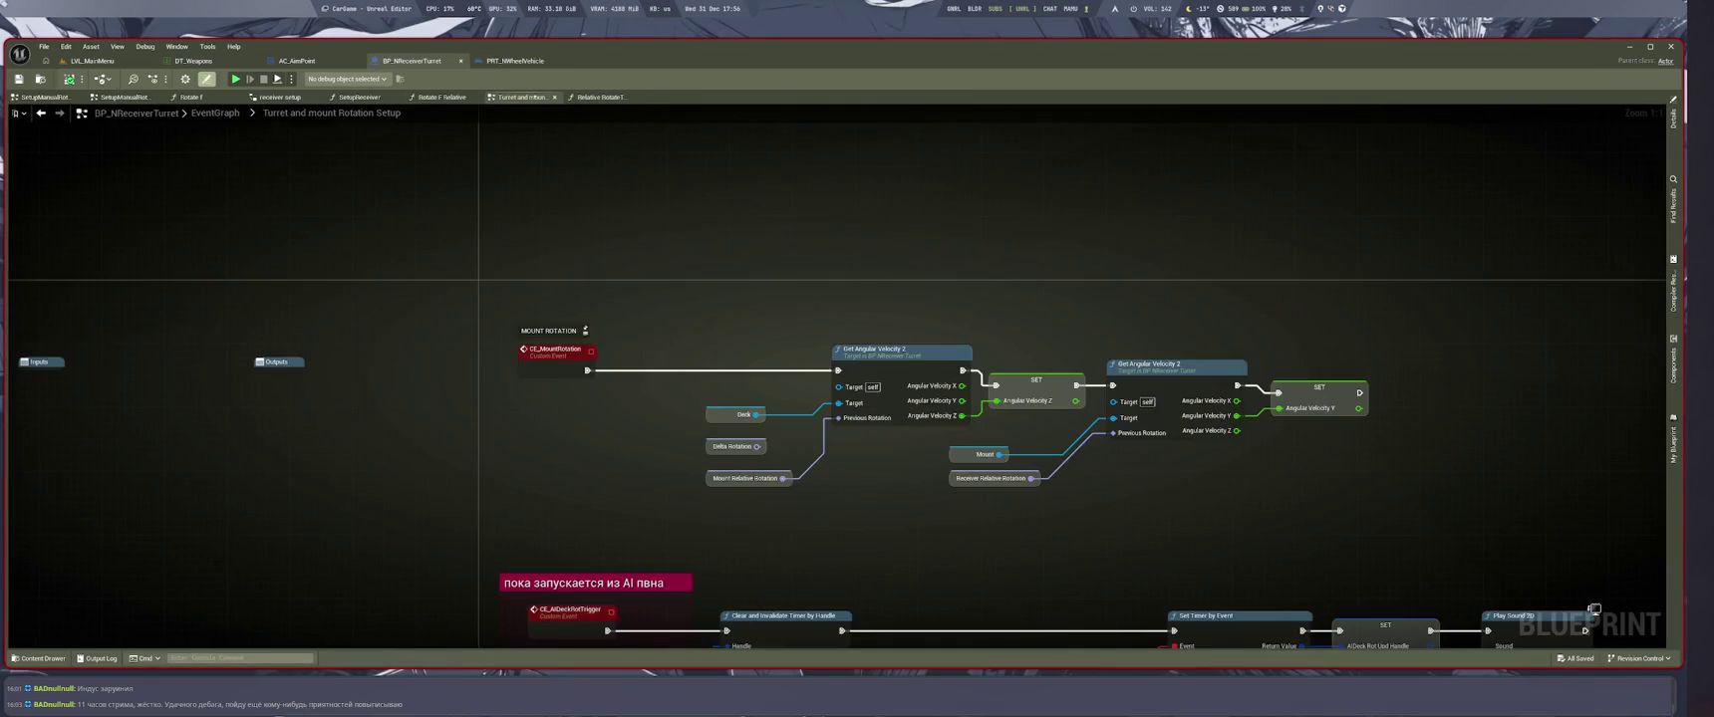
{"action": "scroll", "coordinate": [915, 364], "scroll_direction": "down", "scroll_amount": 7}
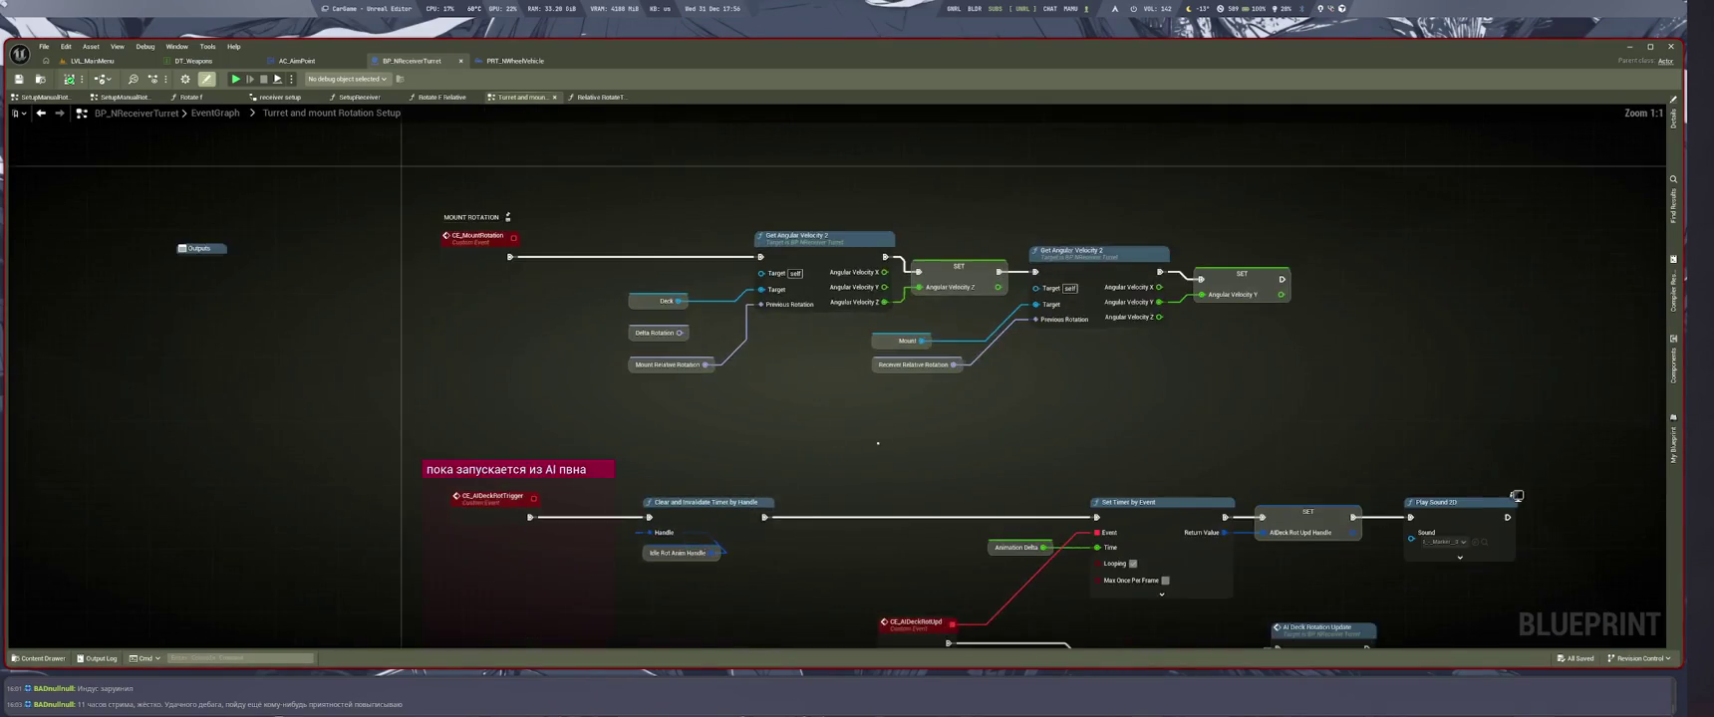
{"action": "scroll", "coordinate": [896, 309], "scroll_direction": "up", "scroll_amount": 4}
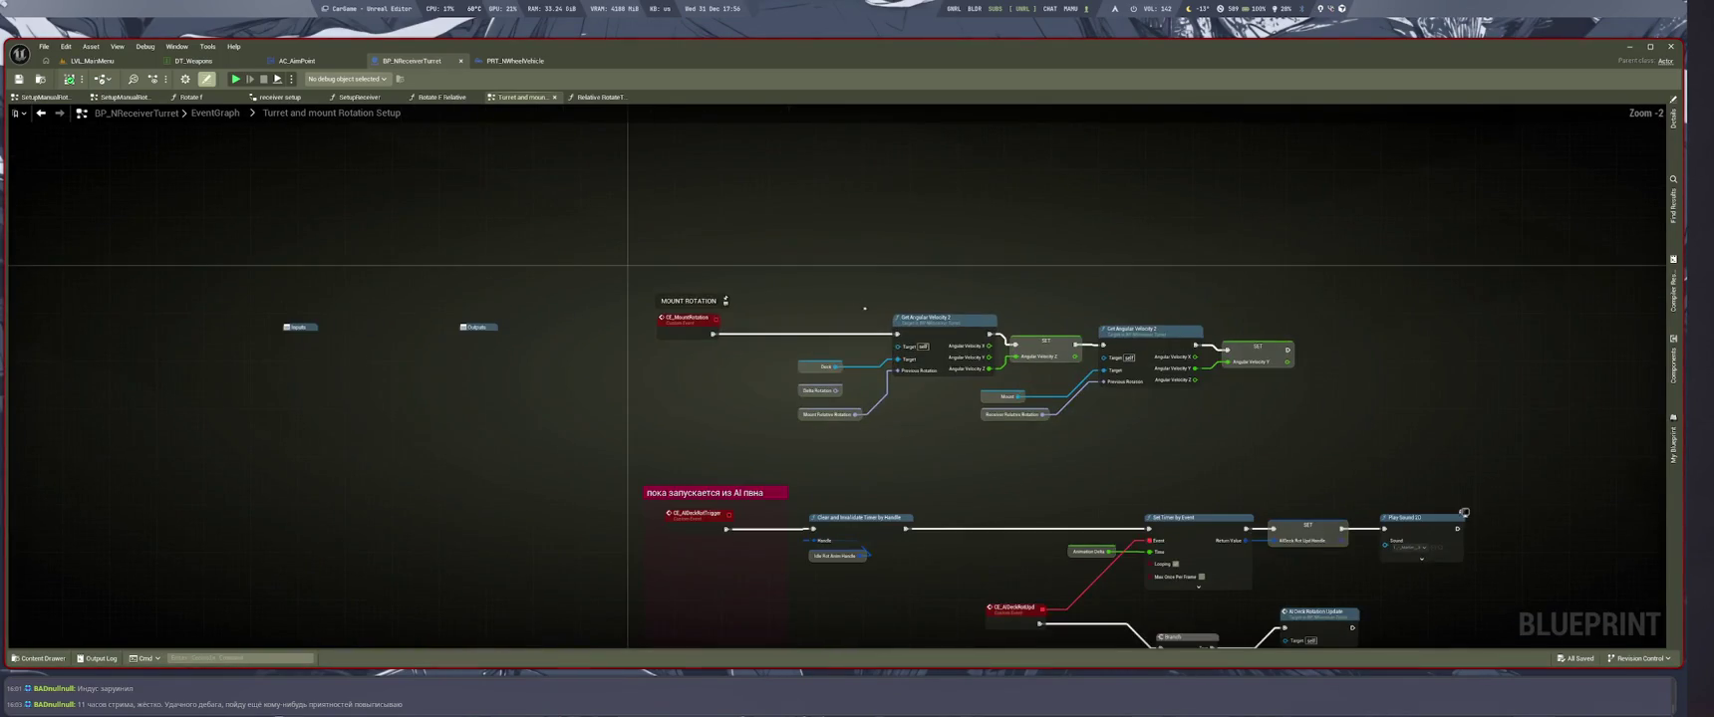
{"action": "scroll", "coordinate": [1191, 443], "scroll_direction": "up", "scroll_amount": 2}
{"action": "left_click", "coordinate": [601, 97]}
{"action": "left_click", "coordinate": [518, 97]}
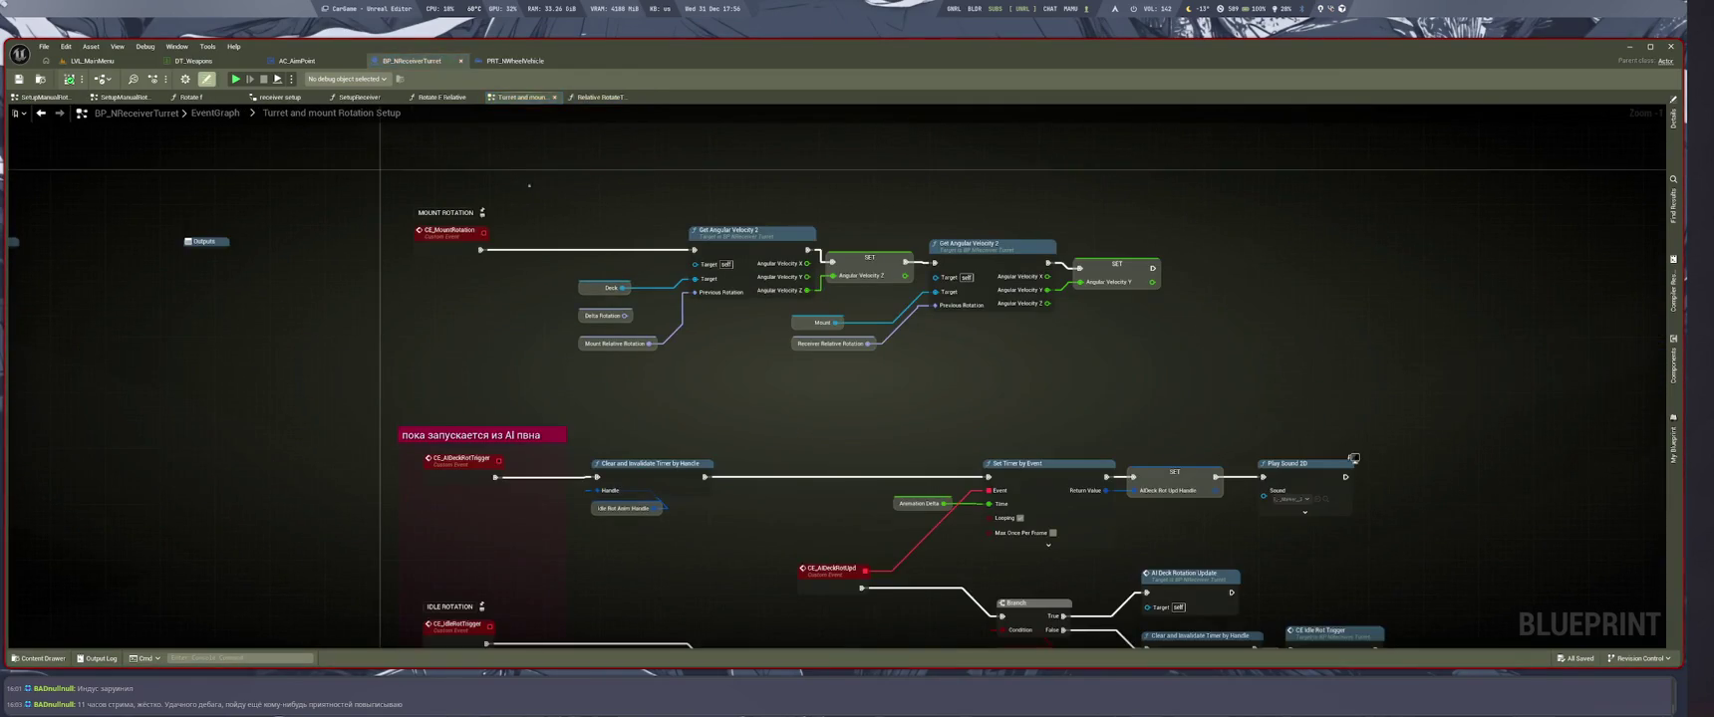
{"action": "left_click", "coordinate": [438, 96]}
{"action": "left_click", "coordinate": [475, 97]}
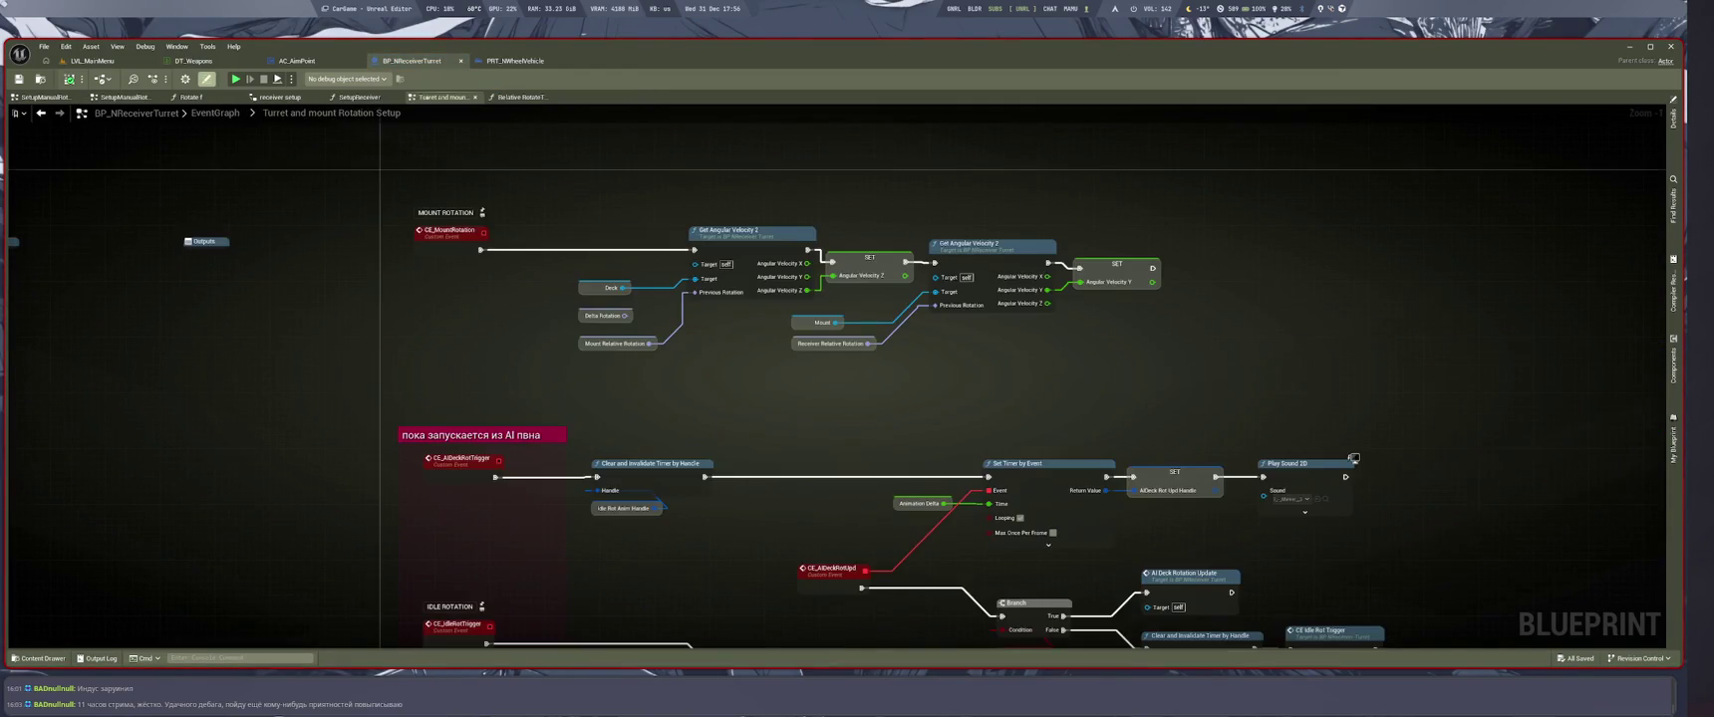
{"action": "left_click", "coordinate": [359, 97]}
{"action": "left_click", "coordinate": [192, 96]}
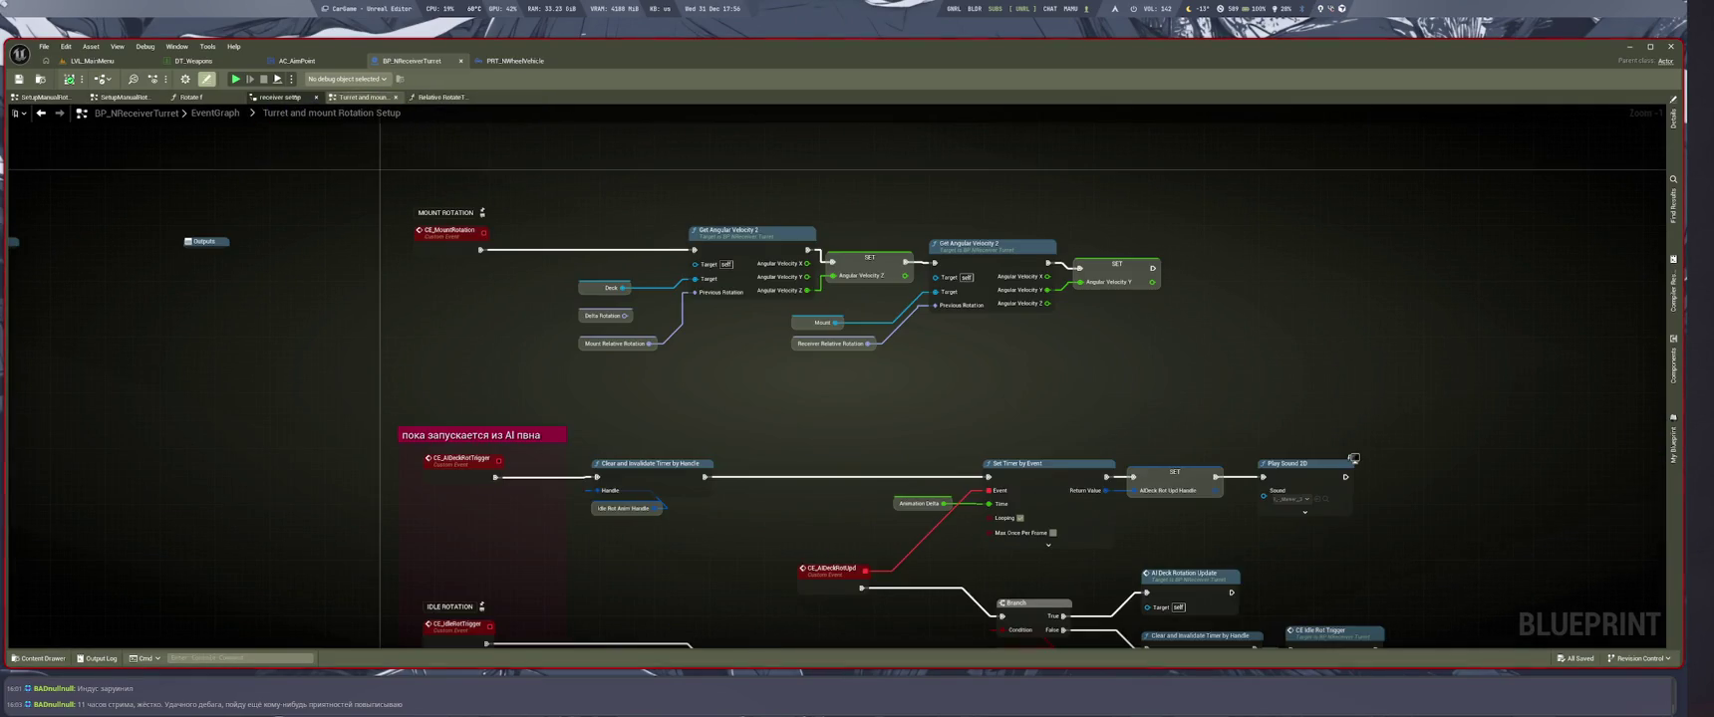
{"action": "middle_click", "coordinate": [192, 96]}
{"action": "left_click", "coordinate": [124, 96]}
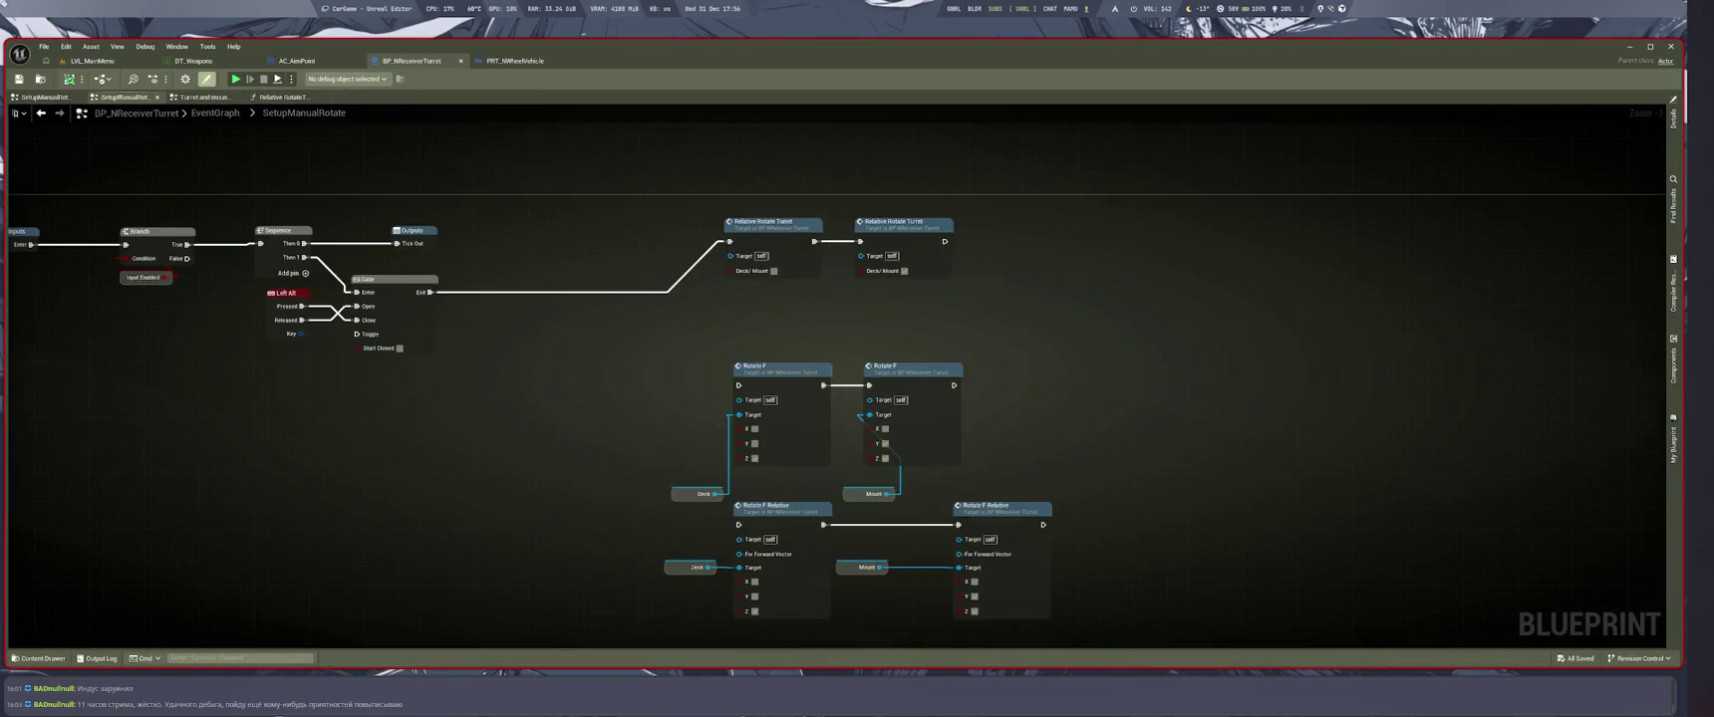
Move both Relative Rotate Turret nodes right and insert a Branch after the Gate exit
{"action": "left_click_drag", "start_coordinate": [679, 476], "coordinate": [796, 505]}
{"action": "left_click_drag", "start_coordinate": [897, 250], "coordinate": [1189, 340]}
{"action": "mouse_move", "coordinate": [1006, 280]}
{"action": "left_mouse_down"}
{"action": "mouse_move", "coordinate": [1146, 279]}
{"action": "mouse_move", "coordinate": [910, 347]}
{"action": "mouse_move", "coordinate": [1058, 339]}
{"action": "mouse_move", "coordinate": [1148, 319]}
{"action": "mouse_move", "coordinate": [1139, 305]}
{"action": "left_mouse_up"}
{"action": "scroll", "coordinate": [935, 303], "scroll_direction": "up", "scroll_amount": 2}
{"action": "left_click", "coordinate": [902, 329]}
Wire Branch True to the turret rotation, delete the Sequence, and connect the last rotation to Tick Out
{"action": "left_click_drag", "start_coordinate": [926, 331], "coordinate": [928, 289]}
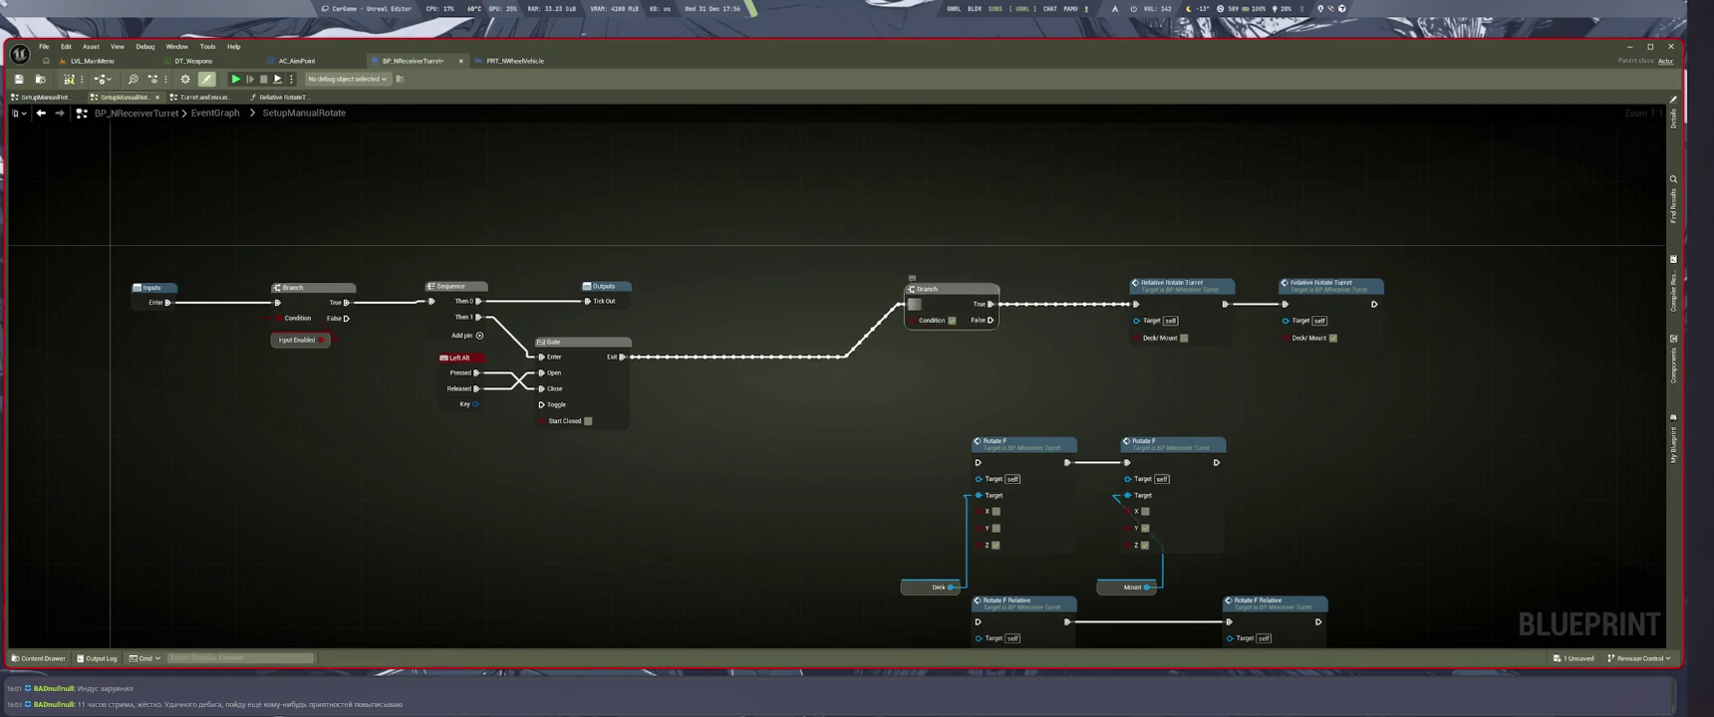
{"action": "left_click_drag", "start_coordinate": [637, 460], "coordinate": [792, 495]}
{"action": "left_click_drag", "start_coordinate": [754, 564], "coordinate": [857, 567]}
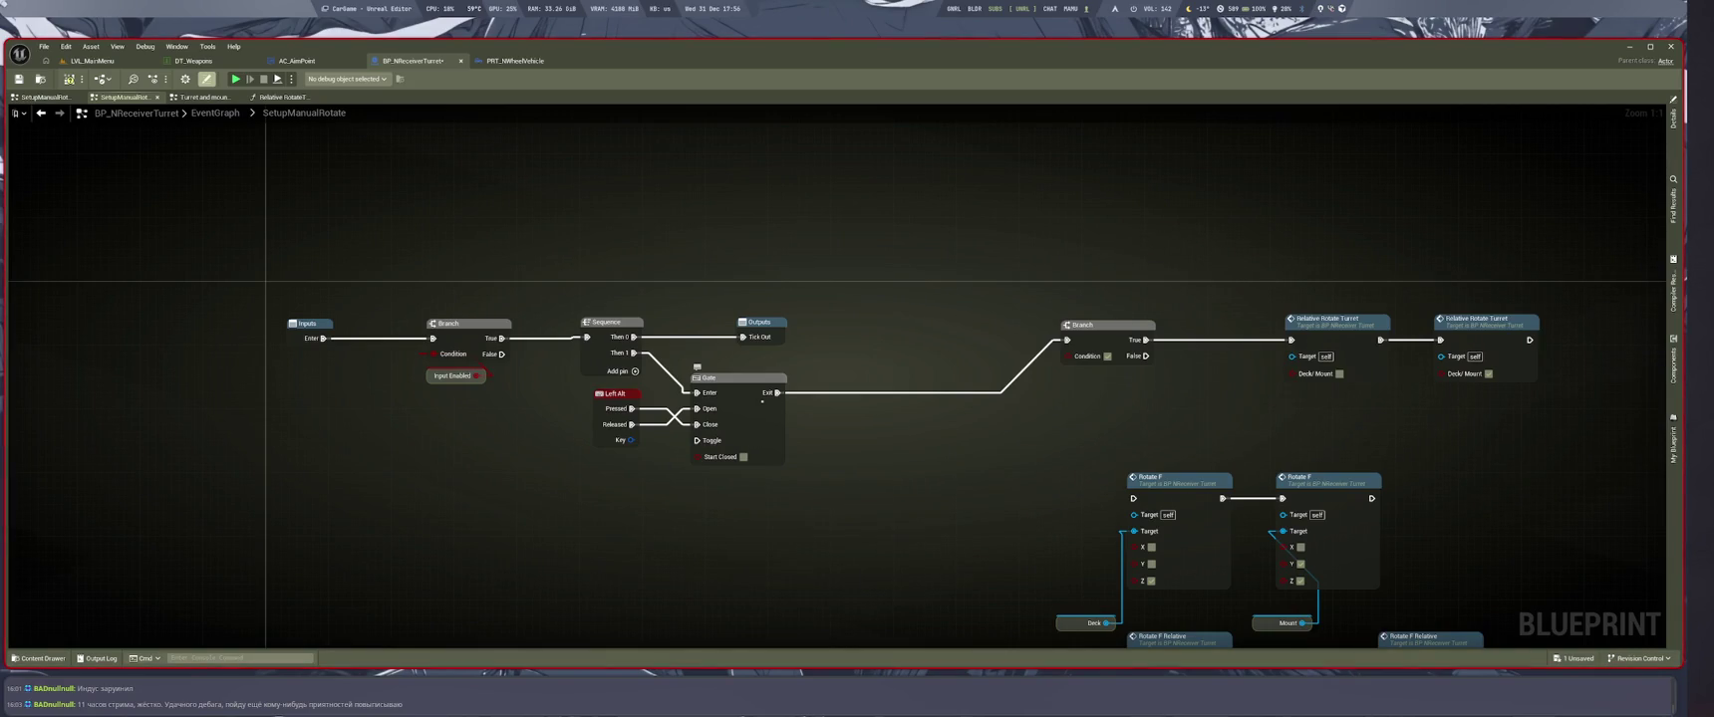
{"action": "mouse_move", "coordinate": [776, 393]}
{"action": "left_mouse_down"}
{"action": "mouse_move", "coordinate": [649, 347]}
{"action": "mouse_move", "coordinate": [628, 354]}
{"action": "mouse_move", "coordinate": [635, 370]}
{"action": "mouse_move", "coordinate": [639, 355]}
{"action": "mouse_move", "coordinate": [495, 339]}
{"action": "left_mouse_up"}
{"action": "left_click", "coordinate": [607, 321]}
{"action": "key", "text": "Delete"}
{"action": "mouse_move", "coordinate": [739, 344]}
{"action": "left_mouse_down"}
{"action": "mouse_move", "coordinate": [918, 262]}
{"action": "mouse_move", "coordinate": [988, 317]}
{"action": "mouse_move", "coordinate": [1519, 326]}
{"action": "mouse_move", "coordinate": [1457, 349]}
{"action": "mouse_move", "coordinate": [1440, 347]}
{"action": "mouse_move", "coordinate": [1541, 325]}
{"action": "left_mouse_up"}
{"action": "left_click", "coordinate": [638, 345]}
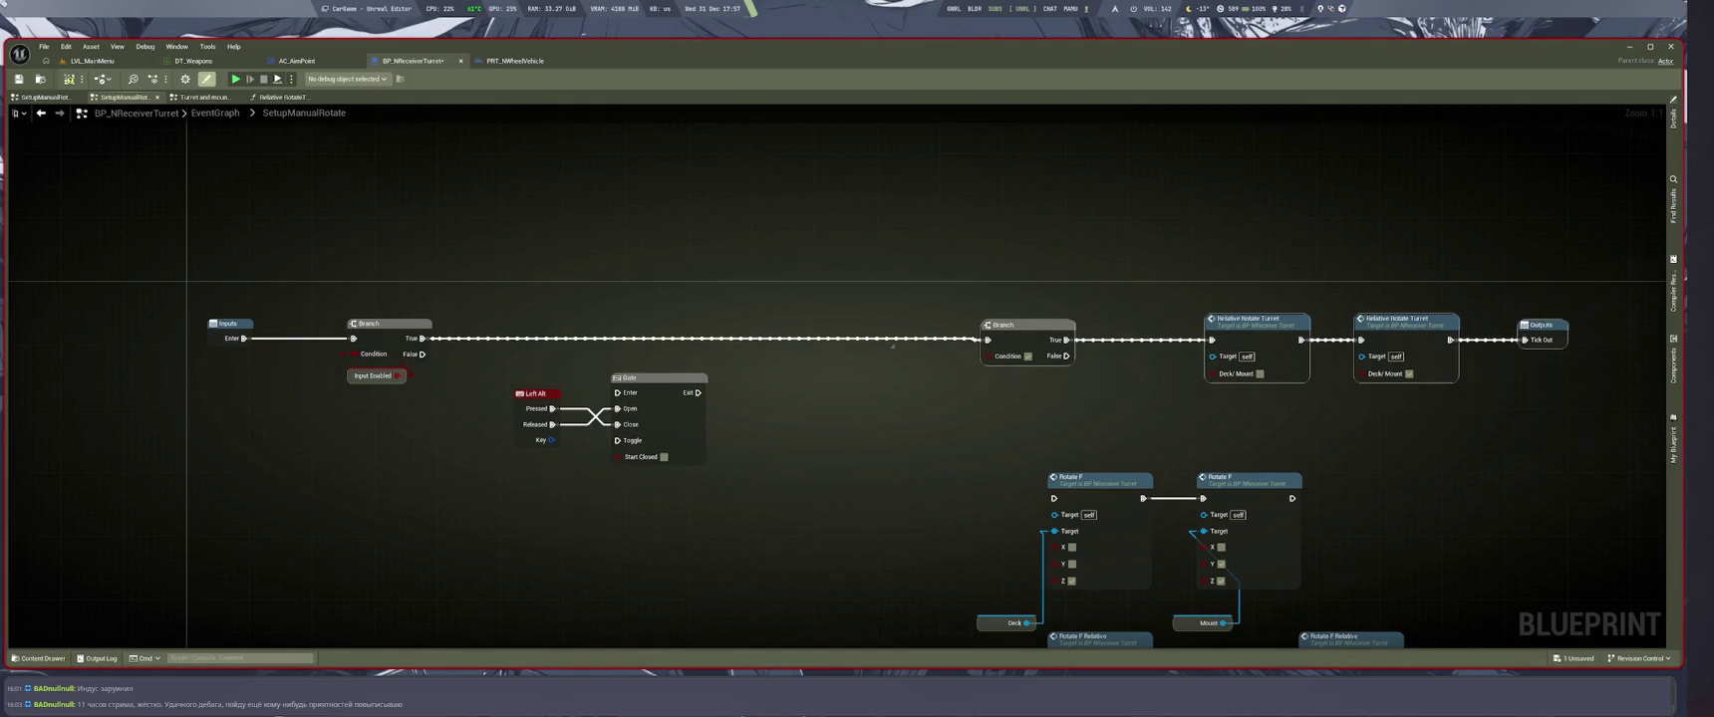
Save the blueprint and bring the Rotate F Relative nodes into view
{"action": "mouse_move", "coordinate": [167, 218]}
{"action": "left_mouse_down"}
{"action": "mouse_move", "coordinate": [643, 309]}
{"action": "mouse_move", "coordinate": [648, 338]}
{"action": "left_mouse_up"}
{"action": "mouse_move", "coordinate": [968, 171]}
{"action": "left_mouse_down"}
{"action": "mouse_move", "coordinate": [1649, 413]}
{"action": "mouse_move", "coordinate": [1305, 410]}
{"action": "left_mouse_up"}
{"action": "key", "text": "ctrl+s"}
{"action": "mouse_move", "coordinate": [1029, 445]}
{"action": "left_mouse_down"}
{"action": "mouse_move", "coordinate": [922, 428]}
{"action": "mouse_move", "coordinate": [1087, 420]}
{"action": "mouse_move", "coordinate": [1073, 423]}
{"action": "left_mouse_up"}
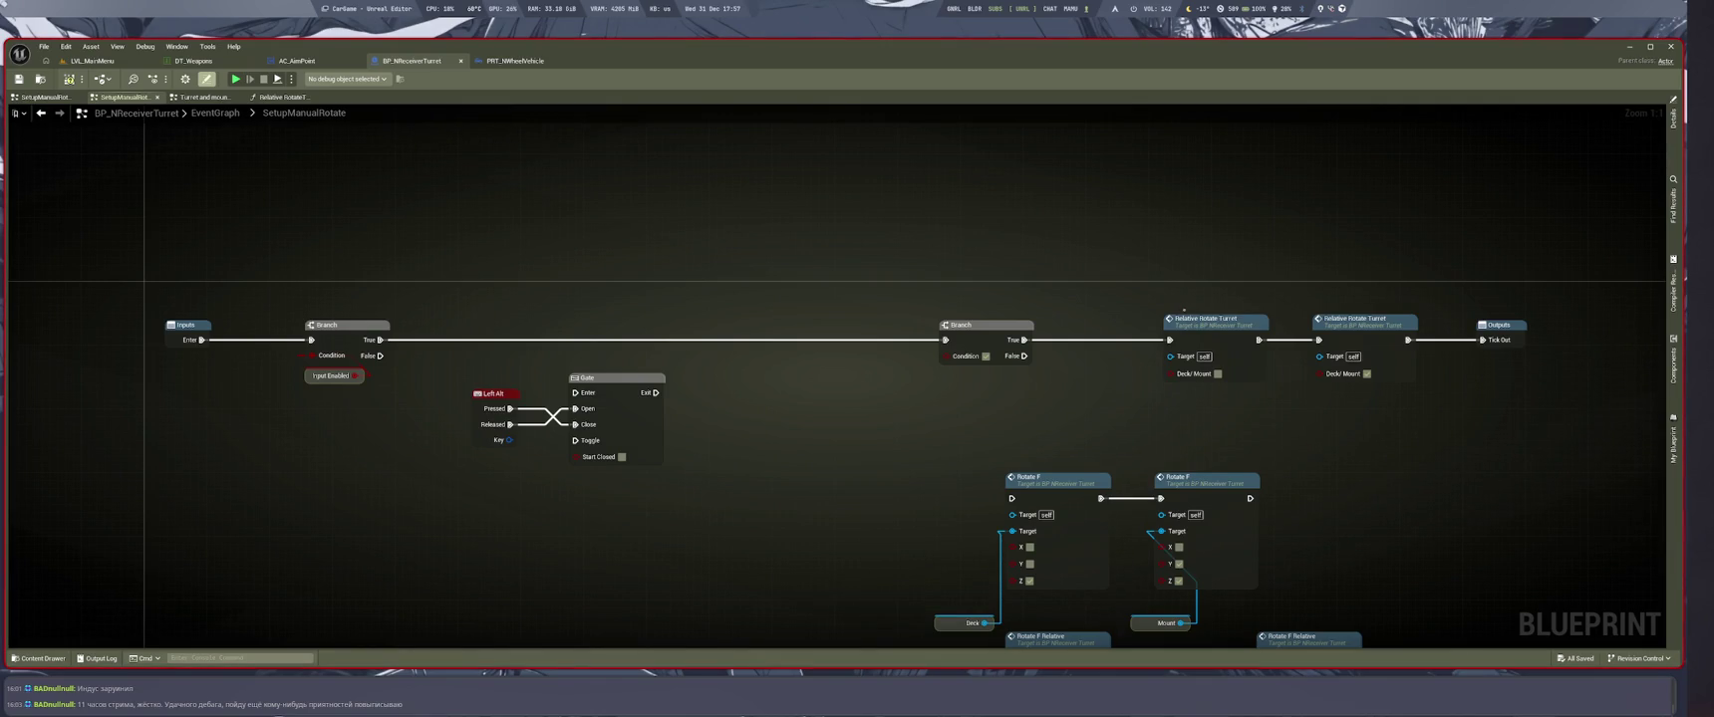
{"action": "key", "text": "XF86AudioRaiseVolume"}
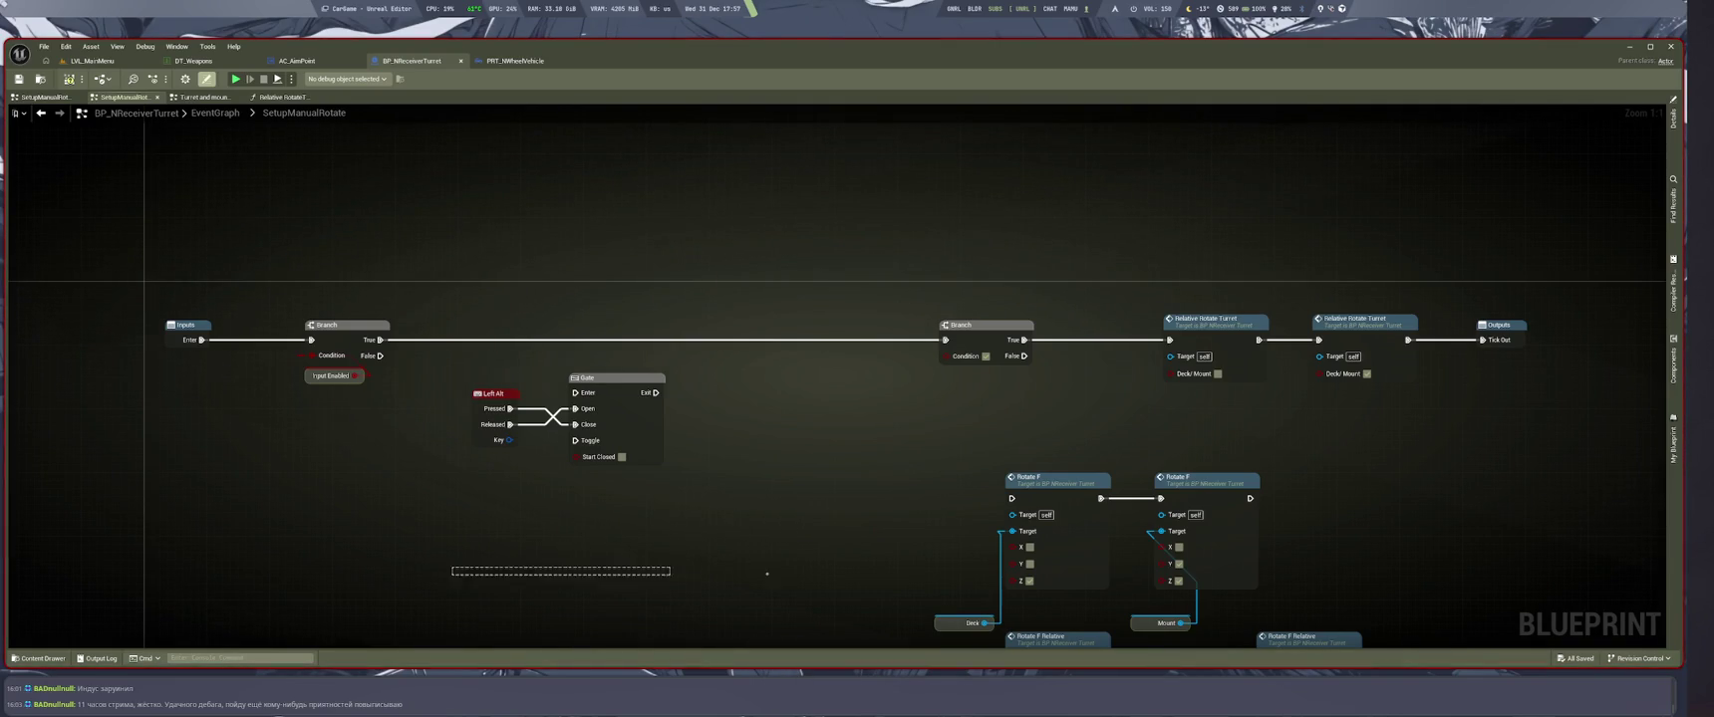
{"action": "mouse_move", "coordinate": [806, 607]}
{"action": "left_mouse_down"}
{"action": "mouse_move", "coordinate": [613, 501]}
{"action": "mouse_move", "coordinate": [482, 383]}
{"action": "mouse_move", "coordinate": [639, 547]}
{"action": "mouse_move", "coordinate": [549, 403]}
{"action": "mouse_move", "coordinate": [644, 548]}
{"action": "left_mouse_up"}
Move the Left Alt and Gate nodes down-left, clear of the turret rotation chain
{"action": "scroll", "coordinate": [483, 383], "scroll_direction": "down", "scroll_amount": 1}
{"action": "key", "text": "super+2"}
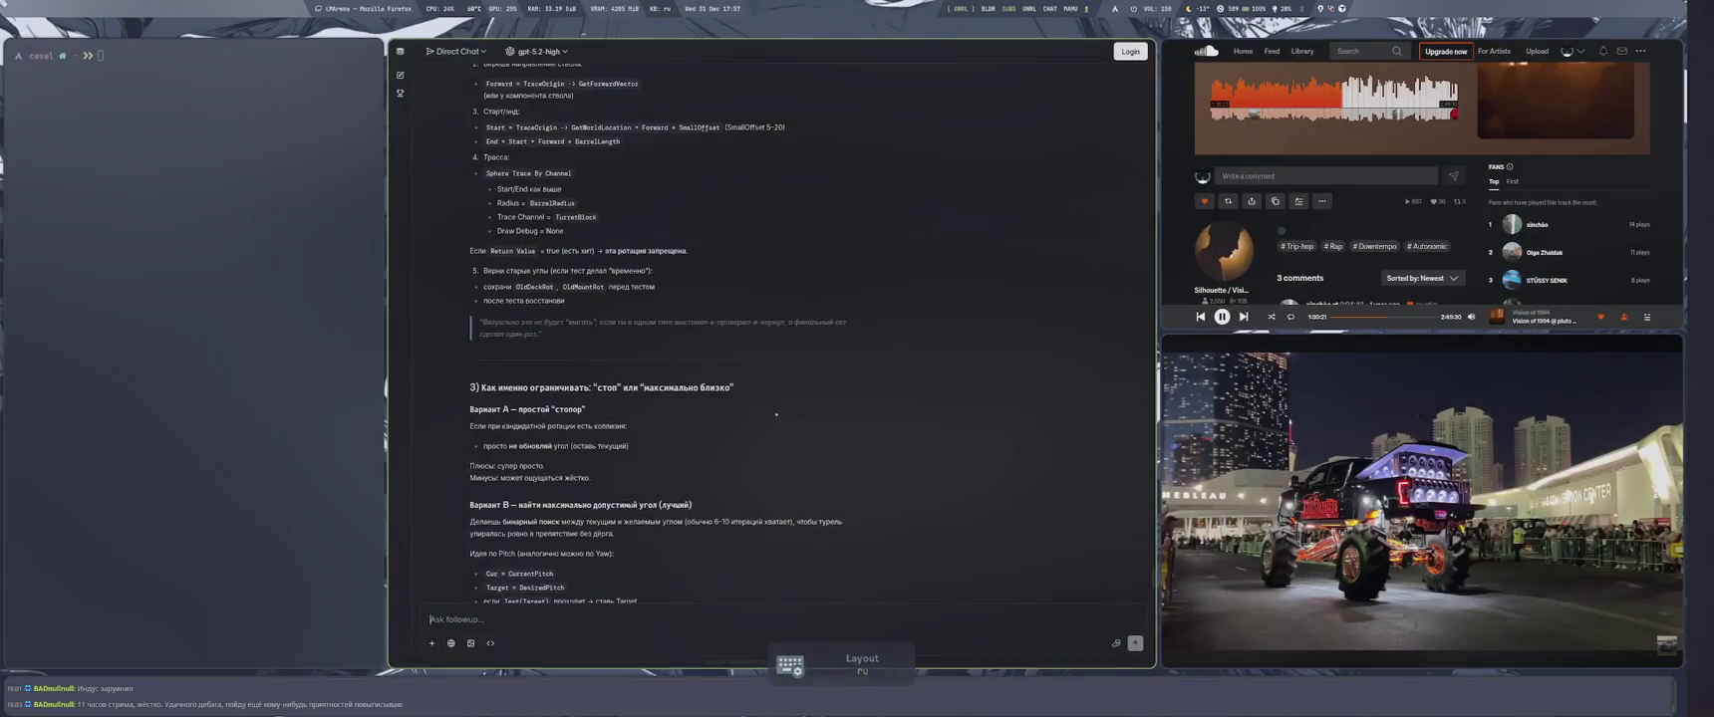
{"action": "key", "text": "super+1"}
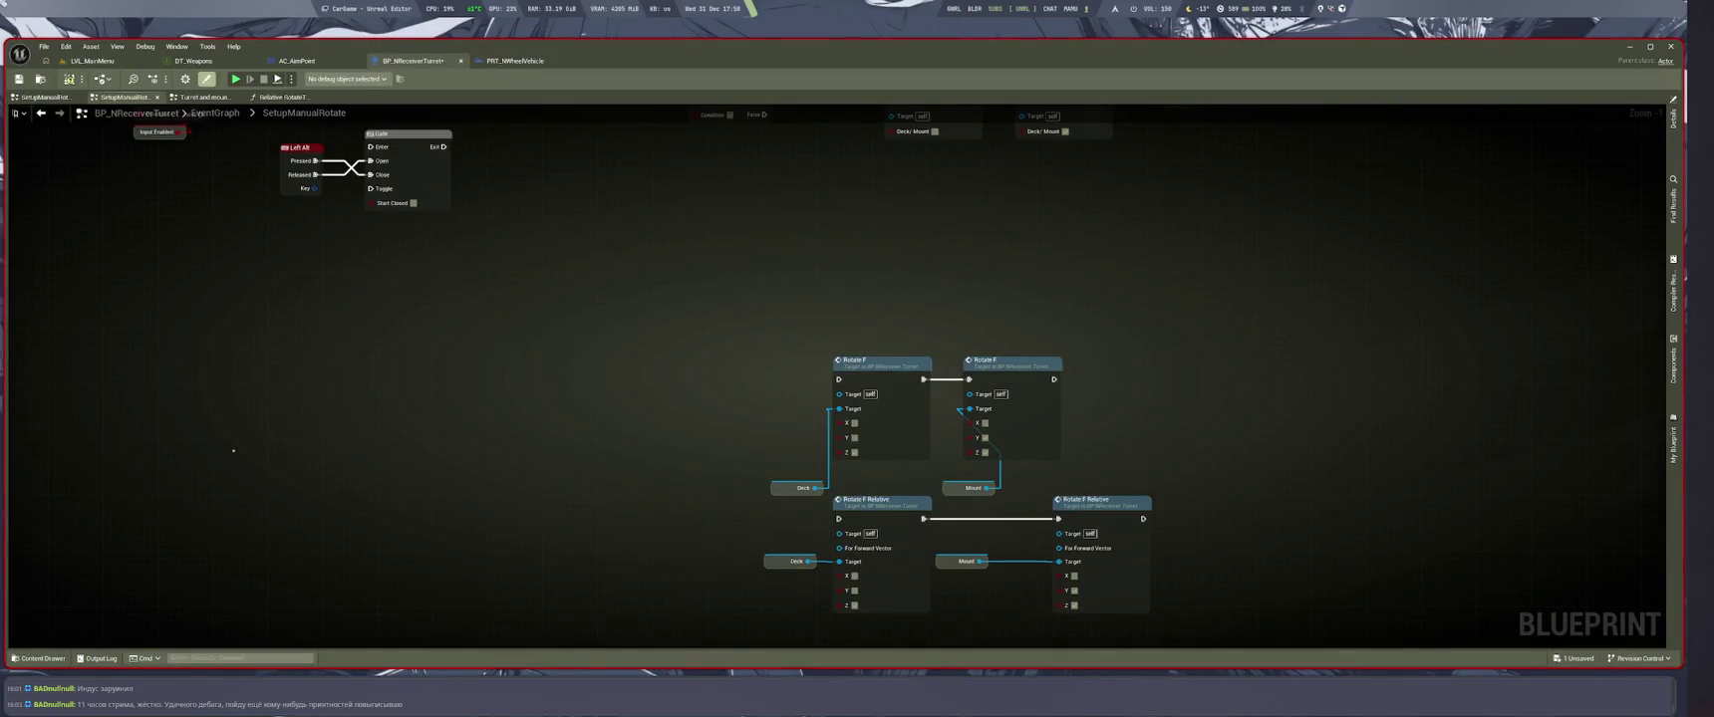
{"action": "left_click_drag", "start_coordinate": [379, 363], "coordinate": [440, 555]}
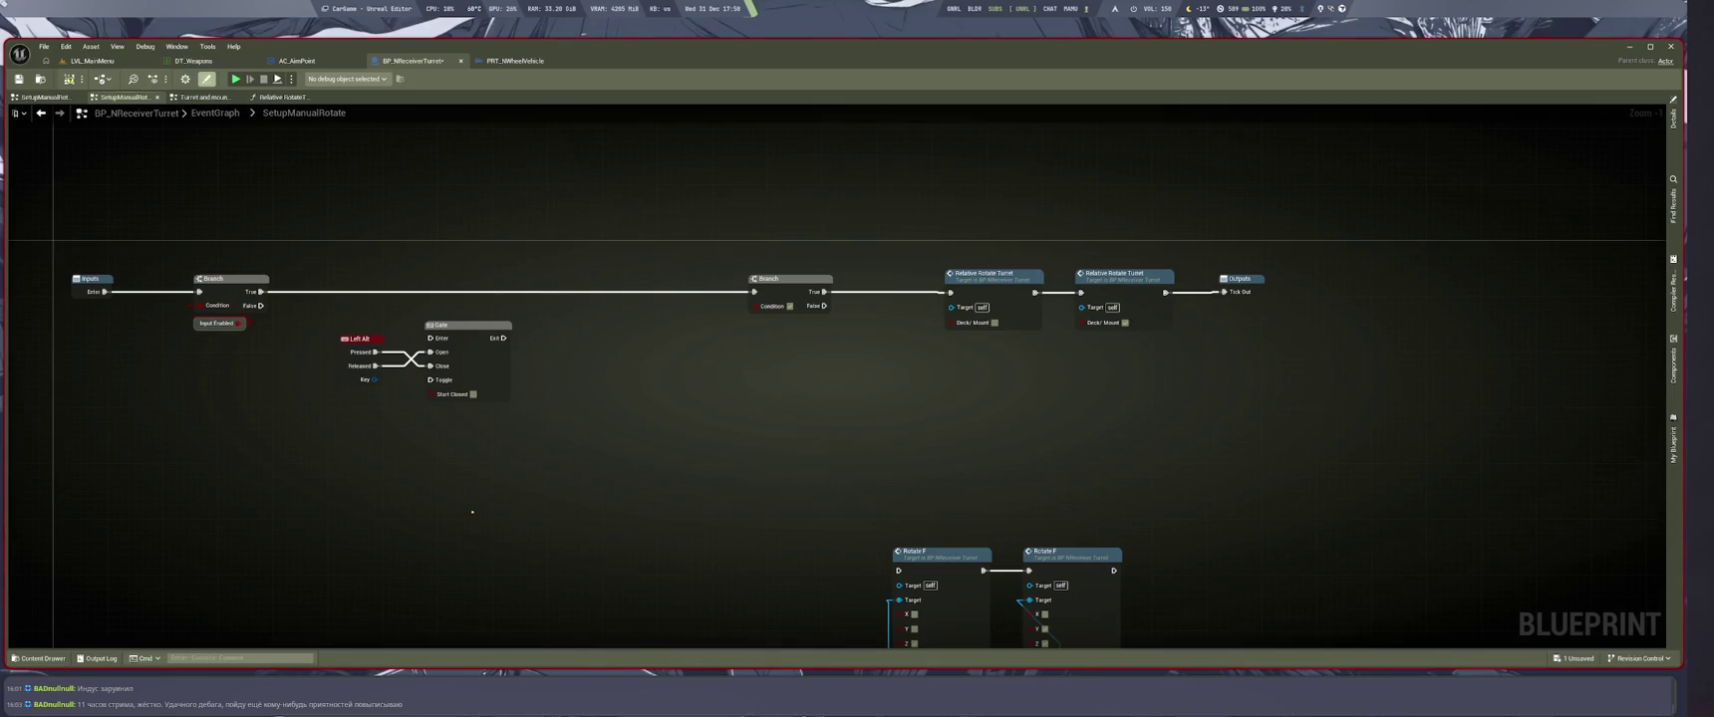
{"action": "scroll", "coordinate": [681, 486], "scroll_direction": "up", "scroll_amount": 1}
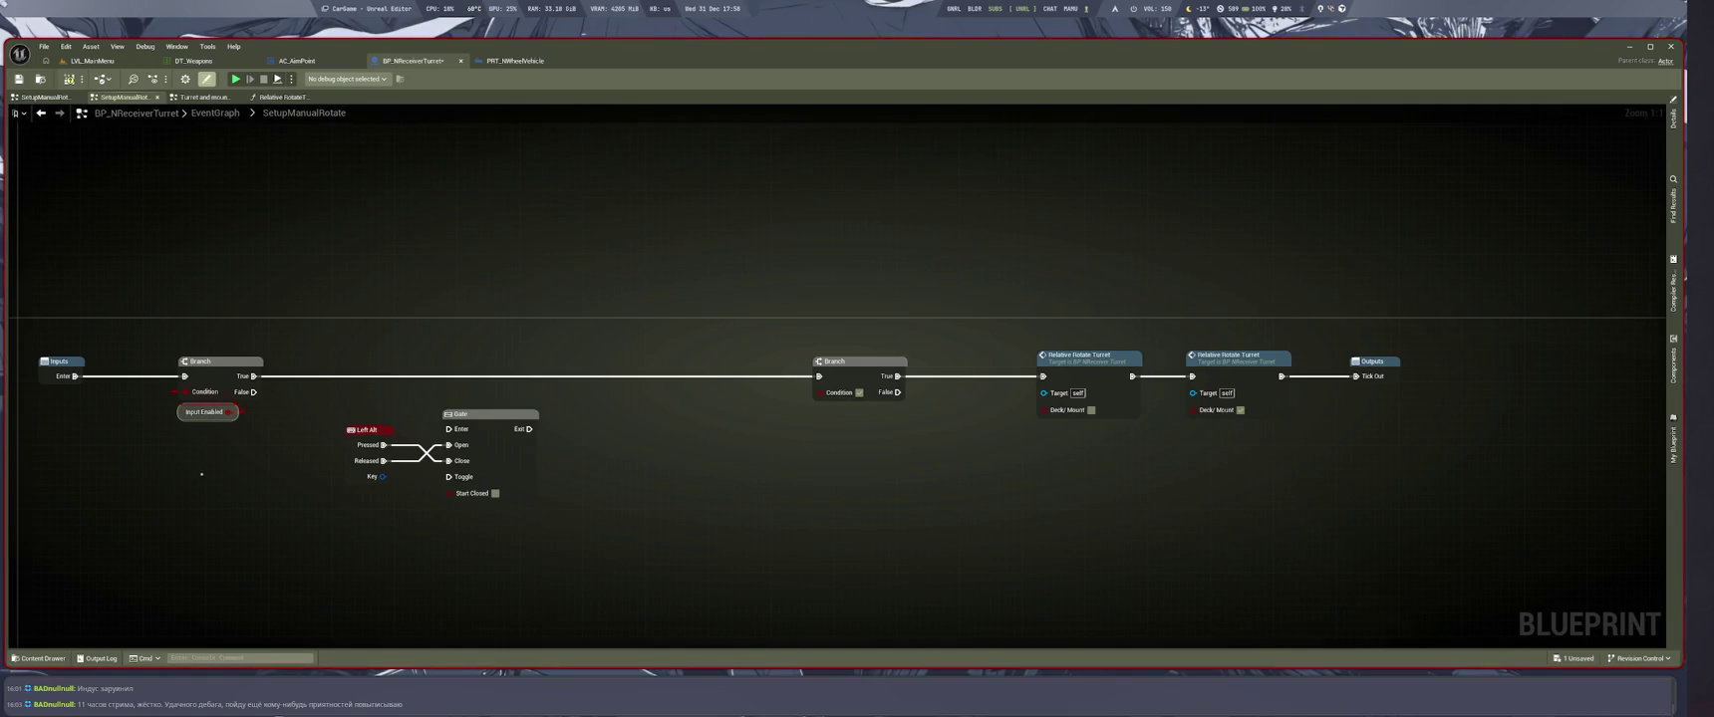
{"action": "left_click_drag", "start_coordinate": [538, 553], "coordinate": [343, 418]}
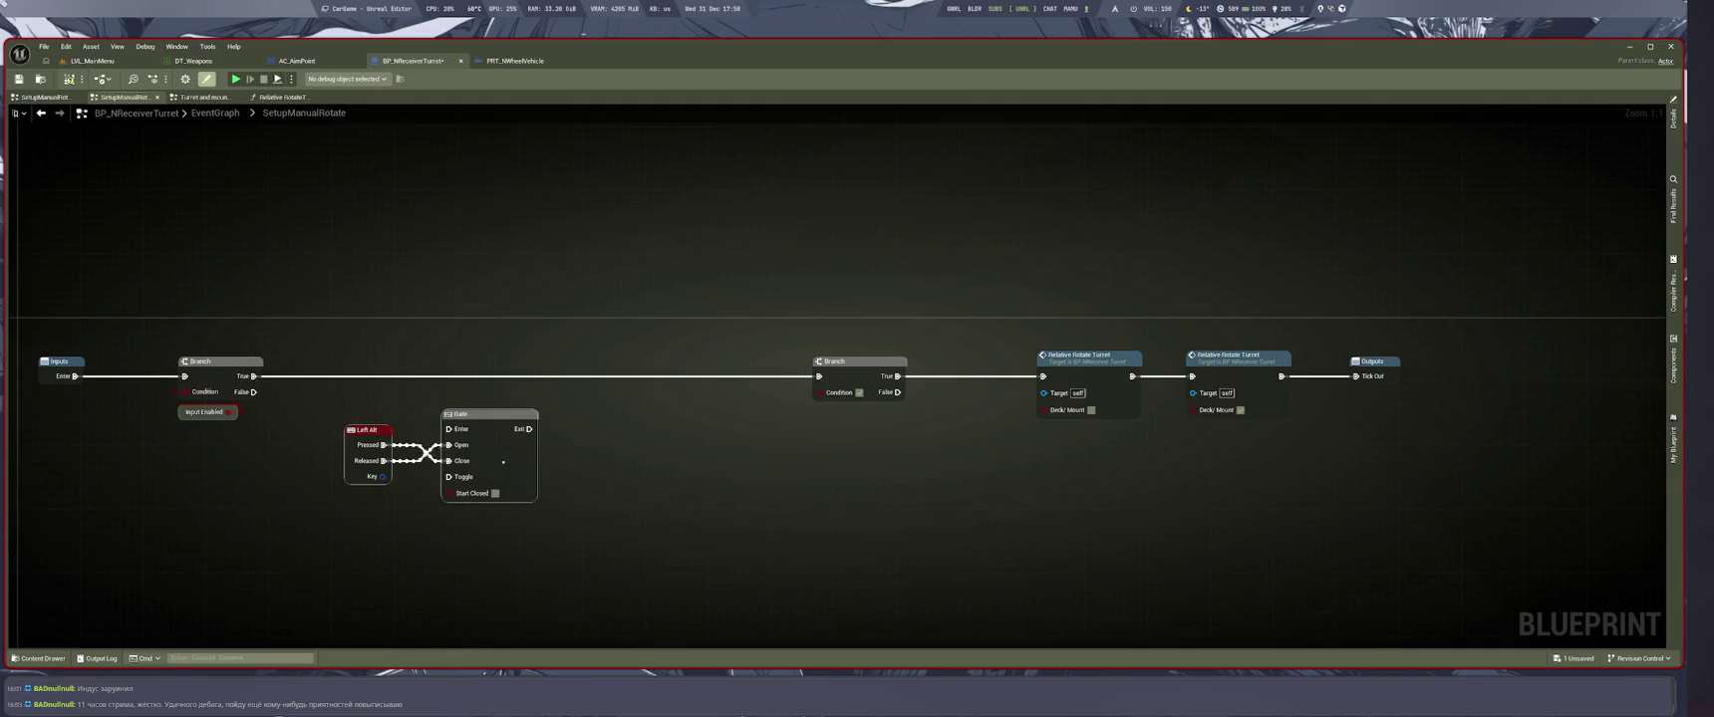
{"action": "left_click_drag", "start_coordinate": [501, 461], "coordinate": [326, 510]}
Delete the second Branch, rewire the turret rotation's input, and show the component and variable lists
{"action": "mouse_move", "coordinate": [896, 377]}
{"action": "left_mouse_down"}
{"action": "mouse_move", "coordinate": [1542, 318]}
{"action": "mouse_move", "coordinate": [306, 390]}
{"action": "mouse_move", "coordinate": [255, 377]}
{"action": "left_mouse_up"}
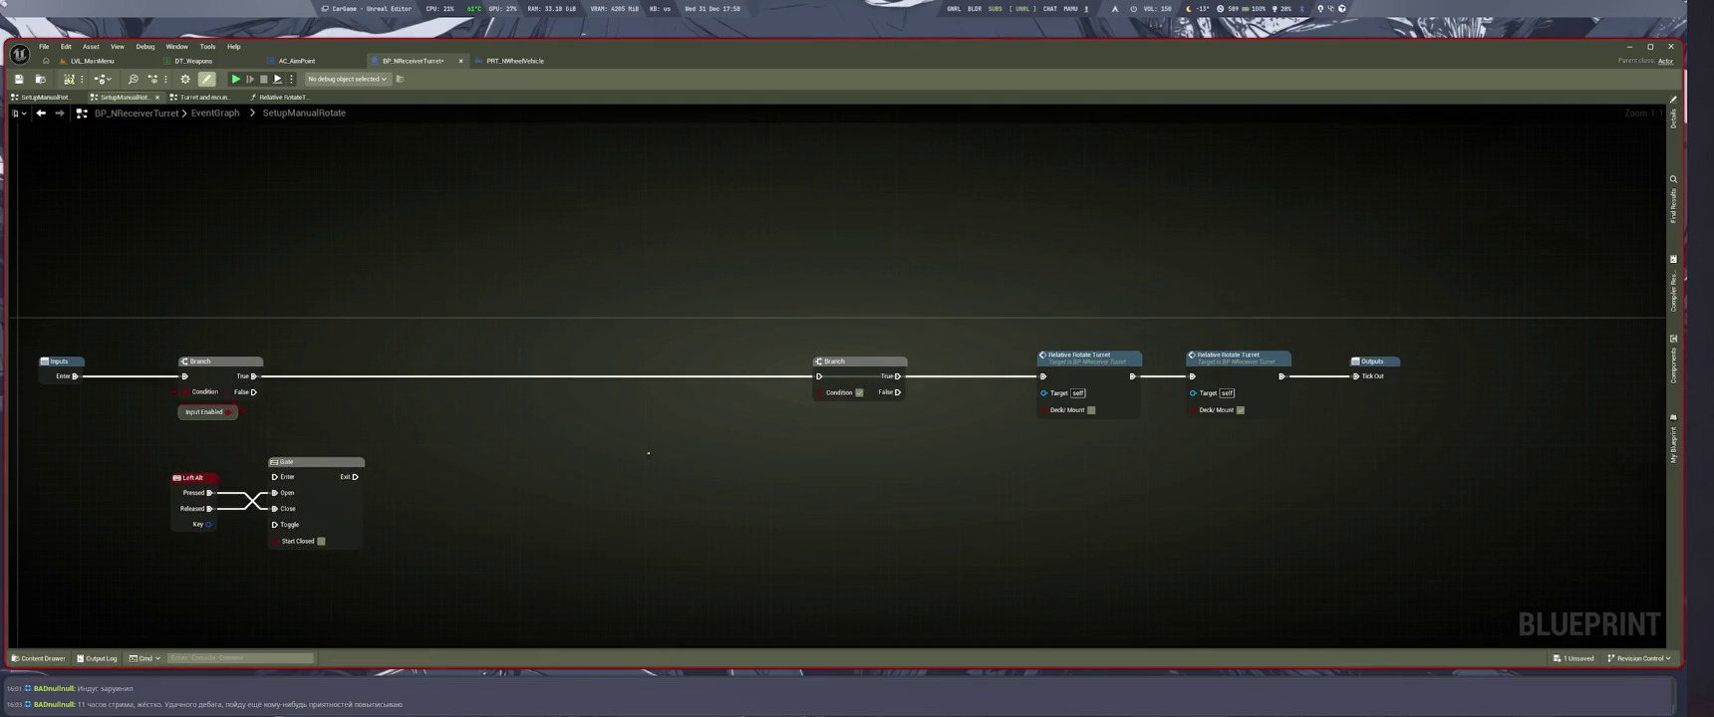
{"action": "mouse_move", "coordinate": [809, 302]}
{"action": "left_mouse_down"}
{"action": "mouse_move", "coordinate": [903, 374]}
{"action": "mouse_move", "coordinate": [907, 425]}
{"action": "left_mouse_up"}
{"action": "key", "text": "Delete"}
{"action": "left_click_drag", "start_coordinate": [536, 439], "coordinate": [760, 432]}
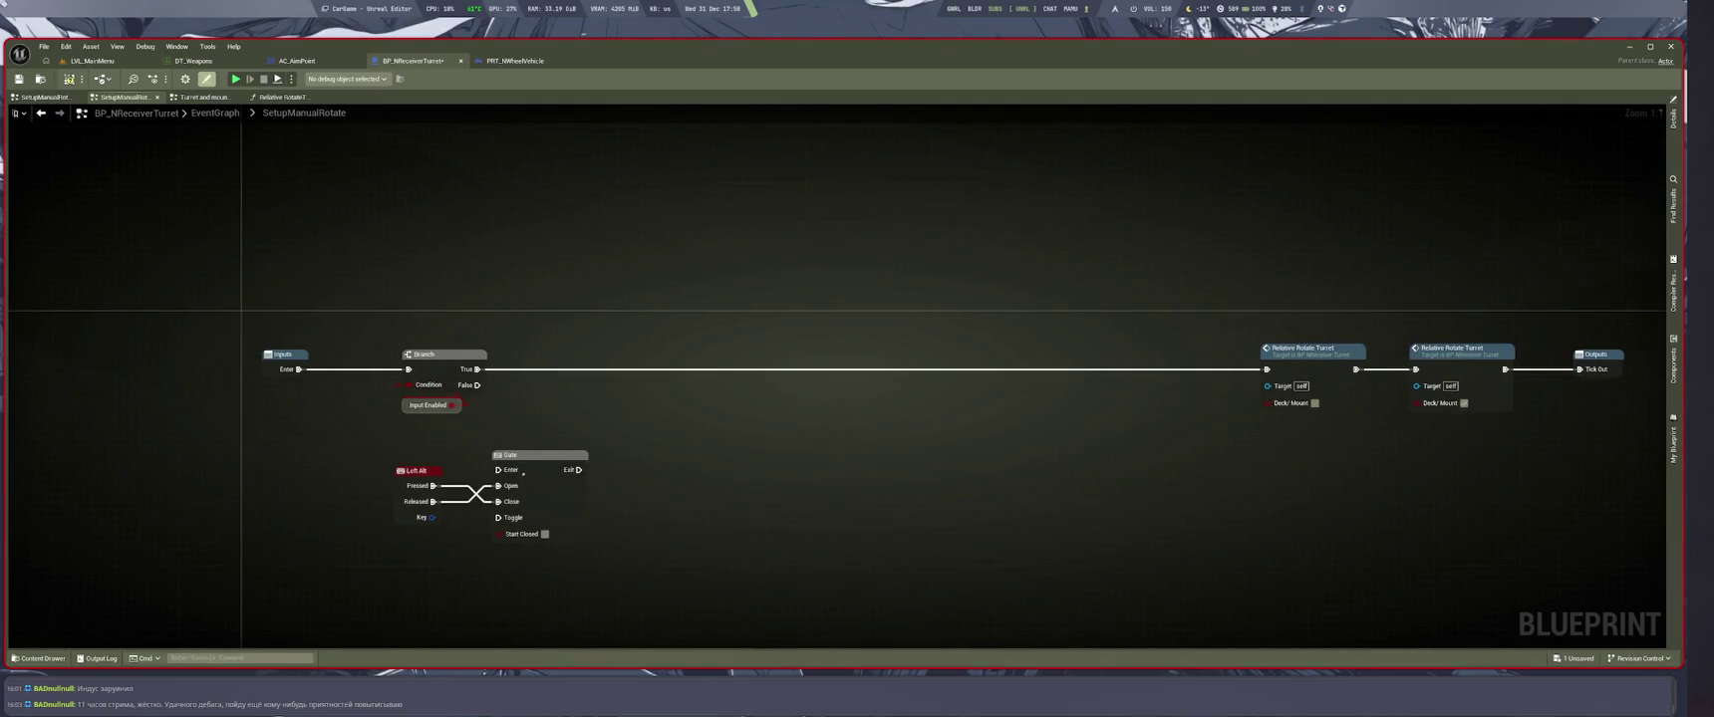
{"action": "left_click_drag", "start_coordinate": [353, 442], "coordinate": [589, 546]}
{"action": "left_click_drag", "start_coordinate": [538, 454], "coordinate": [455, 452]}
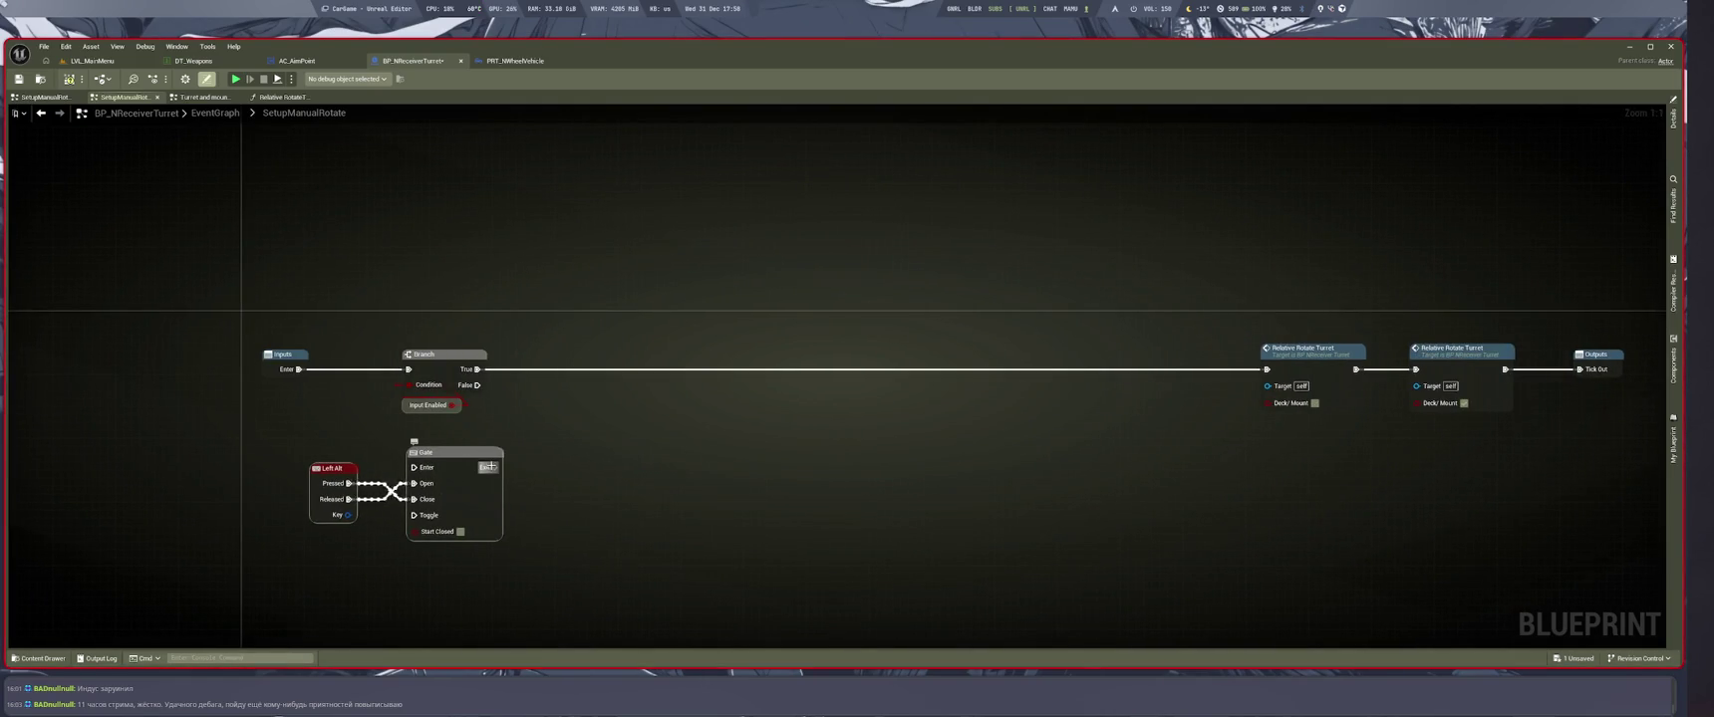
{"action": "key", "text": "shift+F11"}
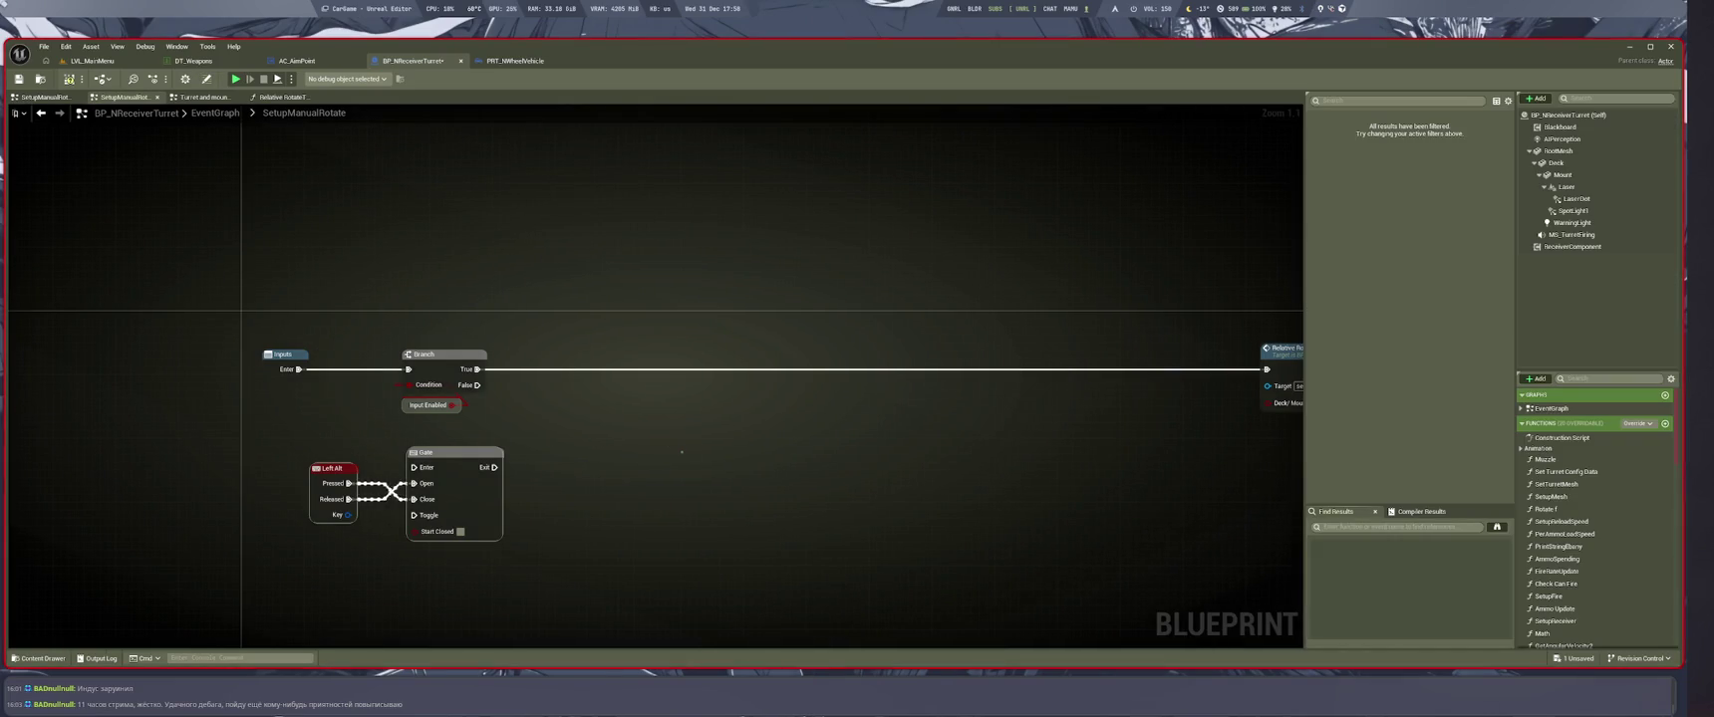
Search the blueprint members for 'inpu' and find where Input Enabled is used
{"action": "left_click", "coordinate": [418, 405]}
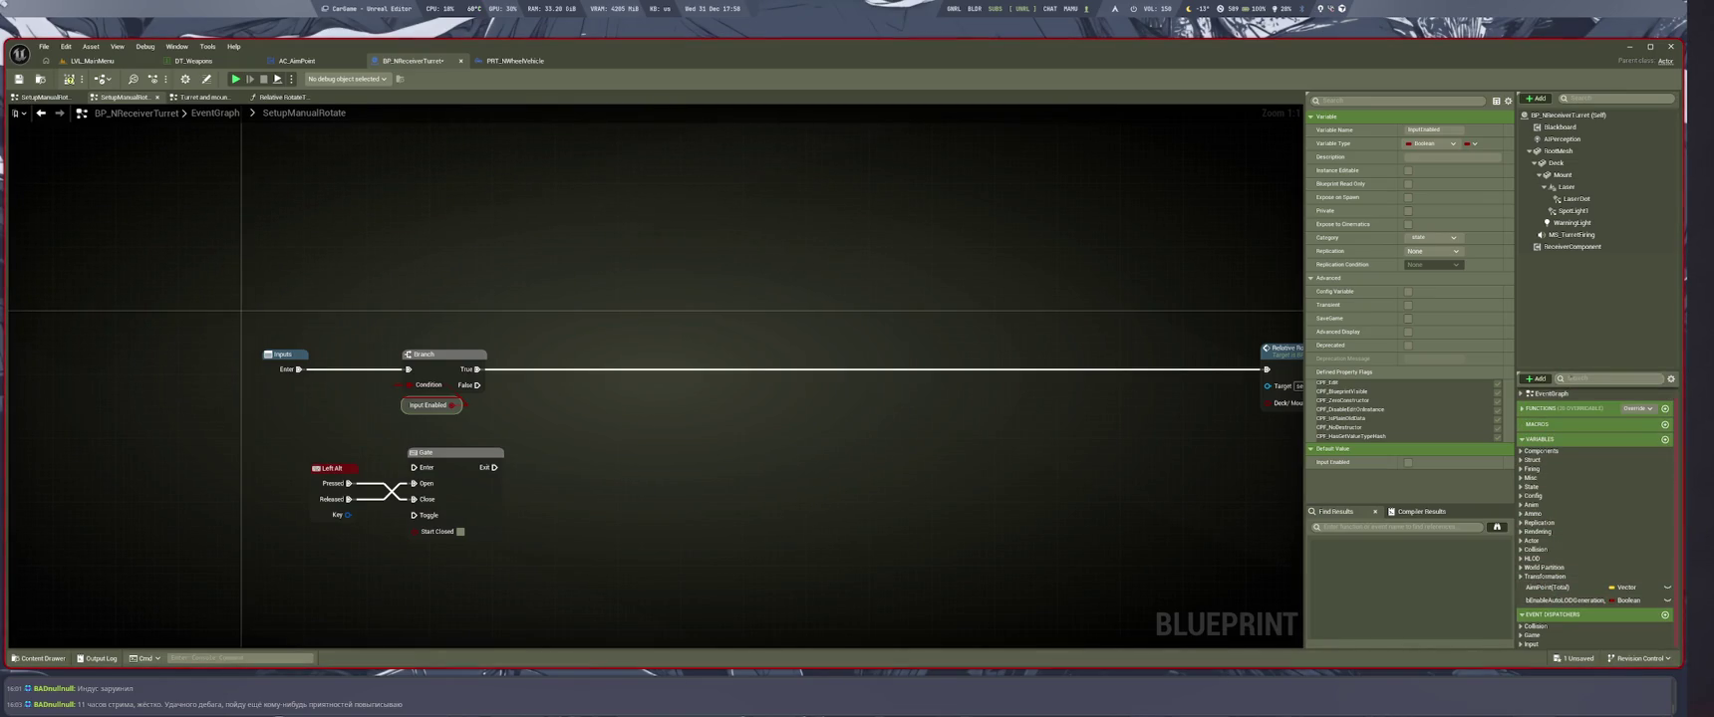
{"action": "type", "text": "i"}
{"action": "left_click", "coordinate": [1569, 379]}
{"action": "type", "text": "inpu"}
{"action": "double_click", "coordinate": [1592, 395]}
{"action": "scroll", "coordinate": [365, 454], "scroll_direction": "down", "scroll_amount": 5}
Navigate back through the SetupManualRotate and rotation setup graphs to the EventGraph
{"action": "key", "text": "alt+Left"}
{"action": "left_click_drag", "start_coordinate": [276, 452], "coordinate": [520, 517]}
{"action": "key", "text": "alt+Left"}
{"action": "scroll", "coordinate": [596, 488], "scroll_direction": "down", "scroll_amount": 6}
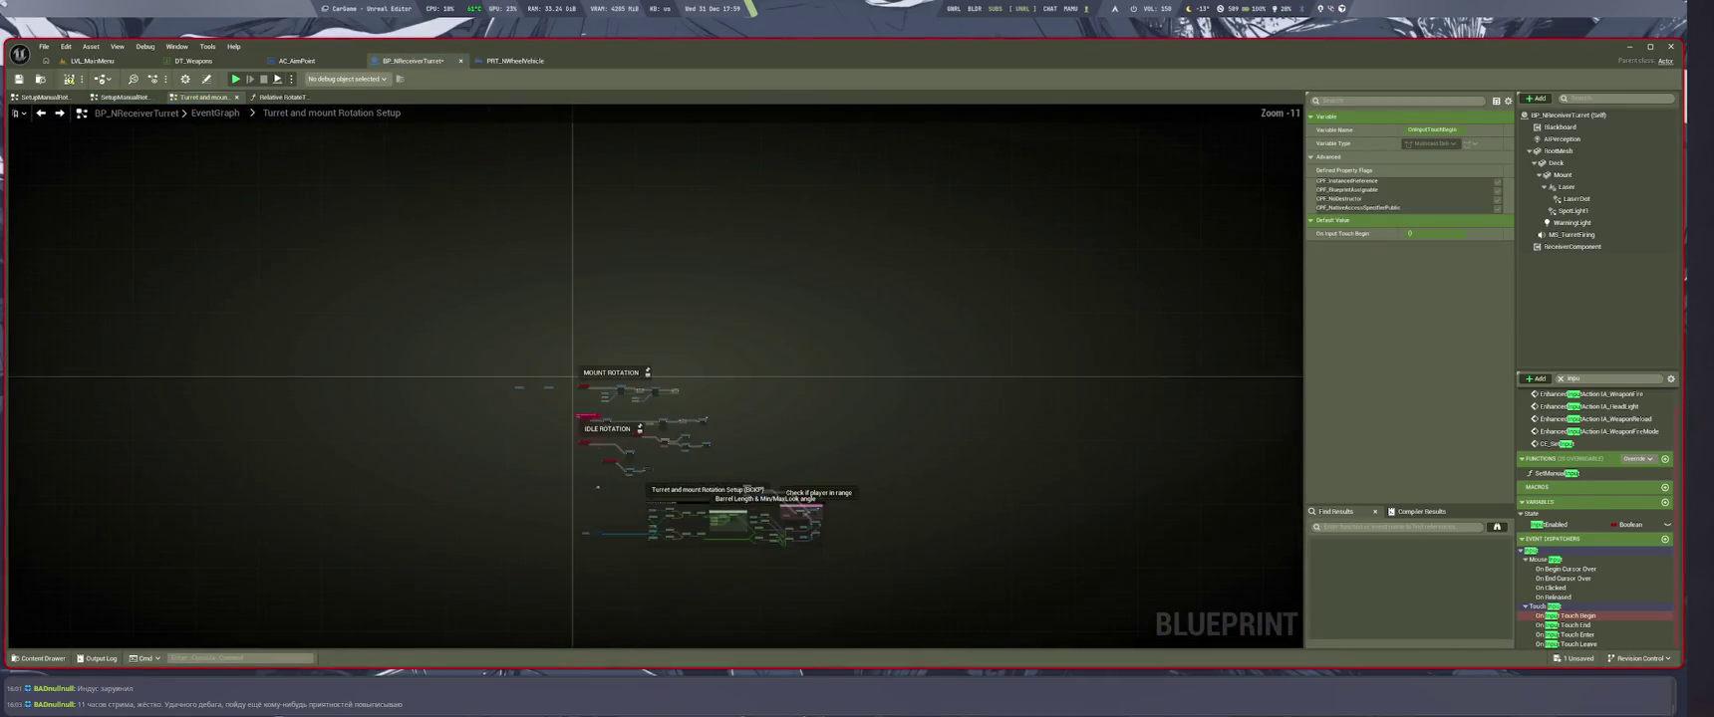
{"action": "key", "text": "alt+Left"}
{"action": "scroll", "coordinate": [765, 598], "scroll_direction": "up", "scroll_amount": 3}
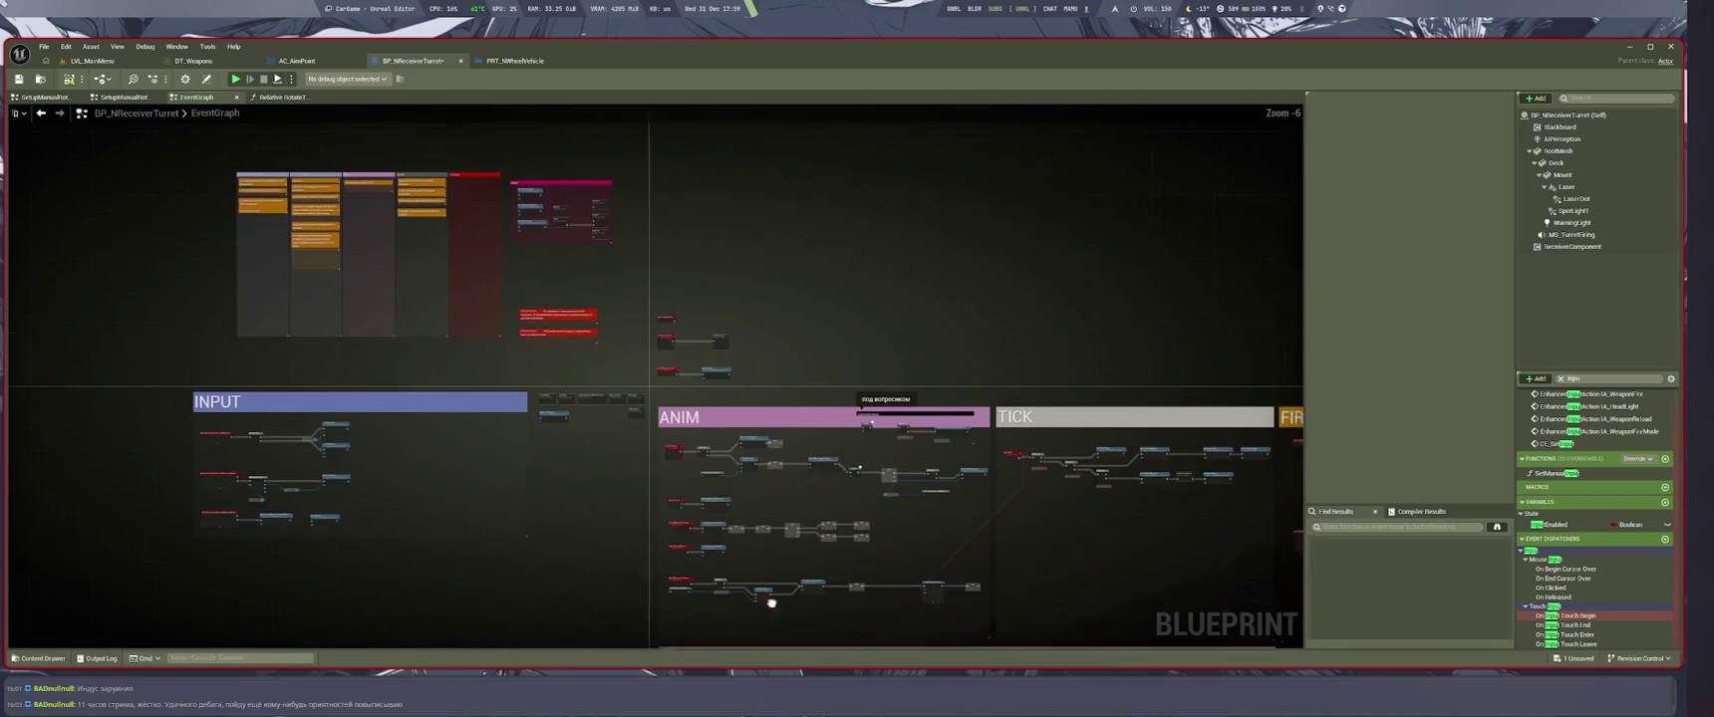
{"action": "scroll", "coordinate": [472, 412], "scroll_direction": "up", "scroll_amount": 6}
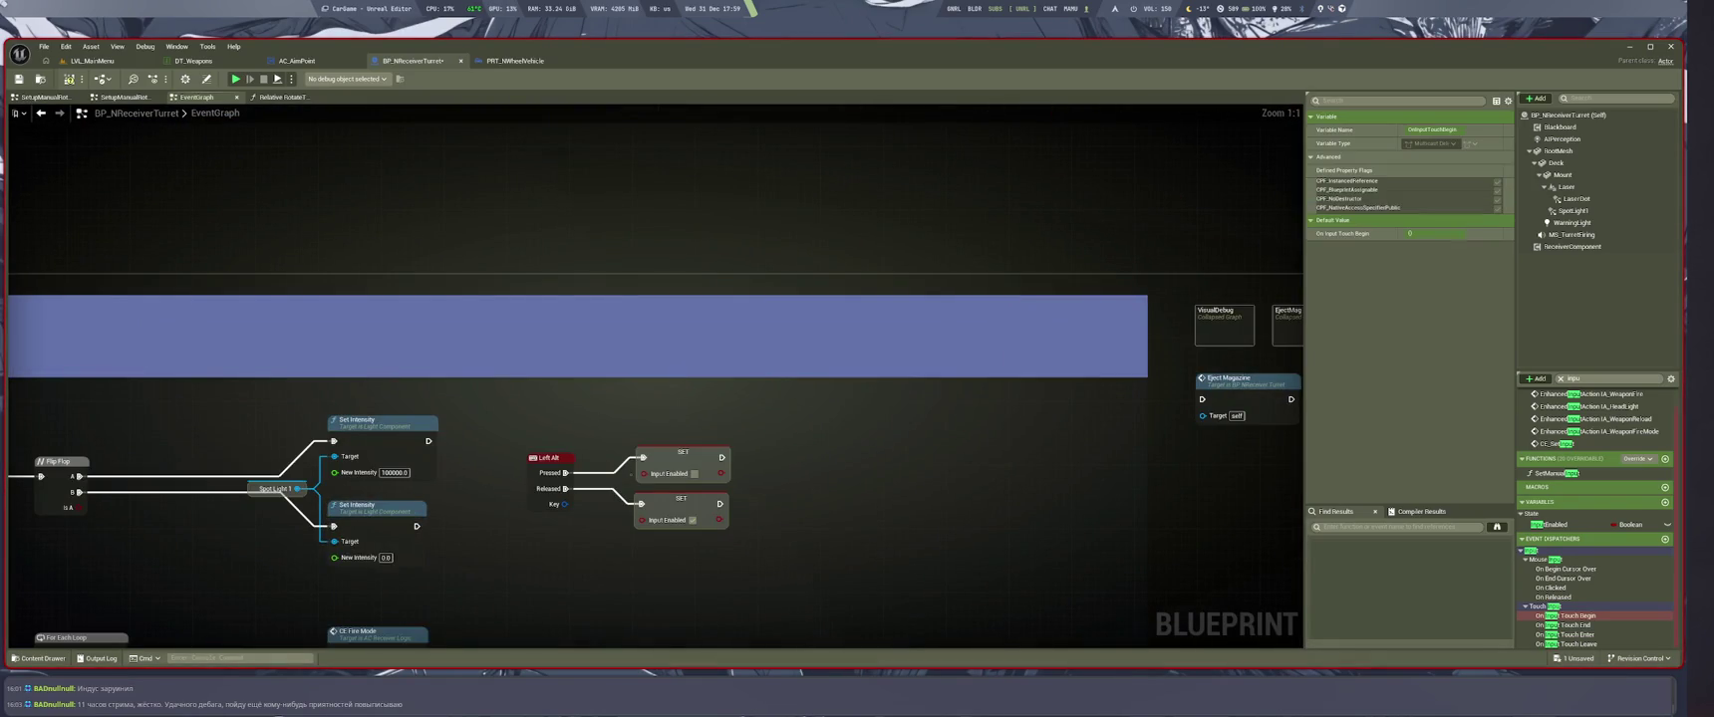
{"action": "scroll", "coordinate": [794, 544], "scroll_direction": "down", "scroll_amount": 5}
{"action": "scroll", "coordinate": [865, 477], "scroll_direction": "up", "scroll_amount": 5}
Shift both Input Enabled setters right and place an Input Enabled getter below them
{"action": "left_click_drag", "start_coordinate": [811, 421], "coordinate": [631, 533]}
{"action": "left_click_drag", "start_coordinate": [719, 504], "coordinate": [862, 495]}
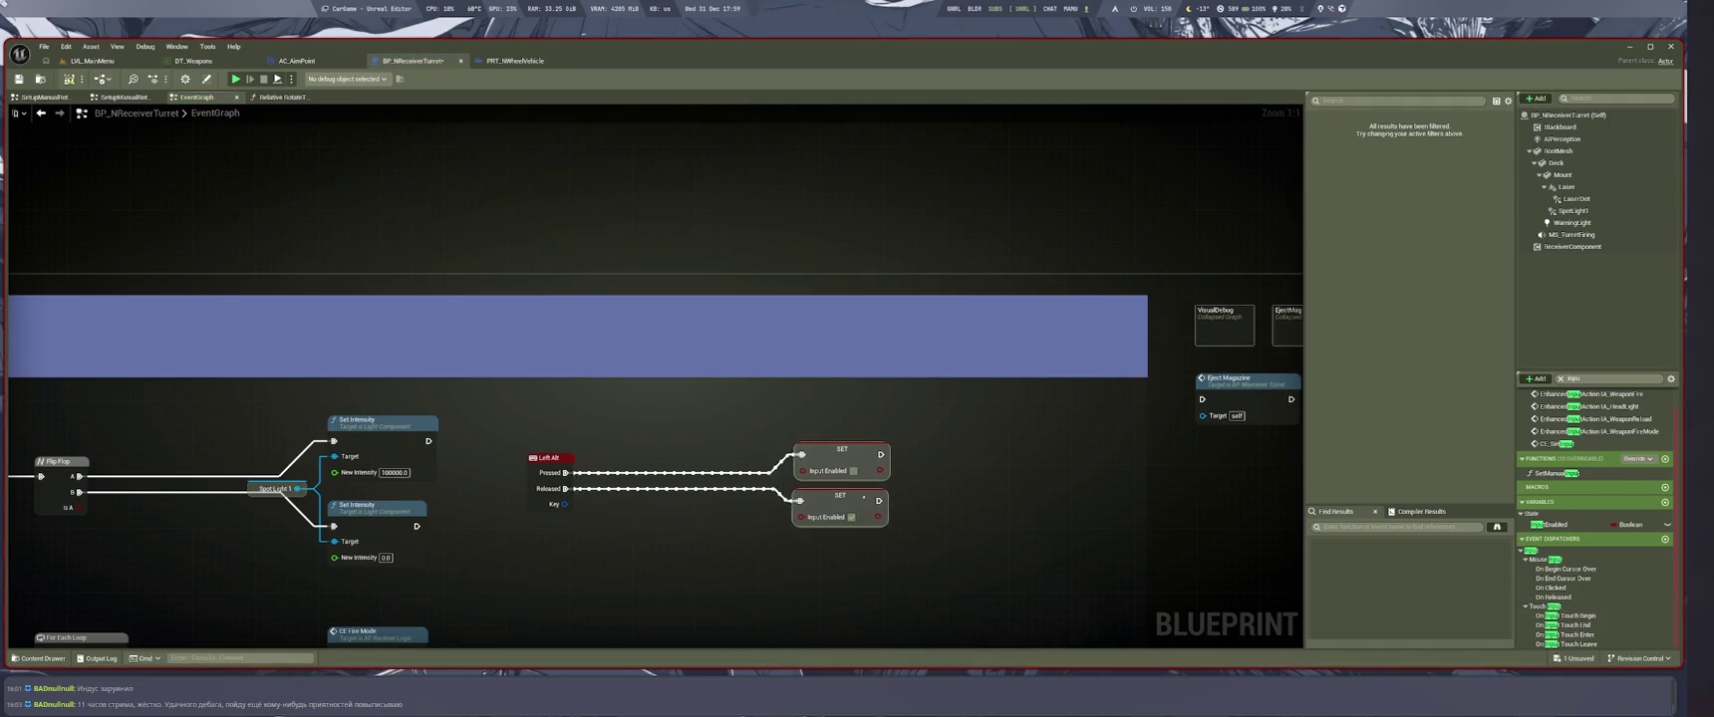
{"action": "left_click_drag", "start_coordinate": [748, 518], "coordinate": [595, 437]}
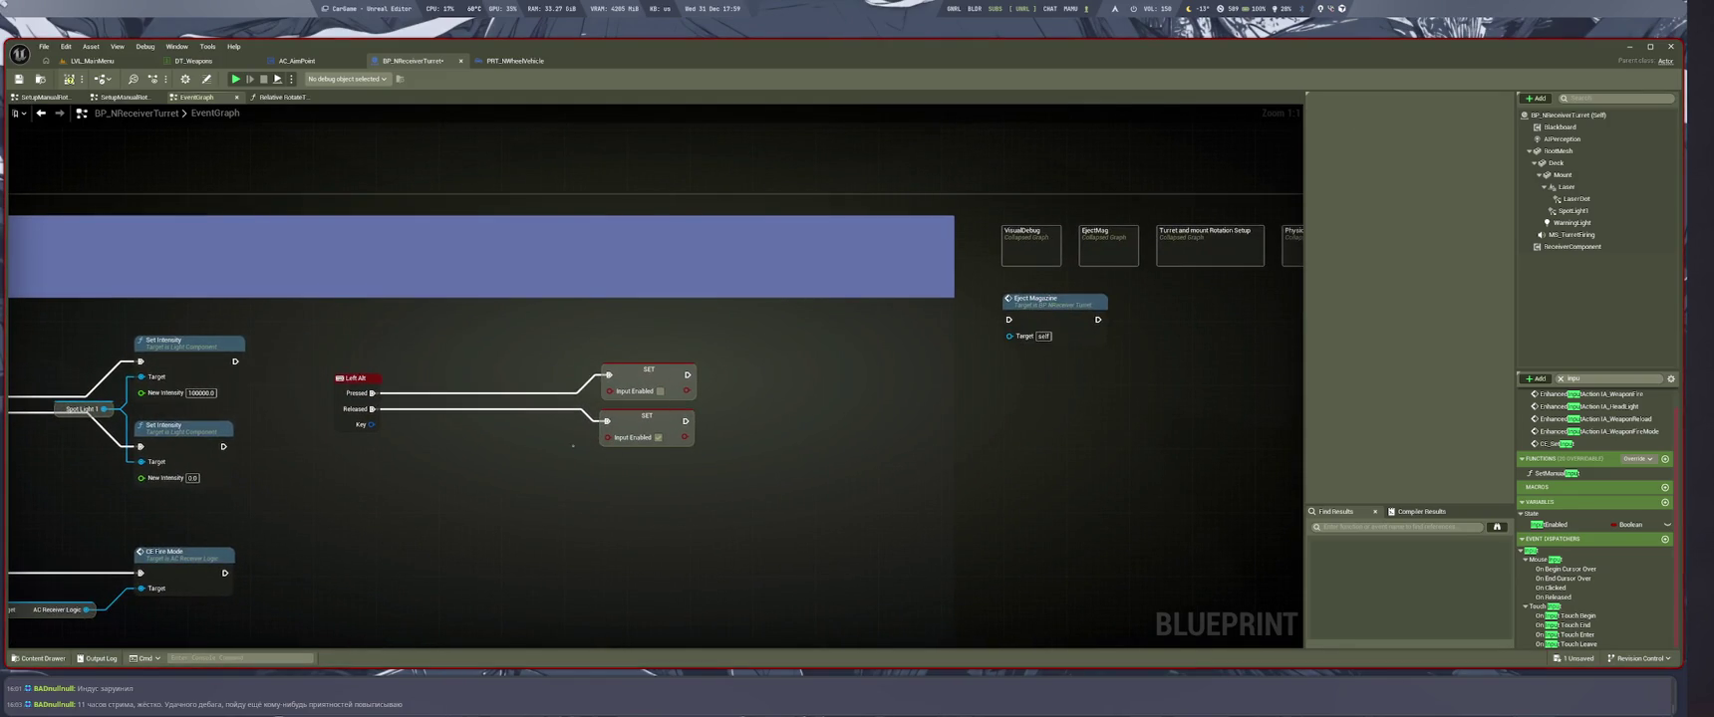
{"action": "left_click_drag", "start_coordinate": [555, 467], "coordinate": [611, 431]}
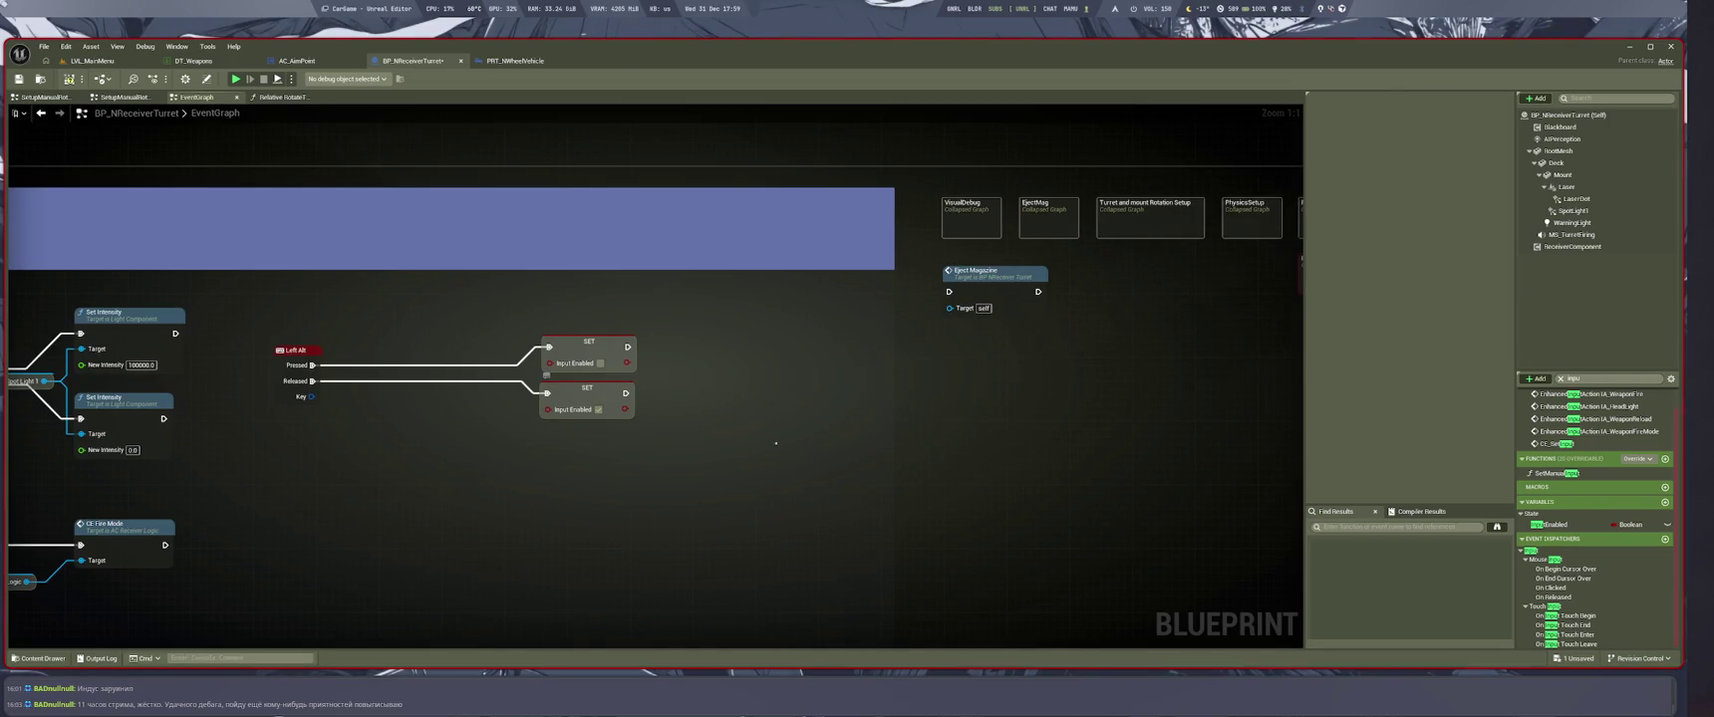
{"action": "left_click", "coordinate": [1549, 524]}
{"action": "mouse_move", "coordinate": [409, 447]}
{"action": "left_mouse_down"}
{"action": "mouse_move", "coordinate": [380, 449]}
{"action": "mouse_move", "coordinate": [433, 444]}
{"action": "left_mouse_up"}
{"action": "left_click", "coordinate": [380, 521]}
Add a NOT Boolean node via a 'bool' search, undoing an accidental getter move
{"action": "type", "text": "bool"}
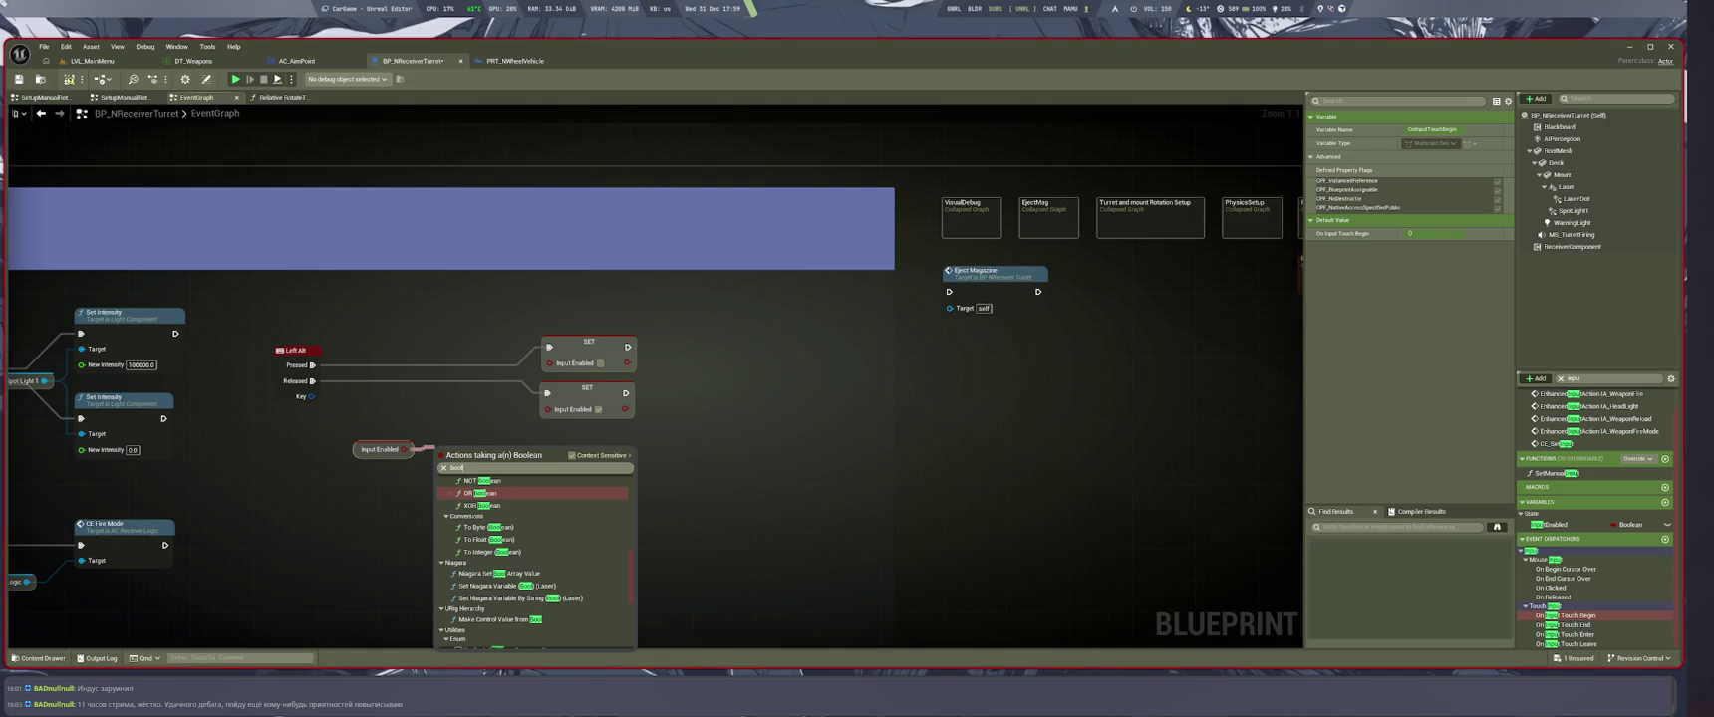
{"action": "left_click", "coordinate": [479, 480]}
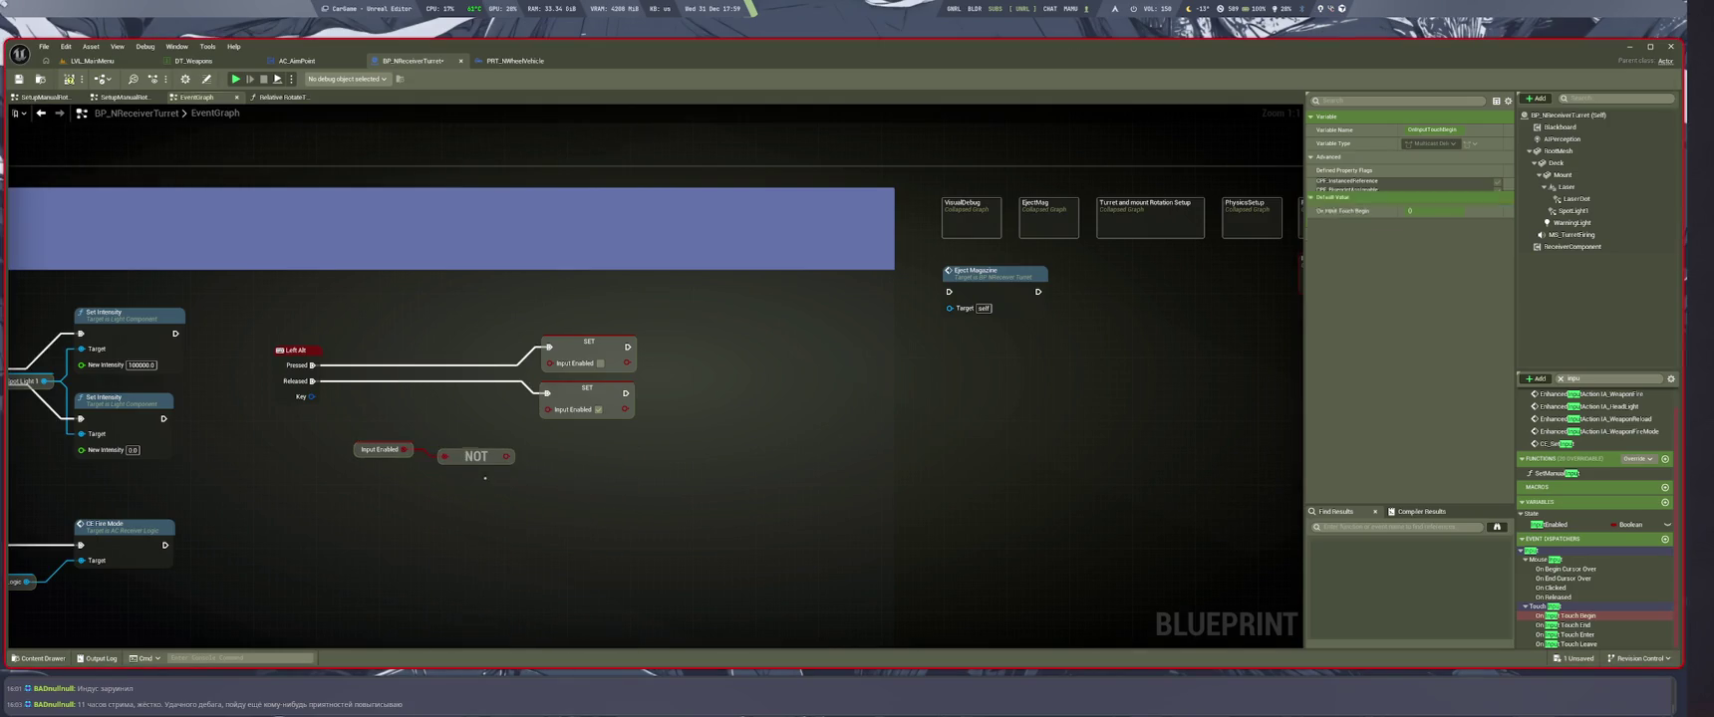
{"action": "left_click_drag", "start_coordinate": [368, 448], "coordinate": [536, 492]}
{"action": "key", "text": "ctrl+z"}
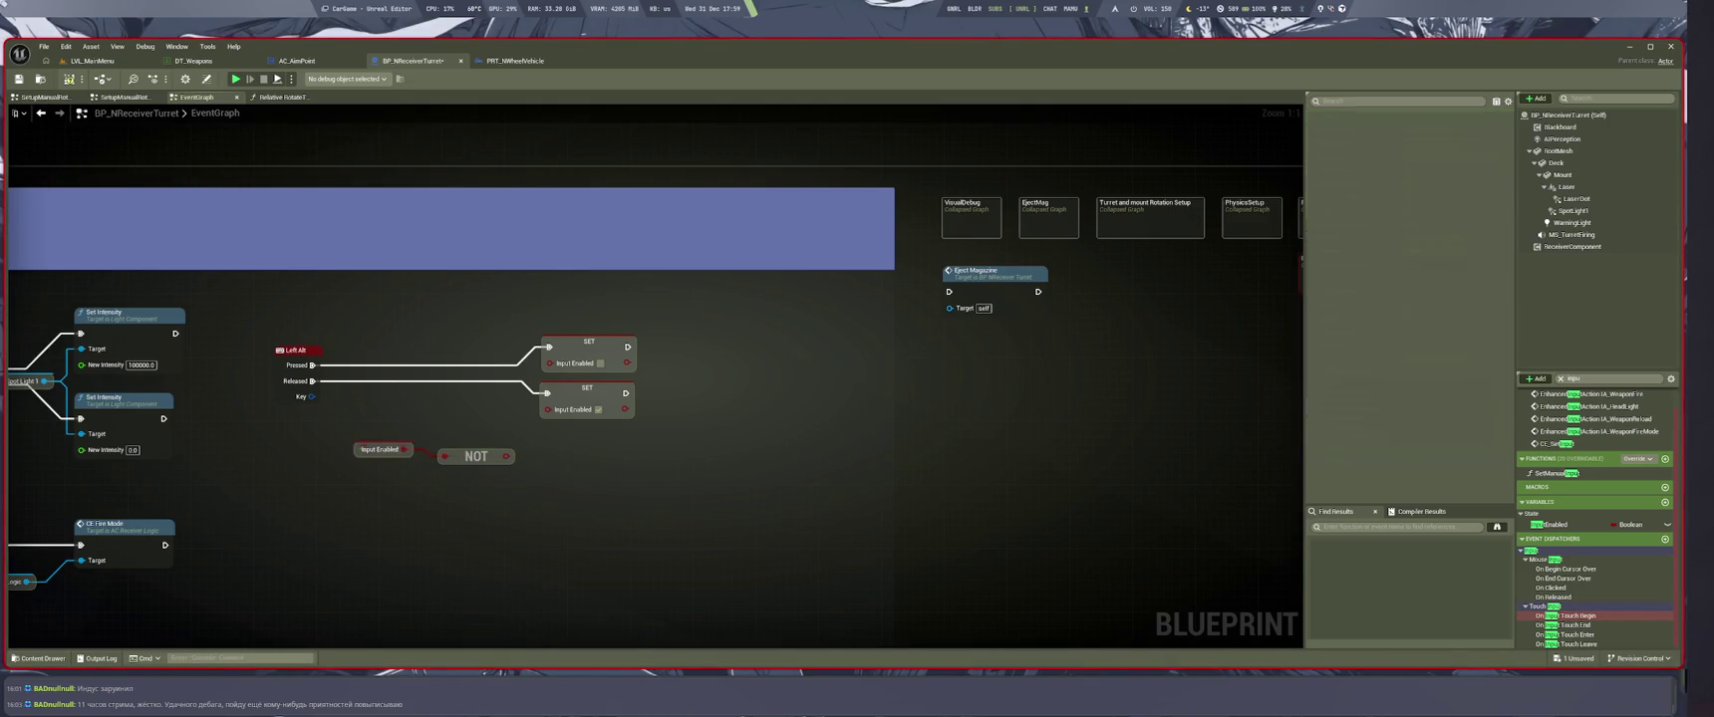
{"action": "mouse_move", "coordinate": [507, 477]}
{"action": "left_mouse_down"}
{"action": "mouse_move", "coordinate": [430, 503]}
{"action": "mouse_move", "coordinate": [451, 433]}
{"action": "mouse_move", "coordinate": [490, 498]}
{"action": "mouse_move", "coordinate": [507, 489]}
{"action": "mouse_move", "coordinate": [466, 442]}
{"action": "mouse_move", "coordinate": [454, 365]}
{"action": "left_mouse_up"}
{"action": "left_click", "coordinate": [569, 454]}
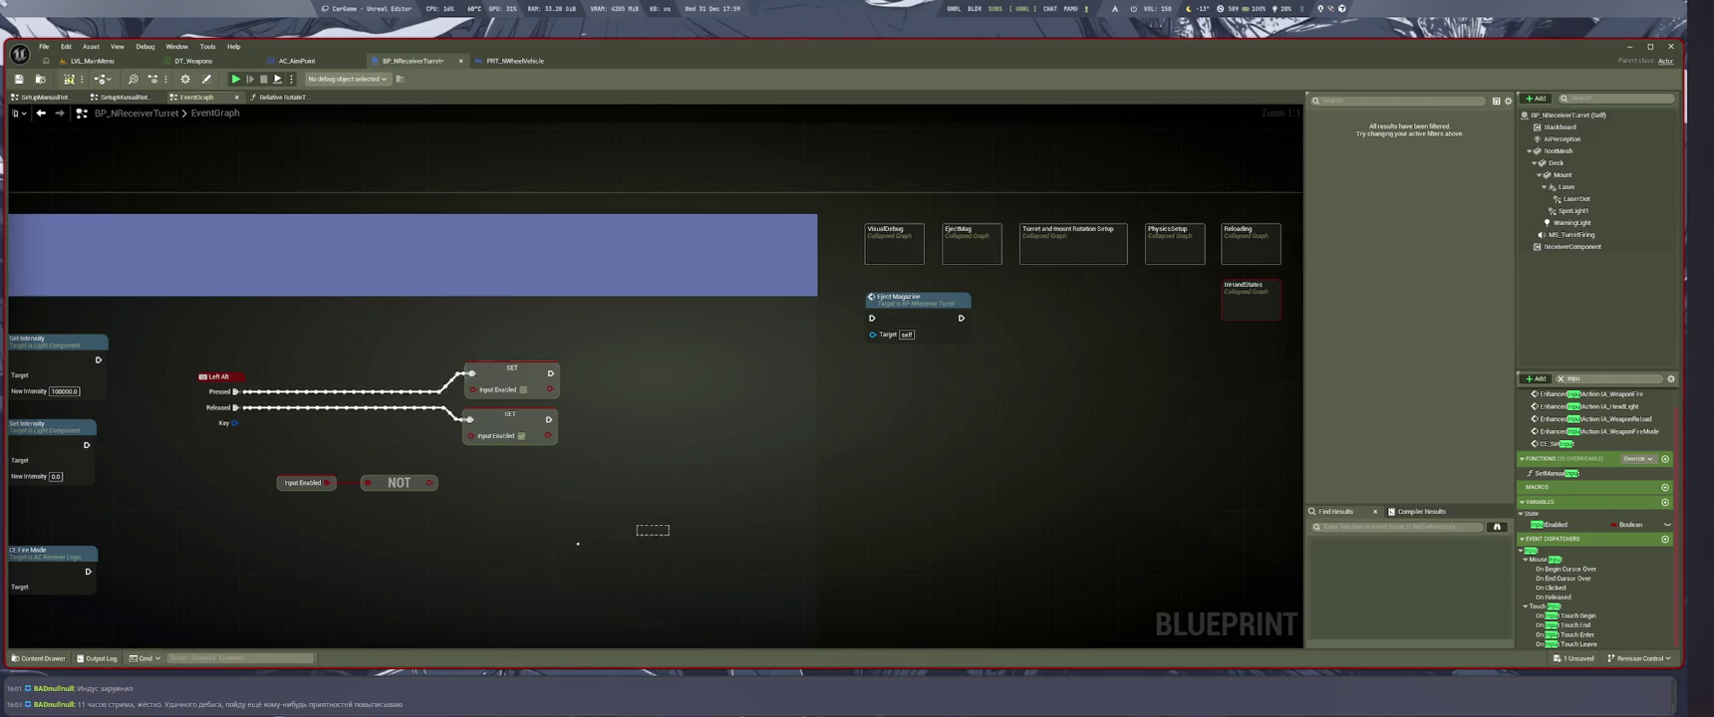
Move the Input Enabled getter and NOT node upward, restoring the getter after deleting it
{"action": "left_click_drag", "start_coordinate": [398, 522], "coordinate": [271, 470]}
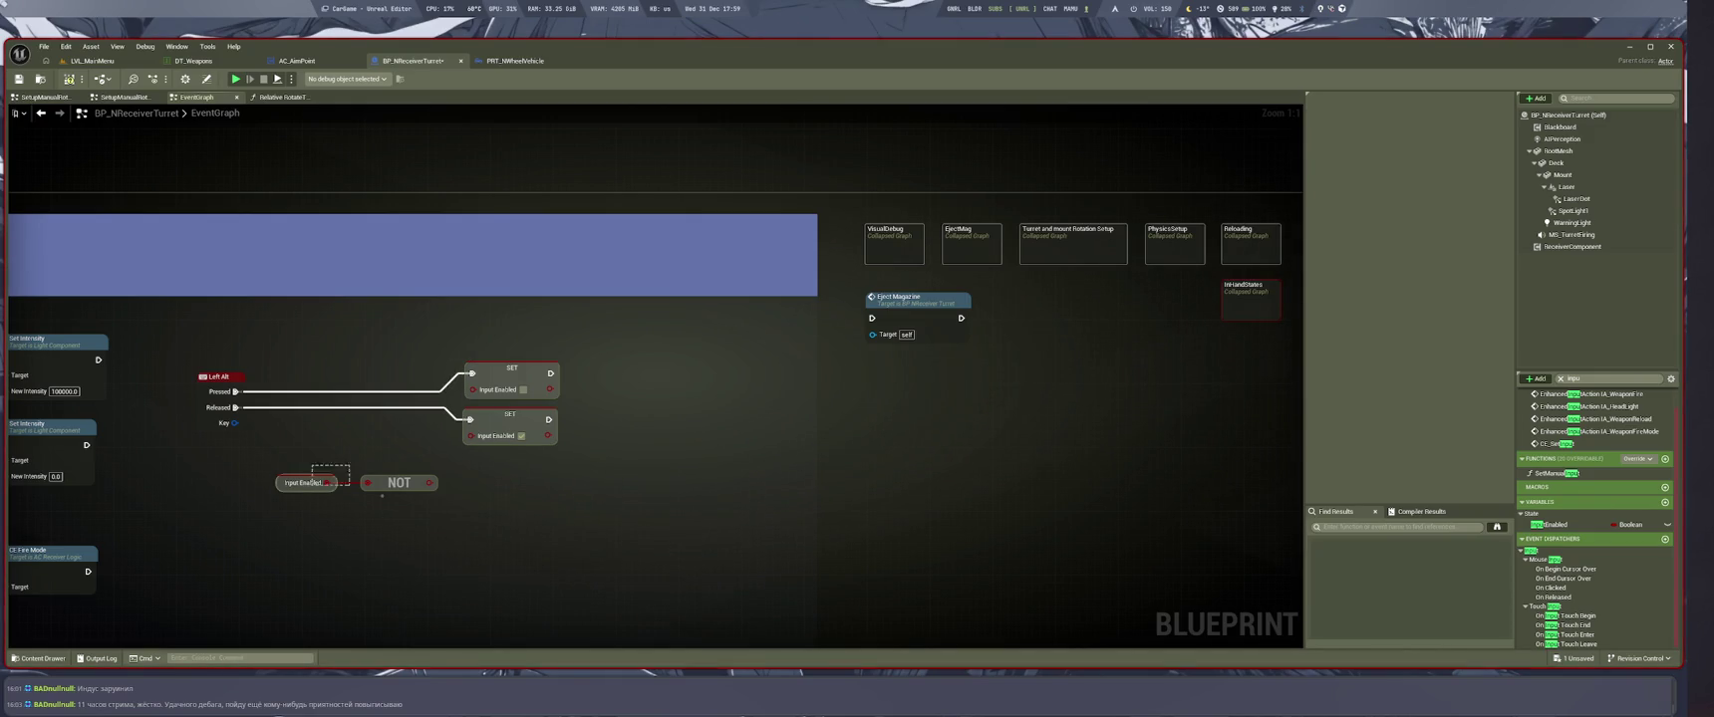
{"action": "mouse_move", "coordinate": [413, 483]}
{"action": "left_mouse_down"}
{"action": "mouse_move", "coordinate": [395, 363]}
{"action": "mouse_move", "coordinate": [396, 518]}
{"action": "left_mouse_up"}
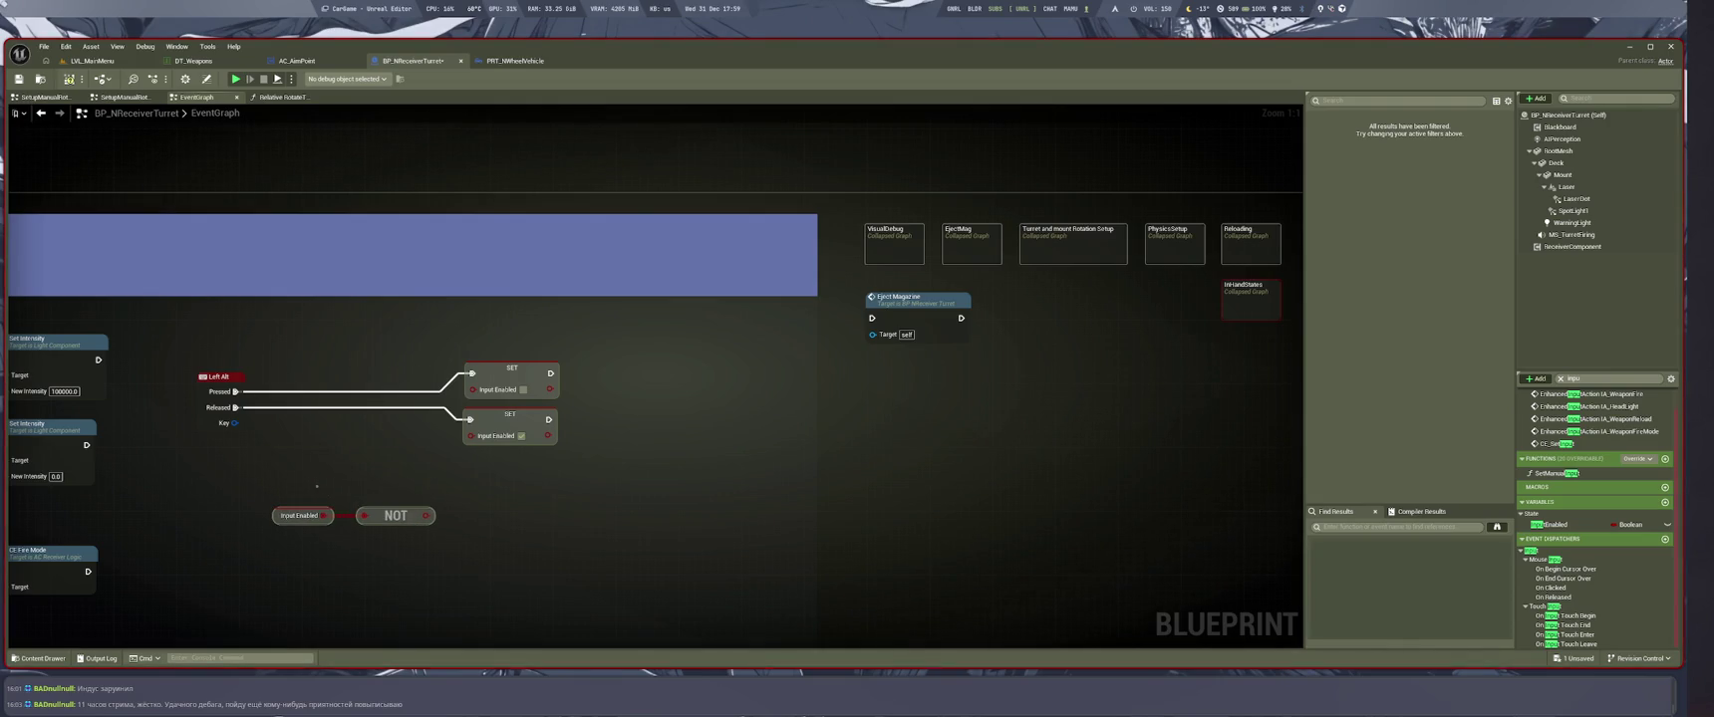
{"action": "key", "text": "Delete"}
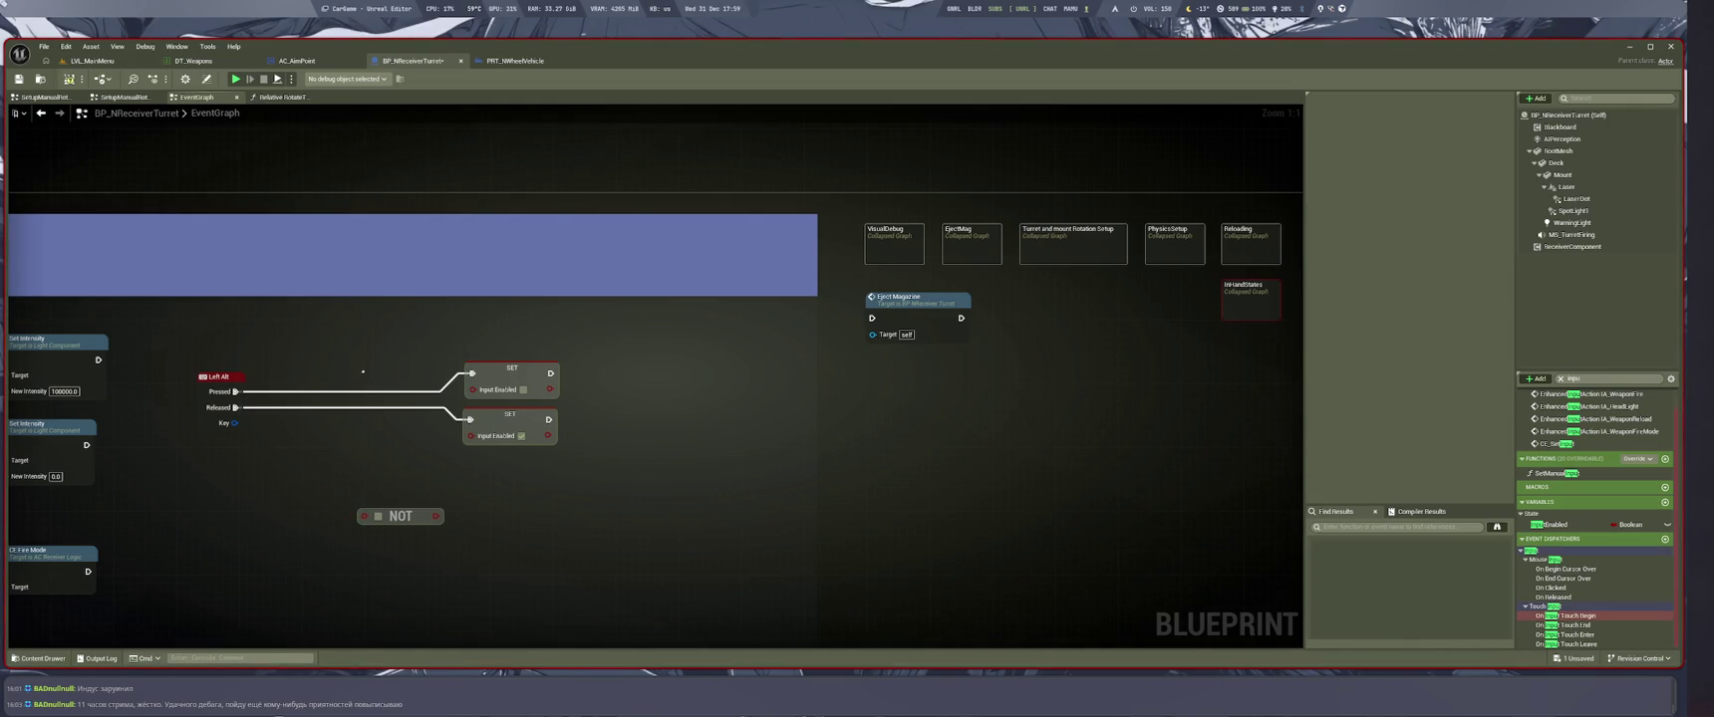
{"action": "key", "text": "ctrl+z"}
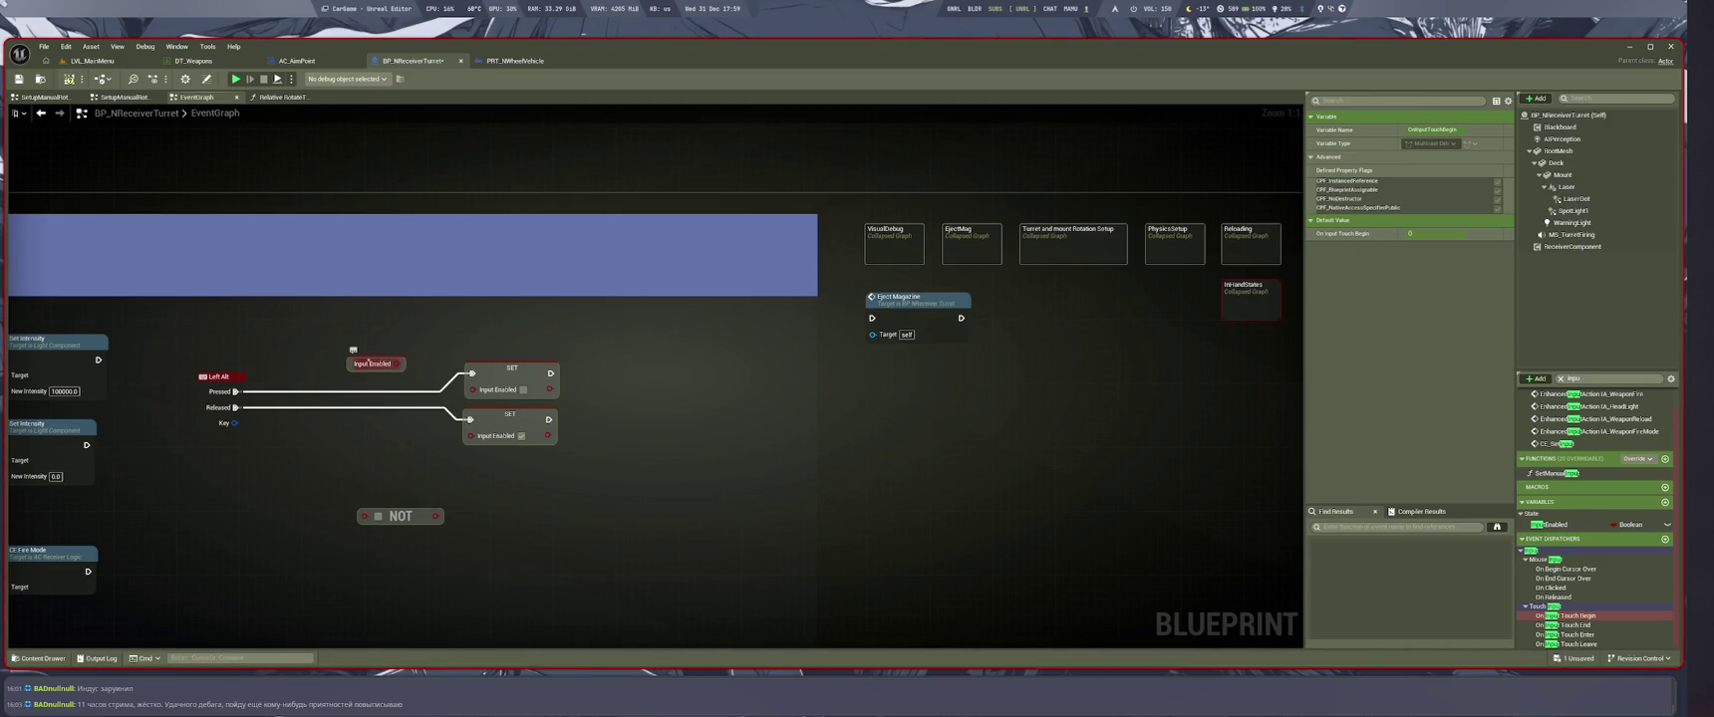
Pull wires from the Input Enabled output and SET pin, browsing the 'bool' actions
{"action": "mouse_move", "coordinate": [354, 361]}
{"action": "left_mouse_down"}
{"action": "mouse_move", "coordinate": [299, 355]}
{"action": "mouse_move", "coordinate": [373, 342]}
{"action": "left_mouse_up"}
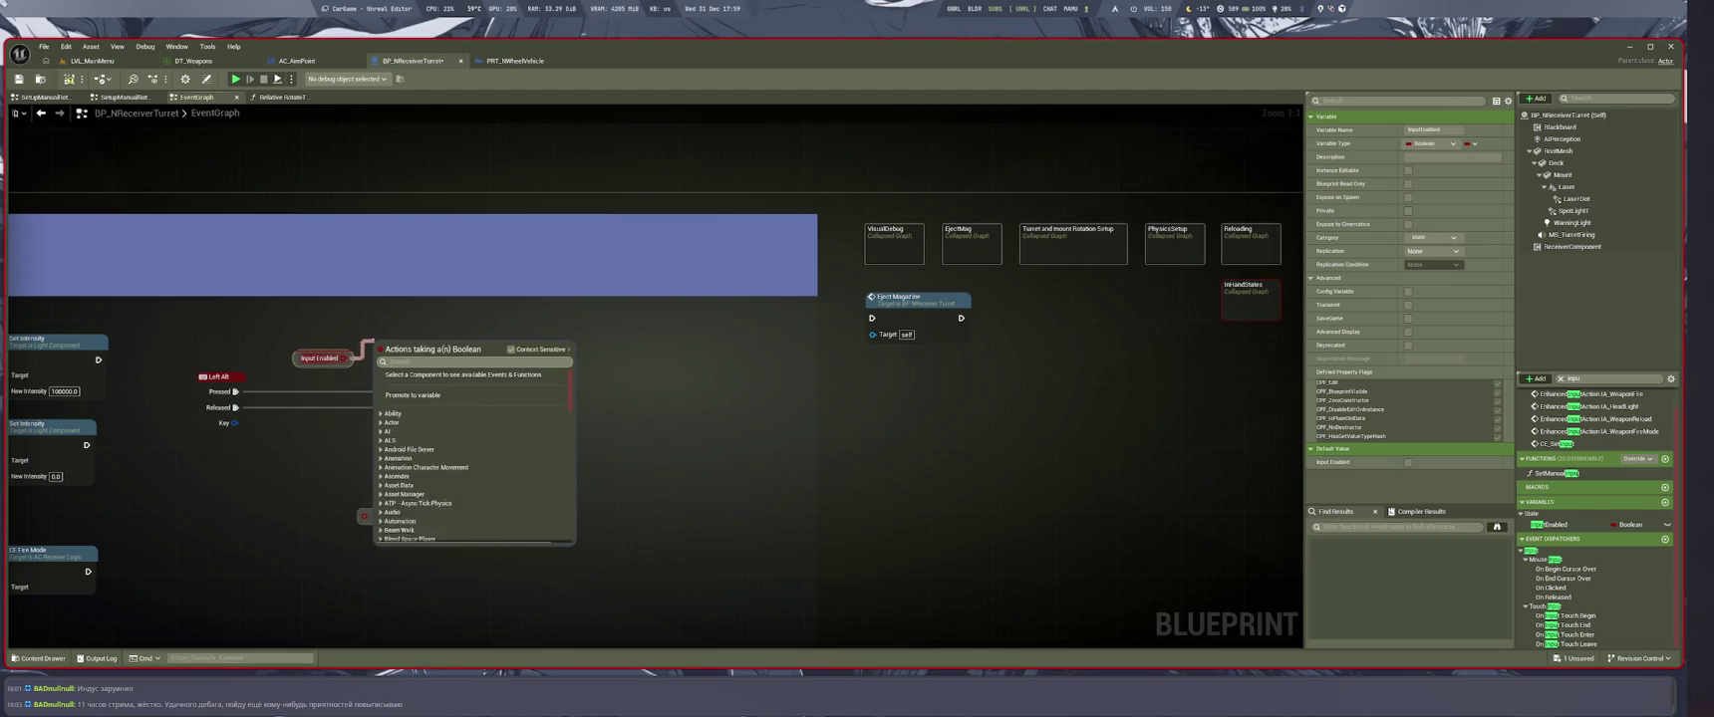
{"action": "type", "text": "bo"}
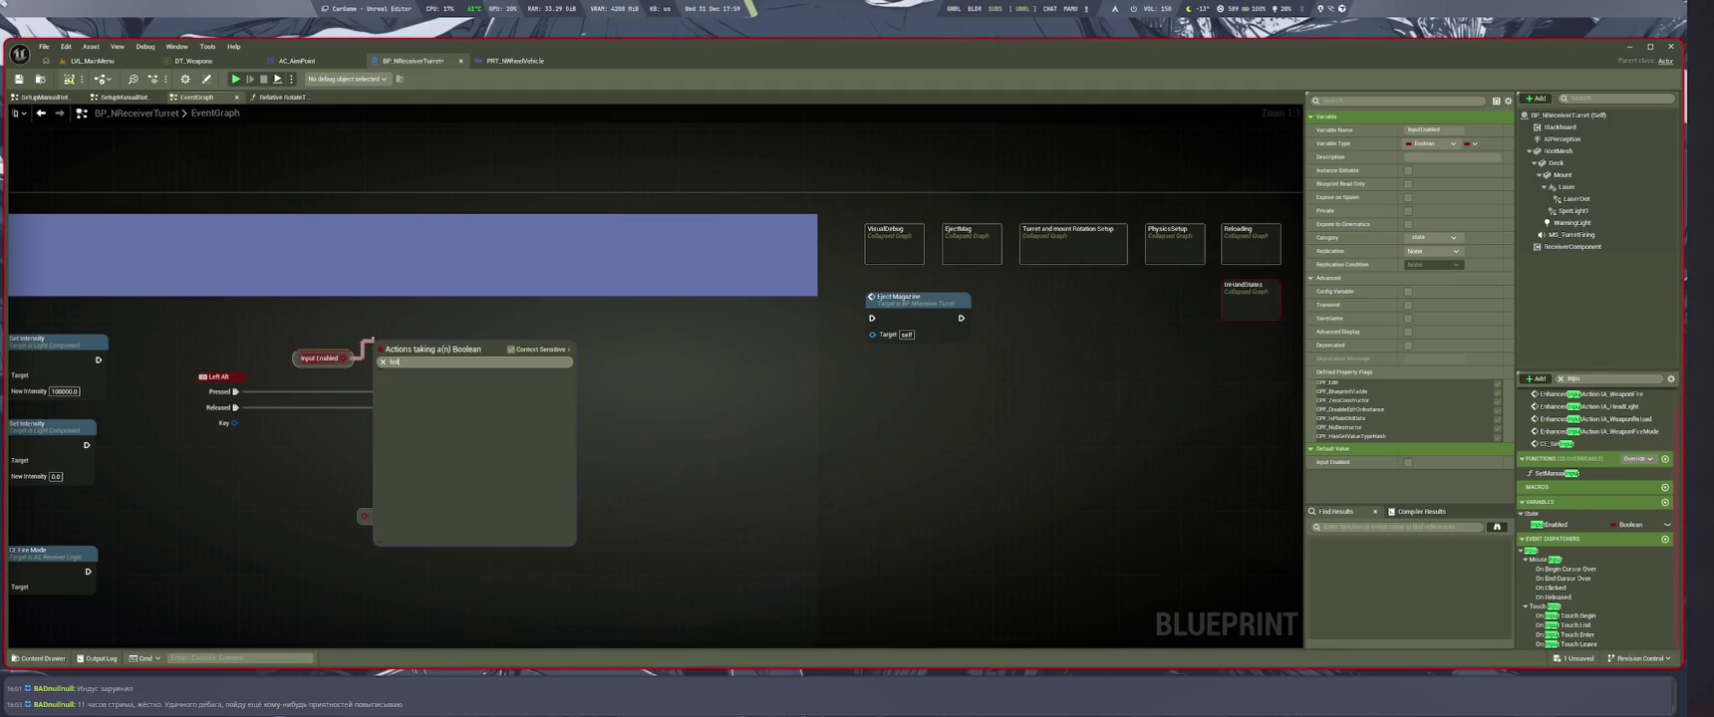
{"action": "type", "text": "ol"}
{"action": "scroll", "coordinate": [449, 419], "scroll_direction": "down", "scroll_amount": 3}
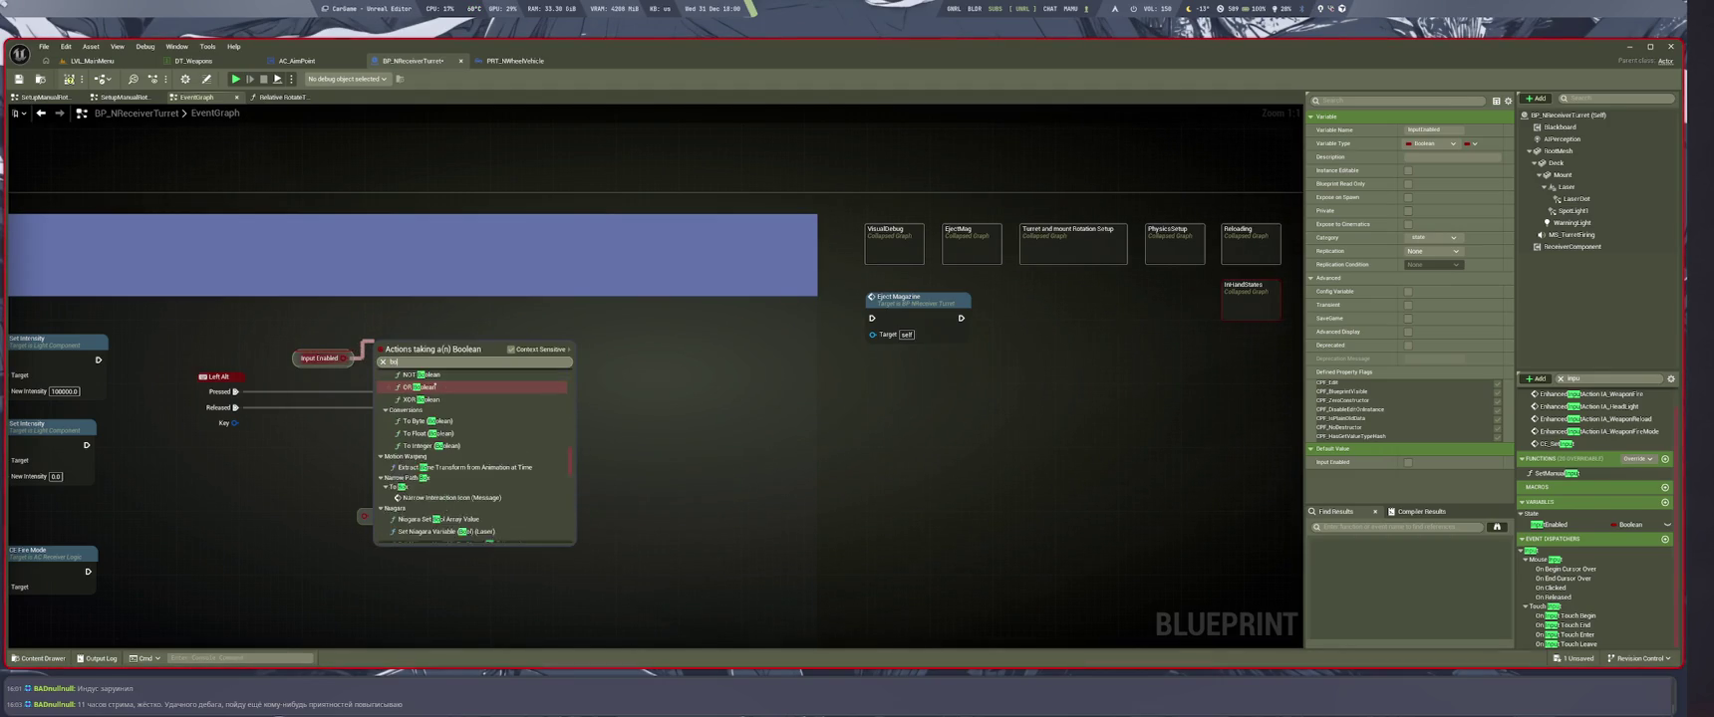
{"action": "scroll", "coordinate": [455, 420], "scroll_direction": "up", "scroll_amount": 2}
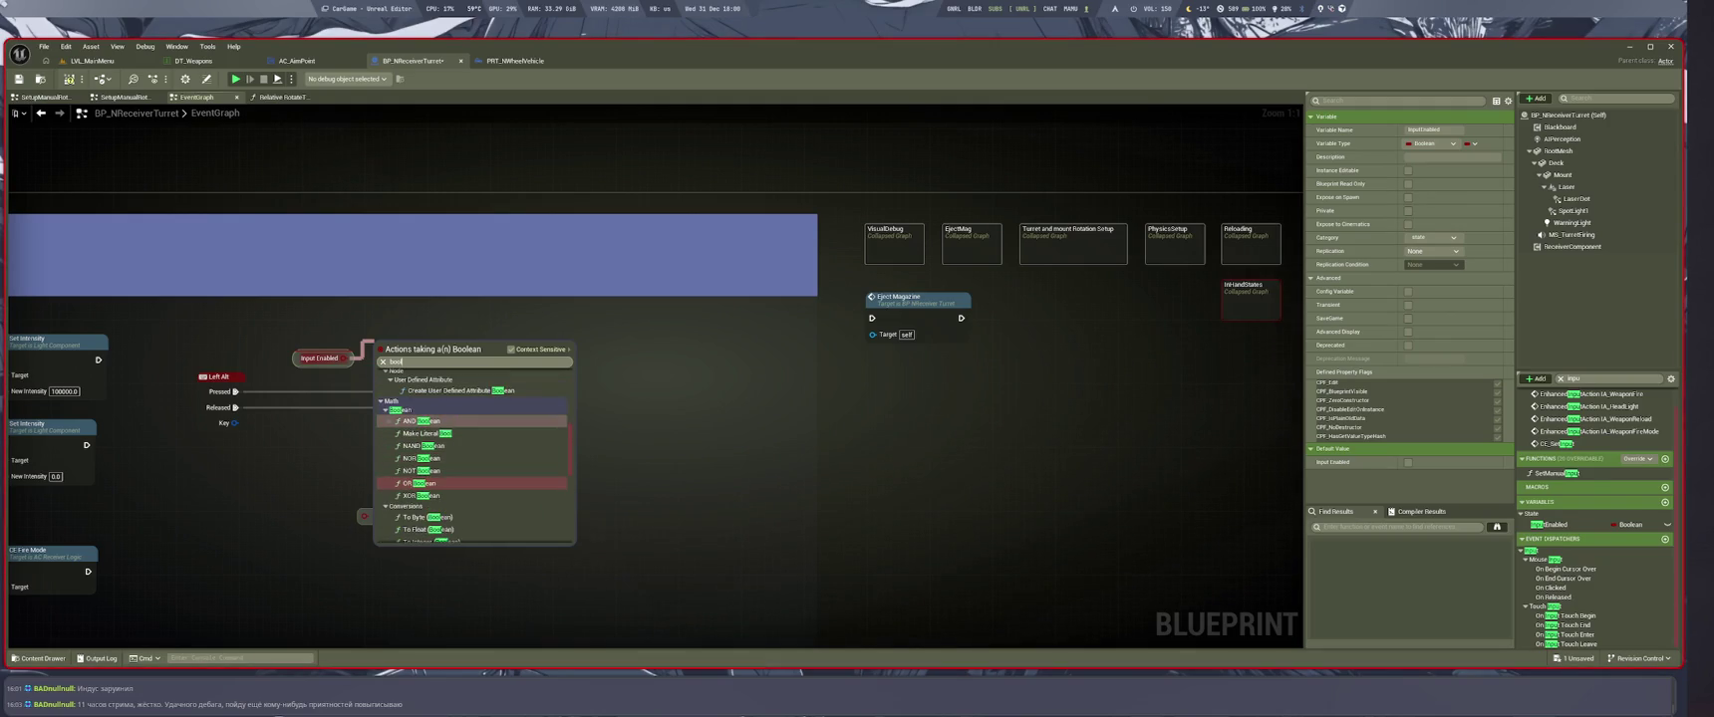
{"action": "scroll", "coordinate": [455, 421], "scroll_direction": "down", "scroll_amount": 3}
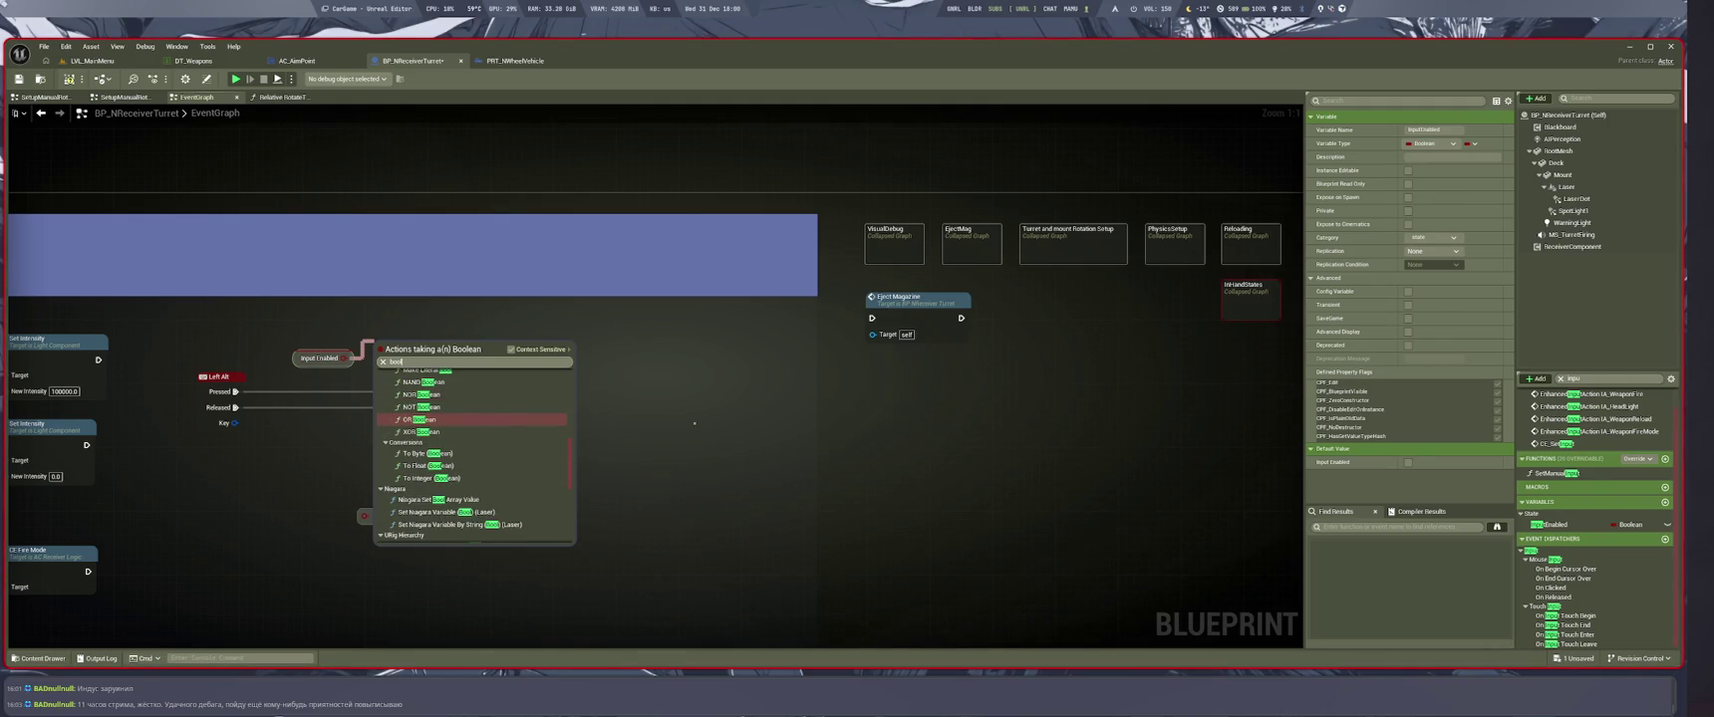
{"action": "left_click", "coordinate": [428, 434]}
{"action": "left_click_drag", "start_coordinate": [472, 389], "coordinate": [415, 356]}
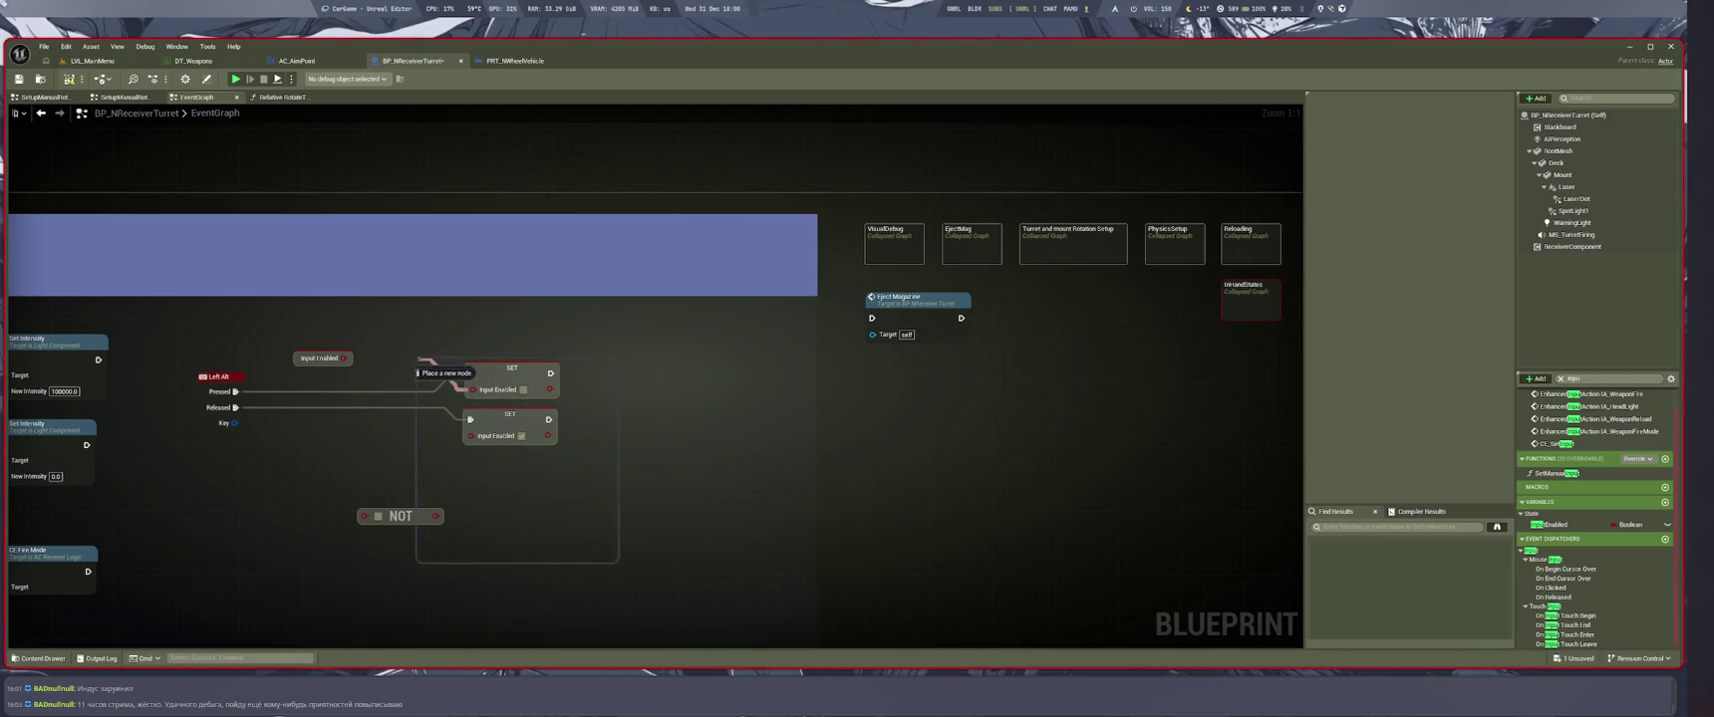
Add a Select node from the SET node's Input Enabled pin and move it left
{"action": "type", "text": "elect"}
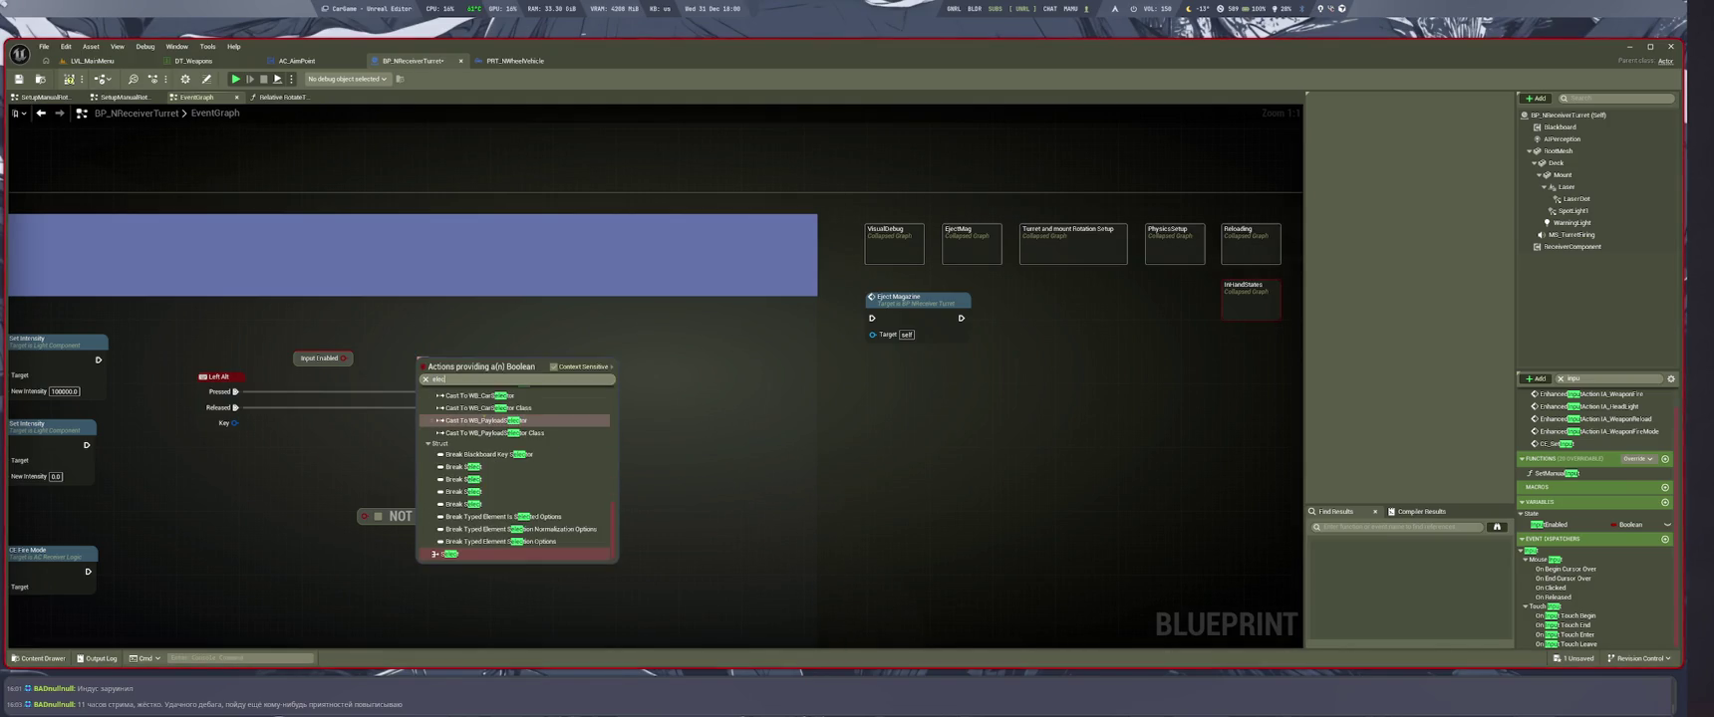
{"action": "left_click", "coordinate": [450, 554]}
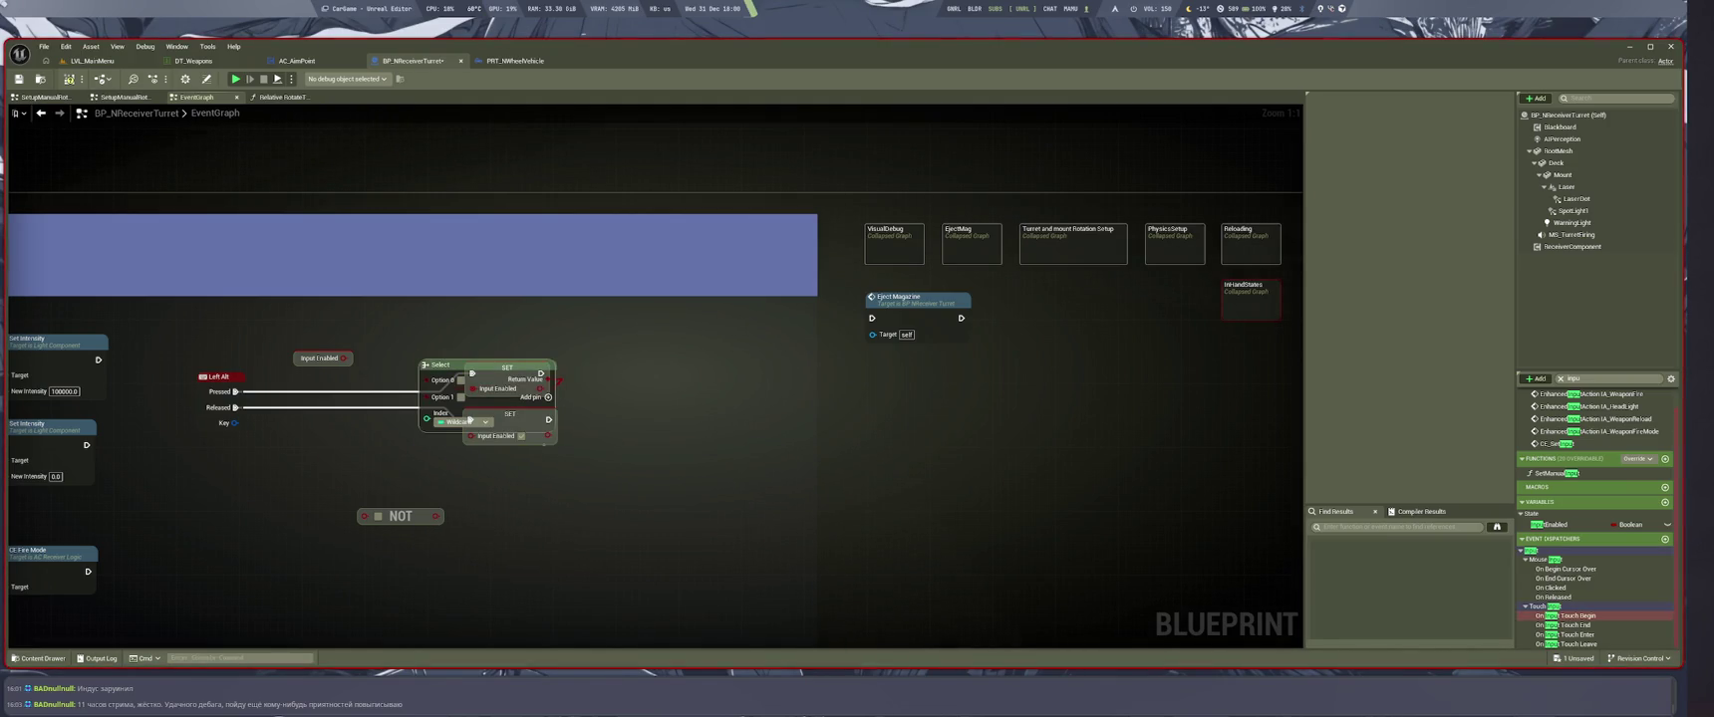
{"action": "mouse_move", "coordinate": [439, 365]}
{"action": "left_mouse_down"}
{"action": "mouse_move", "coordinate": [332, 378]}
{"action": "mouse_move", "coordinate": [308, 392]}
{"action": "mouse_move", "coordinate": [329, 394]}
{"action": "mouse_move", "coordinate": [298, 442]}
{"action": "left_mouse_up"}
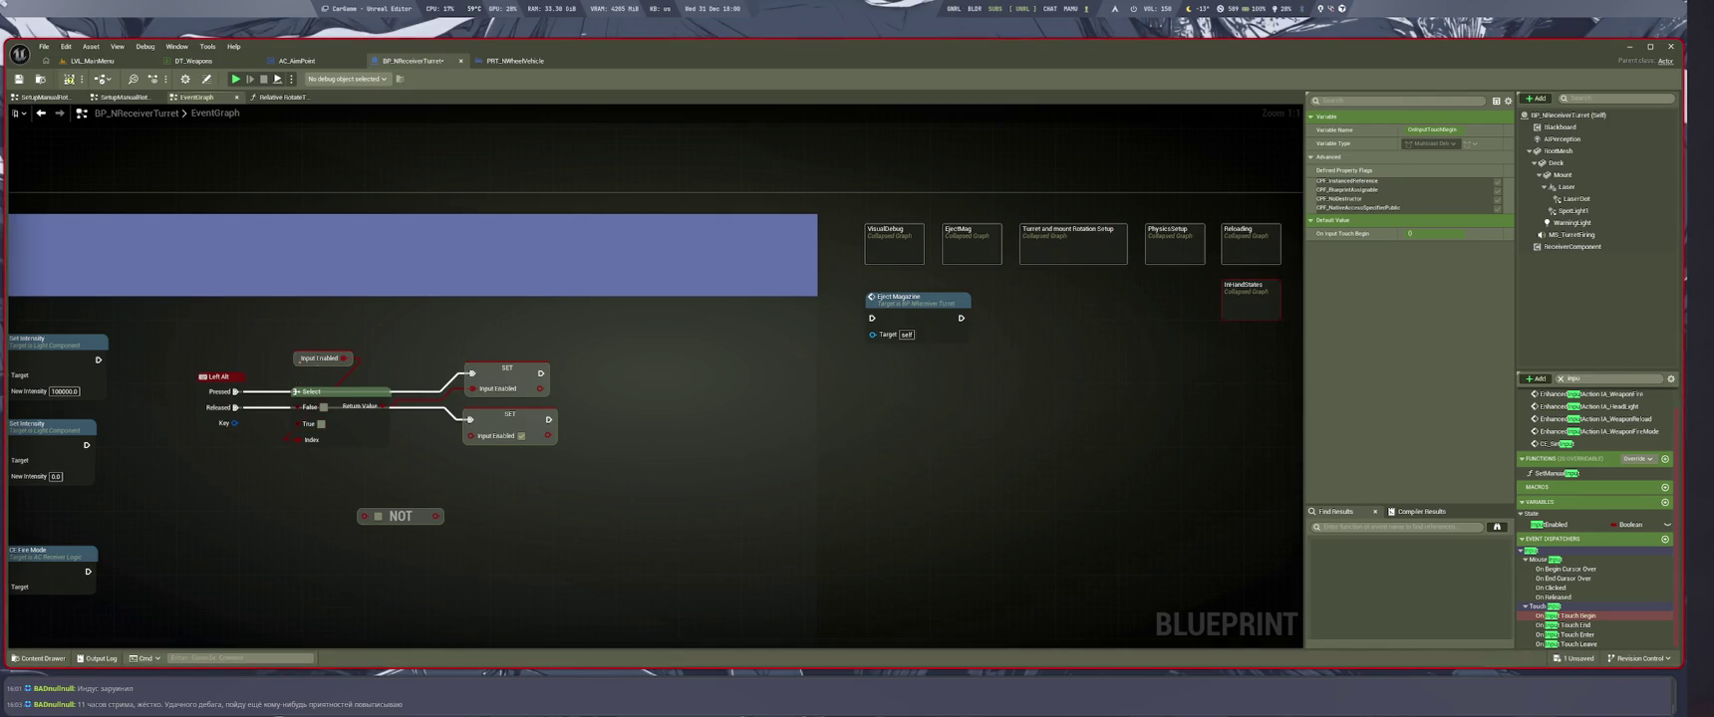
Duplicate the Input Enabled getter, then delete and undo until Select and one getter remain
{"action": "left_click", "coordinate": [319, 358]}
{"action": "key", "text": "ctrl+w"}
{"action": "left_click_drag", "start_coordinate": [274, 463], "coordinate": [312, 467]}
{"action": "key", "text": "Delete"}
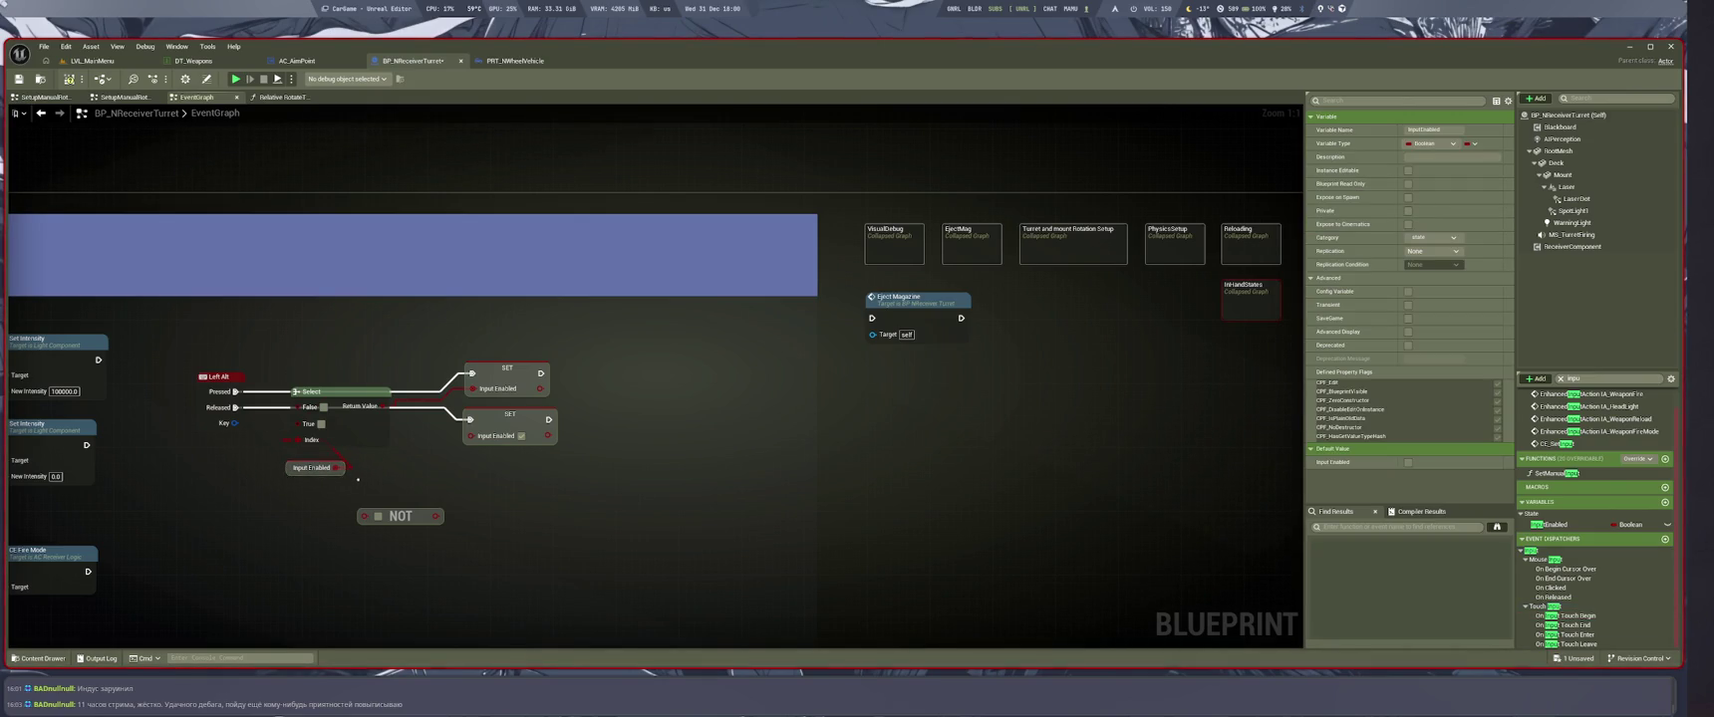
{"action": "key", "text": "ctrl+z"}
{"action": "key", "text": "ctrl+z"}
{"action": "key", "text": "ctrl+z"}
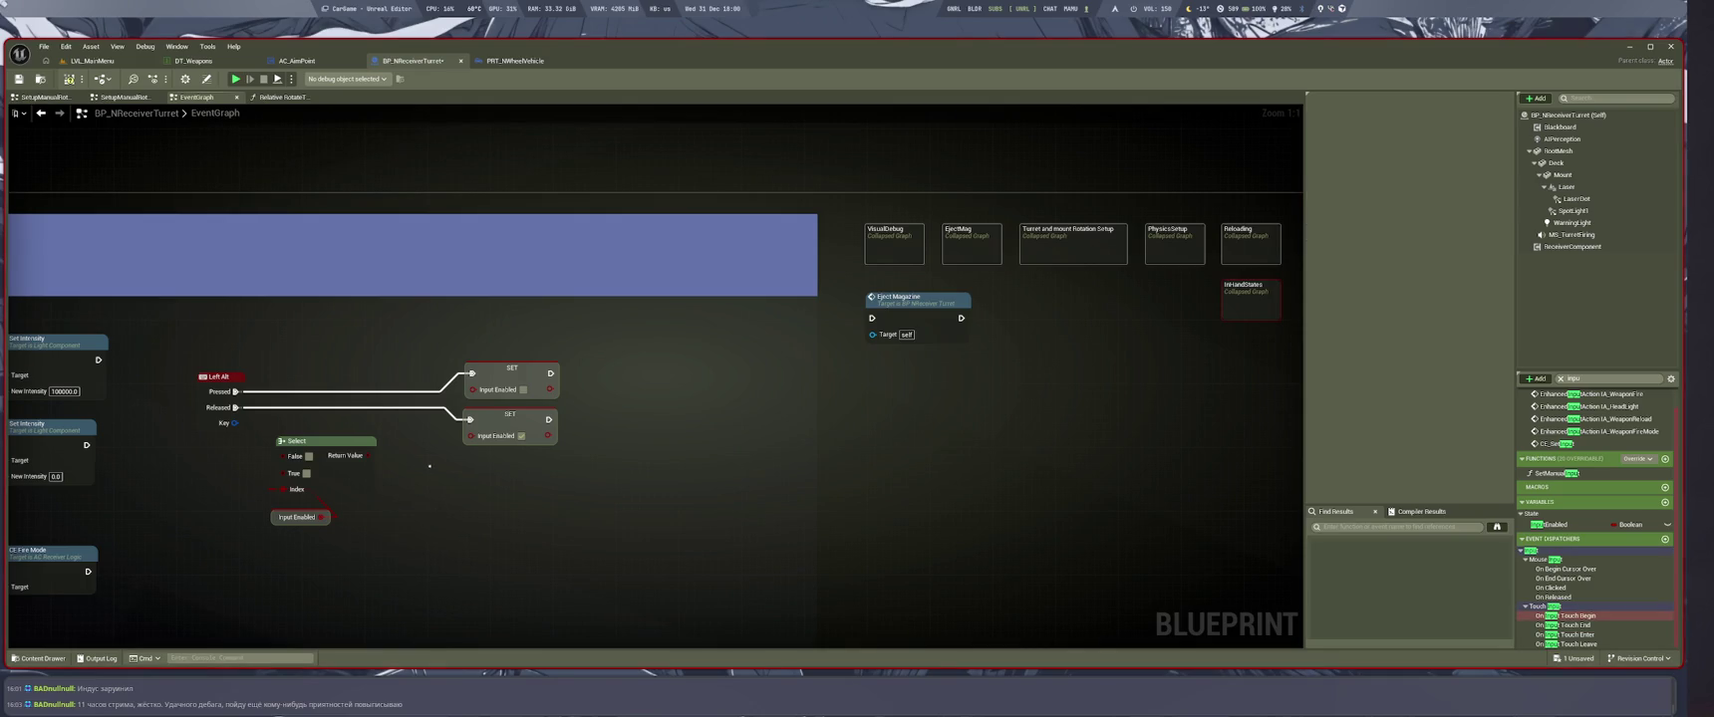
{"action": "key", "text": "ctrl+z"}
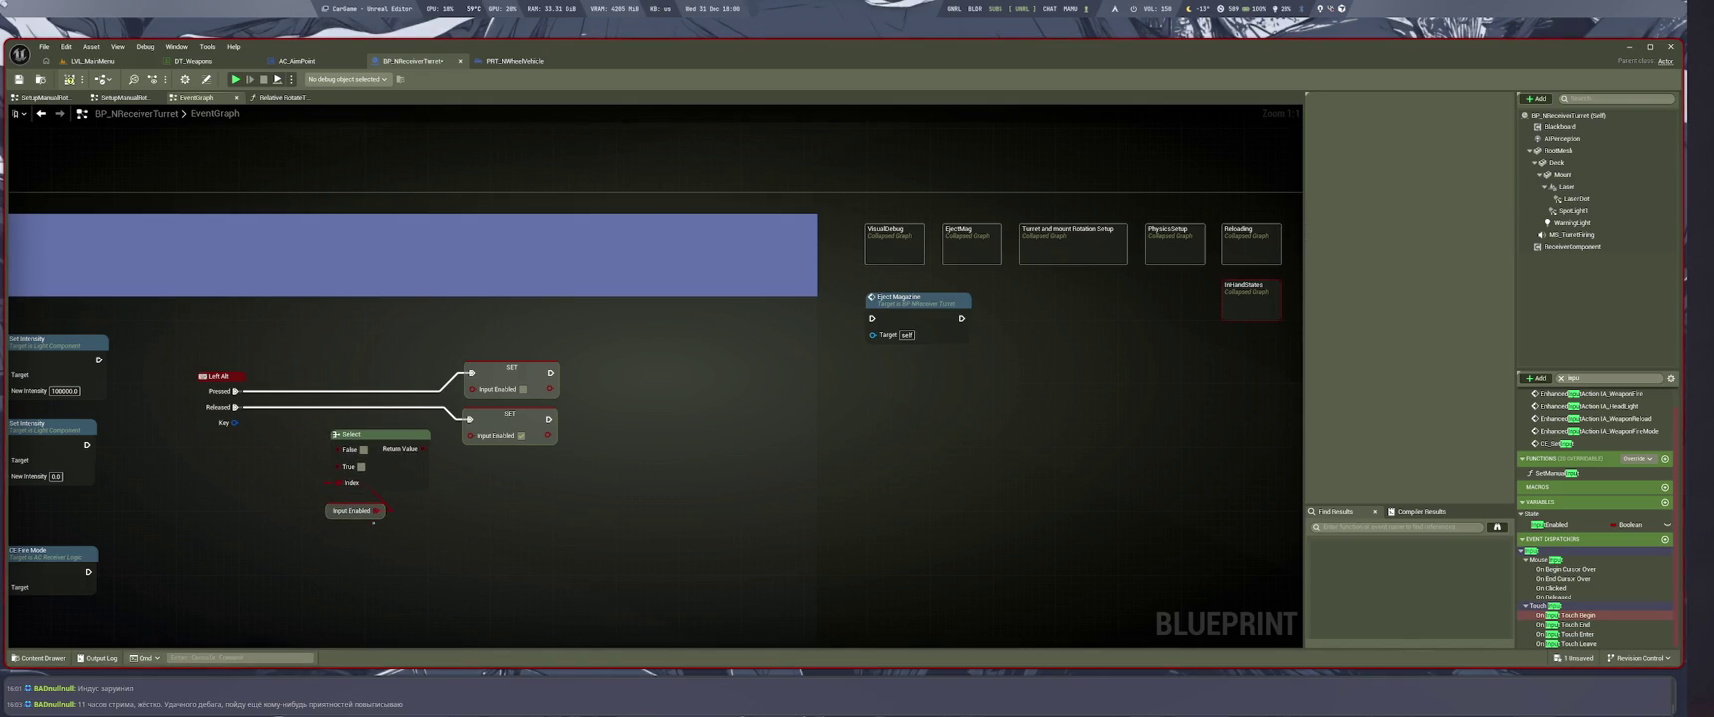
{"action": "left_click", "coordinate": [354, 510]}
Connect Input Enabled to the Select node's Index input and save the blueprint
{"action": "left_click", "coordinate": [404, 488]}
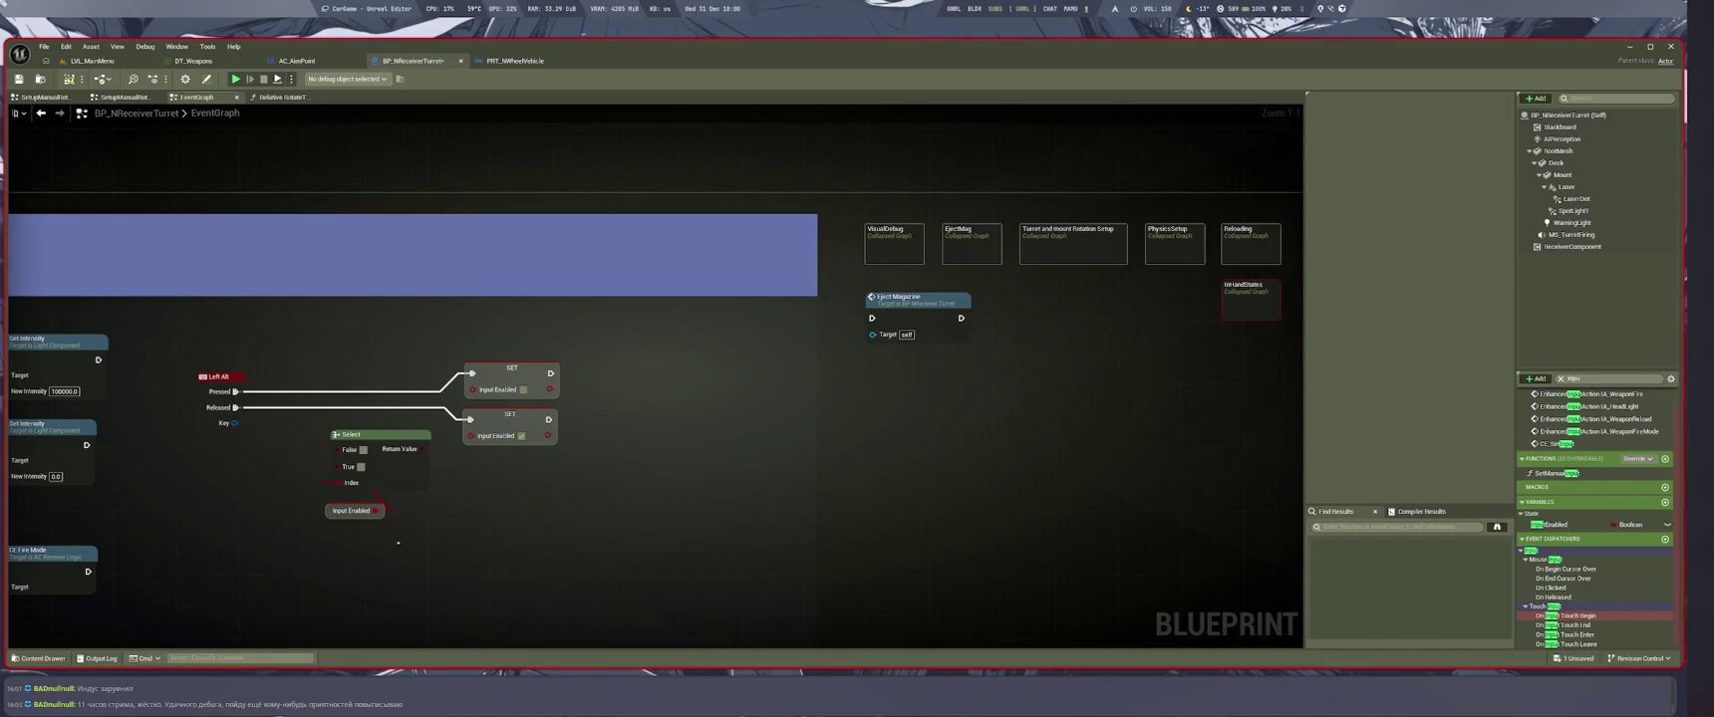
{"action": "left_click_drag", "start_coordinate": [398, 543], "coordinate": [339, 482]}
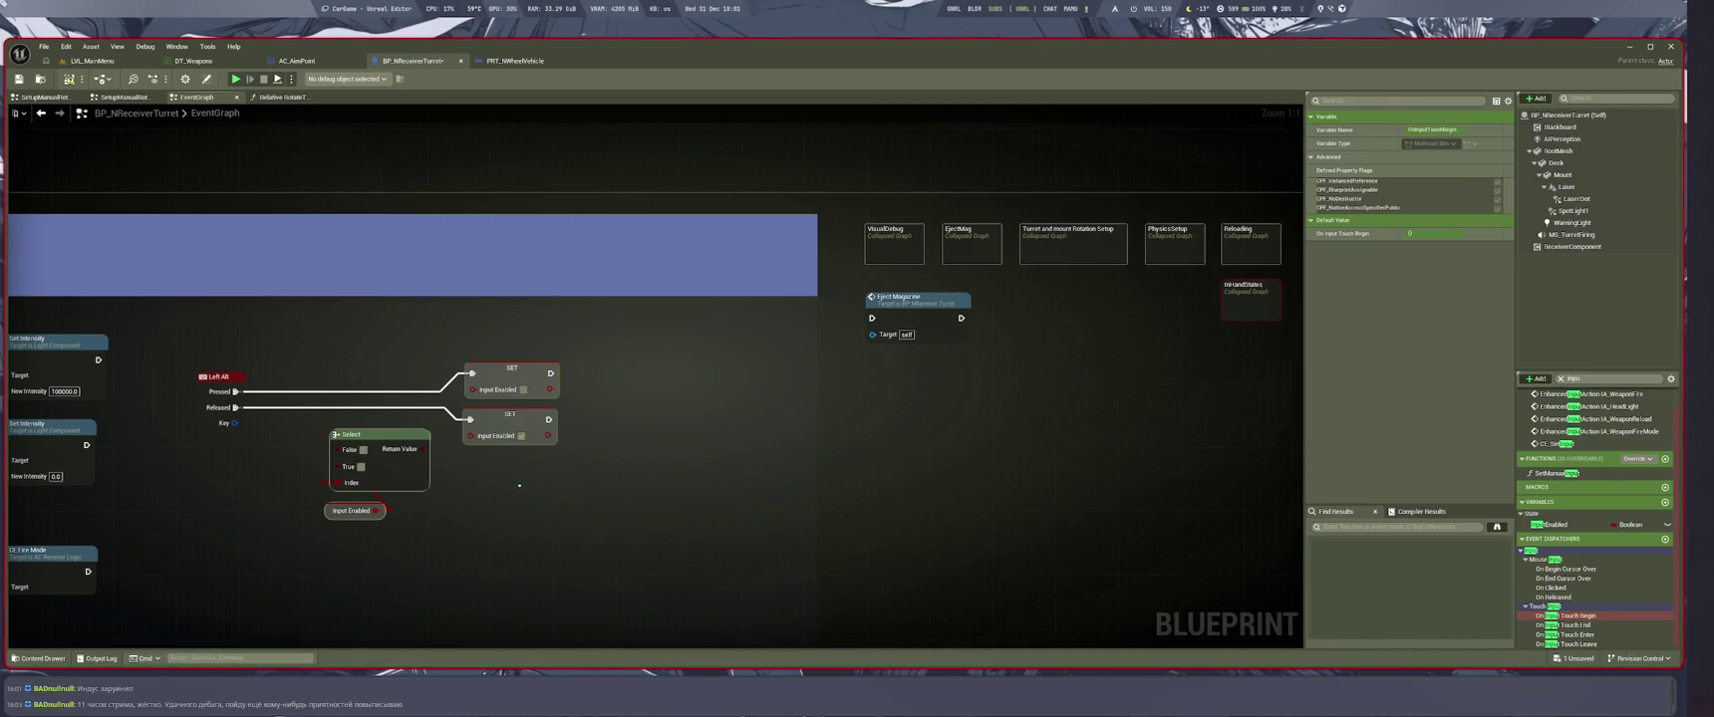
{"action": "left_click", "coordinate": [559, 502]}
{"action": "key", "text": "ctrl+s"}
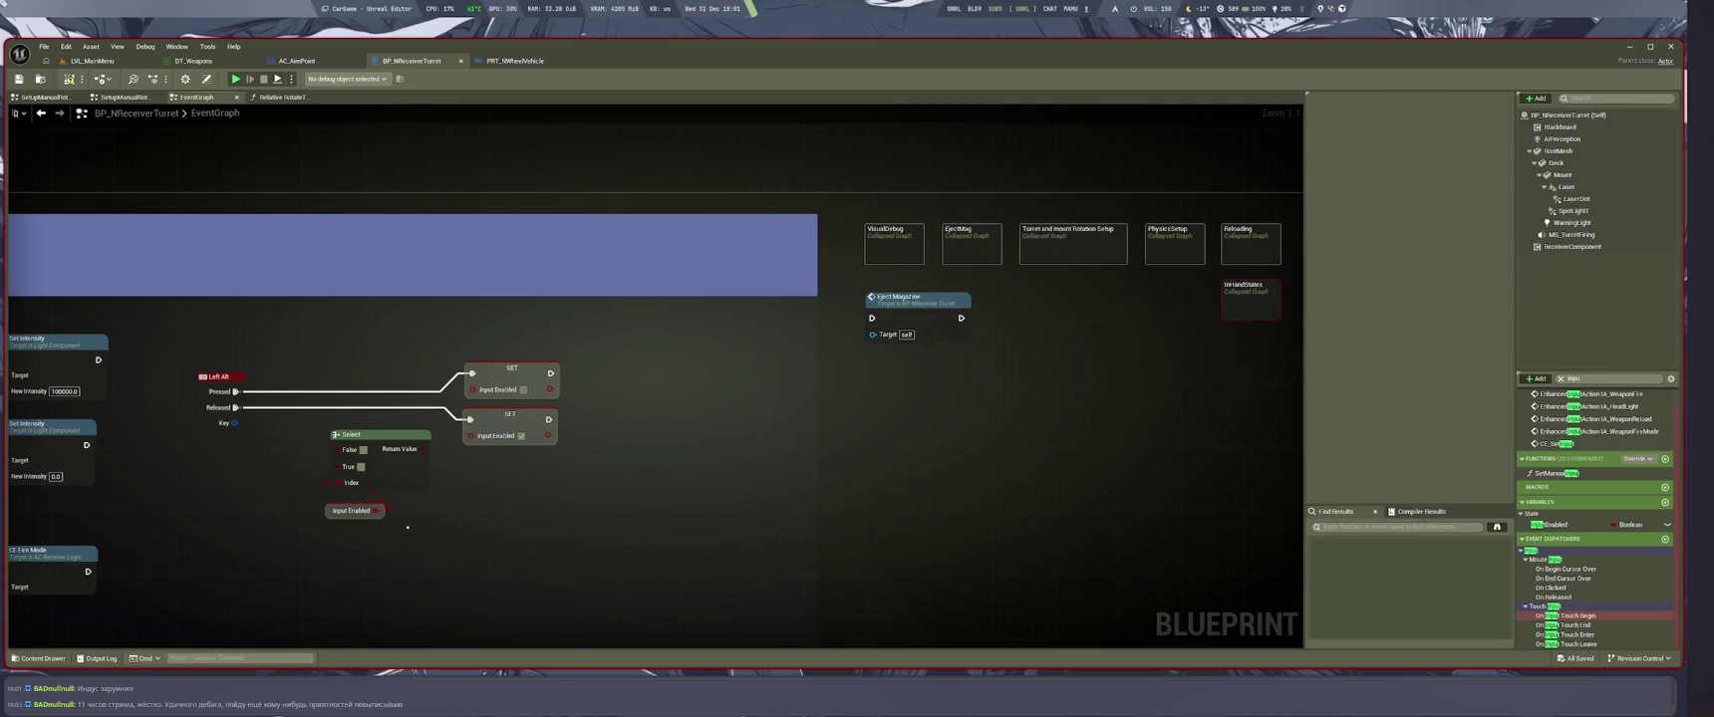
Tick the Select node's True value, move the SET nodes right and Select lower left
{"action": "left_click", "coordinate": [355, 512]}
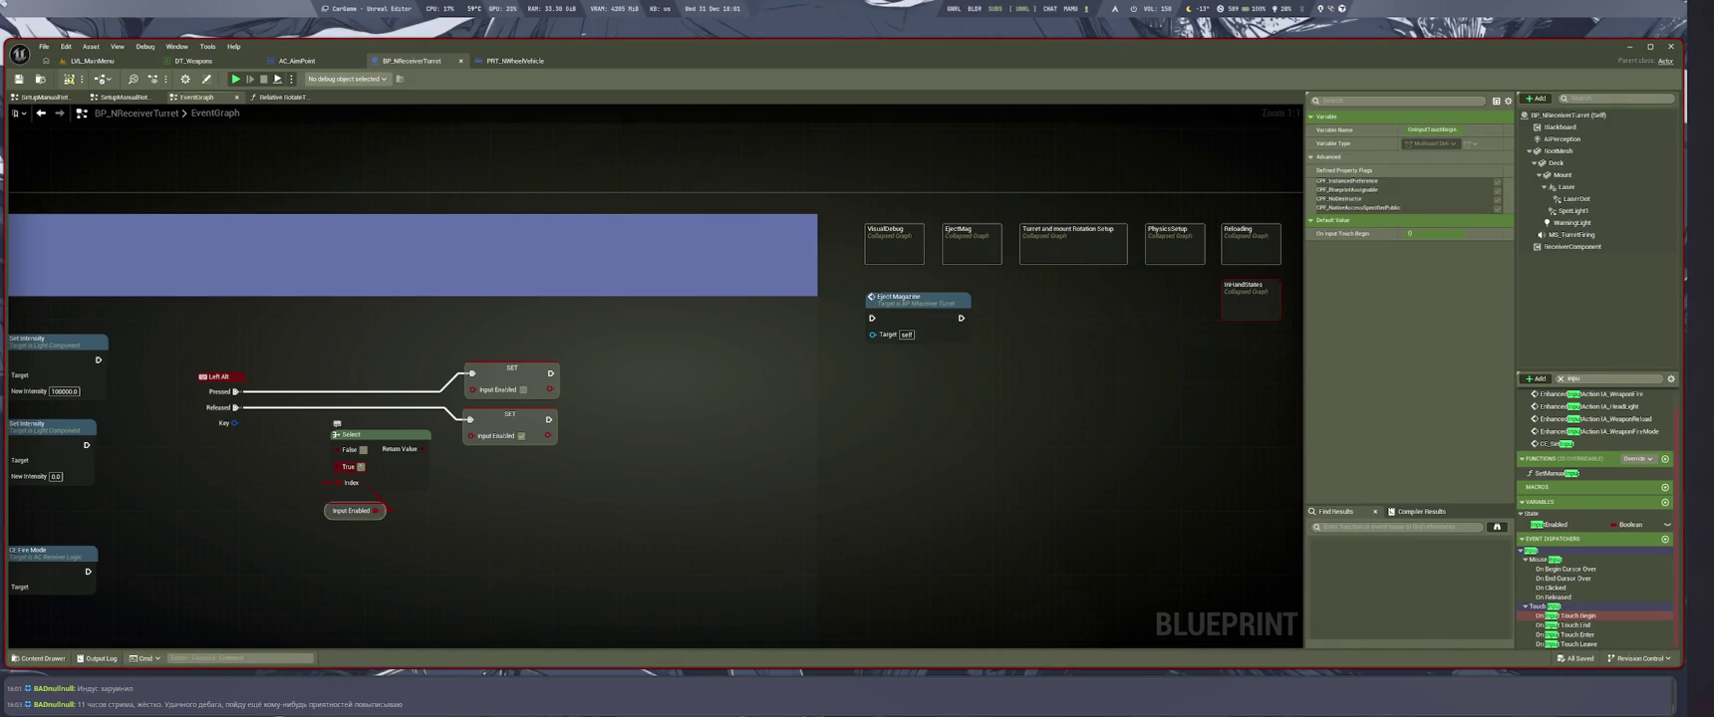
{"action": "left_click", "coordinate": [360, 466]}
{"action": "mouse_move", "coordinate": [434, 445]}
{"action": "left_mouse_down"}
{"action": "mouse_move", "coordinate": [503, 449]}
{"action": "mouse_move", "coordinate": [503, 538]}
{"action": "mouse_move", "coordinate": [492, 519]}
{"action": "left_mouse_up"}
{"action": "left_click_drag", "start_coordinate": [511, 367], "coordinate": [647, 370]}
{"action": "mouse_move", "coordinate": [354, 434]}
{"action": "left_mouse_down"}
{"action": "mouse_move", "coordinate": [344, 499]}
{"action": "mouse_move", "coordinate": [324, 503]}
{"action": "left_mouse_up"}
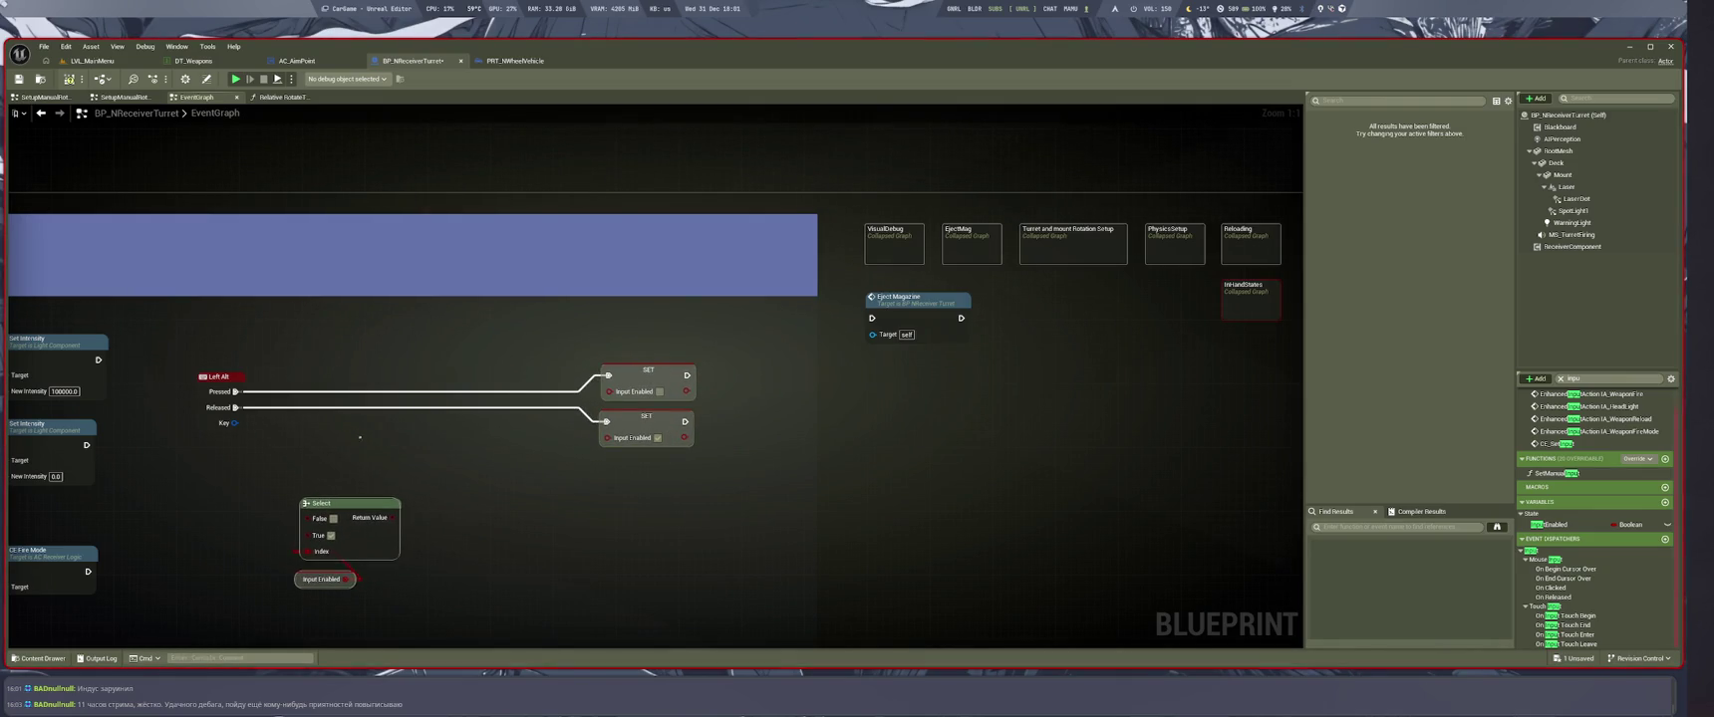
Insert a Branch node on the Left Alt Pressed wire and paste a copy of the Input Enabled getter
{"action": "left_click", "coordinate": [388, 364]}
{"action": "left_click_drag", "start_coordinate": [356, 604], "coordinate": [304, 580]}
{"action": "key", "text": "ctrl+c"}
{"action": "key", "text": "ctrl+v"}
Wire the getter into the Branch condition, routing Left Alt Pressed through the Branch to the upper SET
{"action": "mouse_move", "coordinate": [414, 452]}
{"action": "left_mouse_down"}
{"action": "mouse_move", "coordinate": [391, 395]}
{"action": "mouse_move", "coordinate": [443, 402]}
{"action": "left_mouse_up"}
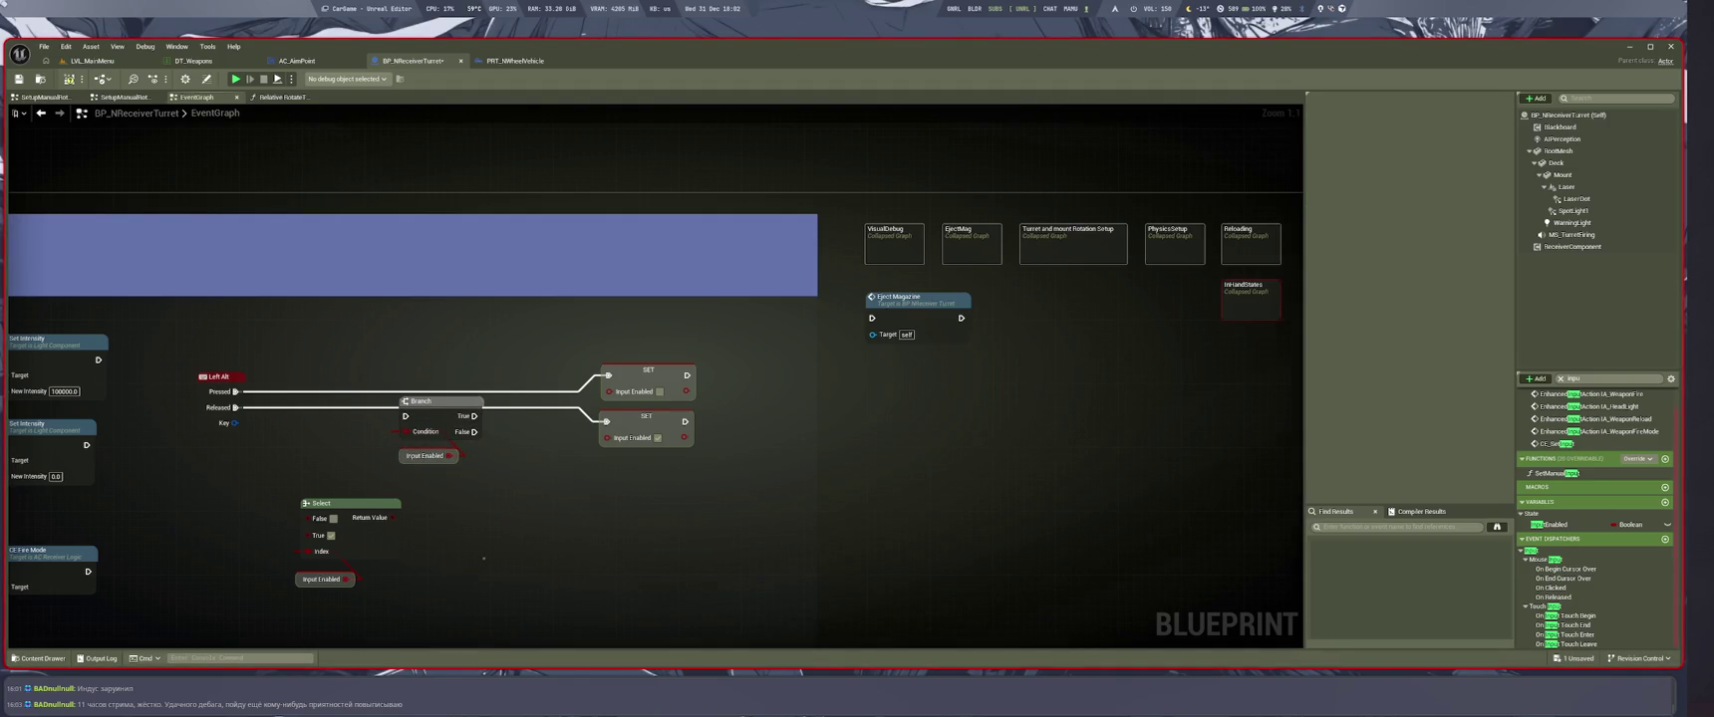
{"action": "left_click", "coordinate": [454, 475]}
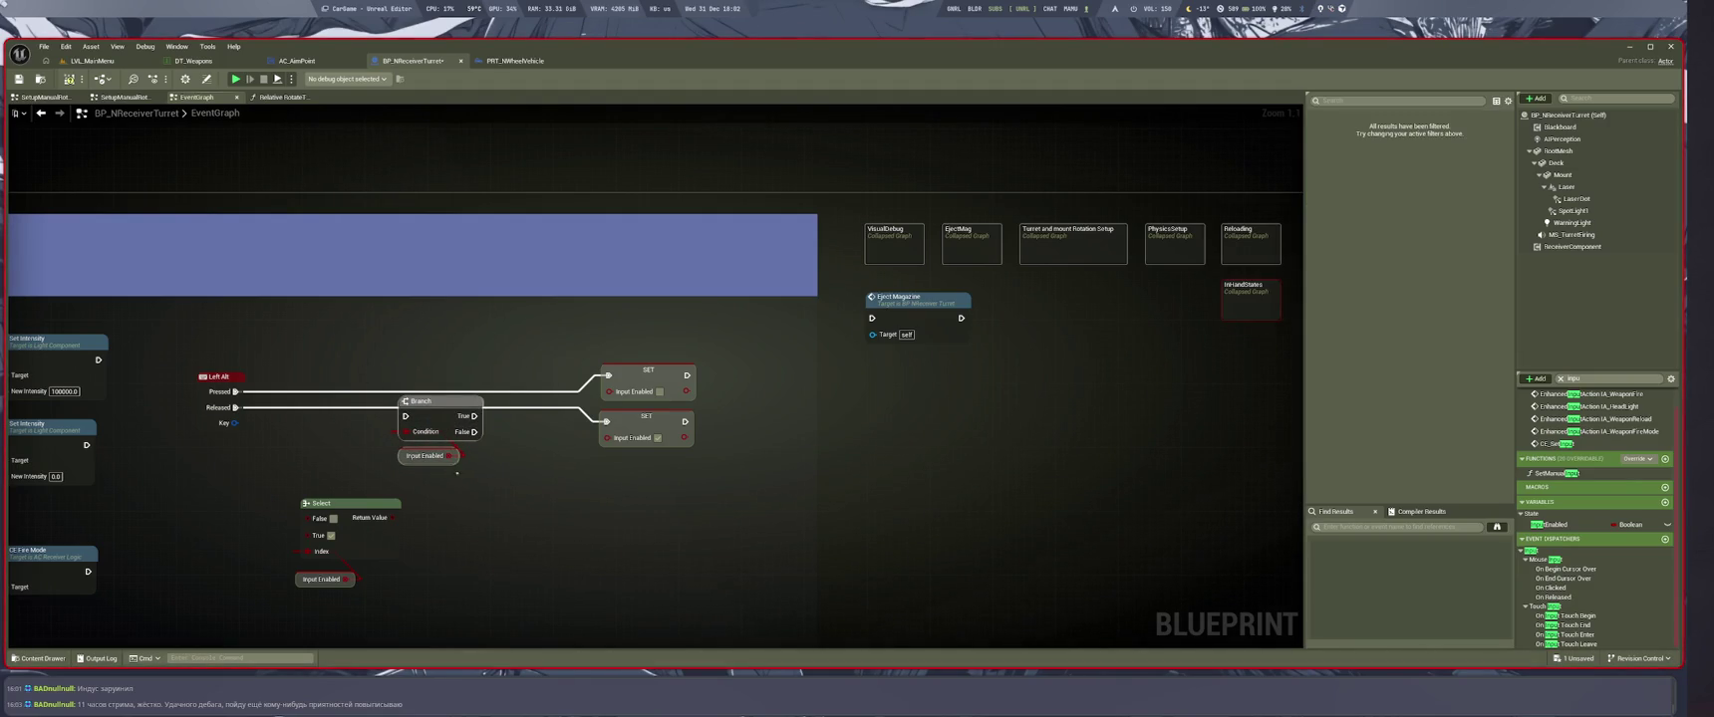
{"action": "left_click", "coordinate": [460, 468]}
{"action": "left_click", "coordinate": [453, 458]}
{"action": "left_click", "coordinate": [518, 508]}
{"action": "mouse_move", "coordinate": [503, 508]}
{"action": "left_mouse_down"}
{"action": "mouse_move", "coordinate": [453, 424]}
{"action": "mouse_move", "coordinate": [384, 387]}
{"action": "left_mouse_up"}
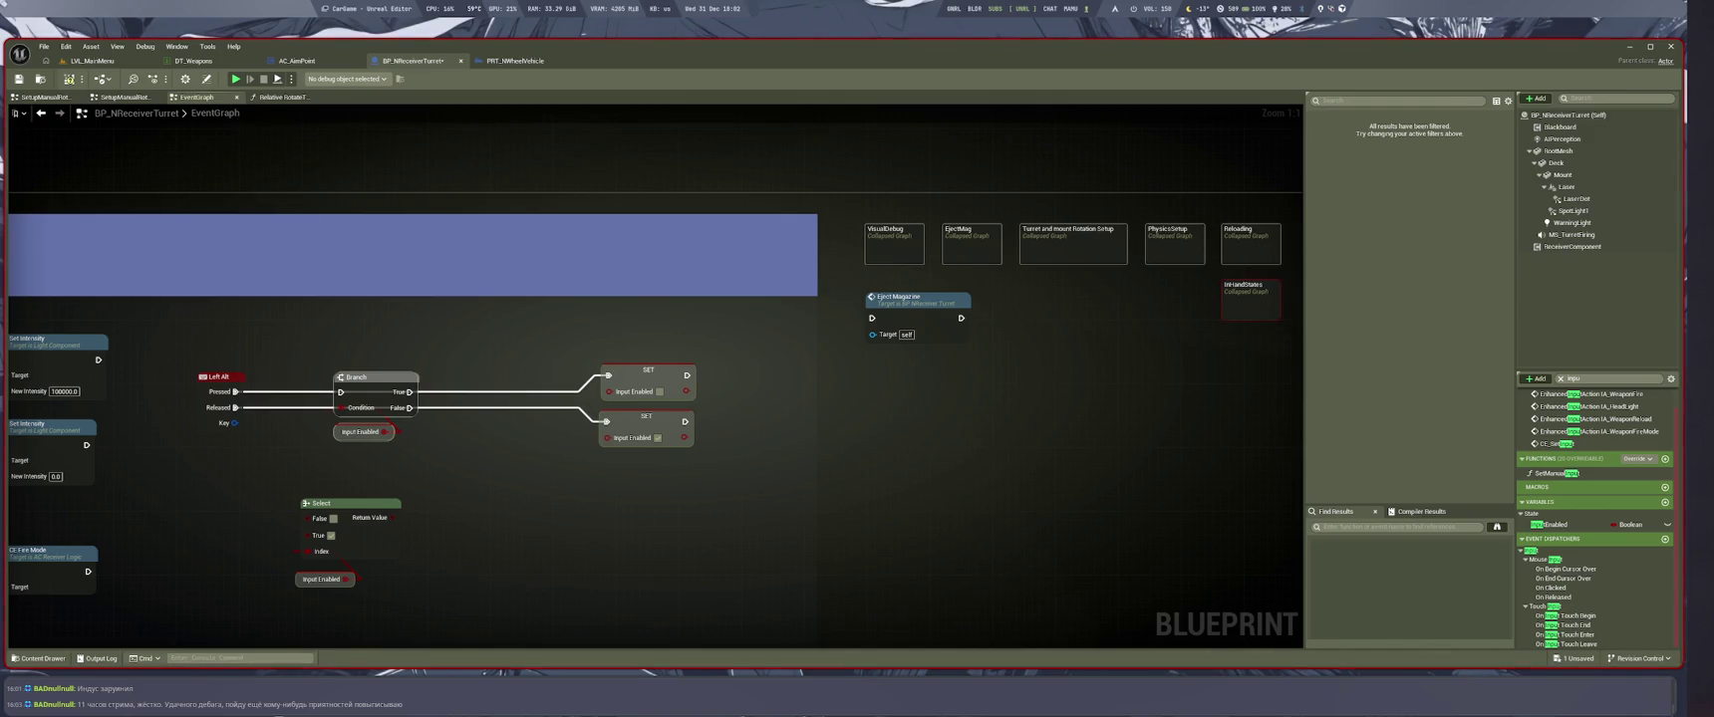
{"action": "mouse_move", "coordinate": [404, 457]}
{"action": "left_mouse_down"}
{"action": "mouse_move", "coordinate": [365, 401]}
{"action": "mouse_move", "coordinate": [359, 328]}
{"action": "left_mouse_up"}
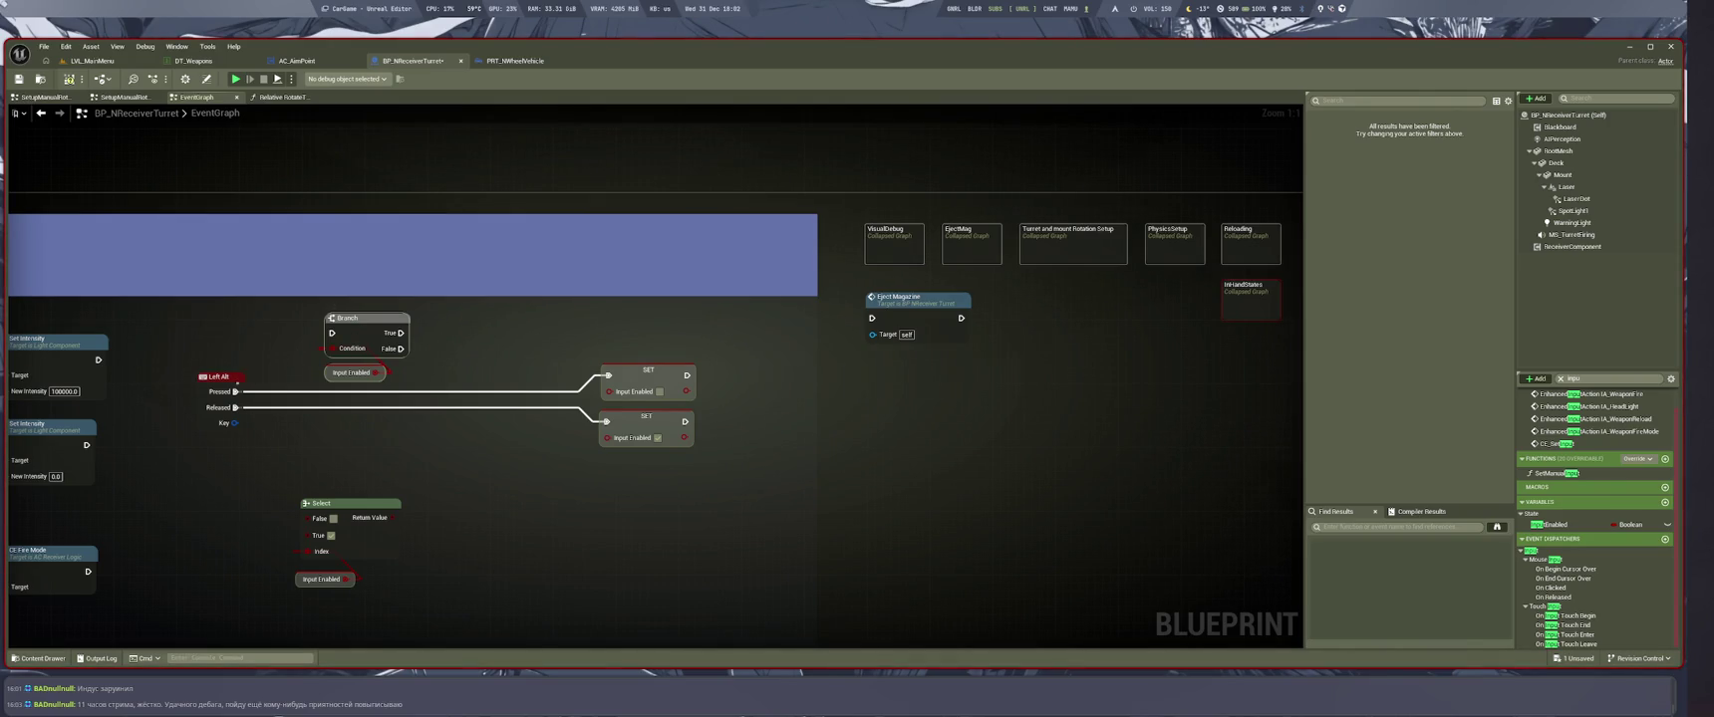
{"action": "mouse_move", "coordinate": [236, 392]}
{"action": "left_mouse_down"}
{"action": "mouse_move", "coordinate": [353, 387]}
{"action": "mouse_move", "coordinate": [408, 346]}
{"action": "mouse_move", "coordinate": [400, 333]}
{"action": "left_mouse_up"}
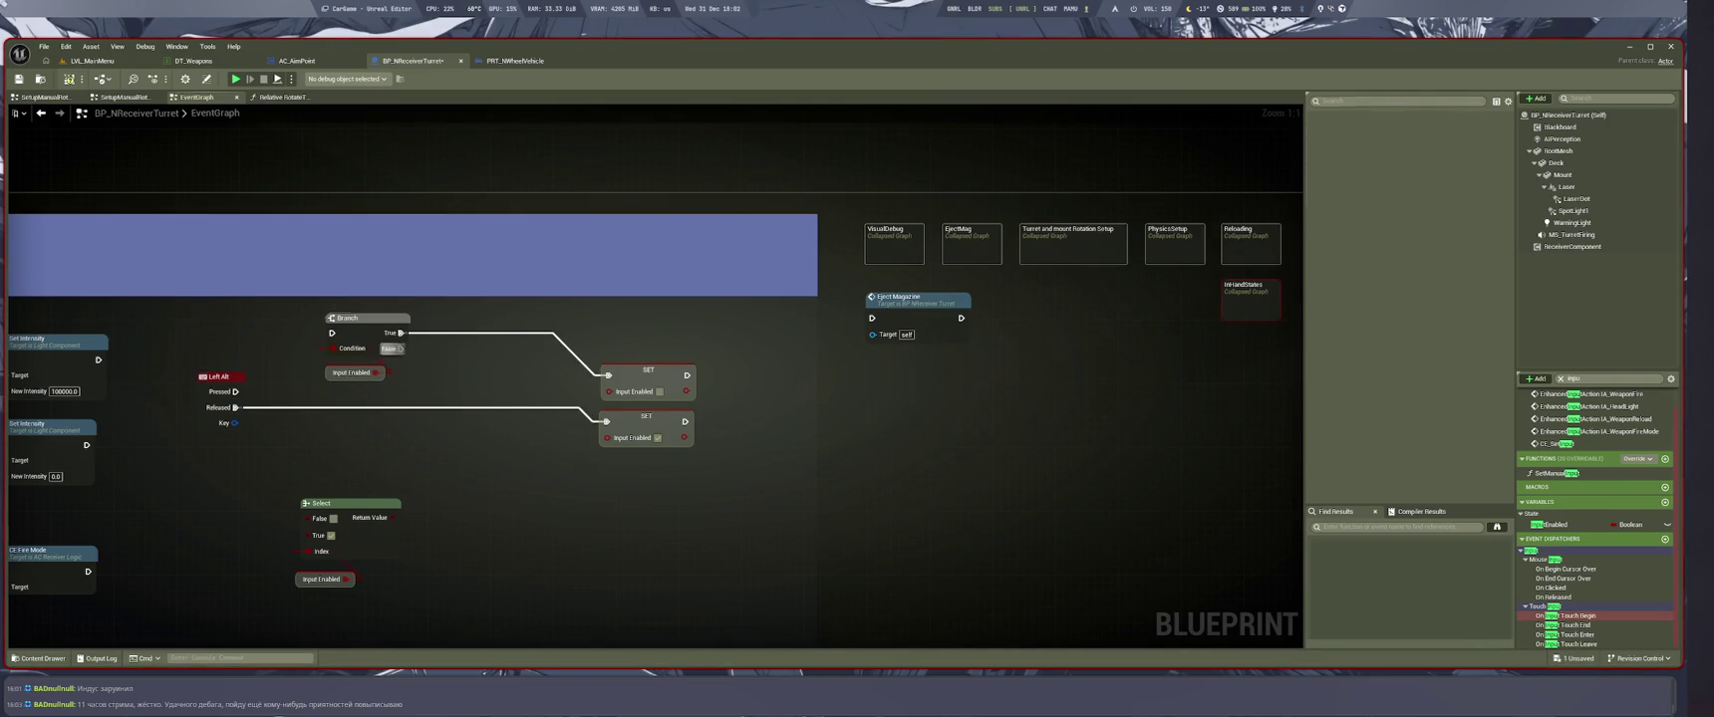
{"action": "left_click_drag", "start_coordinate": [237, 391], "coordinate": [332, 333]}
Paste a second Branch with its getter and detach the Released wire for it
{"action": "key", "text": "ctrl+c"}
{"action": "key", "text": "ctrl+v"}
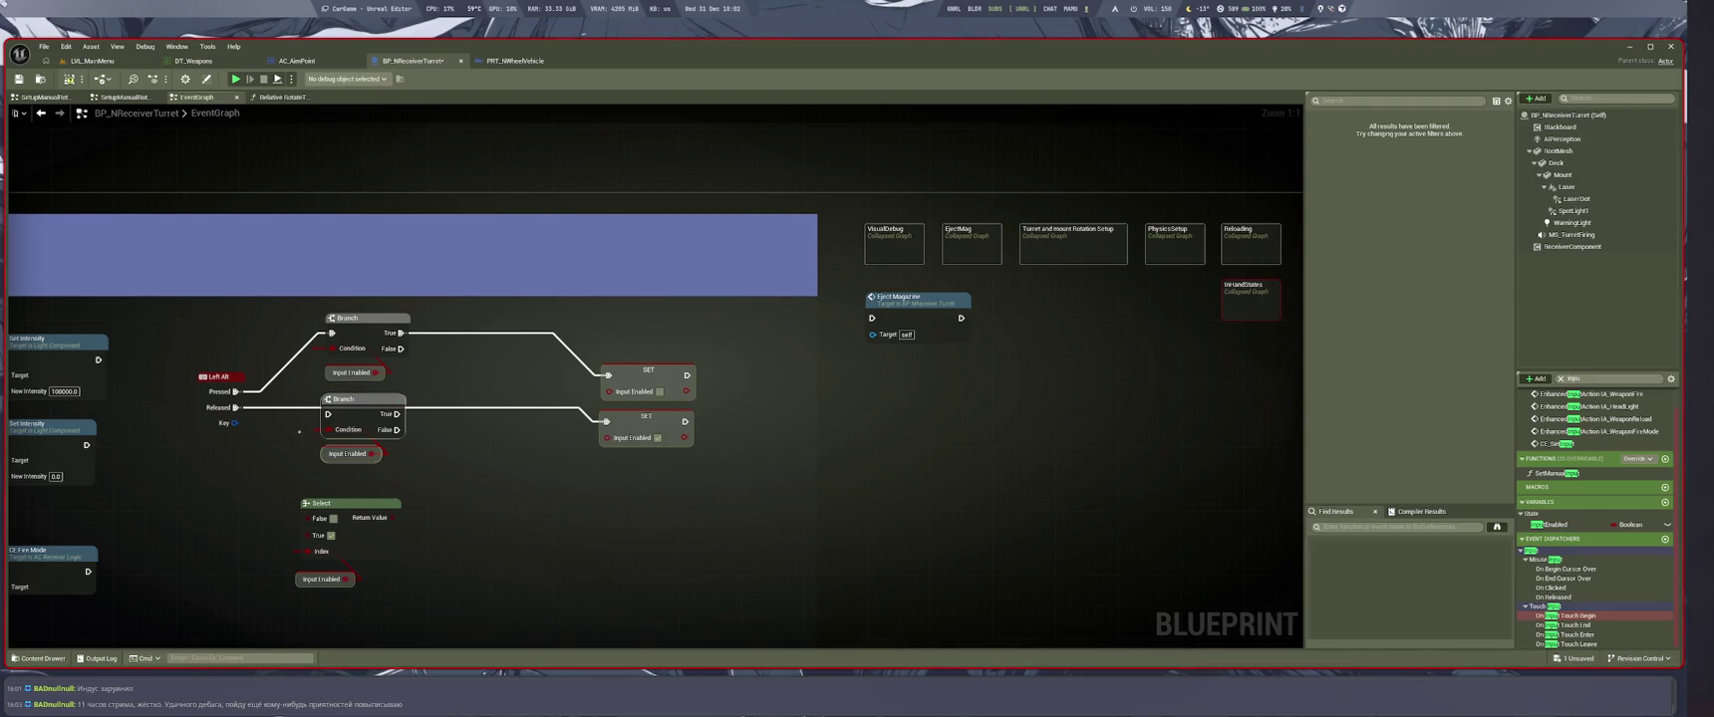
{"action": "left_click", "coordinate": [379, 475]}
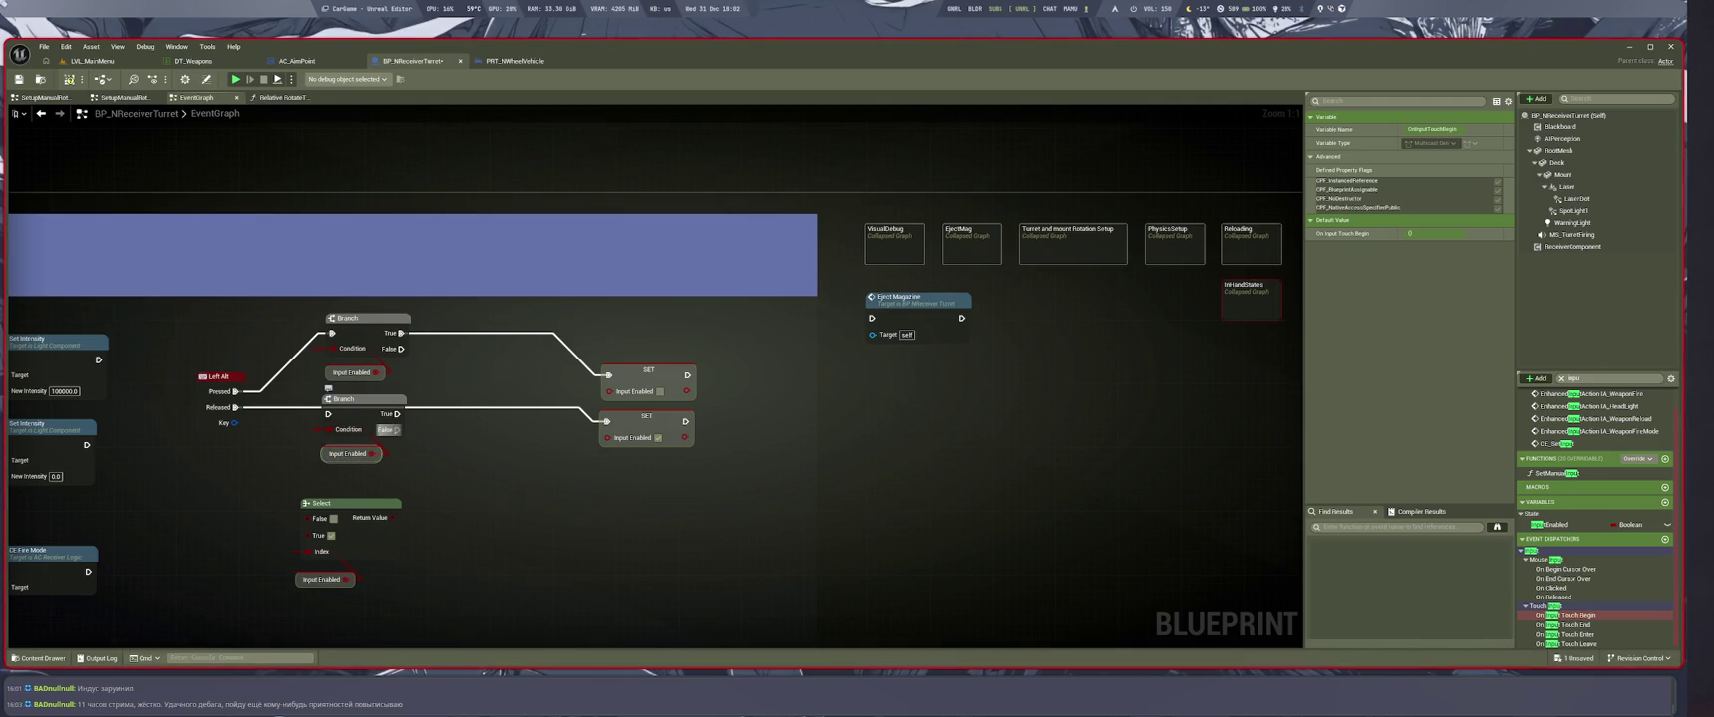
{"action": "mouse_move", "coordinate": [235, 407]}
{"action": "left_mouse_down"}
{"action": "mouse_move", "coordinate": [468, 418]}
{"action": "mouse_move", "coordinate": [235, 408]}
{"action": "left_mouse_up"}
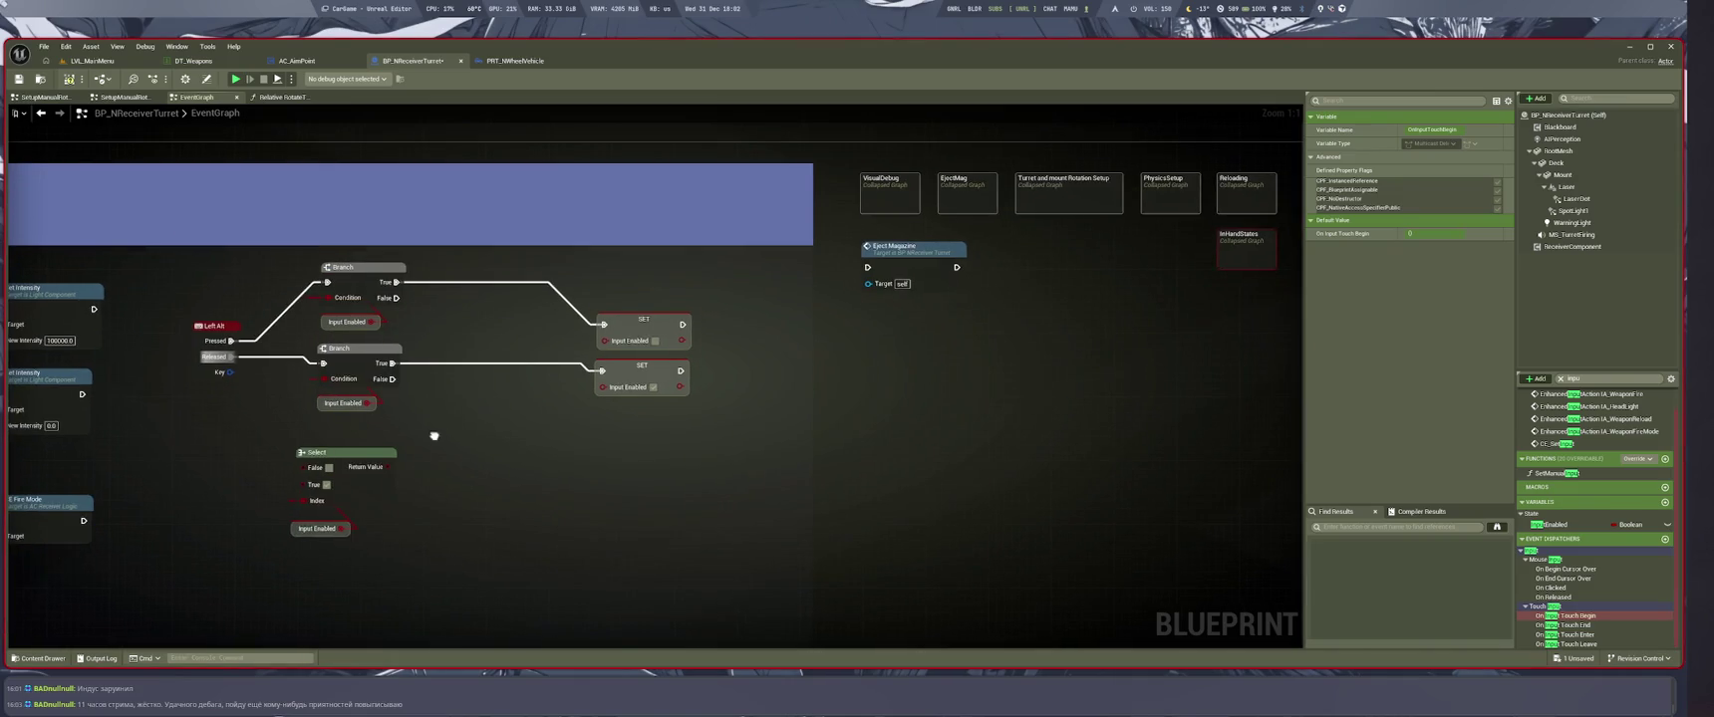
Delete the unused Select node with its getter and save the turret Blueprint
{"action": "left_click_drag", "start_coordinate": [432, 432], "coordinate": [339, 538]}
{"action": "key", "text": "Delete"}
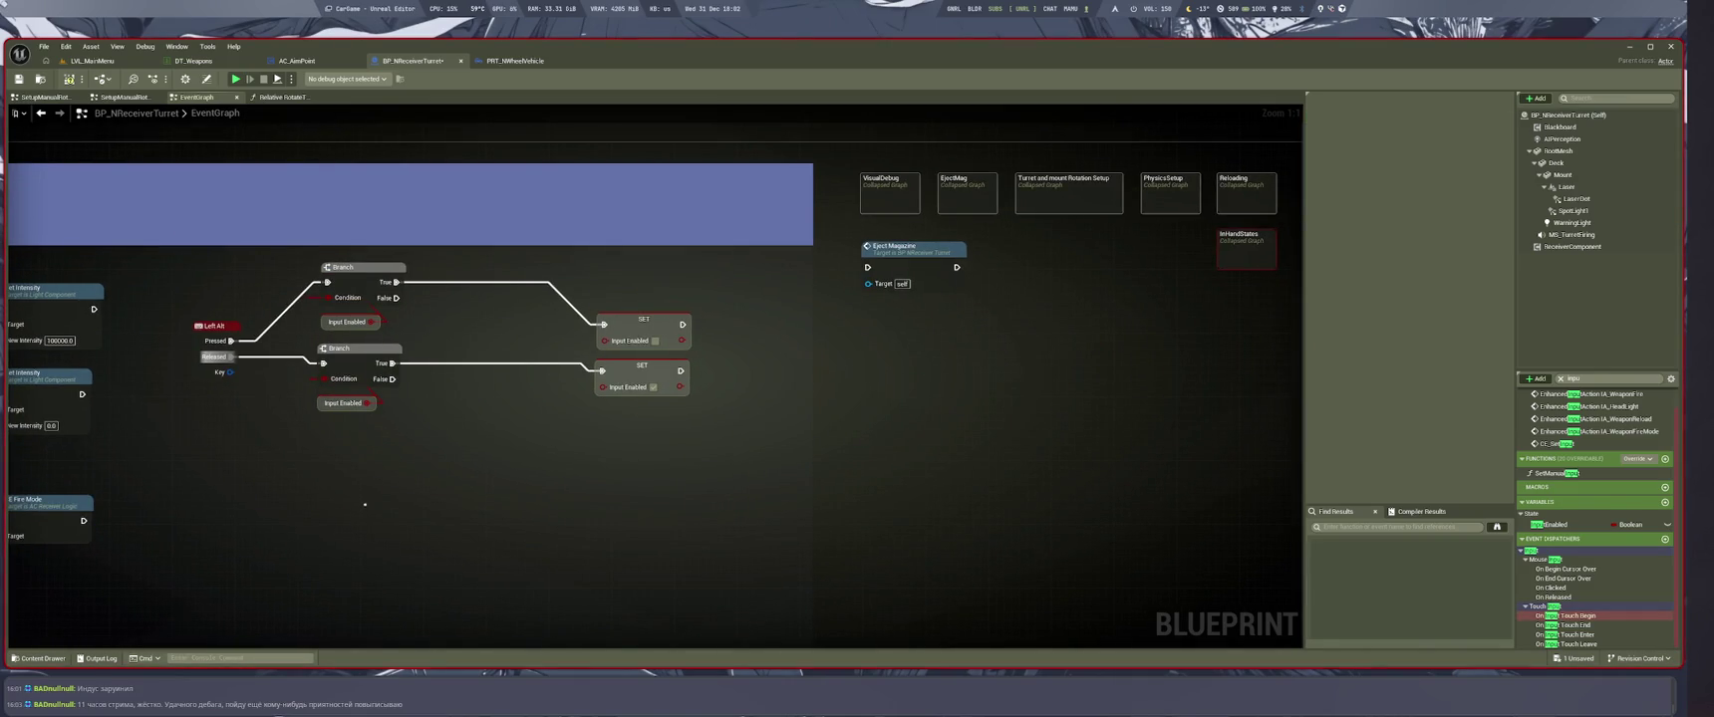
{"action": "key", "text": "ctrl+s"}
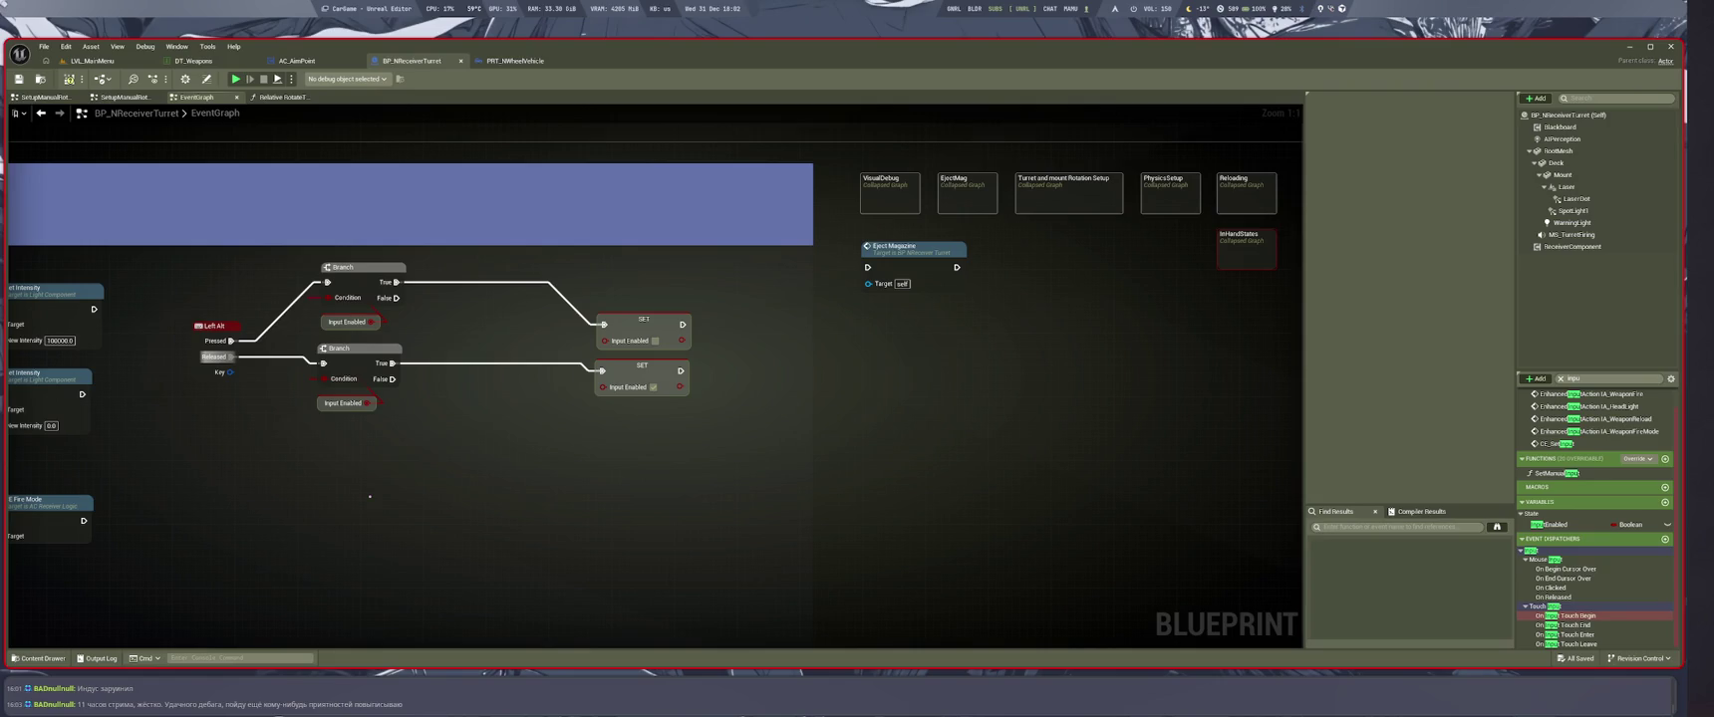
Align the two Branch nodes and their getters so the wires run straight
{"action": "mouse_move", "coordinate": [348, 483]}
{"action": "left_mouse_down"}
{"action": "mouse_move", "coordinate": [475, 525]}
{"action": "mouse_move", "coordinate": [612, 518]}
{"action": "left_mouse_up"}
{"action": "mouse_move", "coordinate": [620, 423]}
{"action": "left_mouse_down"}
{"action": "mouse_move", "coordinate": [639, 482]}
{"action": "mouse_move", "coordinate": [598, 376]}
{"action": "left_mouse_up"}
{"action": "left_click_drag", "start_coordinate": [604, 437], "coordinate": [645, 476]}
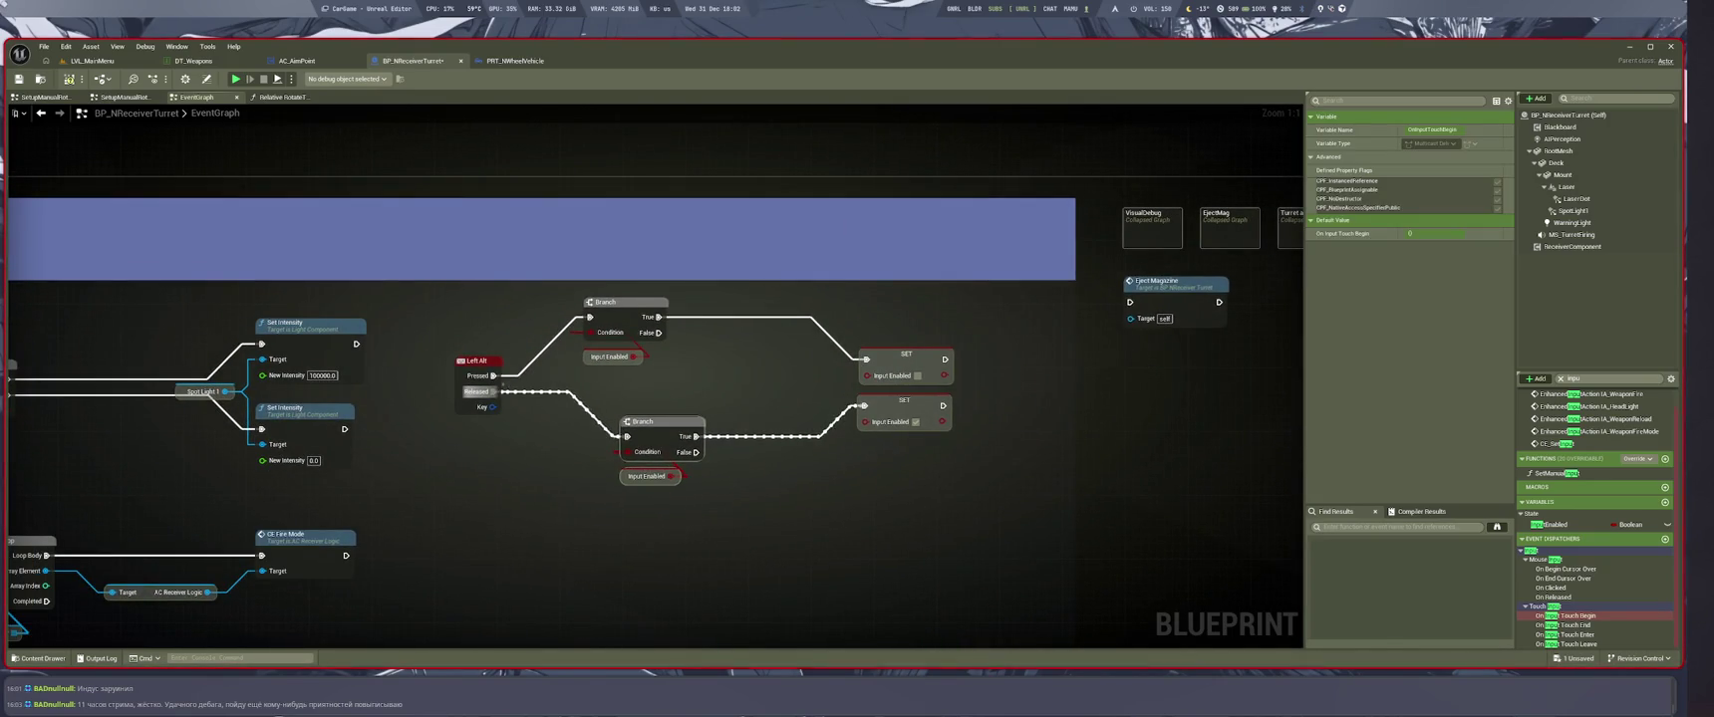
{"action": "left_click", "coordinate": [619, 324]}
{"action": "left_click_drag", "start_coordinate": [620, 323], "coordinate": [667, 349]}
{"action": "left_click_drag", "start_coordinate": [648, 423], "coordinate": [610, 414]}
{"action": "left_click", "coordinate": [923, 498]}
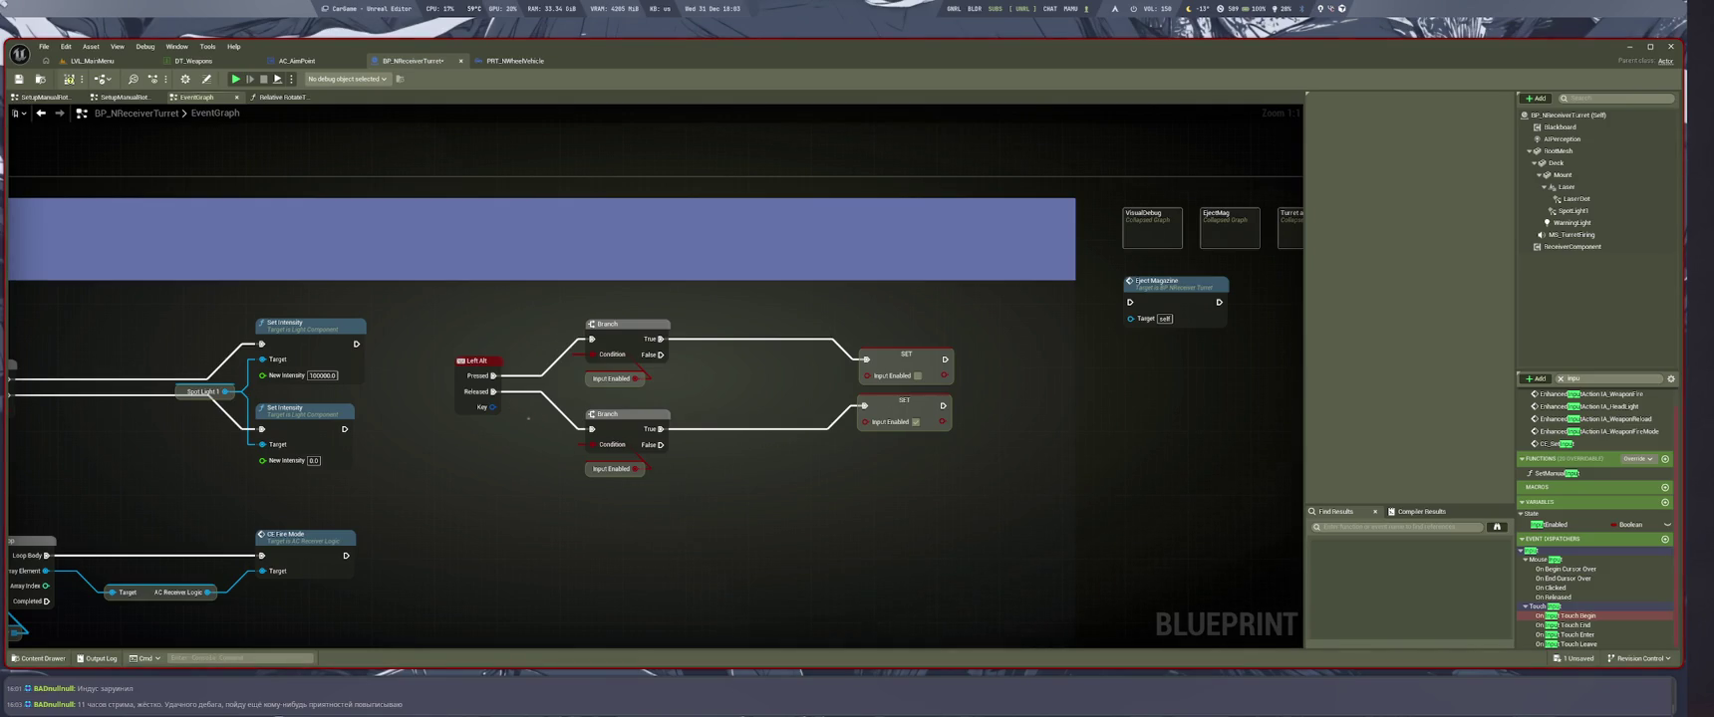
Check the lower getter and SET node, save the Blueprint, and switch to LVL_MainMenu
{"action": "left_click", "coordinate": [611, 469]}
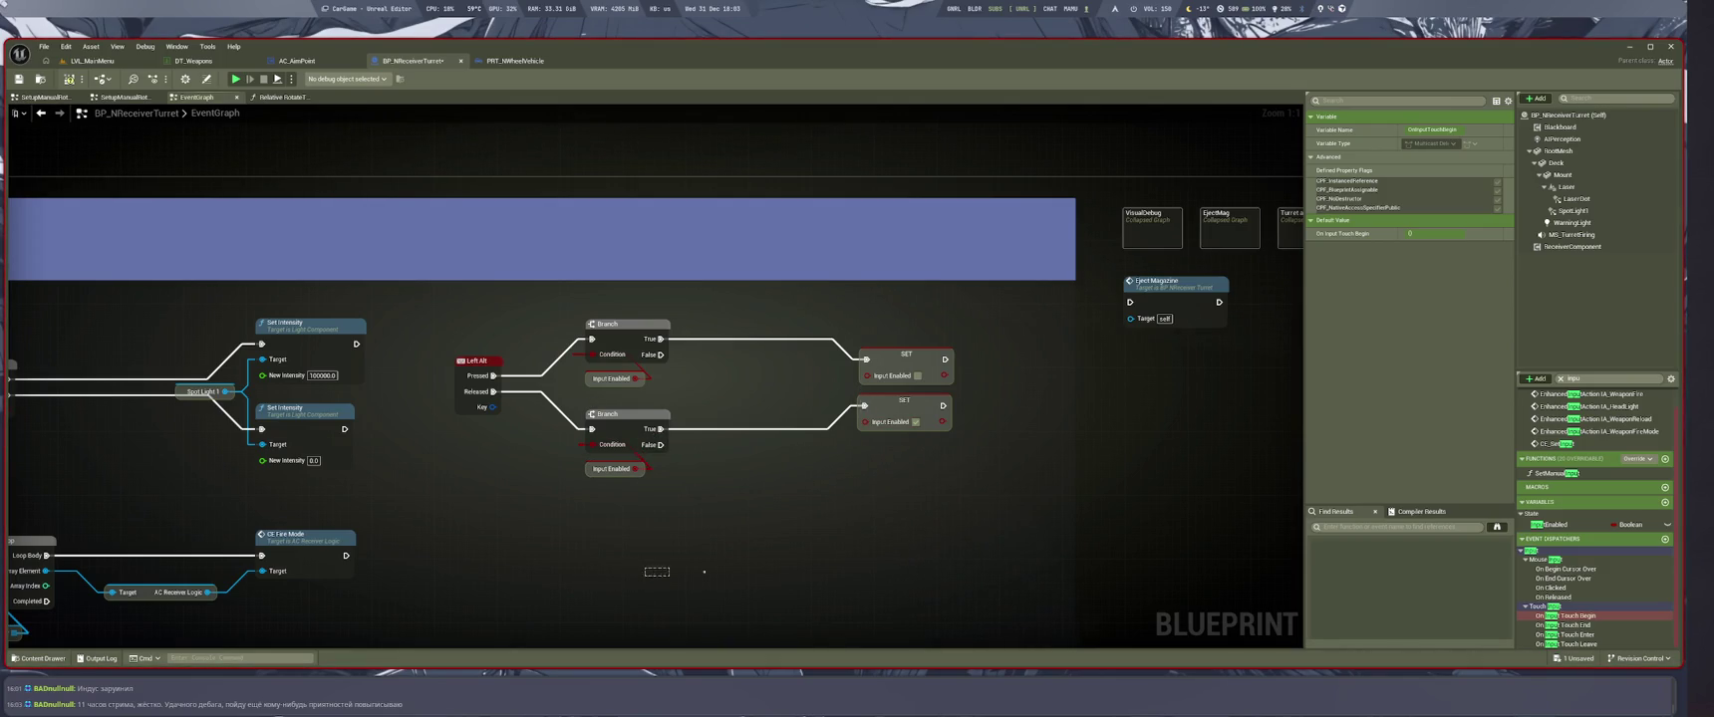
{"action": "left_click", "coordinate": [720, 555]}
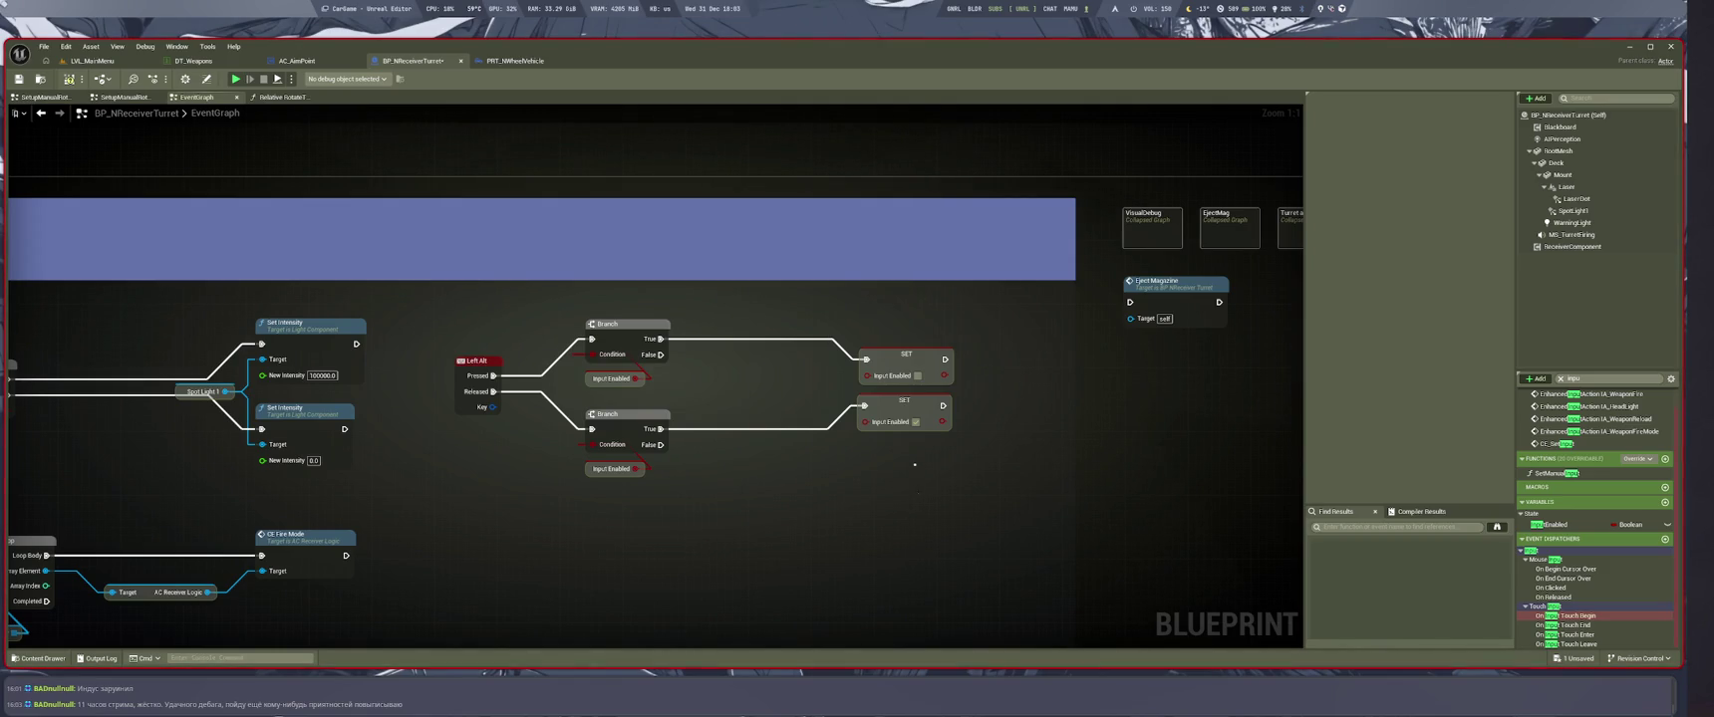
{"action": "left_click", "coordinate": [881, 426]}
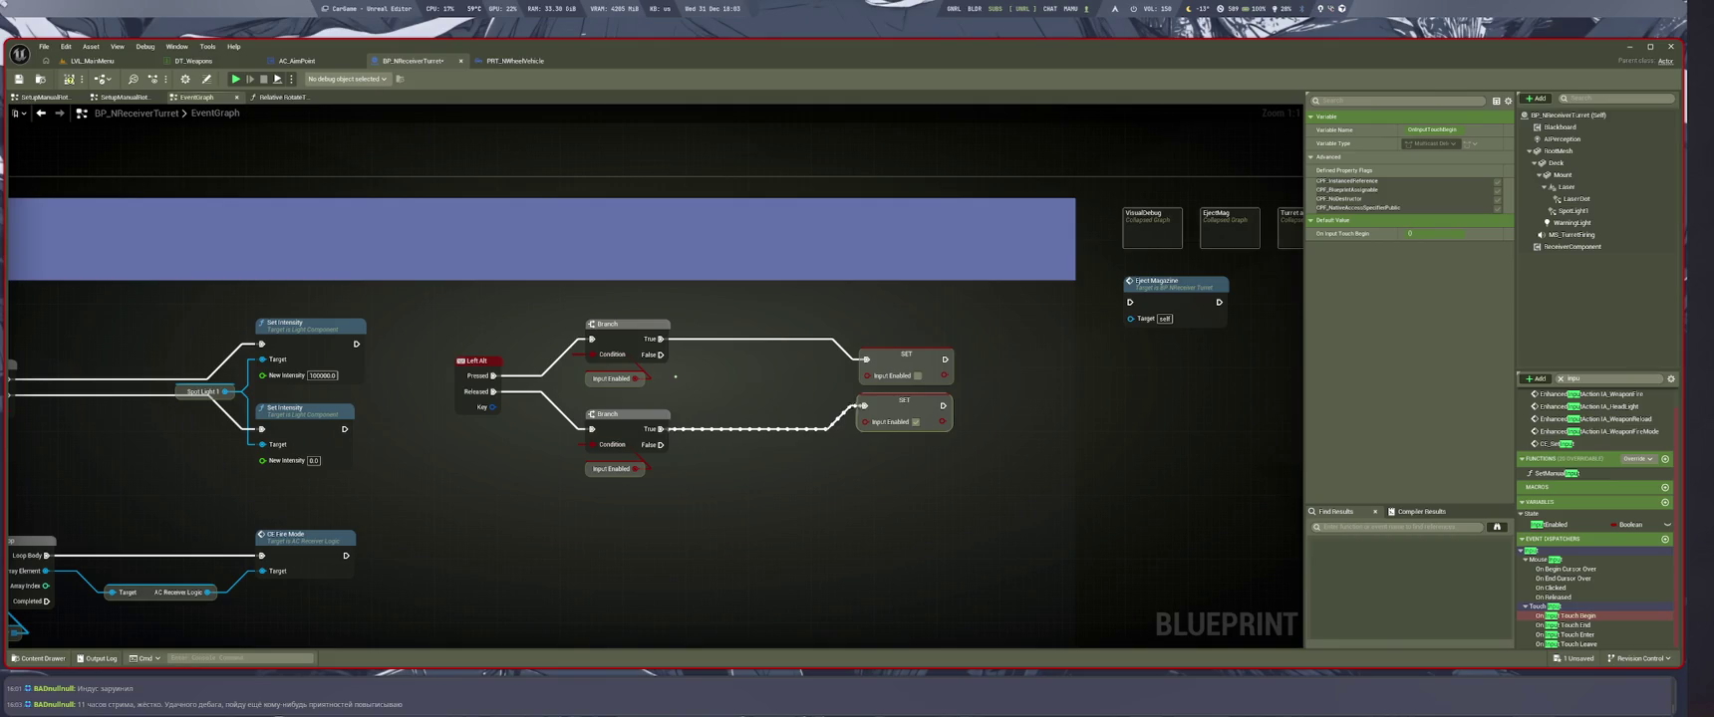
{"action": "left_click_drag", "start_coordinate": [611, 541], "coordinate": [880, 587]}
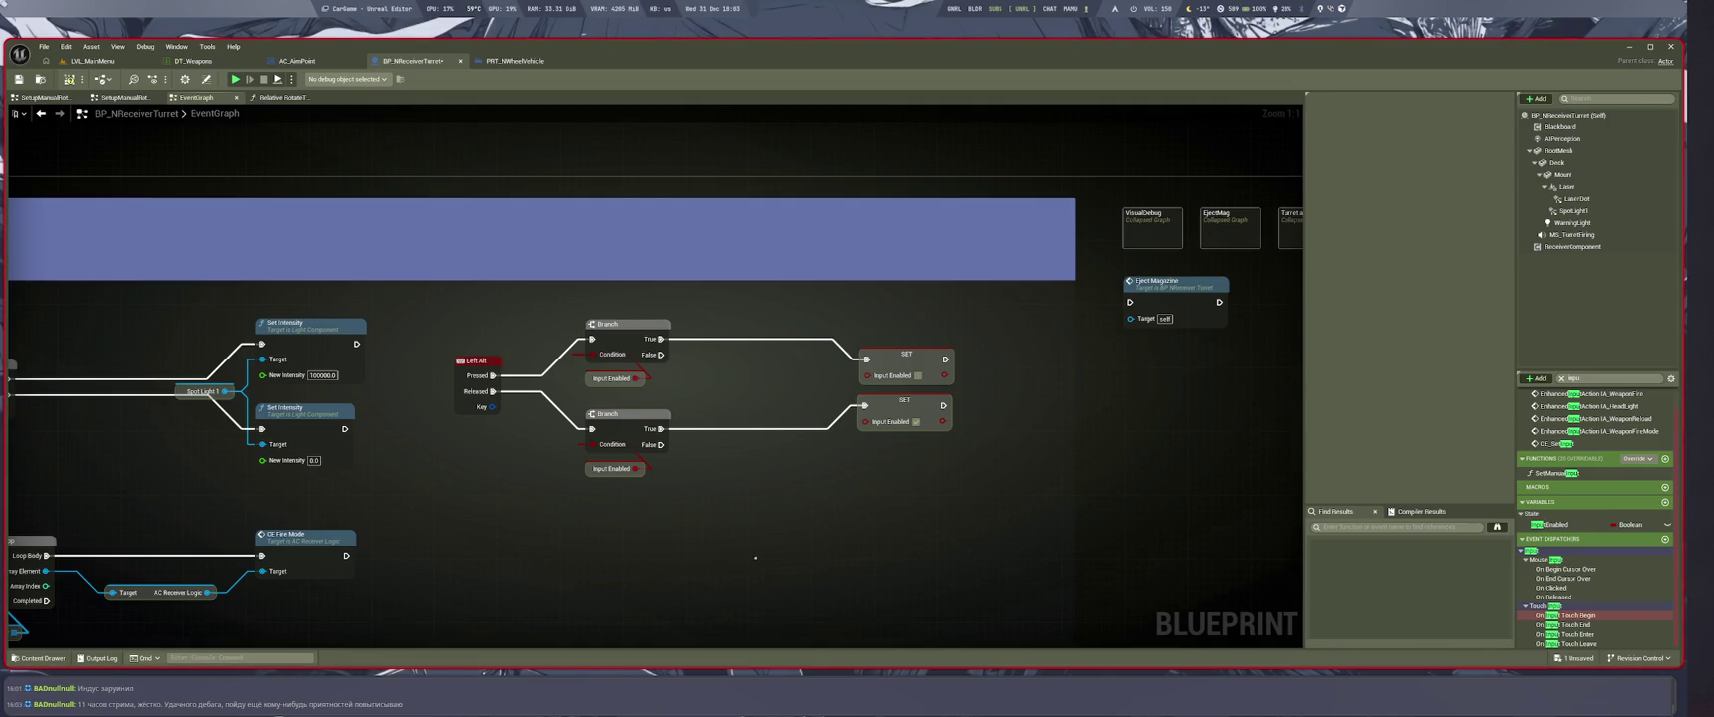
{"action": "key", "text": "ctrl+s"}
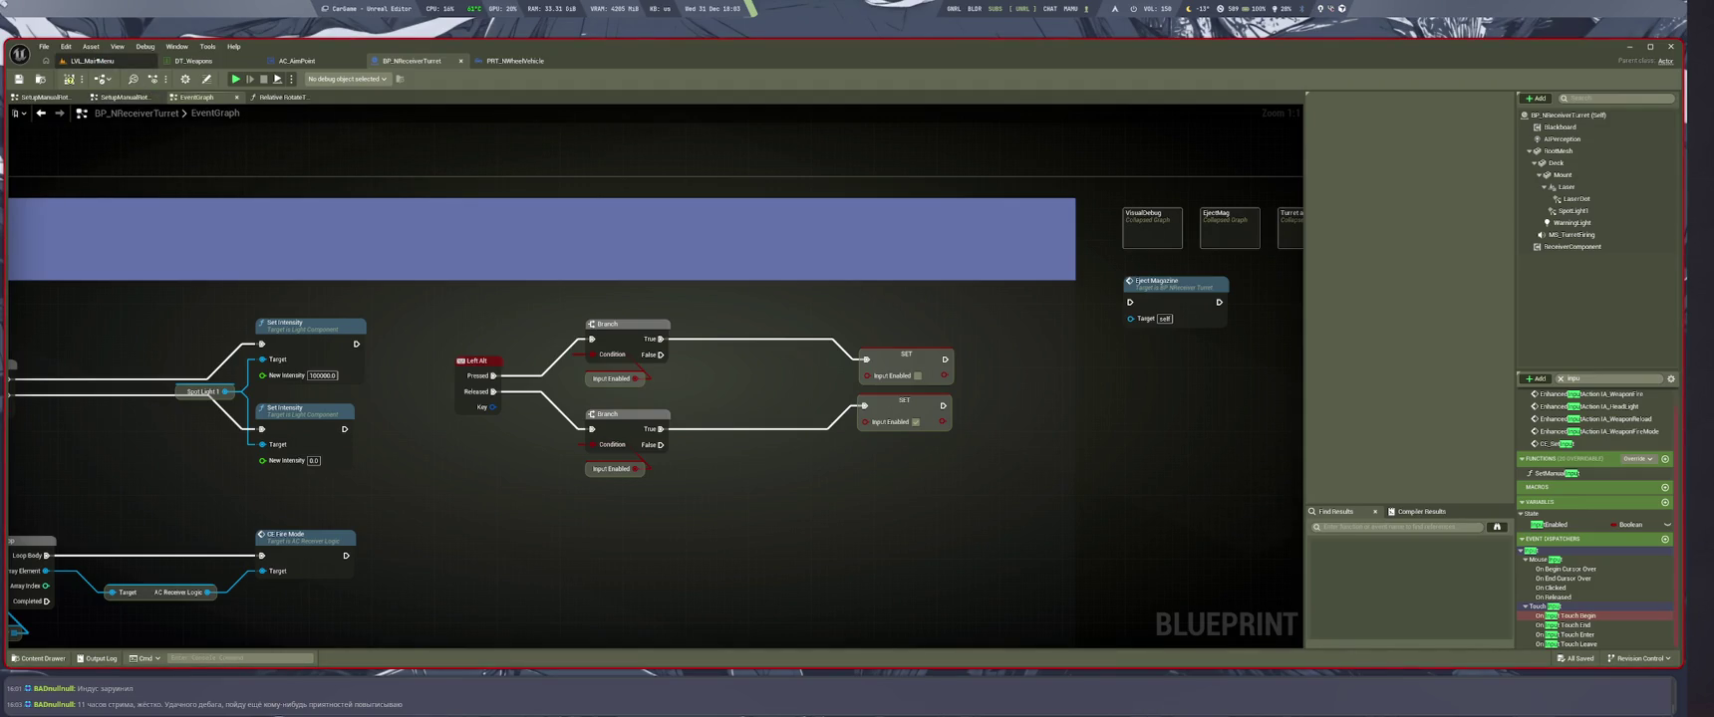
{"action": "left_click", "coordinate": [92, 61]}
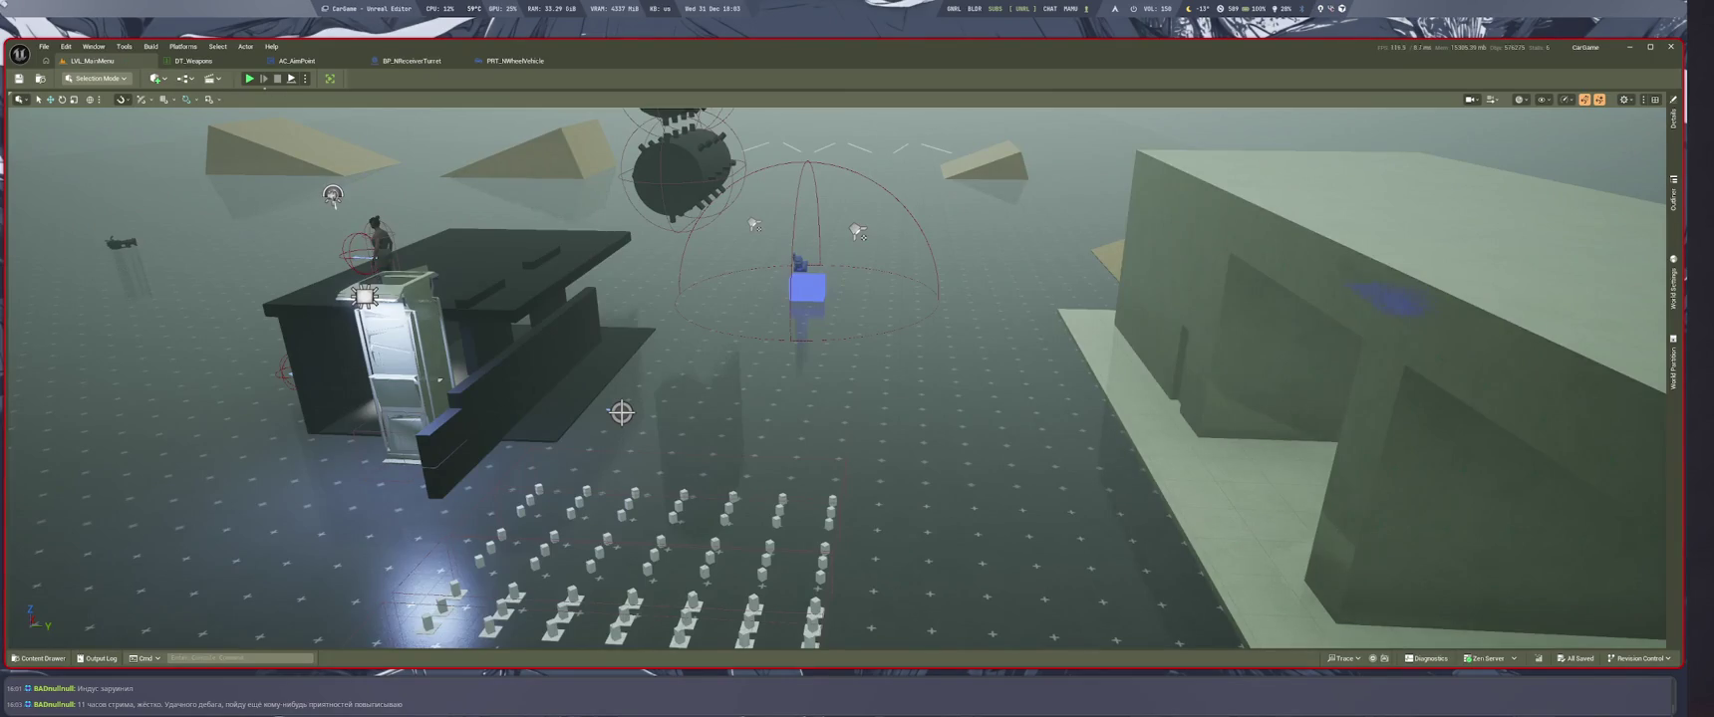
Play the CarGame level in the editor with Alt+P, then return to the BP_NReceiverTurret EventGraph
{"action": "key", "text": "alt+p"}
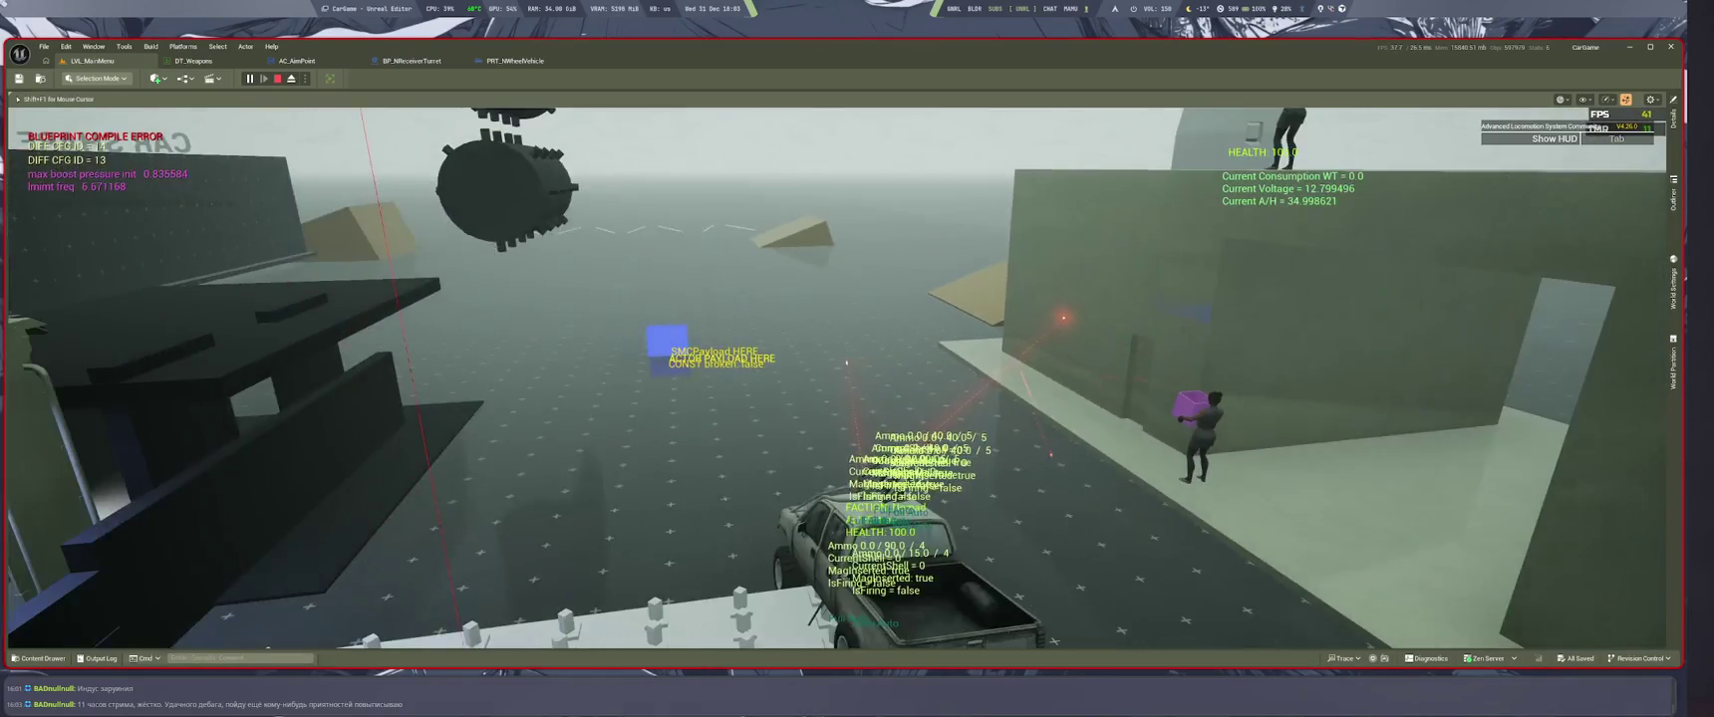
{"action": "key", "text": "ctrl+Tab"}
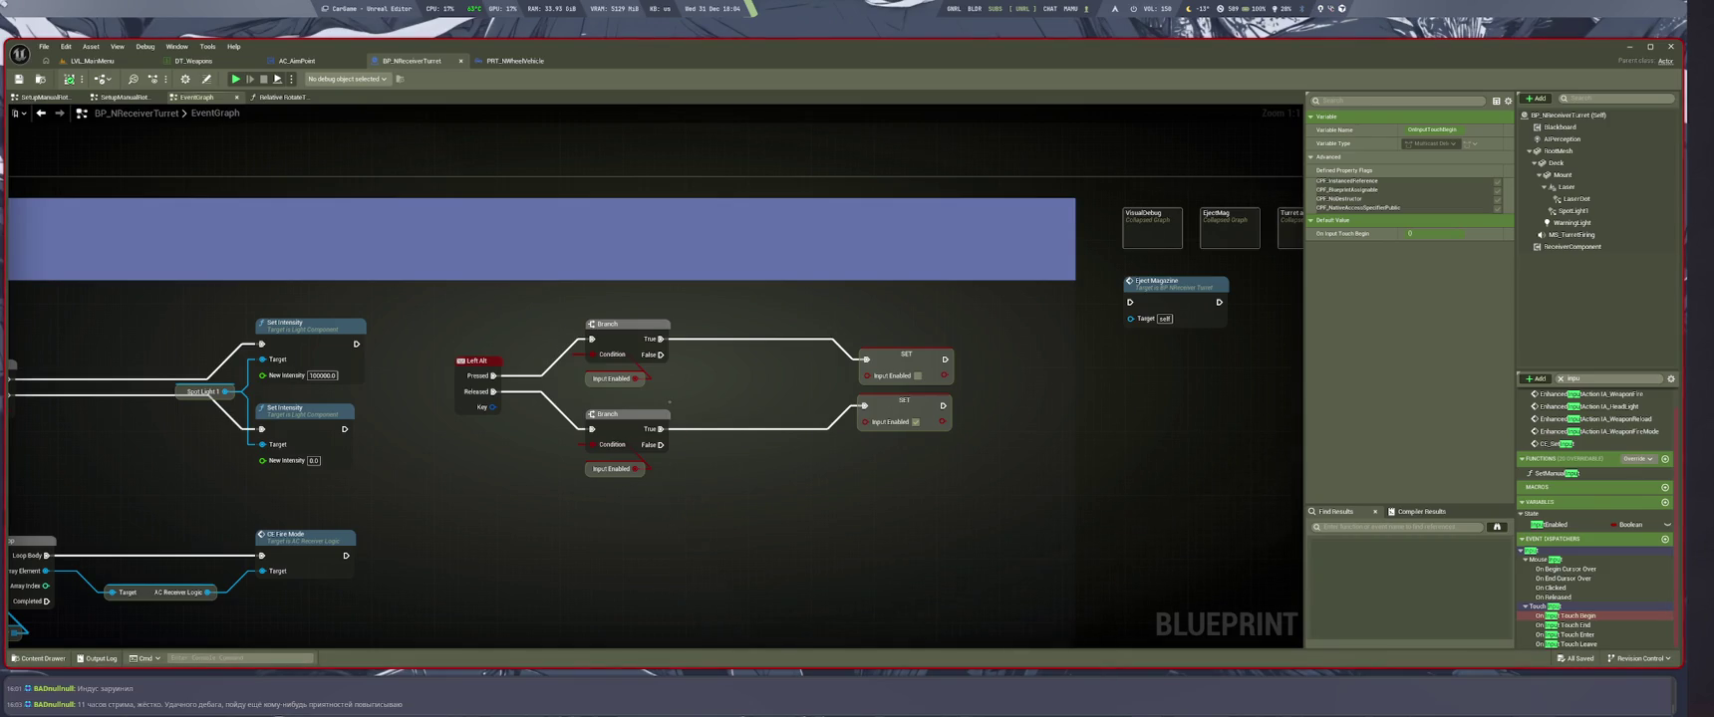
Promote a new boolean with a SET node and name the variable Rotation Enabled
{"action": "left_click_drag", "start_coordinate": [636, 379], "coordinate": [695, 374]}
{"action": "left_click", "coordinate": [765, 426]}
{"action": "left_click", "coordinate": [1434, 129]}
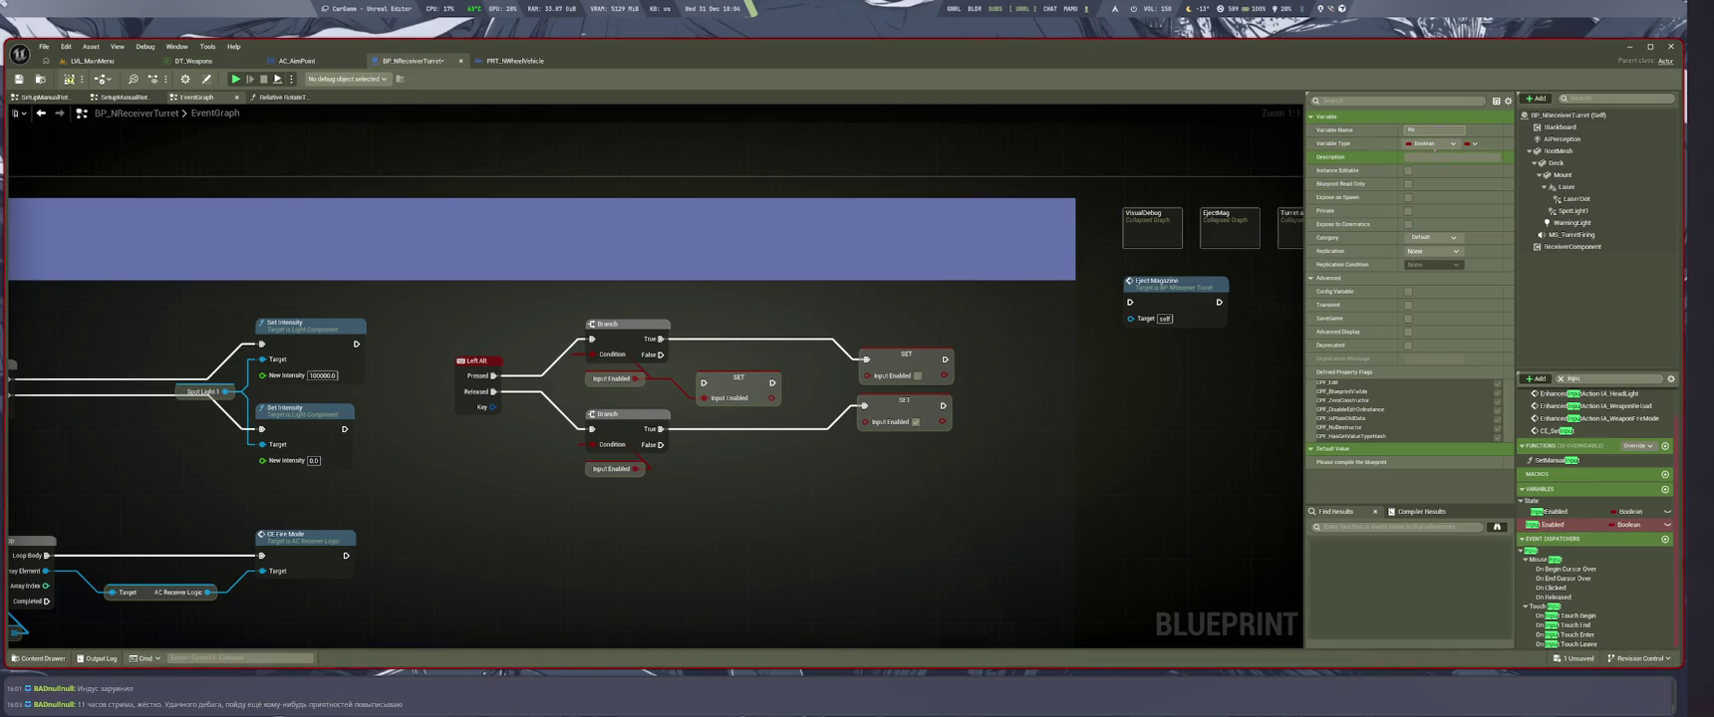
{"action": "type", "text": "tationEnabled"}
{"action": "key", "text": "Return"}
Delete the old Branch nodes, their getters and the Input Enabled SET nodes
{"action": "left_click", "coordinate": [611, 379]}
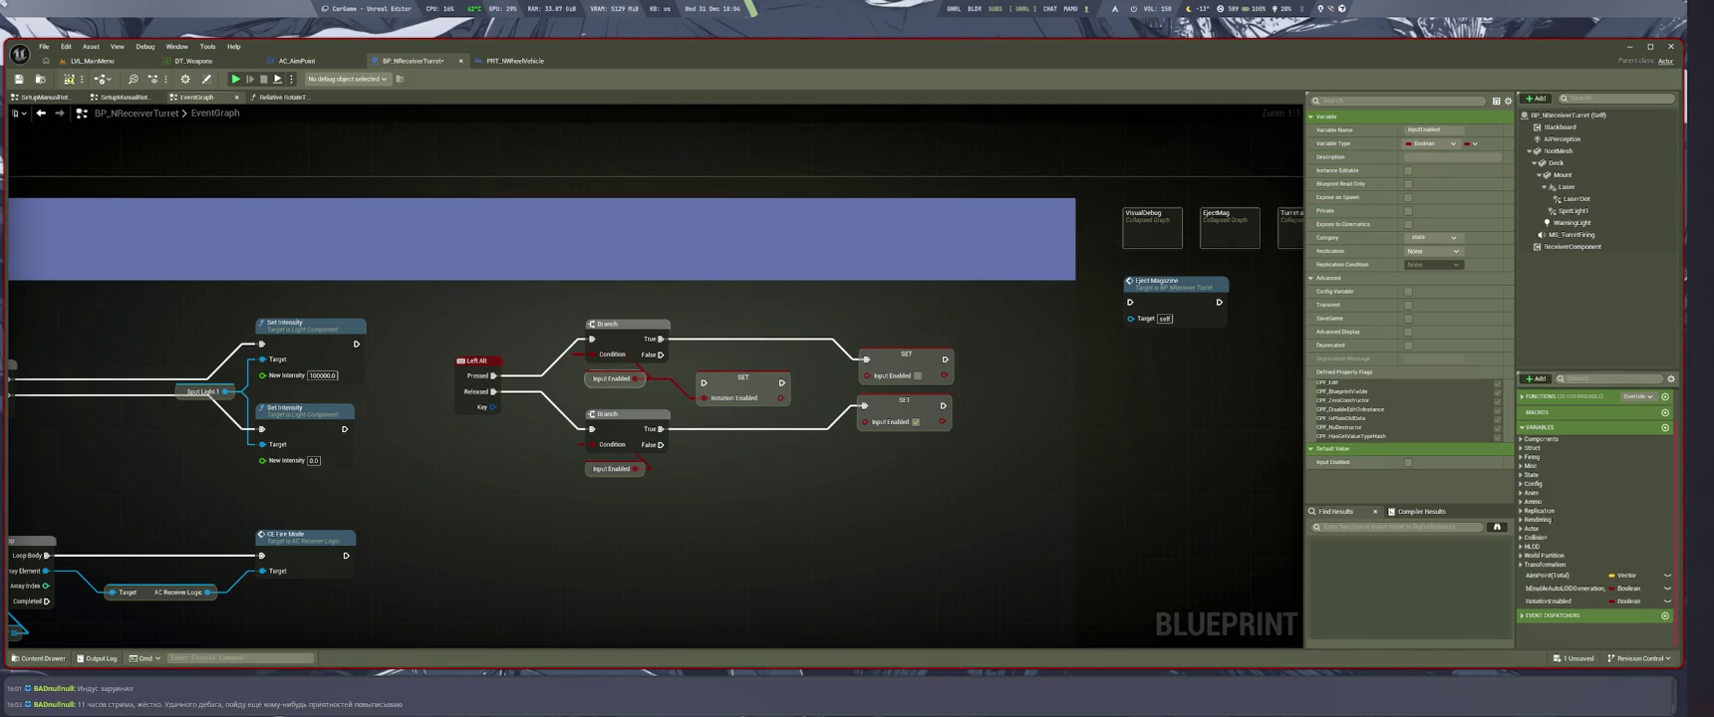
{"action": "left_click_drag", "start_coordinate": [556, 315], "coordinate": [667, 514]}
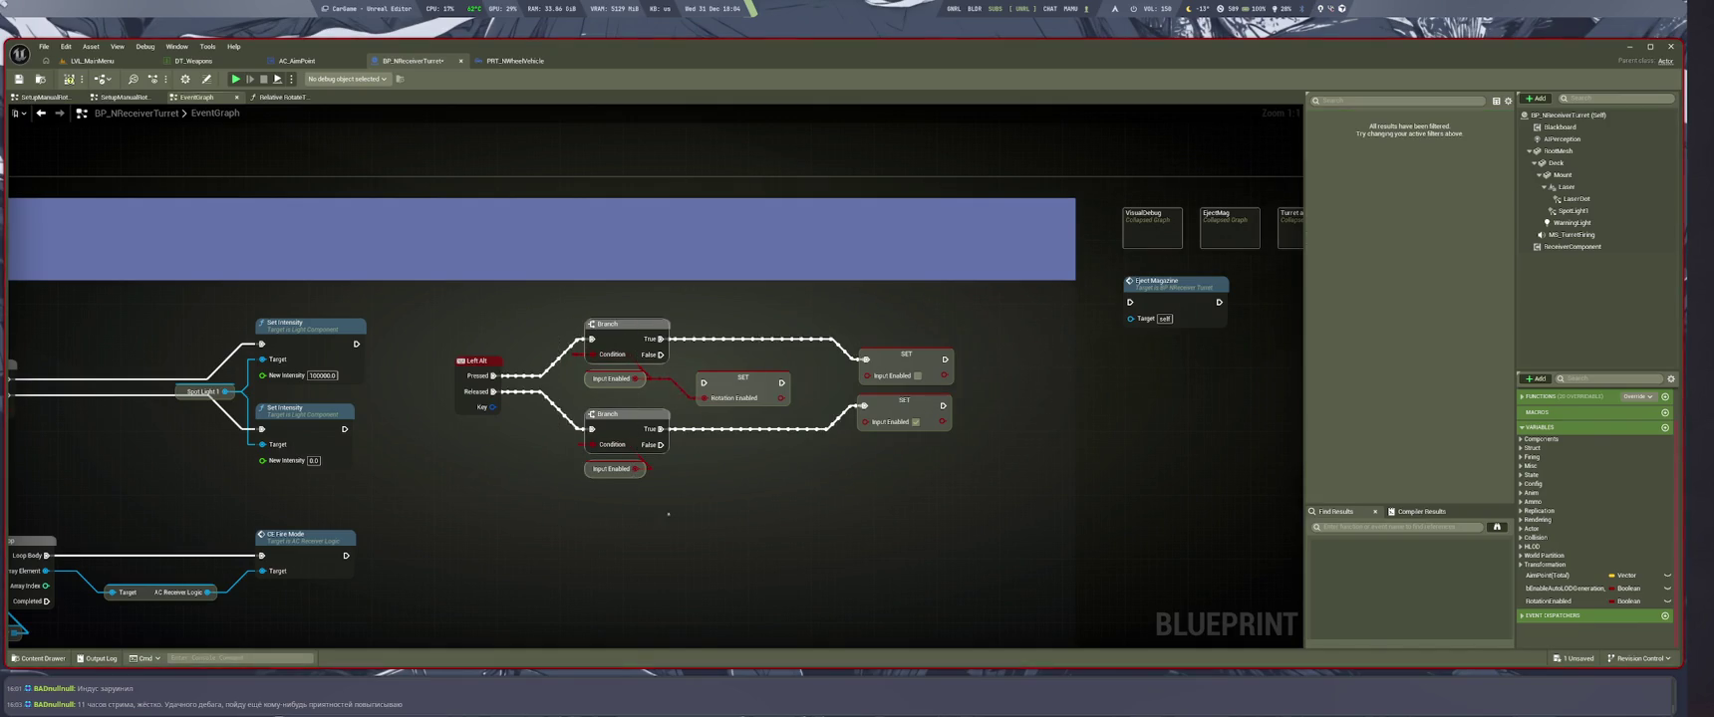
{"action": "key", "text": "Delete"}
{"action": "left_click_drag", "start_coordinate": [842, 334], "coordinate": [961, 438]}
{"action": "key", "text": "Delete"}
Wire Left Alt Pressed and Released to two Rotation Enabled SET nodes
{"action": "left_click_drag", "start_coordinate": [494, 376], "coordinate": [703, 382]}
{"action": "left_click", "coordinate": [748, 379]}
{"action": "key", "text": "ctrl+w"}
{"action": "left_click_drag", "start_coordinate": [688, 456], "coordinate": [493, 392]}
{"action": "left_click_drag", "start_coordinate": [732, 451], "coordinate": [747, 425]}
Tick Rotation Enabled on the lower SET node and straighten the wires to both nodes
{"action": "left_click", "coordinate": [768, 455]}
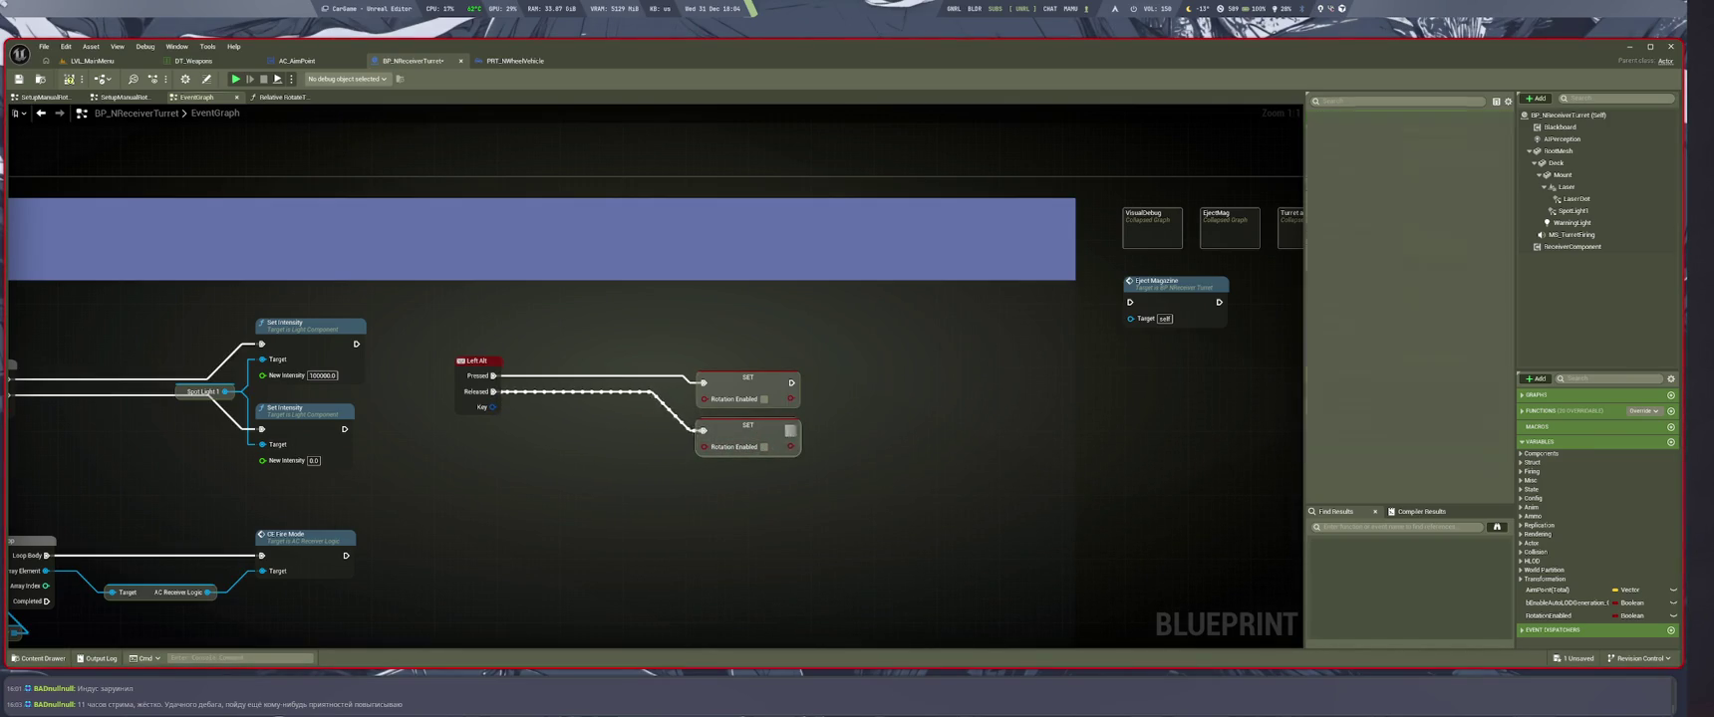
{"action": "left_click", "coordinate": [765, 447]}
{"action": "mouse_move", "coordinate": [772, 453]}
{"action": "left_mouse_down"}
{"action": "mouse_move", "coordinate": [784, 492]}
{"action": "mouse_move", "coordinate": [787, 369]}
{"action": "left_mouse_up"}
{"action": "key", "text": "q"}
{"action": "left_click", "coordinate": [895, 512]}
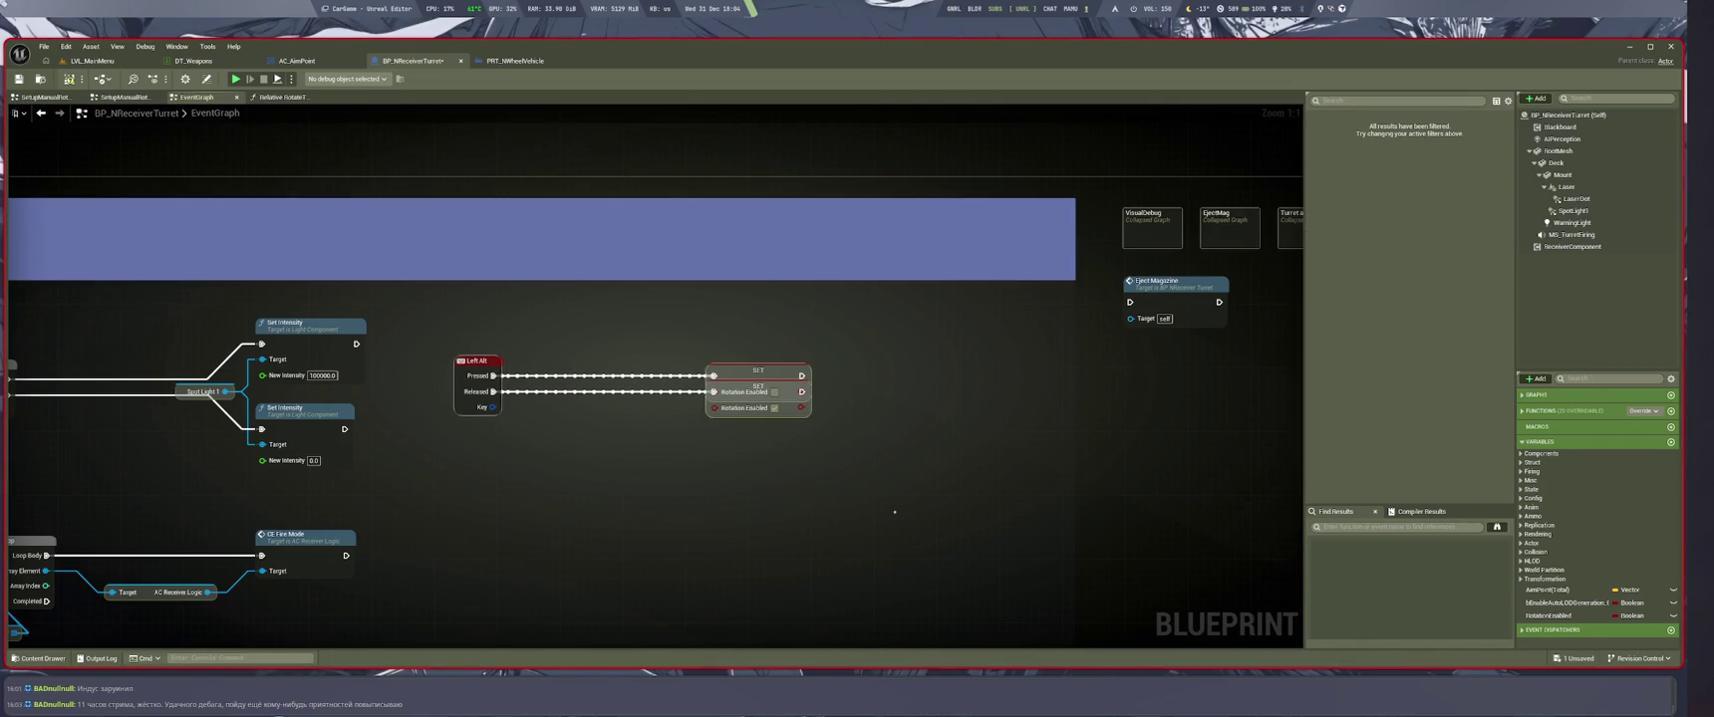
{"action": "key", "text": "ctrl+z"}
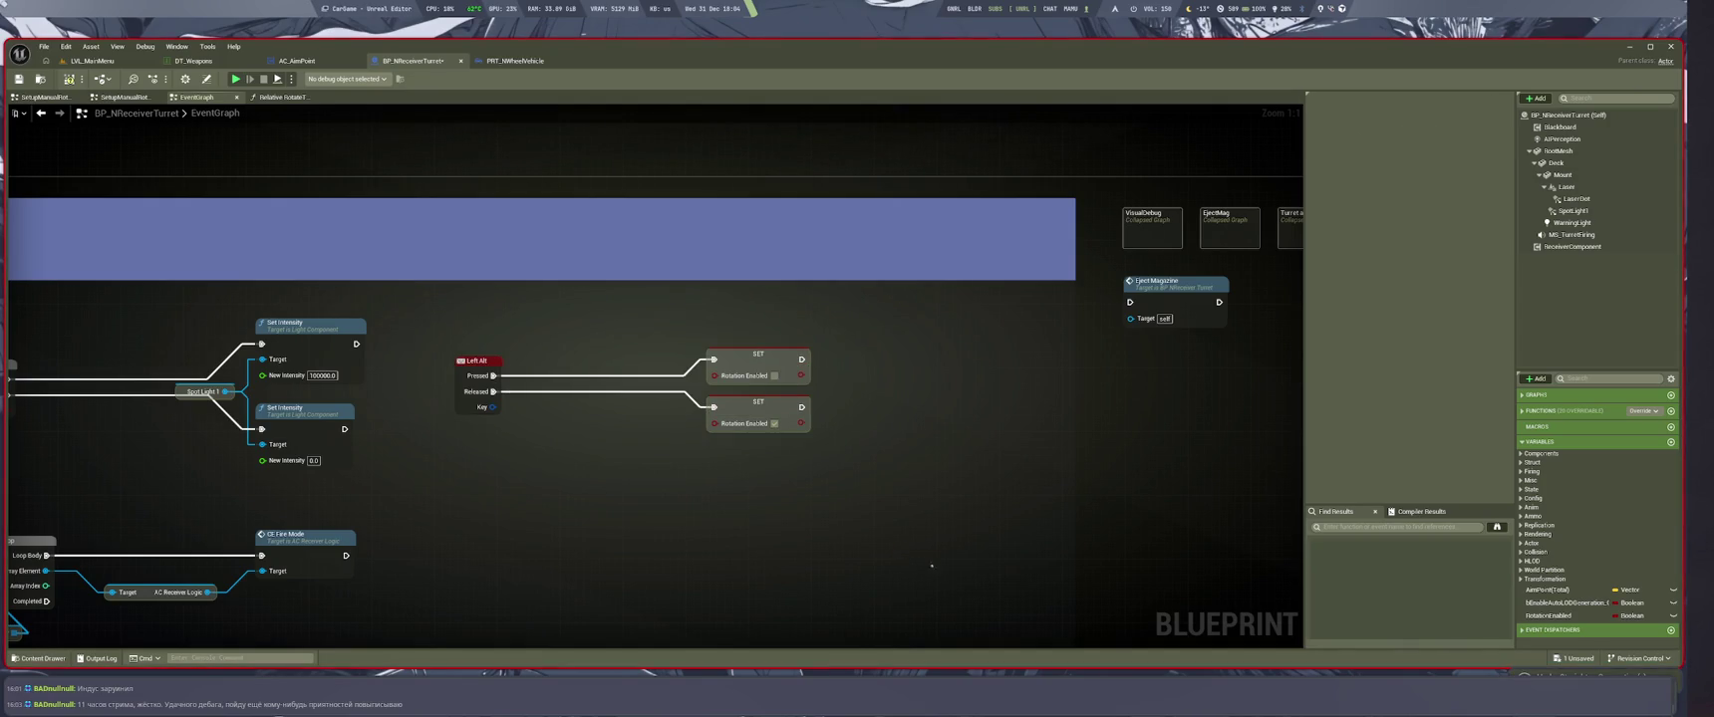
{"action": "scroll", "coordinate": [789, 492], "scroll_direction": "down", "scroll_amount": 5}
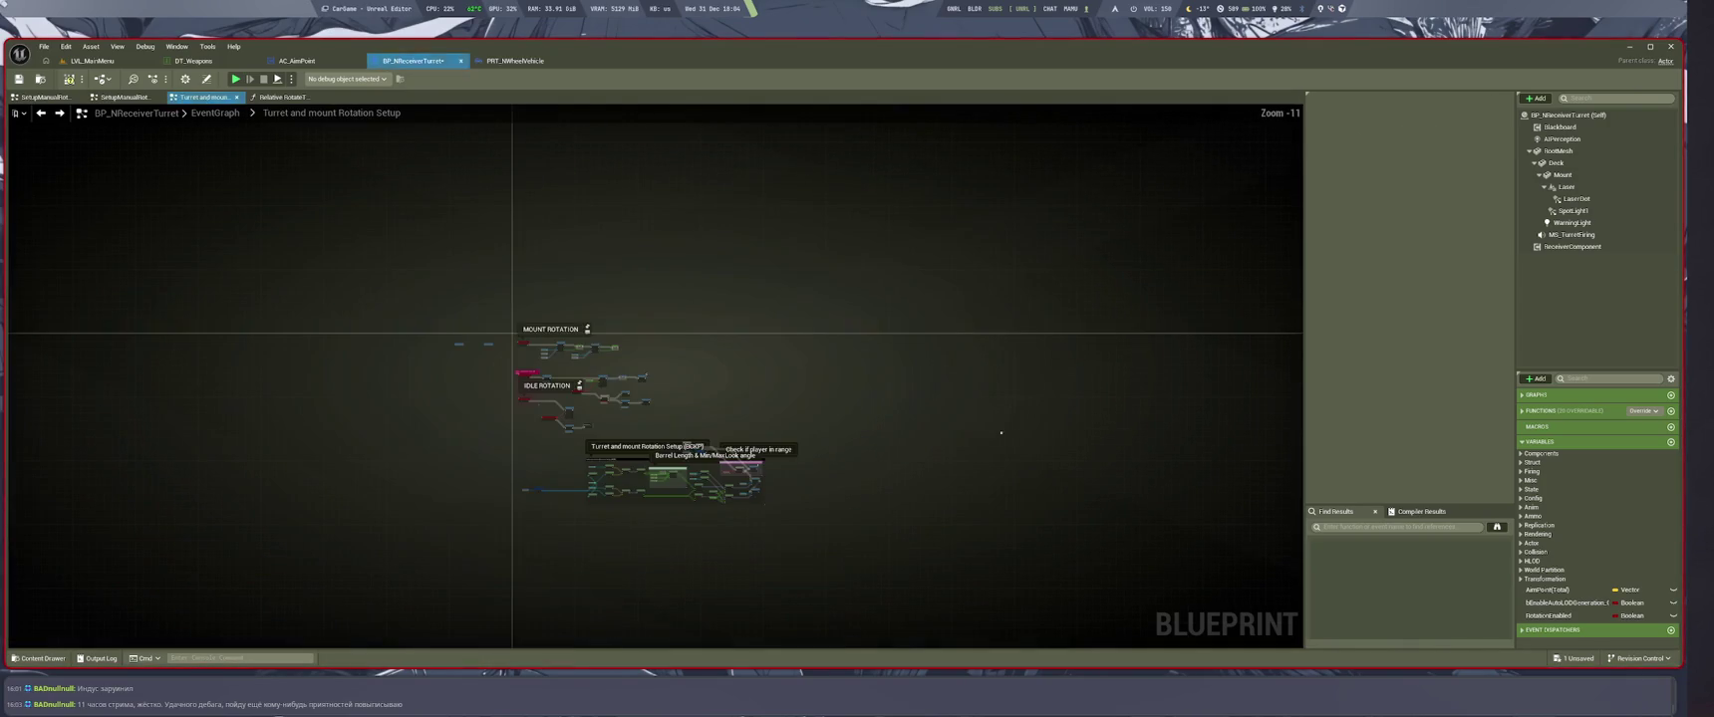
Go back from the rotation setup graph to the SetupManualRotate graph
{"action": "scroll", "coordinate": [789, 492], "scroll_direction": "up", "scroll_amount": 5}
{"action": "scroll", "coordinate": [803, 421], "scroll_direction": "down", "scroll_amount": 5}
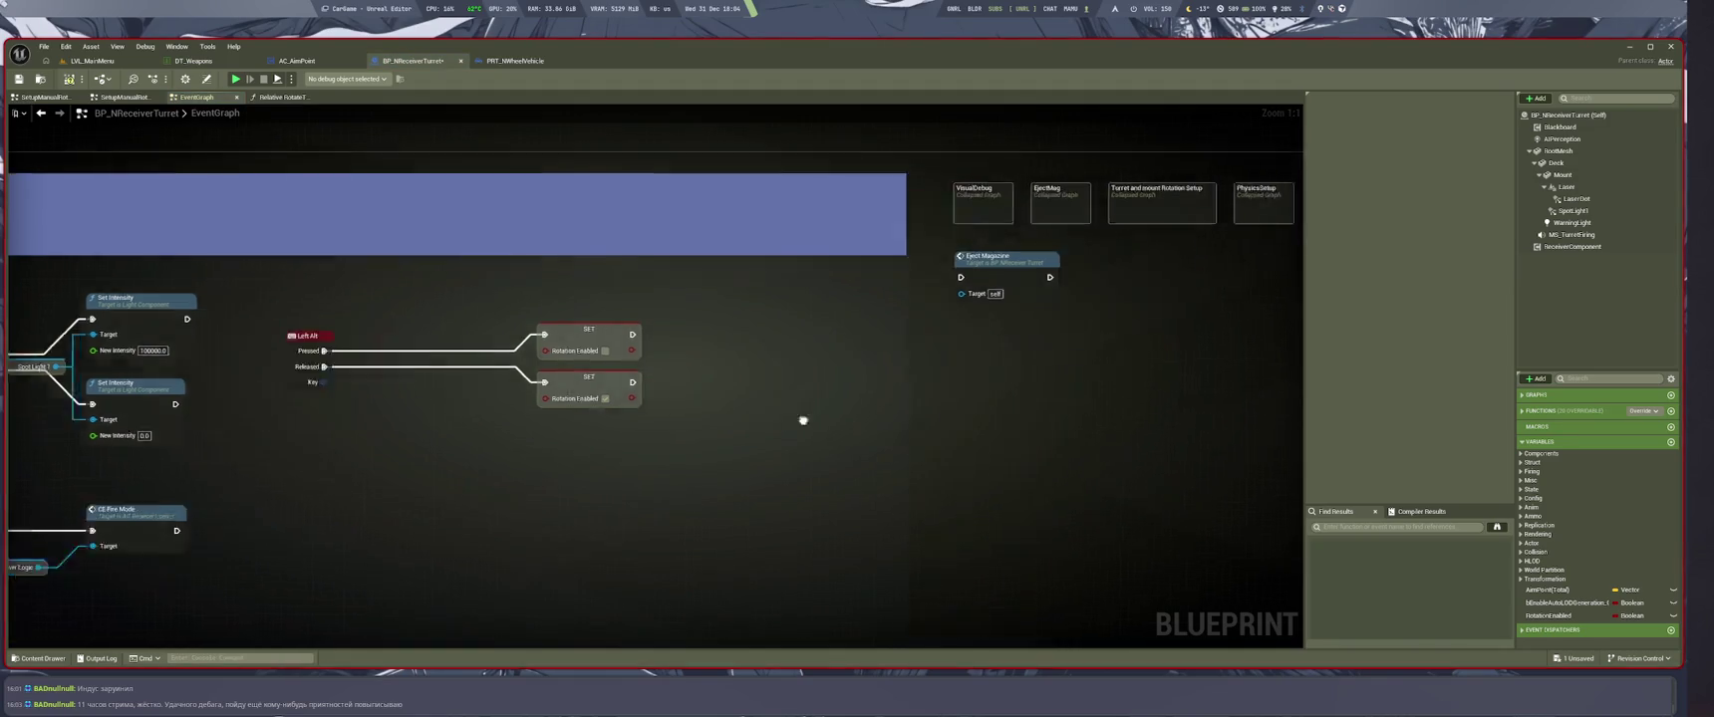
{"action": "scroll", "coordinate": [154, 271], "scroll_direction": "up", "scroll_amount": 5}
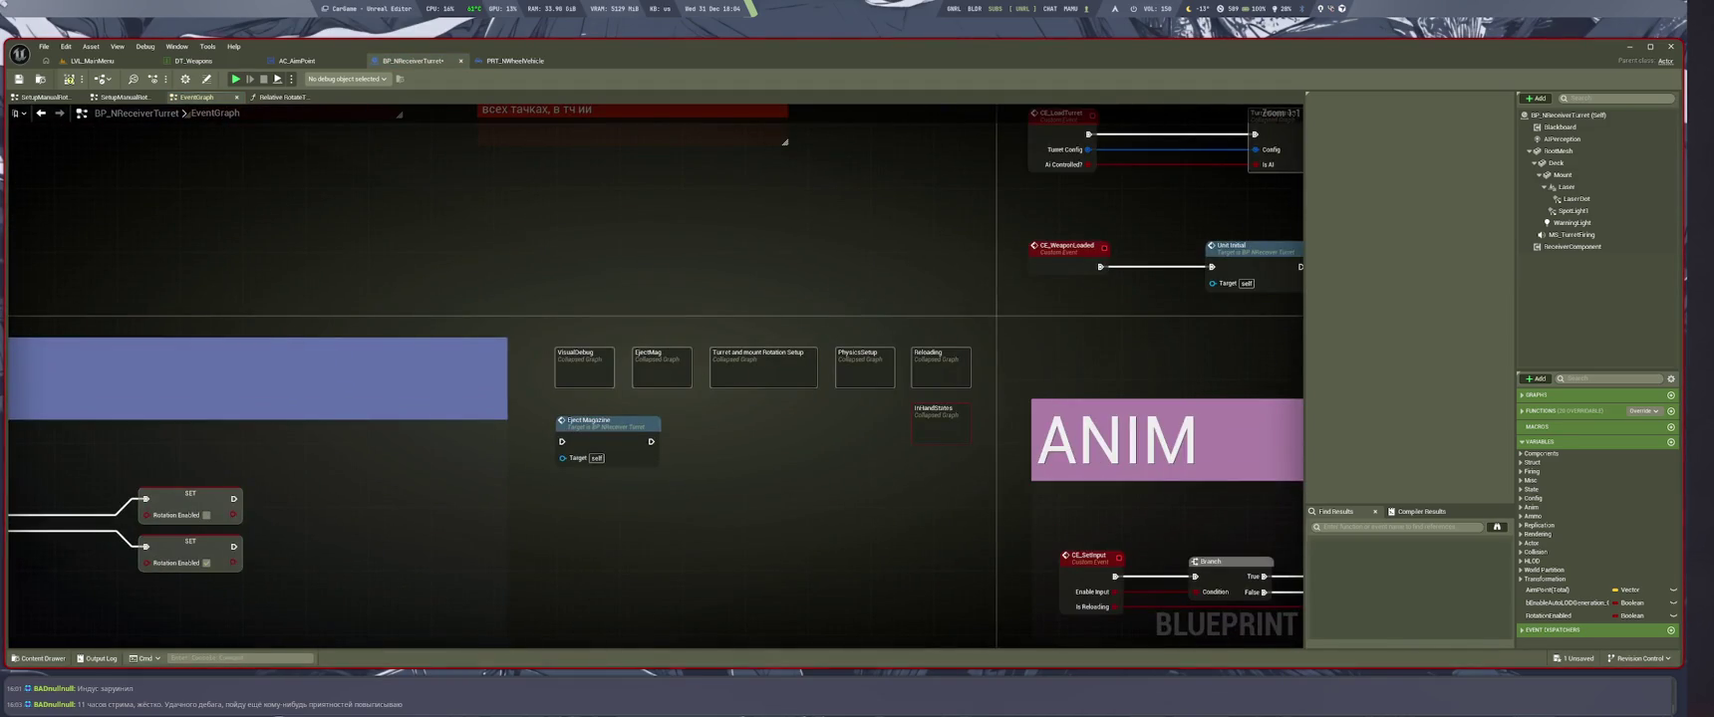
{"action": "left_click", "coordinate": [742, 373]}
{"action": "key", "text": "alt+Left"}
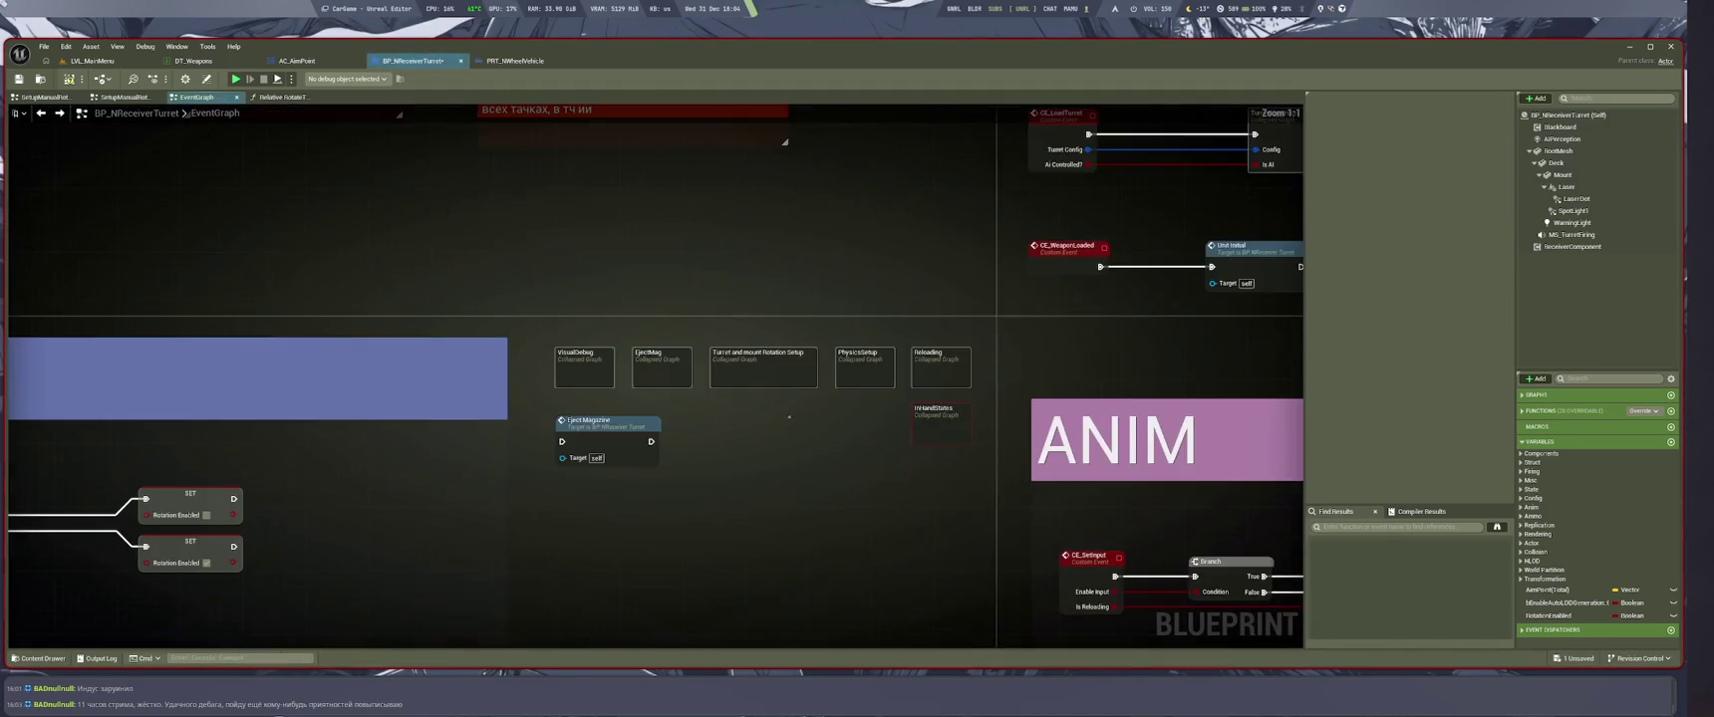
{"action": "scroll", "coordinate": [711, 395], "scroll_direction": "down", "scroll_amount": 3}
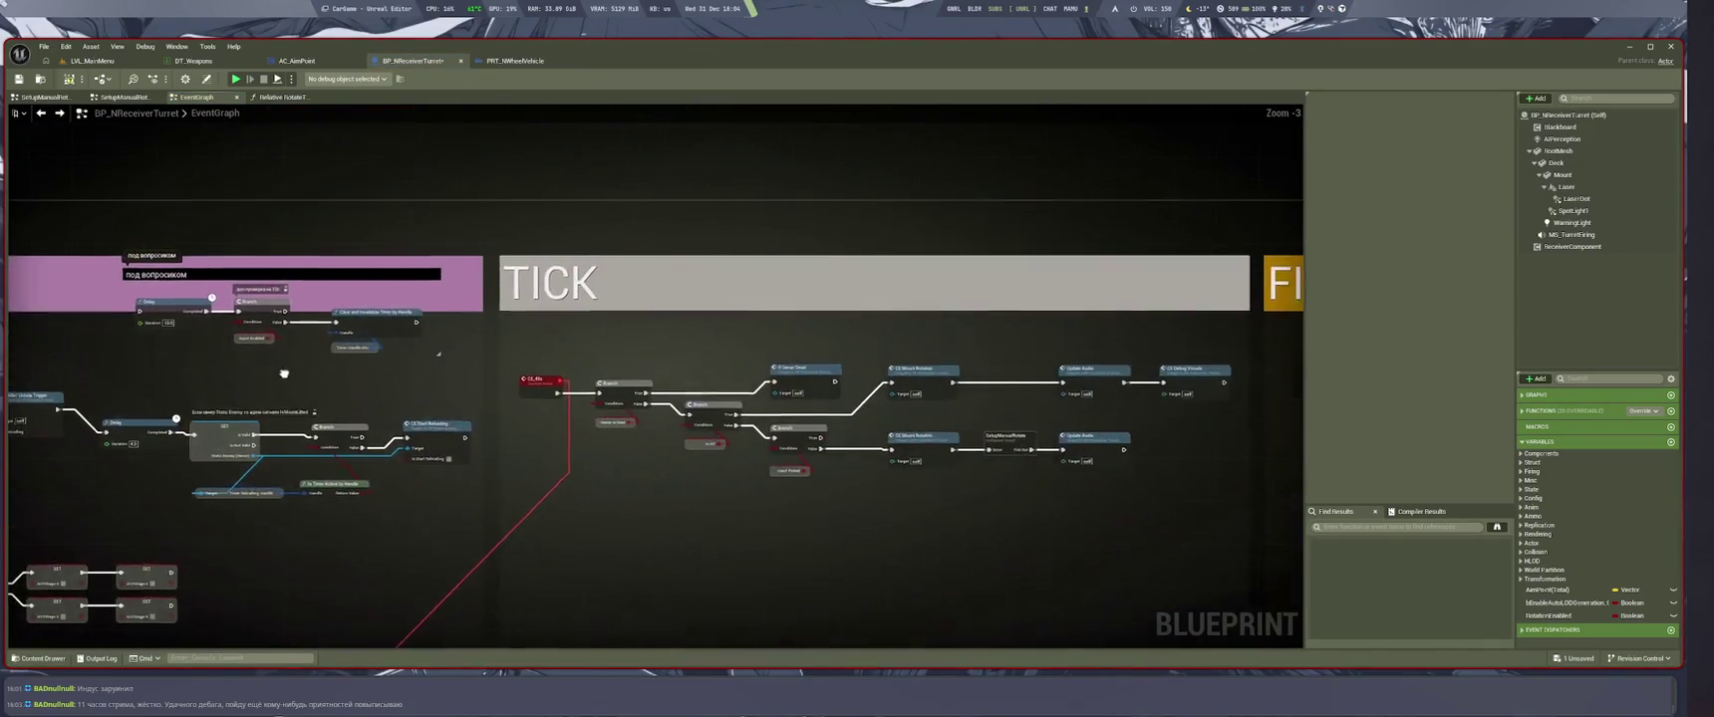
{"action": "scroll", "coordinate": [576, 410], "scroll_direction": "up", "scroll_amount": 2}
{"action": "left_click", "coordinate": [123, 96]}
{"action": "scroll", "coordinate": [408, 396], "scroll_direction": "up", "scroll_amount": 2}
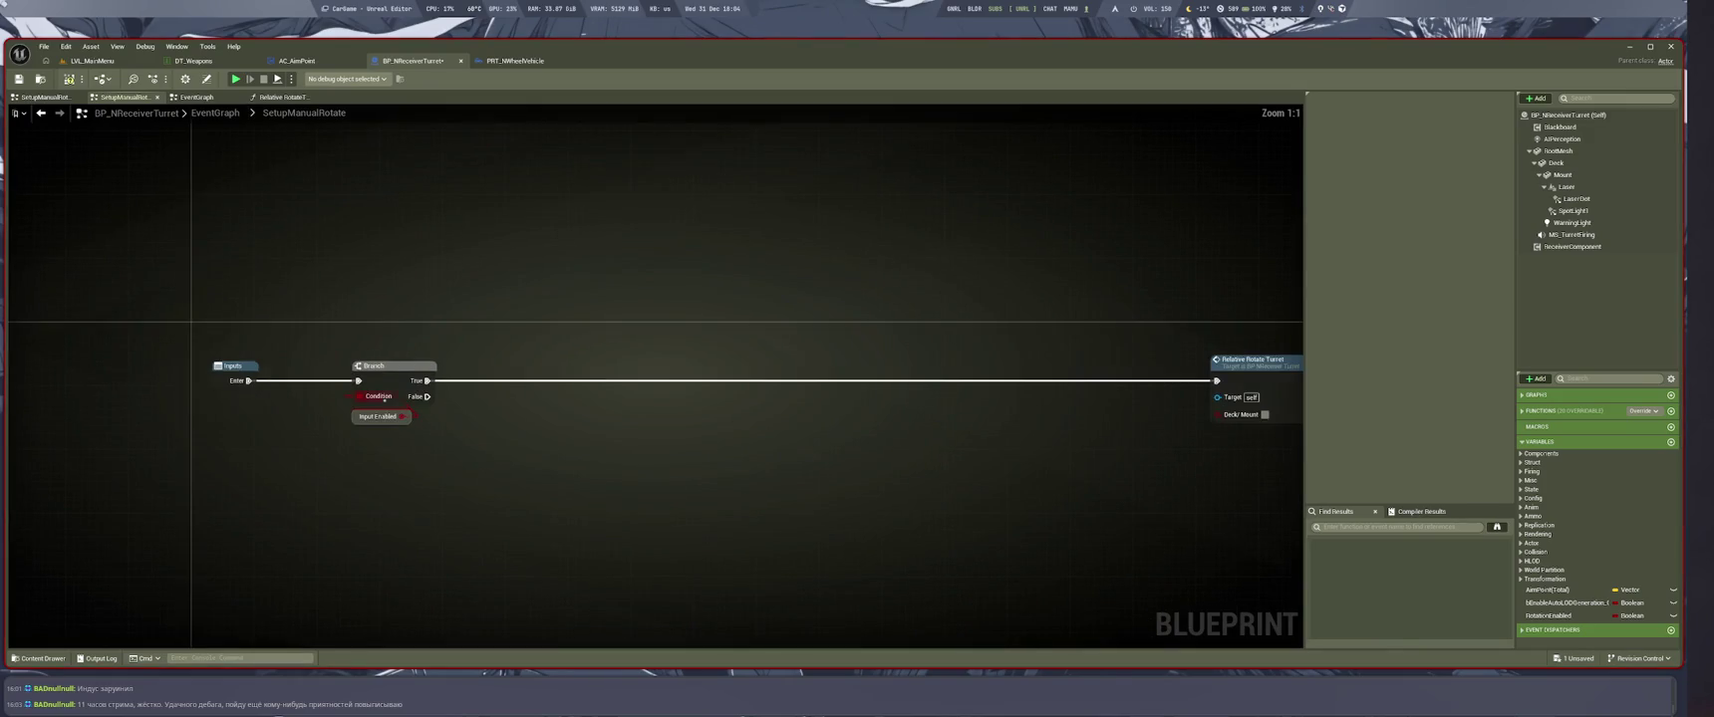
Try and discard a duplicate Branch, then add an AND node fed by Input Enabled
{"action": "left_click", "coordinate": [394, 366]}
{"action": "key", "text": "ctrl+d"}
{"action": "mouse_move", "coordinate": [427, 380]}
{"action": "left_mouse_down"}
{"action": "mouse_move", "coordinate": [560, 391]}
{"action": "mouse_move", "coordinate": [481, 392]}
{"action": "mouse_move", "coordinate": [560, 371]}
{"action": "left_mouse_up"}
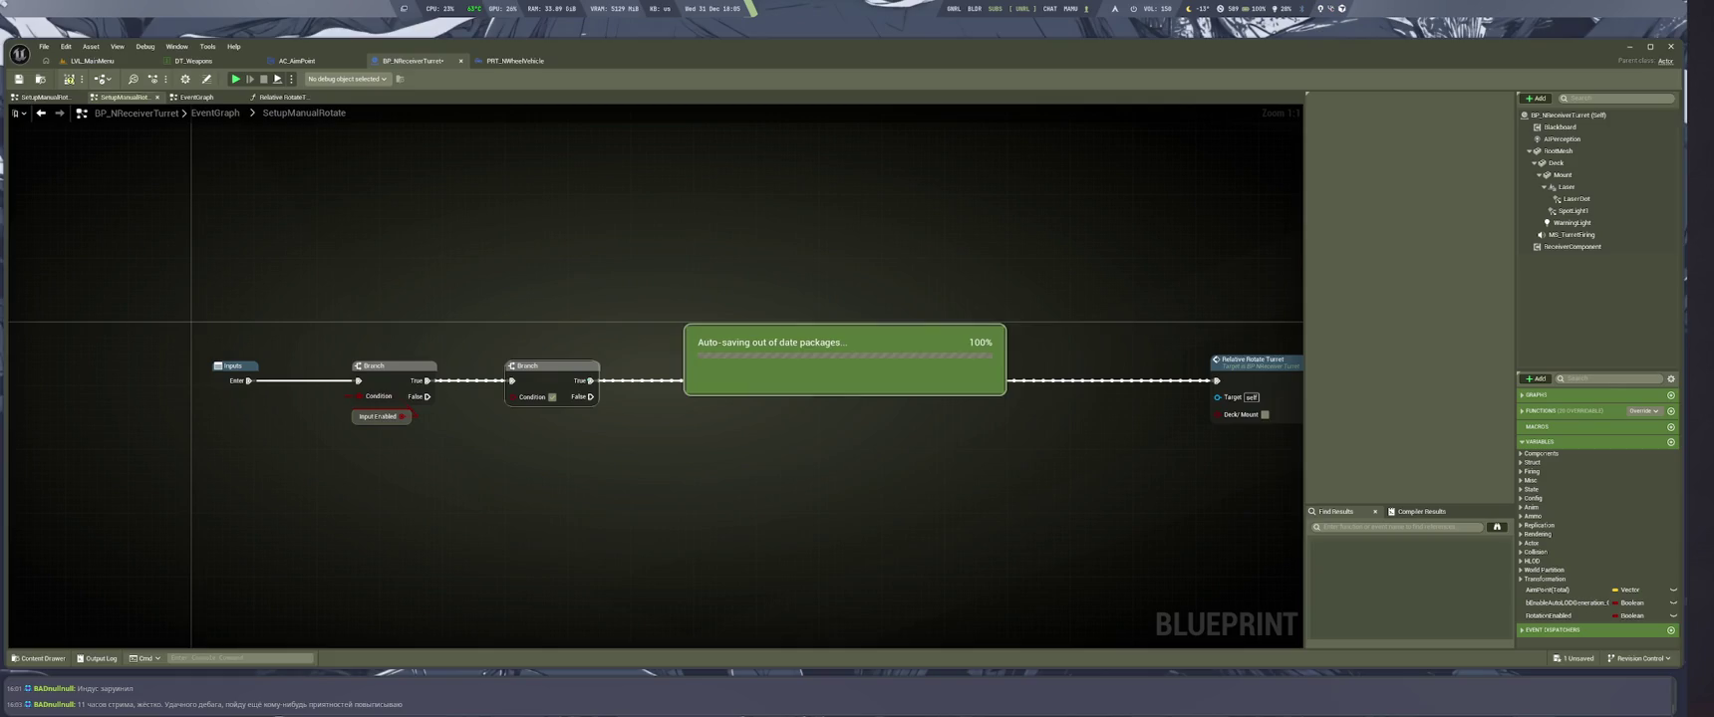
{"action": "key", "text": "Delete"}
{"action": "left_click_drag", "start_coordinate": [404, 416], "coordinate": [462, 489]}
{"action": "type", "text": "and"}
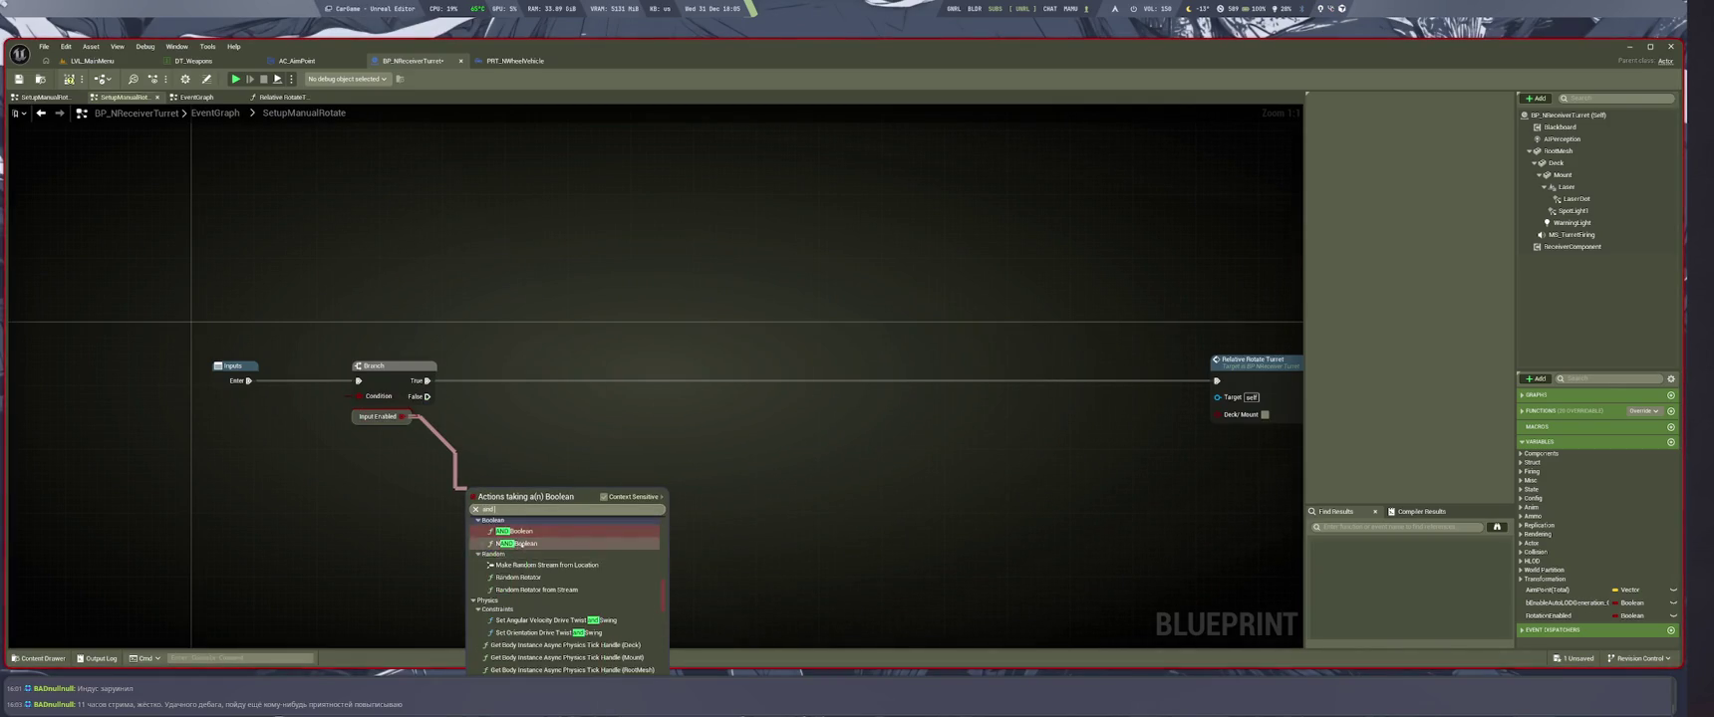
{"action": "left_click", "coordinate": [514, 531]}
Feed Rotation Enabled into the AND, wire its result to the Branch condition, and arrange the getters
{"action": "left_click_drag", "start_coordinate": [476, 511], "coordinate": [398, 534]}
{"action": "type", "text": "rota"}
{"action": "left_click", "coordinate": [476, 527]}
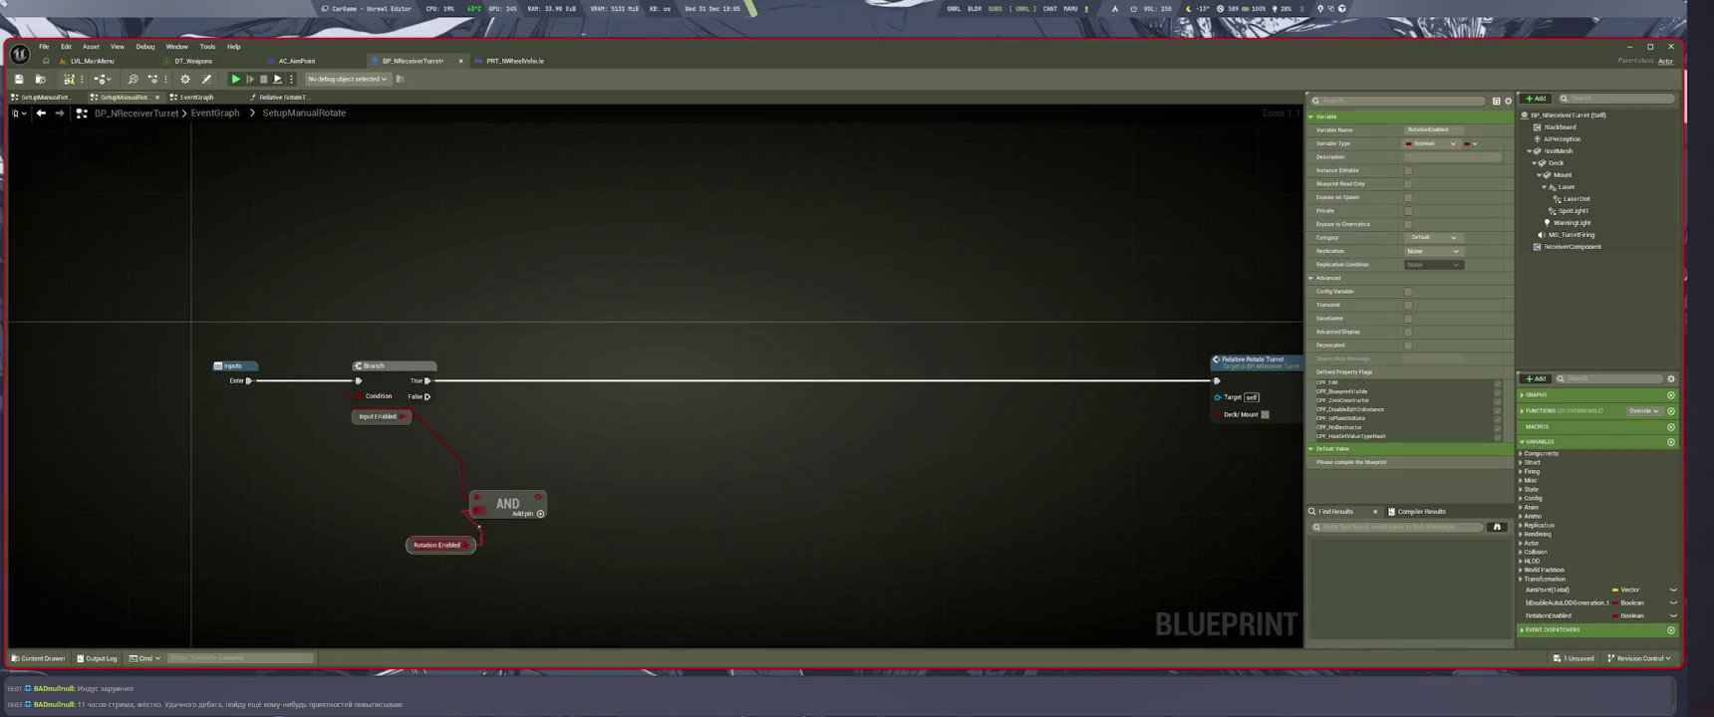
{"action": "left_click_drag", "start_coordinate": [379, 417], "coordinate": [401, 497]}
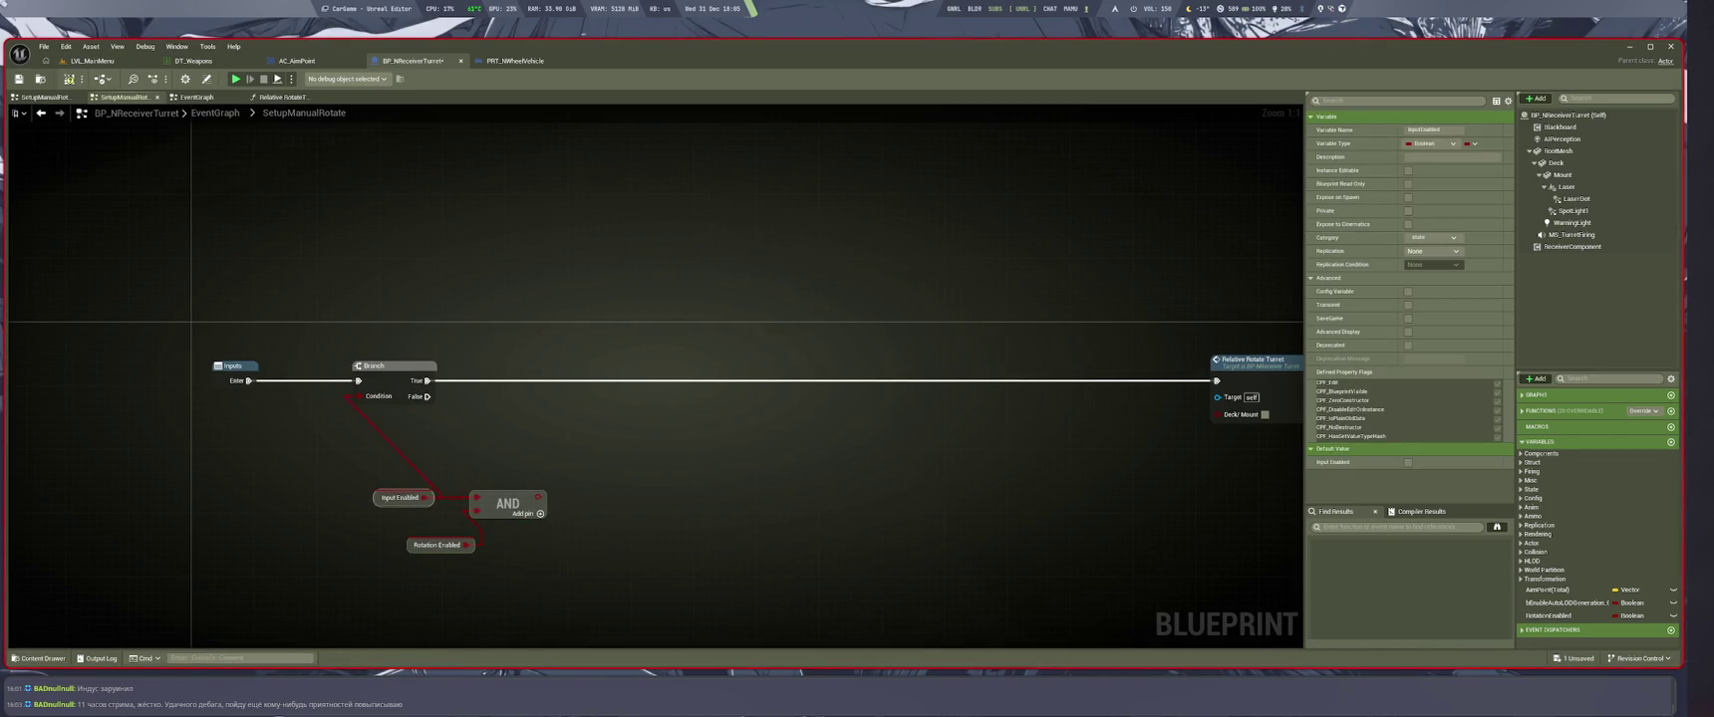
{"action": "left_click_drag", "start_coordinate": [539, 497], "coordinate": [361, 396]}
{"action": "mouse_move", "coordinate": [431, 545]}
{"action": "left_mouse_down"}
{"action": "mouse_move", "coordinate": [410, 538]}
{"action": "mouse_move", "coordinate": [409, 492]}
{"action": "mouse_move", "coordinate": [346, 445]}
{"action": "left_mouse_up"}
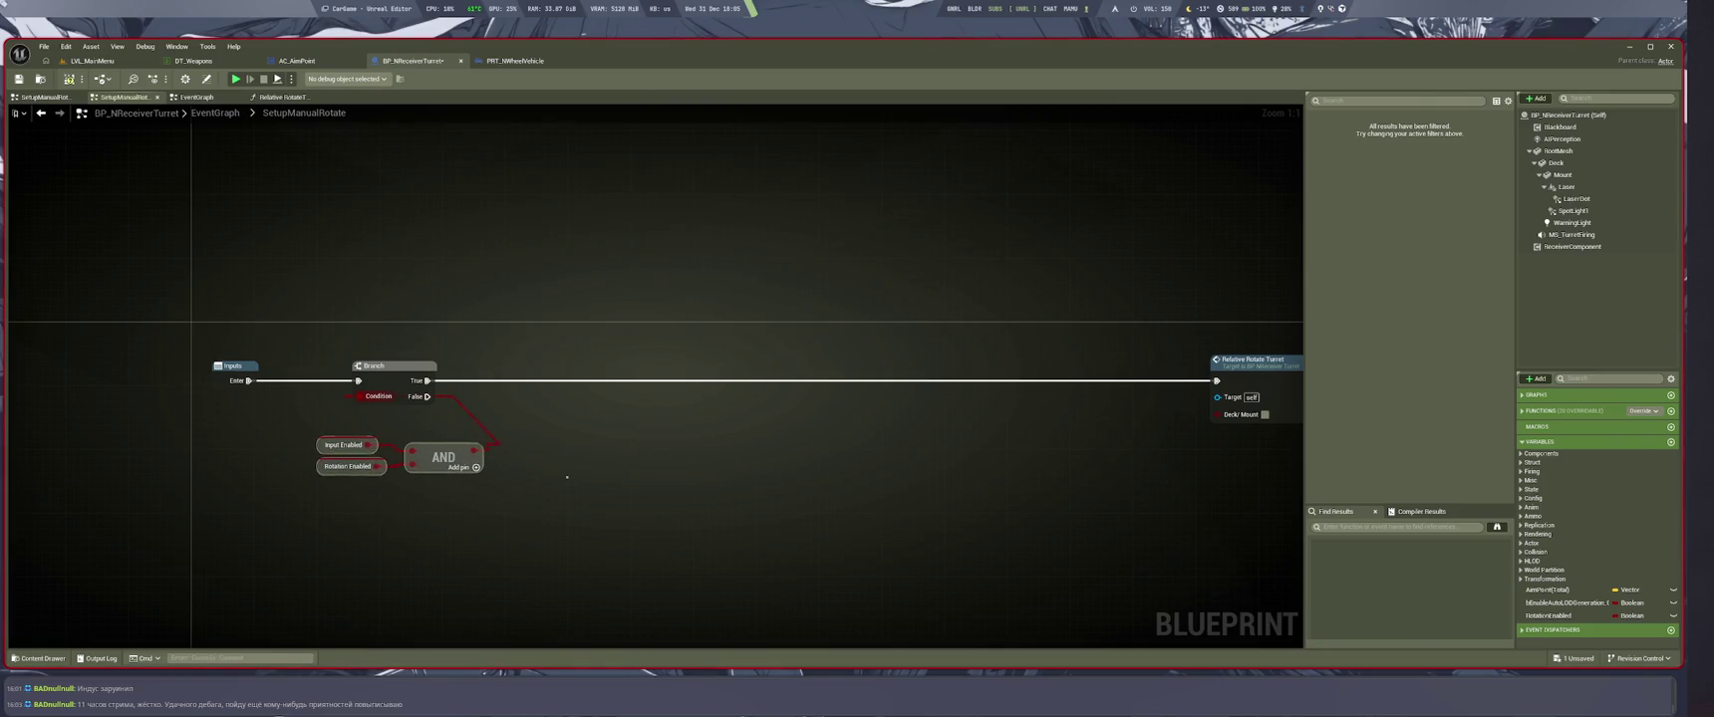
Move both Relative Rotate Turret nodes and Outputs left, then deselect them
{"action": "mouse_move", "coordinate": [608, 299]}
{"action": "left_mouse_down"}
{"action": "mouse_move", "coordinate": [803, 407]}
{"action": "mouse_move", "coordinate": [502, 408]}
{"action": "left_mouse_up"}
{"action": "scroll", "coordinate": [698, 399], "scroll_direction": "down", "scroll_amount": 2}
{"action": "scroll", "coordinate": [877, 418], "scroll_direction": "up", "scroll_amount": 3}
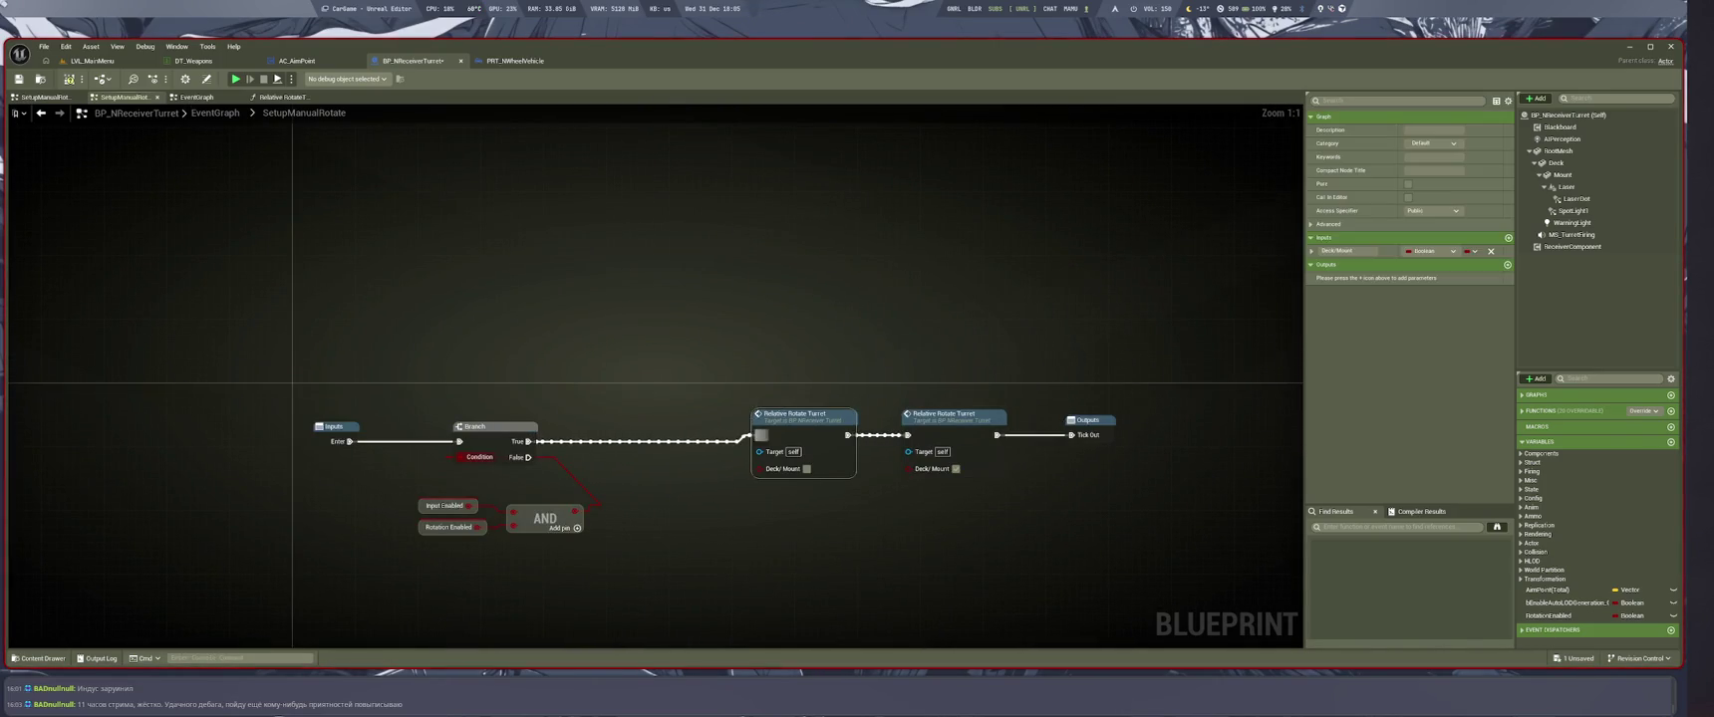
{"action": "left_click_drag", "start_coordinate": [807, 441], "coordinate": [744, 434]}
{"action": "left_click", "coordinate": [771, 446]}
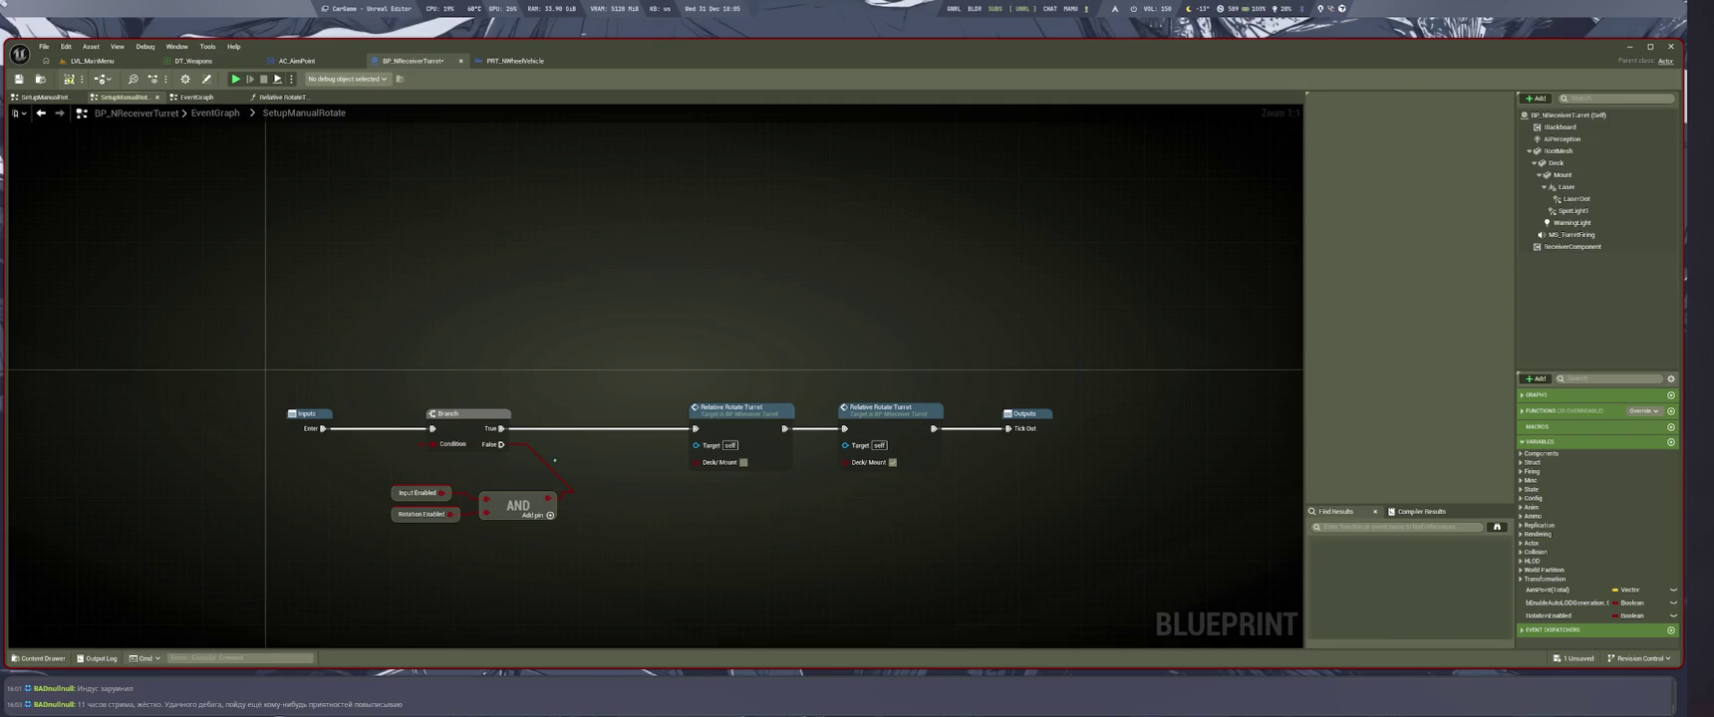
{"action": "scroll", "coordinate": [501, 523], "scroll_direction": "up", "scroll_amount": 1}
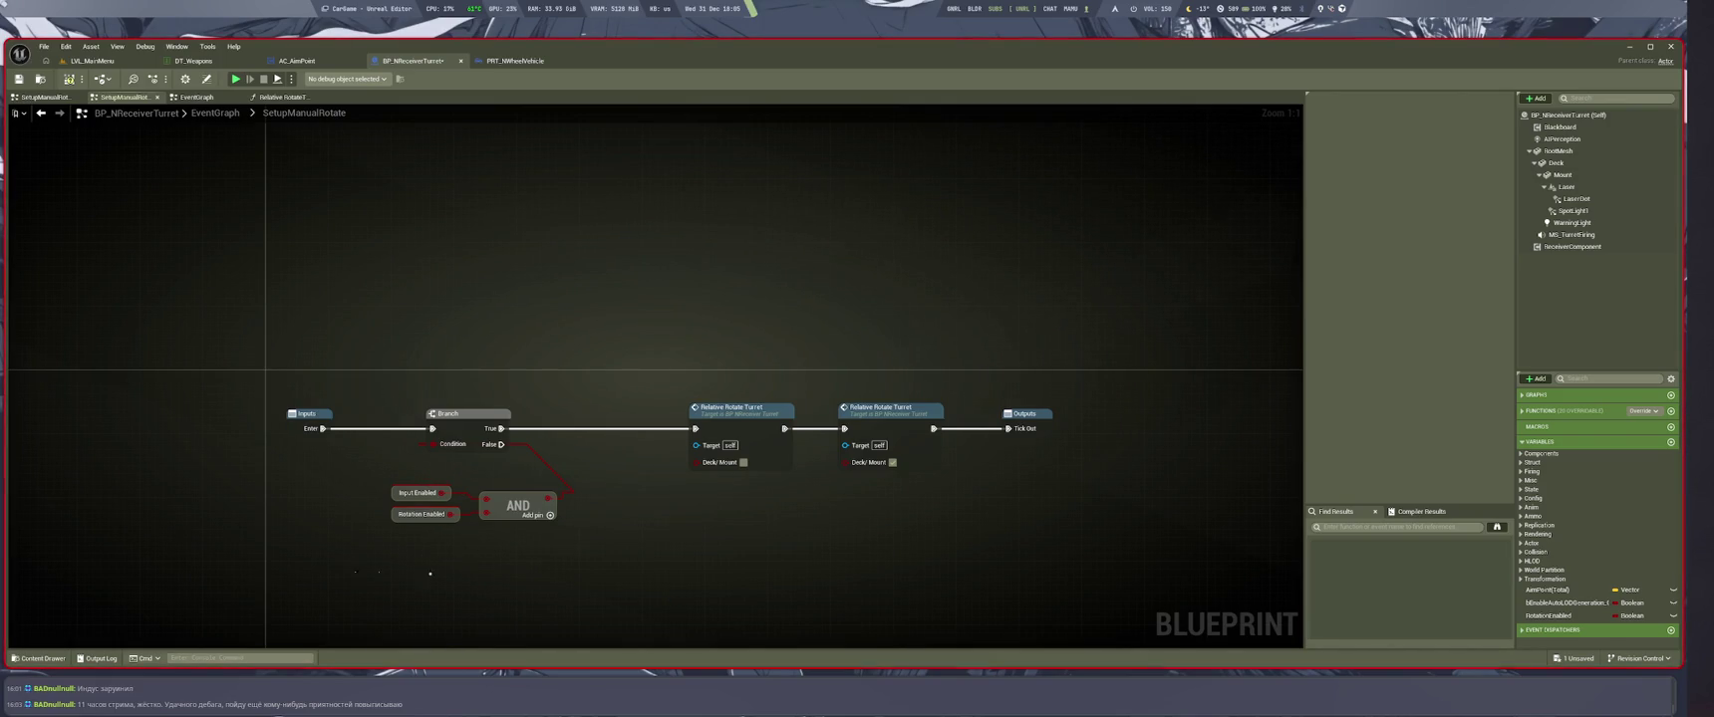
Save the turret blueprint and run a first Play-In-Editor test in LVL_MainMenu
{"action": "key", "text": "ctrl+s"}
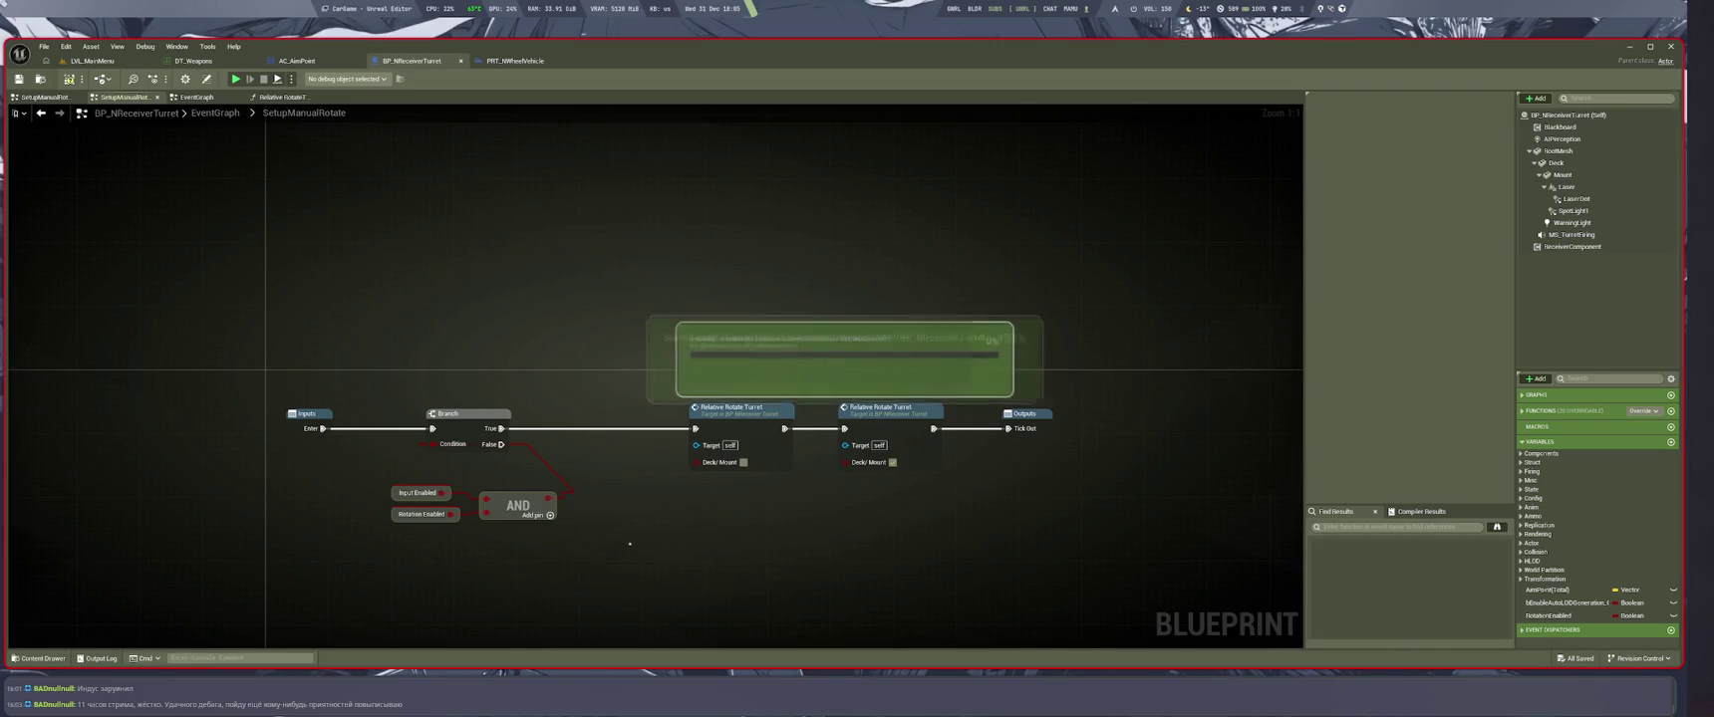
{"action": "left_click_drag", "start_coordinate": [678, 561], "coordinate": [591, 570]}
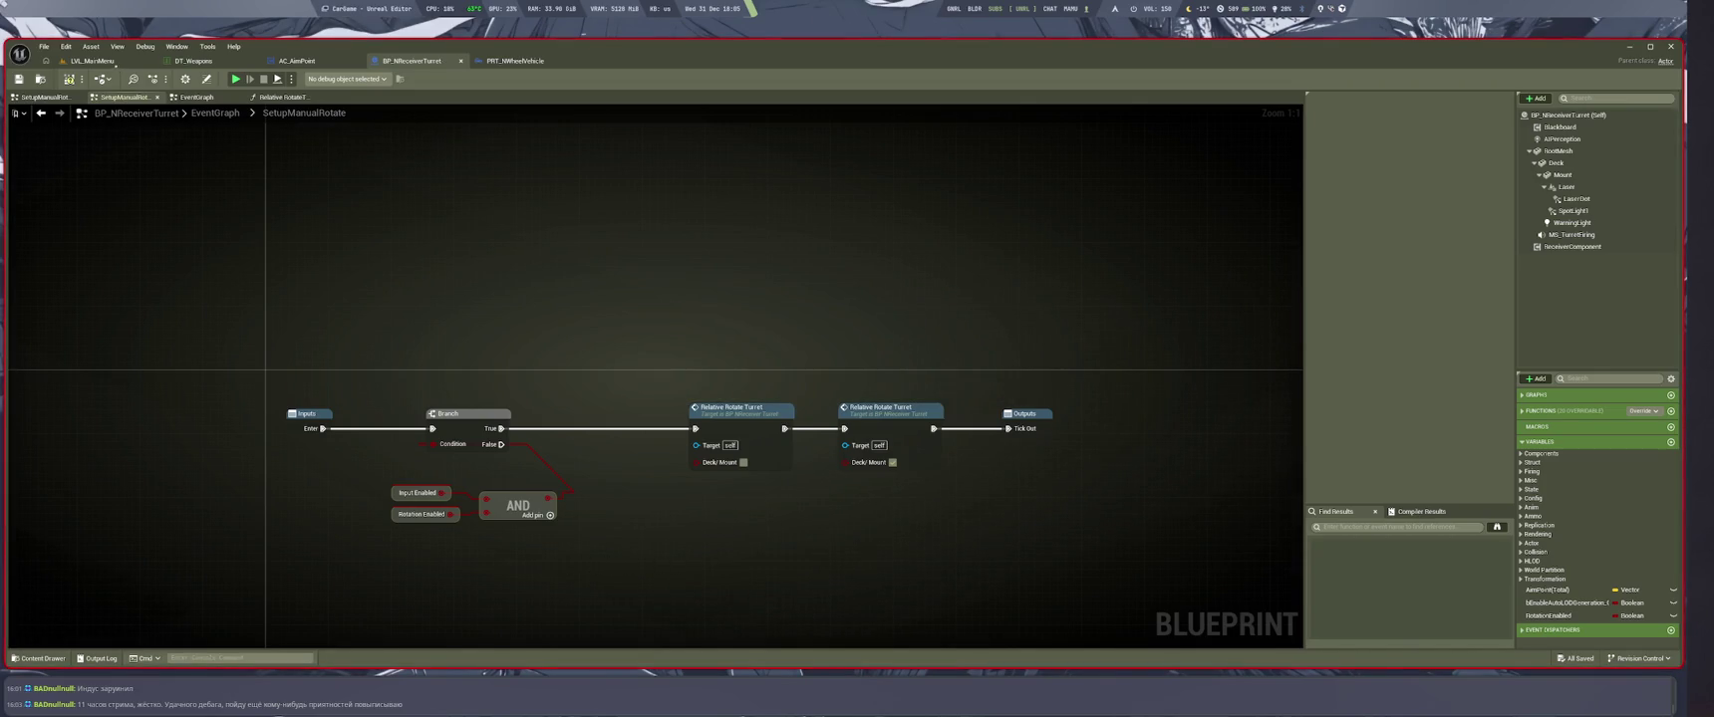
{"action": "key", "text": "ctrl+Tab"}
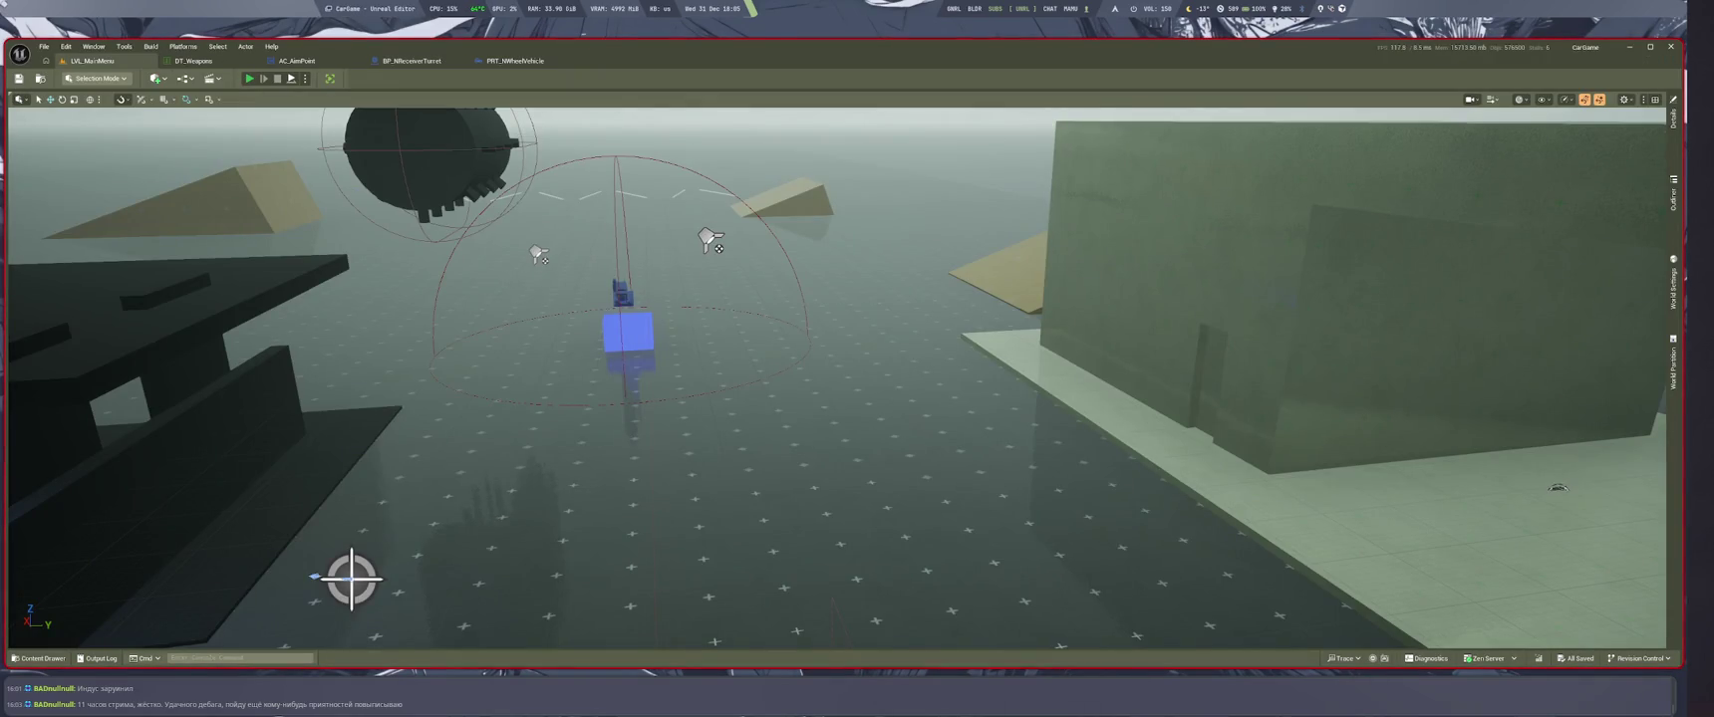
{"action": "key", "text": "alt+p"}
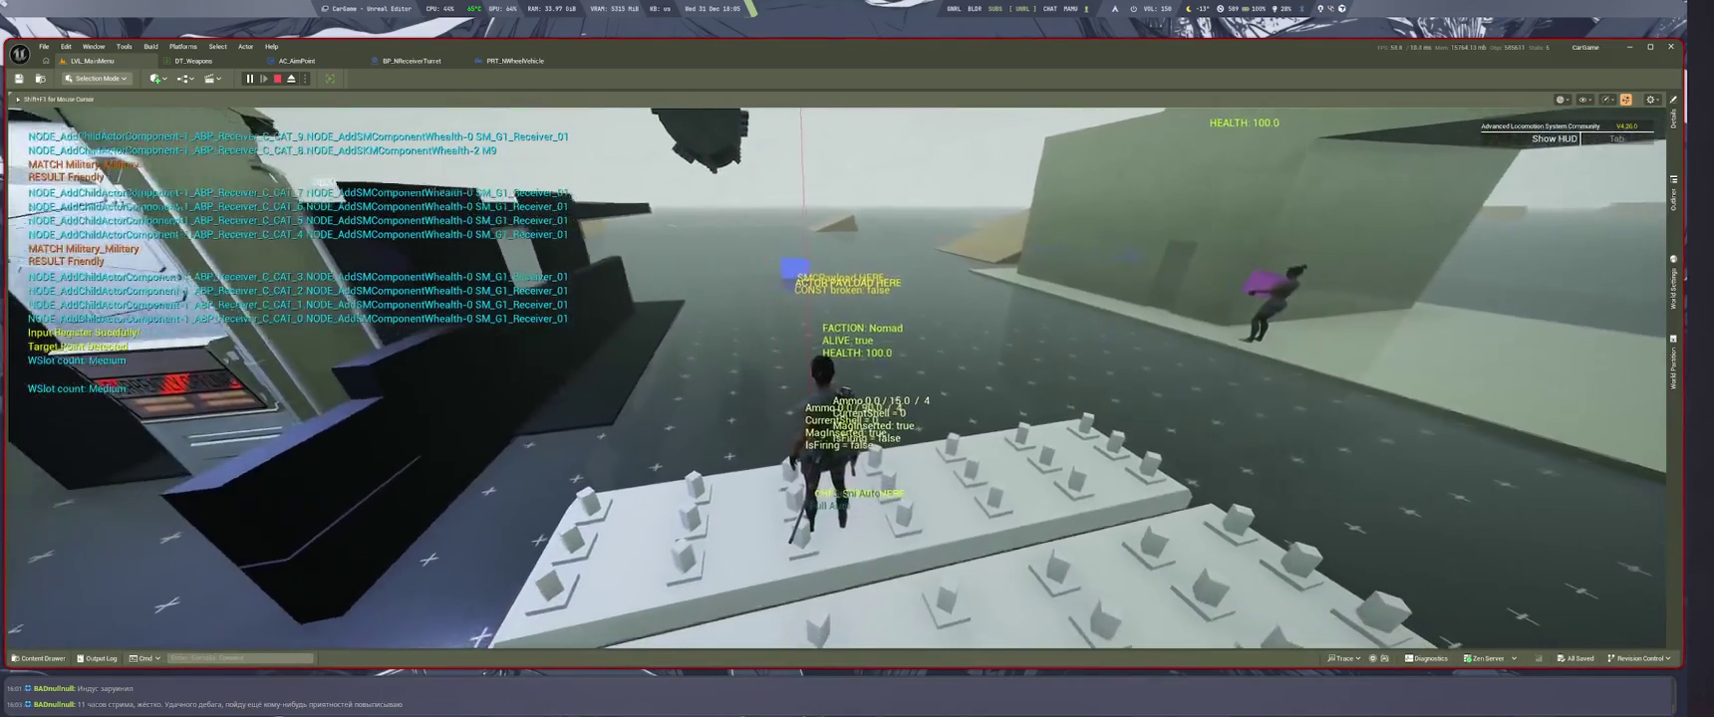
{"action": "key", "text": "Escape"}
{"action": "key", "text": "ctrl+Tab"}
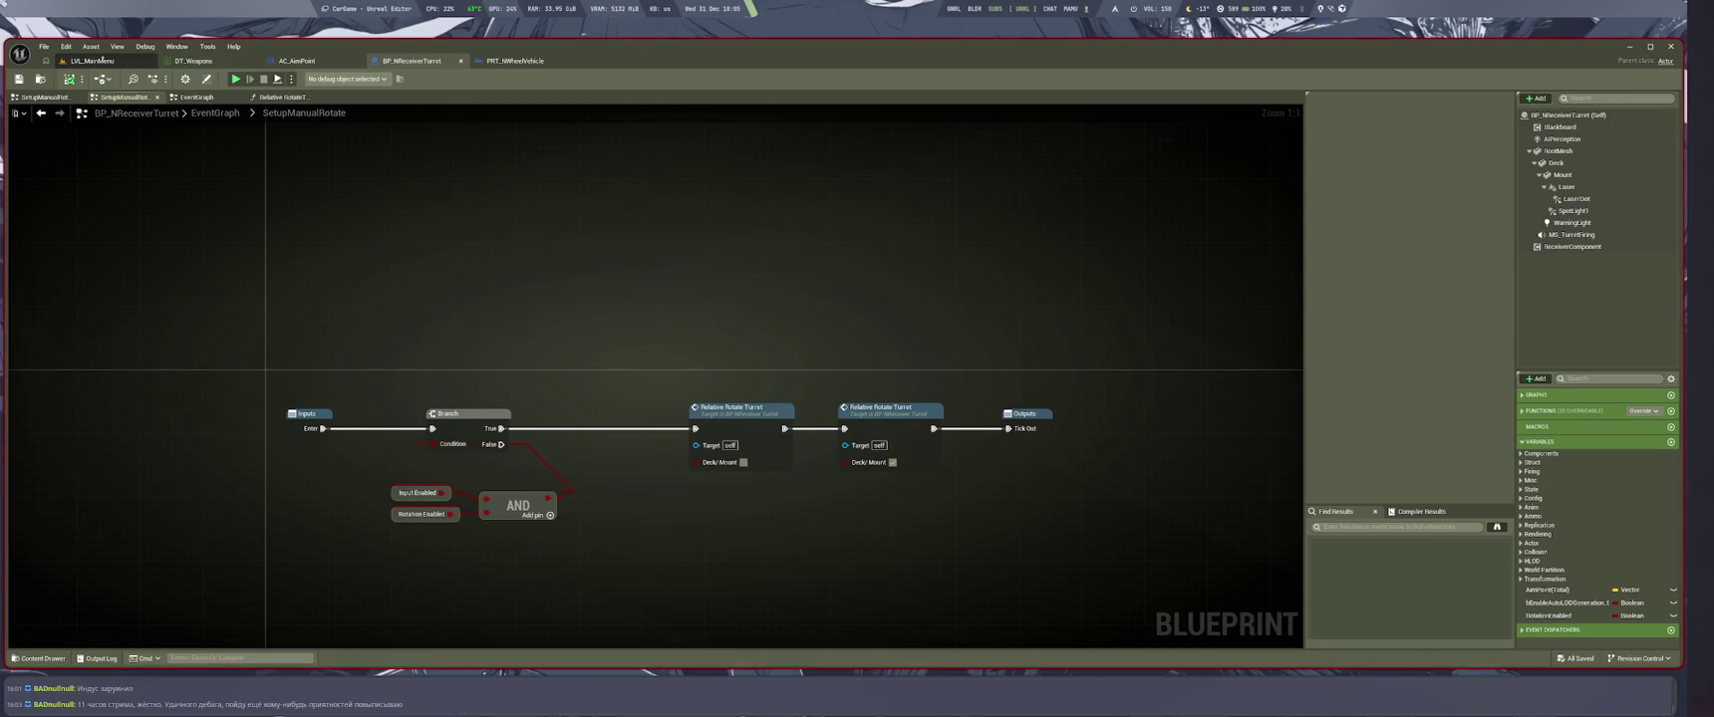
Playtest LVL_MainMenu a second time, then return to the turret blueprint
{"action": "left_click", "coordinate": [100, 61]}
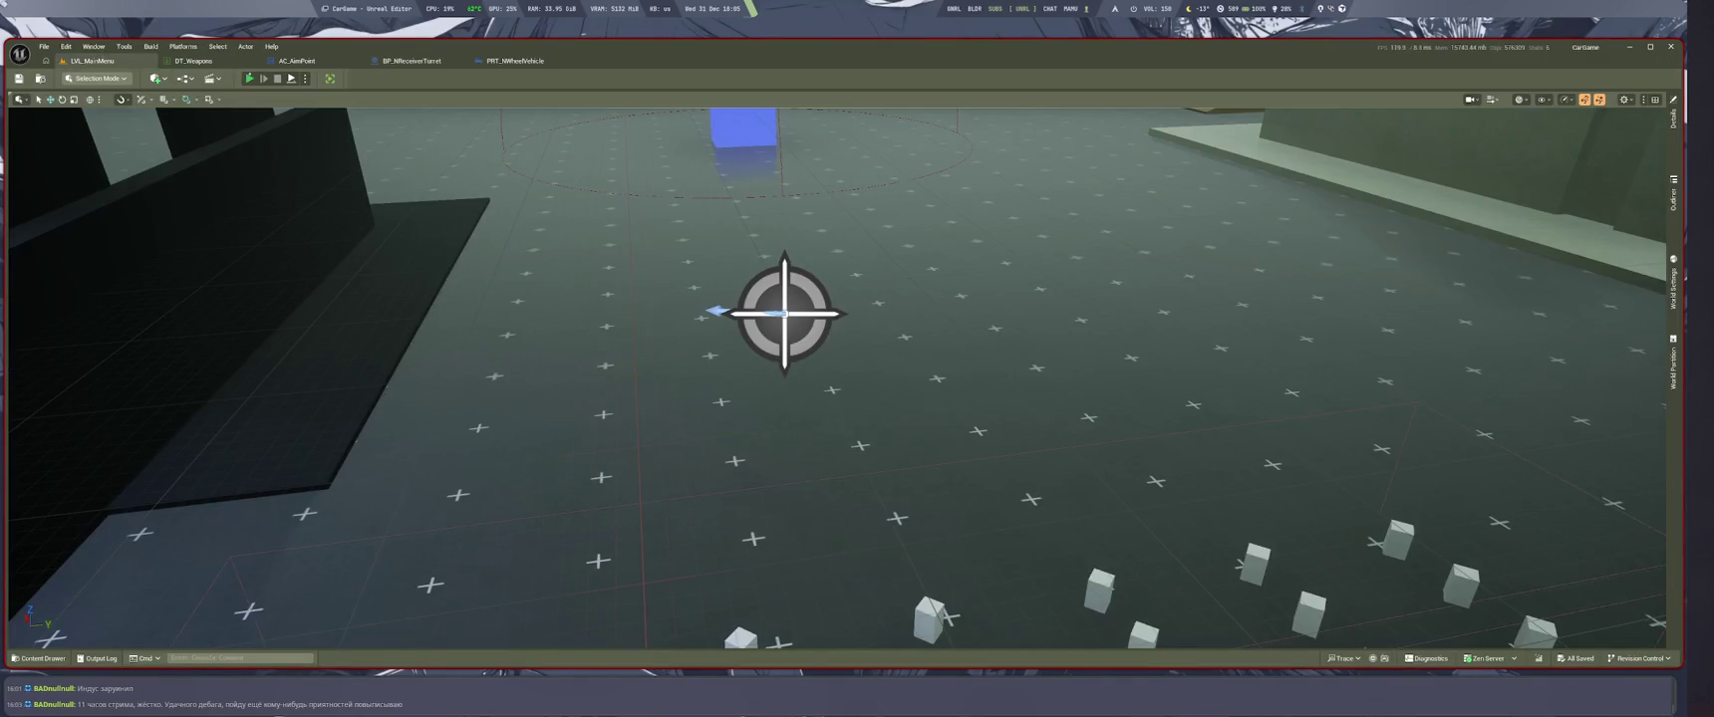
{"action": "key", "text": "alt+p"}
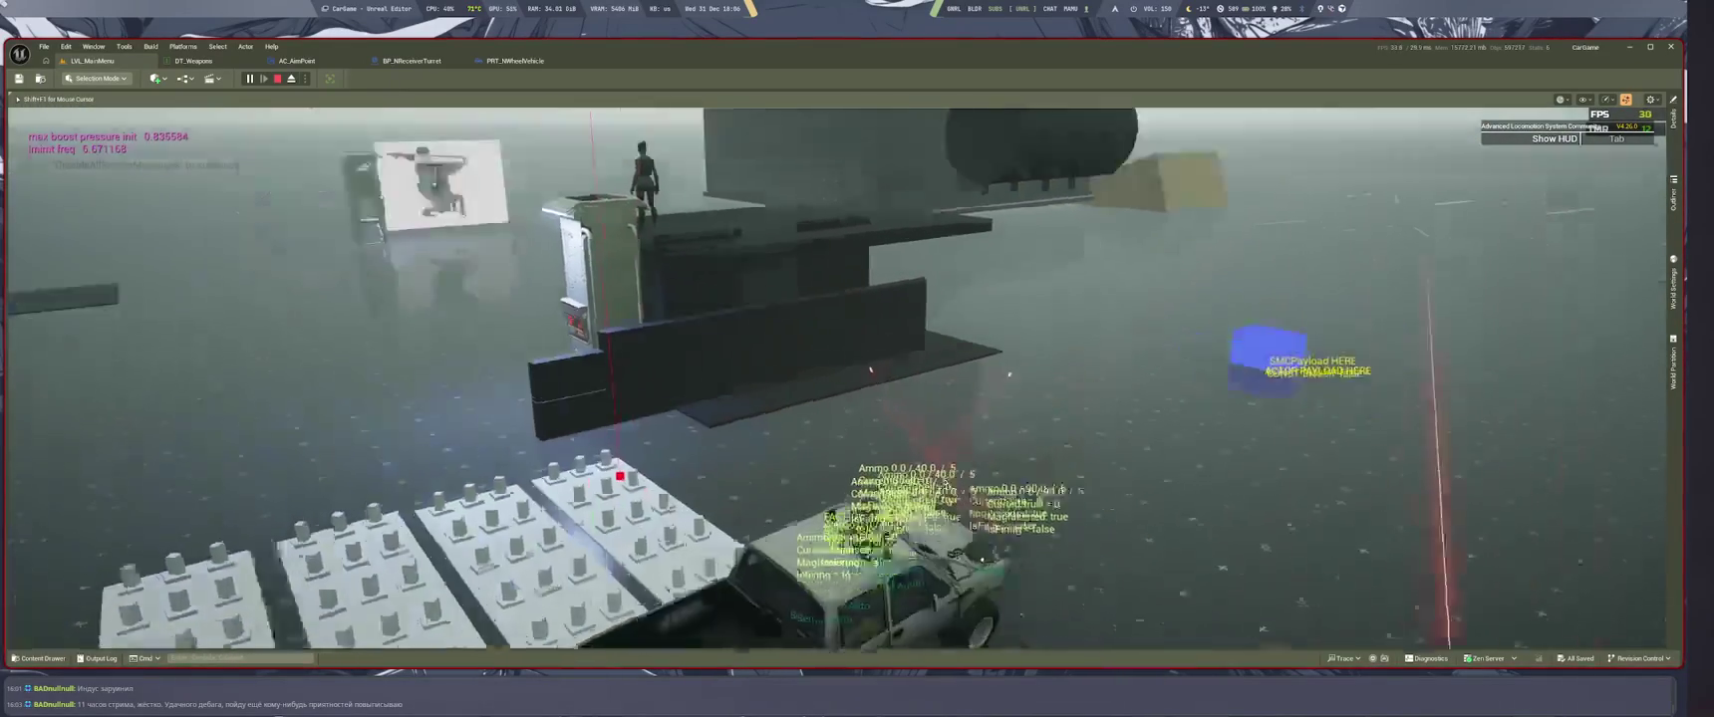
{"action": "key", "text": "ctrl+Tab"}
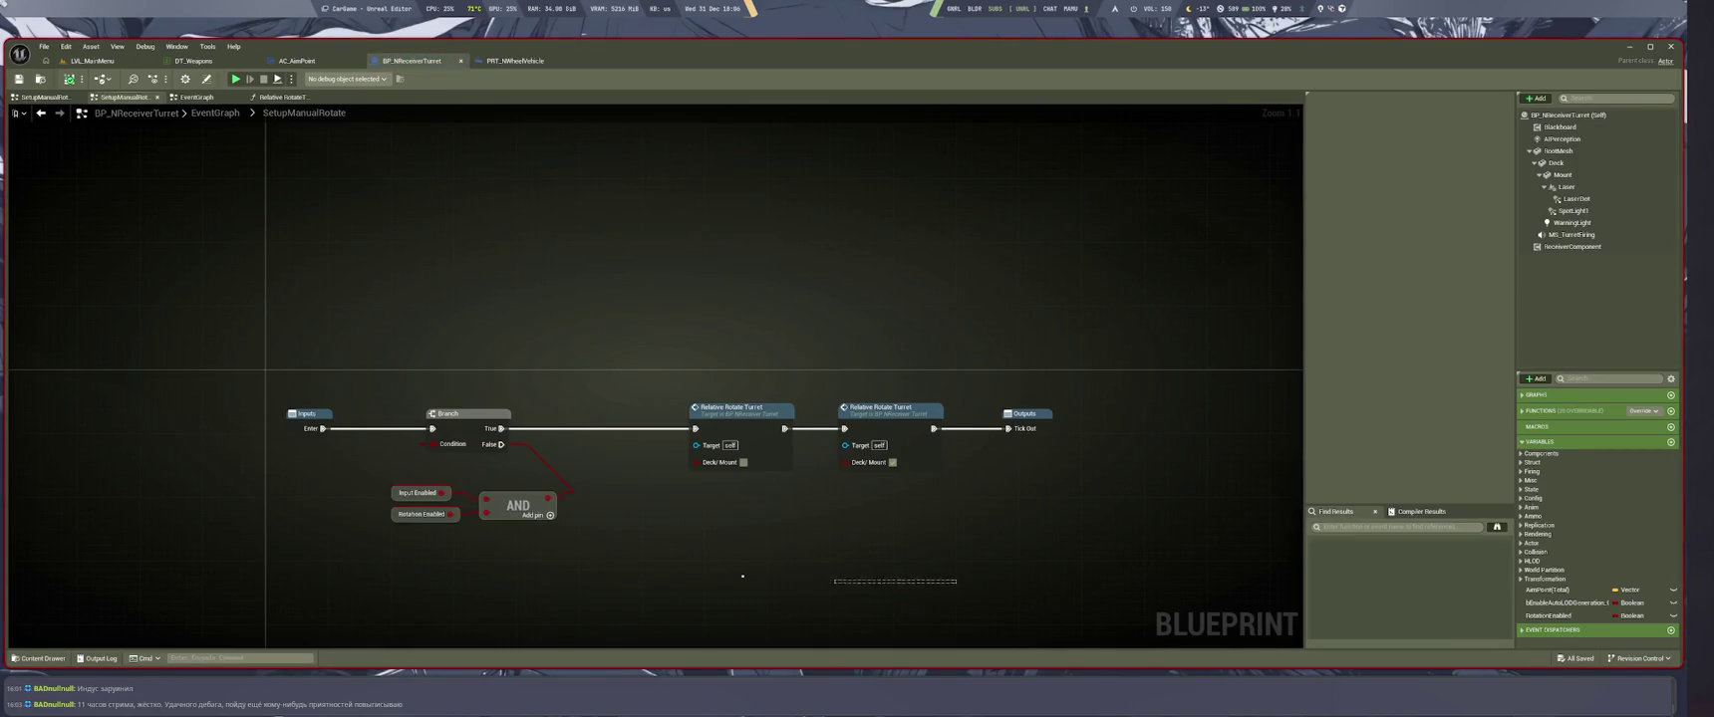
Open the Relative RotateTurret function, pan across its left-hand nodes, then return to SetupManualRotate
{"action": "mouse_move", "coordinate": [765, 583]}
{"action": "left_mouse_down"}
{"action": "mouse_move", "coordinate": [972, 587]}
{"action": "mouse_move", "coordinate": [565, 628]}
{"action": "mouse_move", "coordinate": [547, 582]}
{"action": "mouse_move", "coordinate": [727, 580]}
{"action": "mouse_move", "coordinate": [750, 519]}
{"action": "left_mouse_up"}
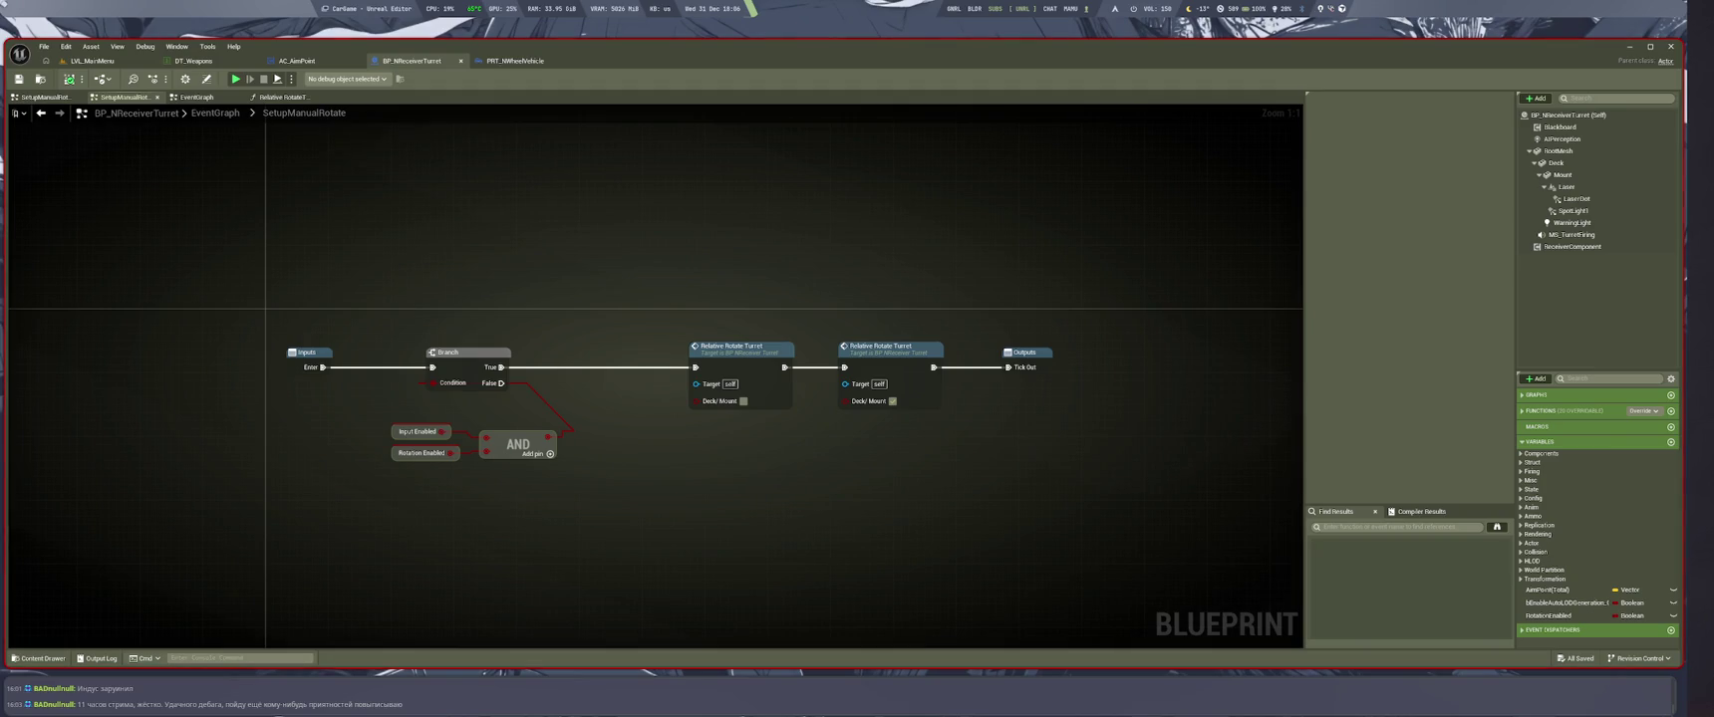
{"action": "double_click", "coordinate": [698, 394]}
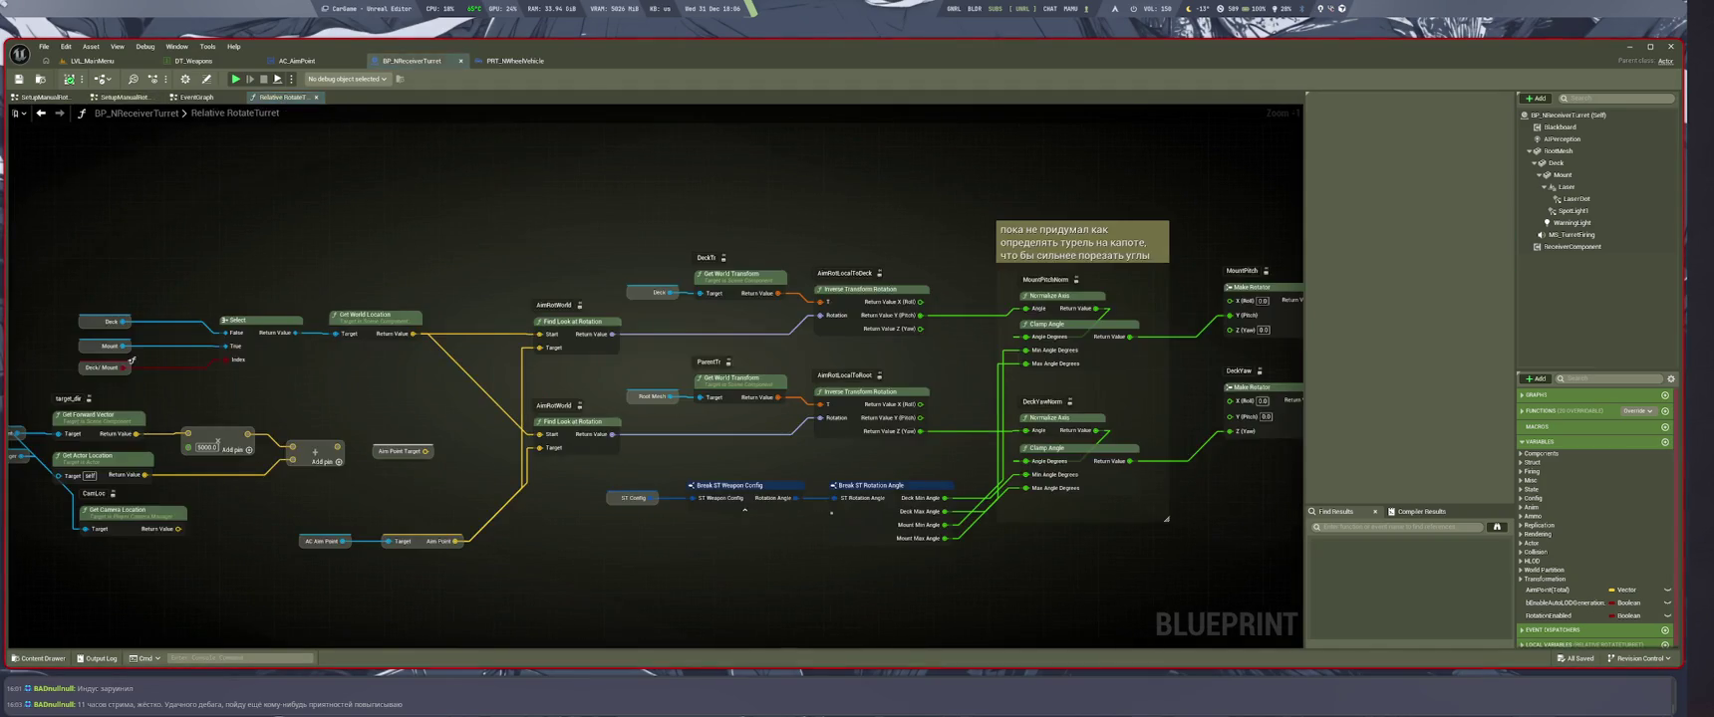
{"action": "scroll", "coordinate": [725, 386], "scroll_direction": "down", "scroll_amount": 5}
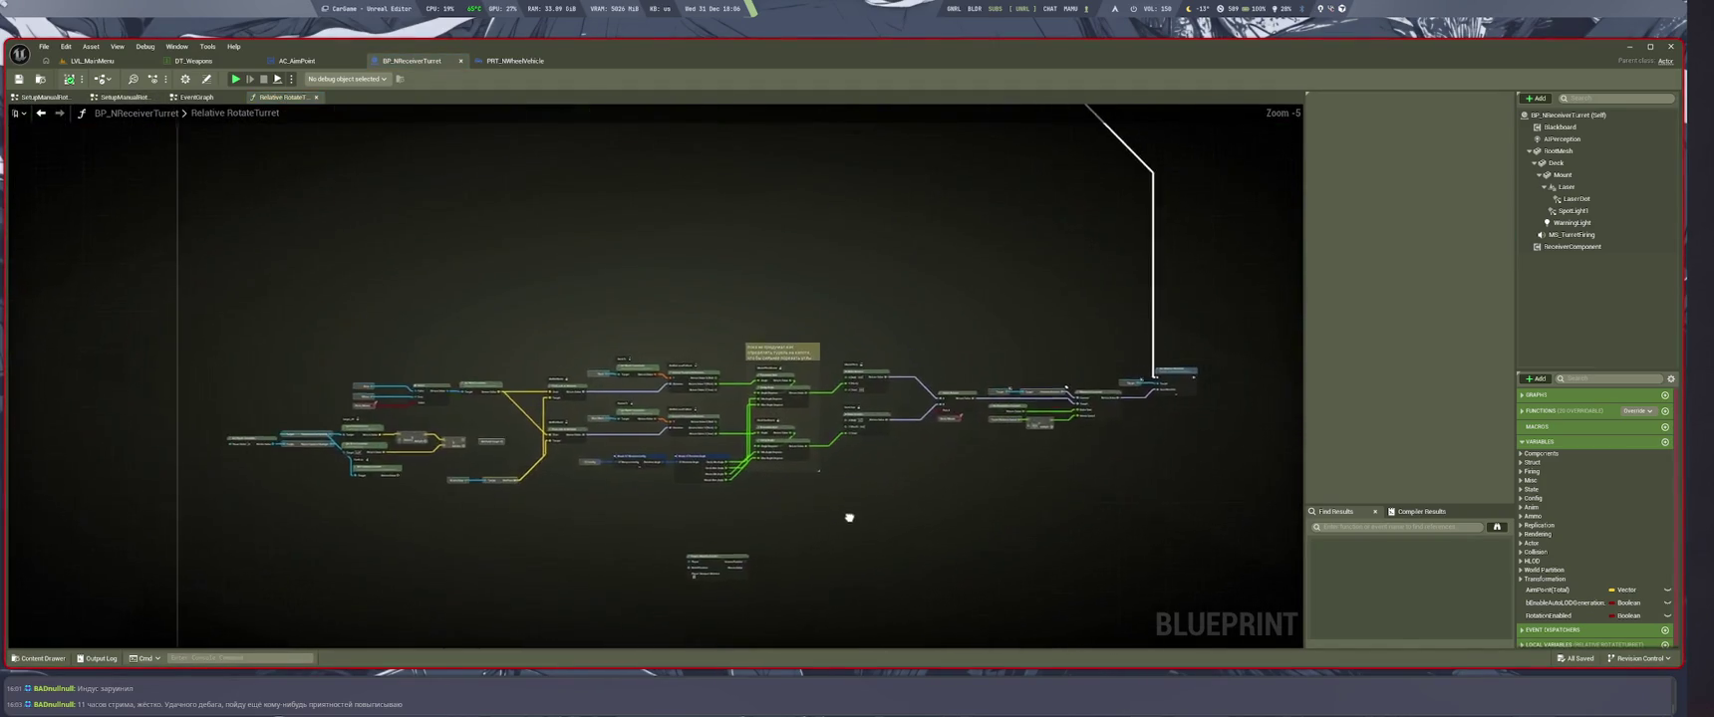
{"action": "scroll", "coordinate": [849, 511], "scroll_direction": "up", "scroll_amount": 3}
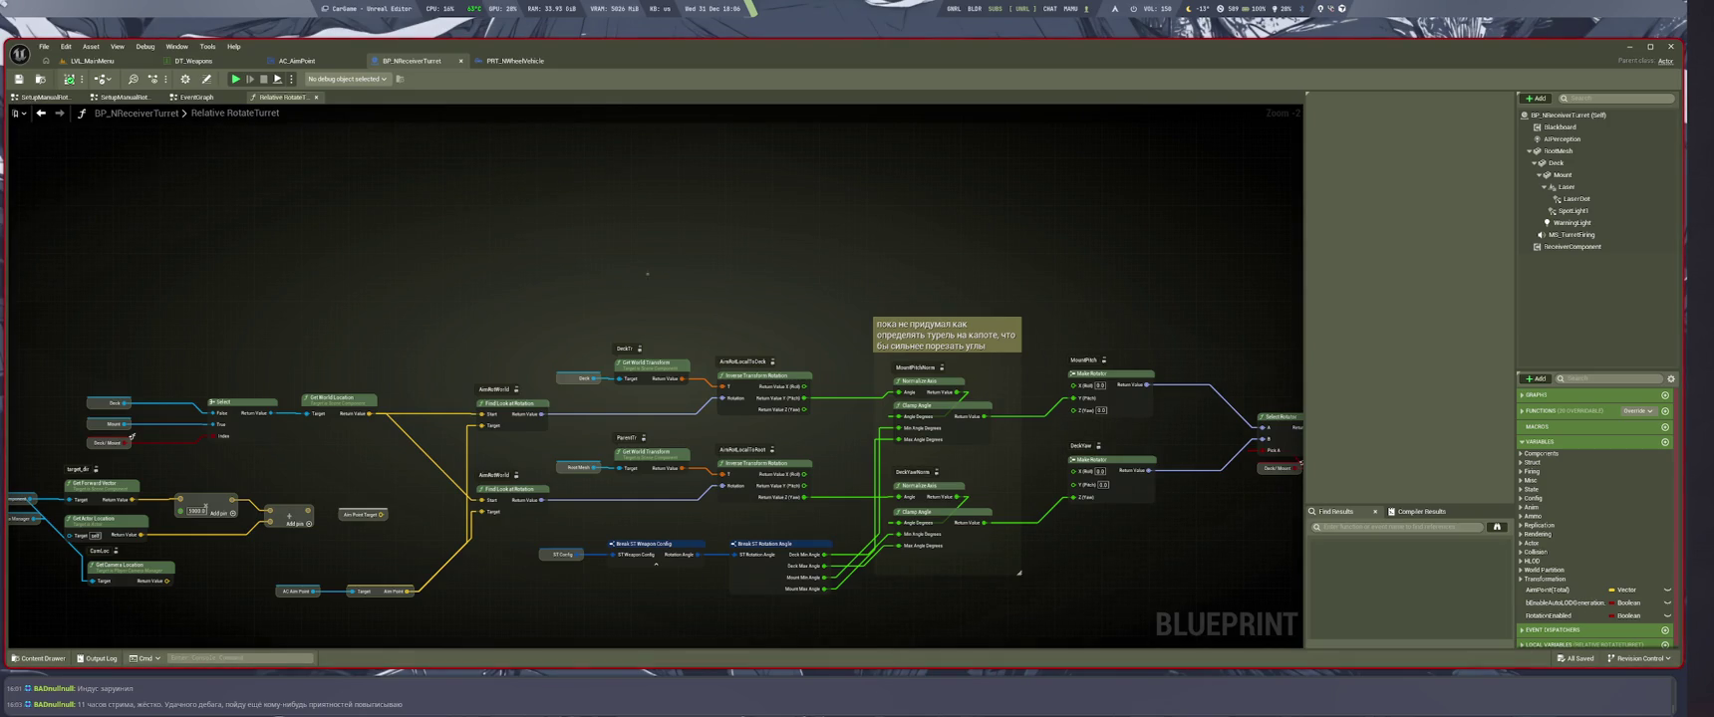
{"action": "scroll", "coordinate": [562, 302], "scroll_direction": "down", "scroll_amount": 1}
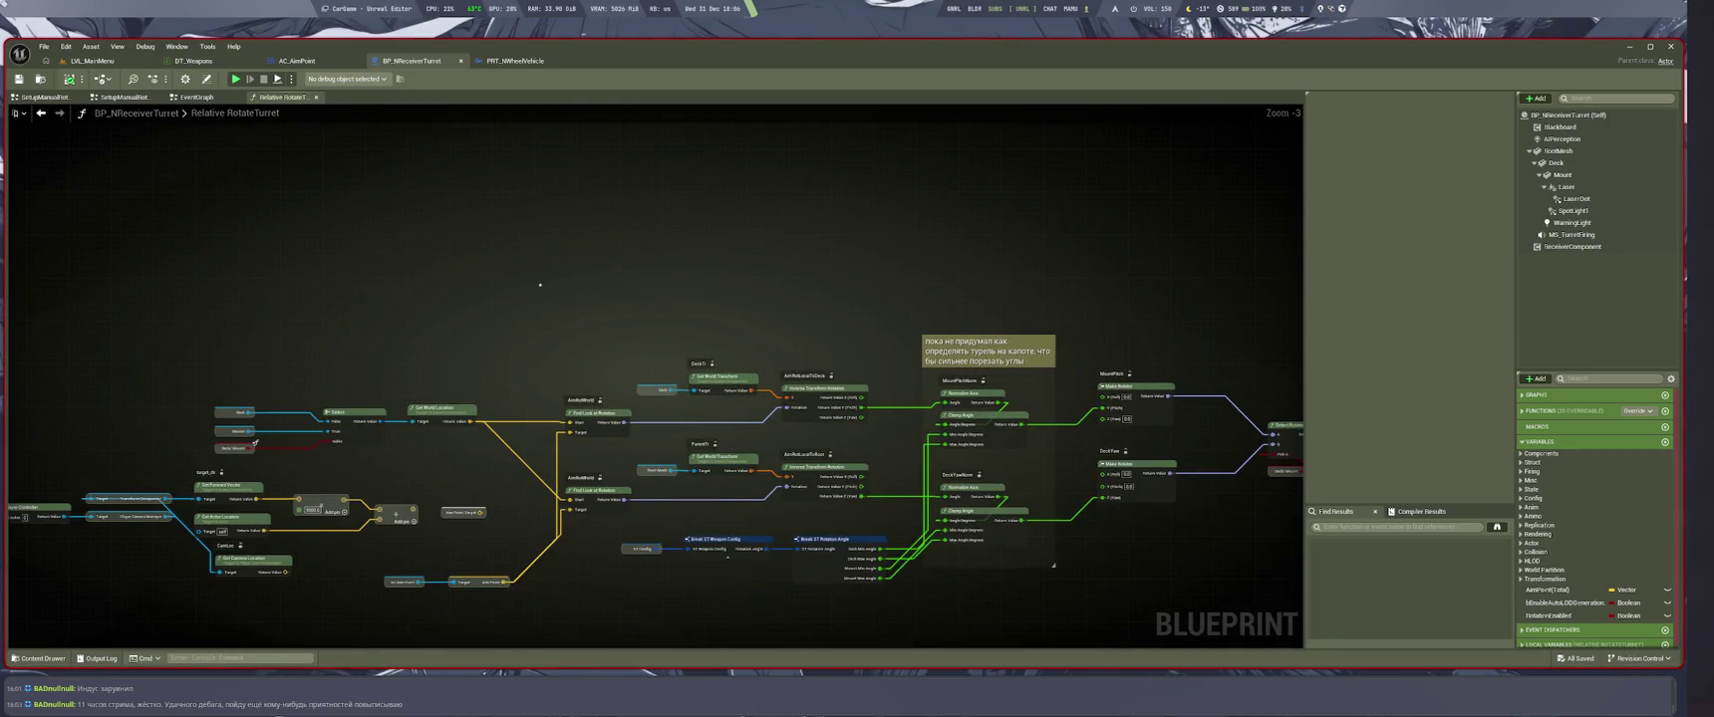
{"action": "left_click_drag", "start_coordinate": [540, 285], "coordinate": [652, 282]}
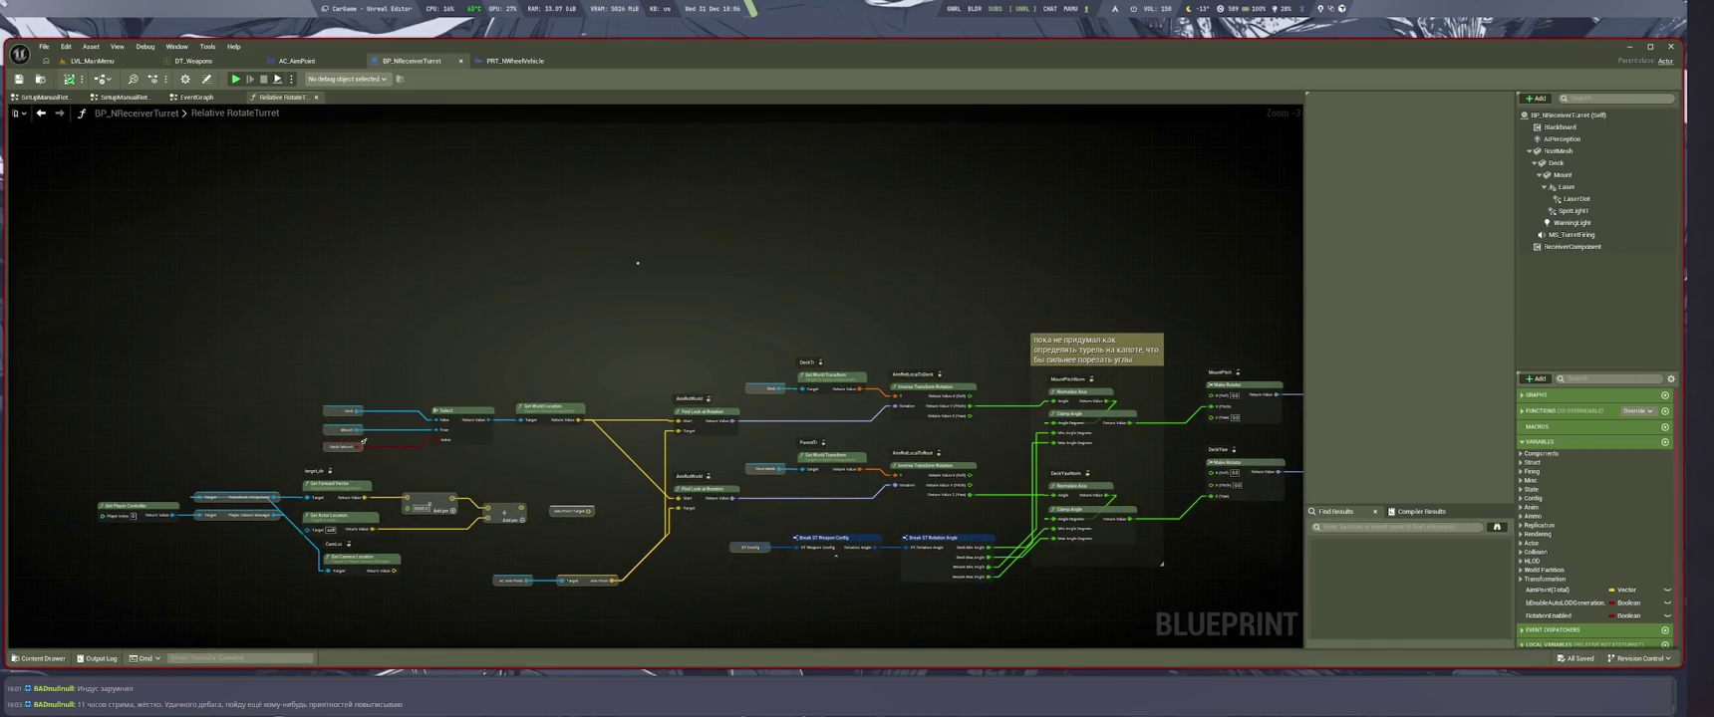
{"action": "left_click_drag", "start_coordinate": [420, 316], "coordinate": [490, 296]}
{"action": "left_click_drag", "start_coordinate": [408, 264], "coordinate": [490, 236]}
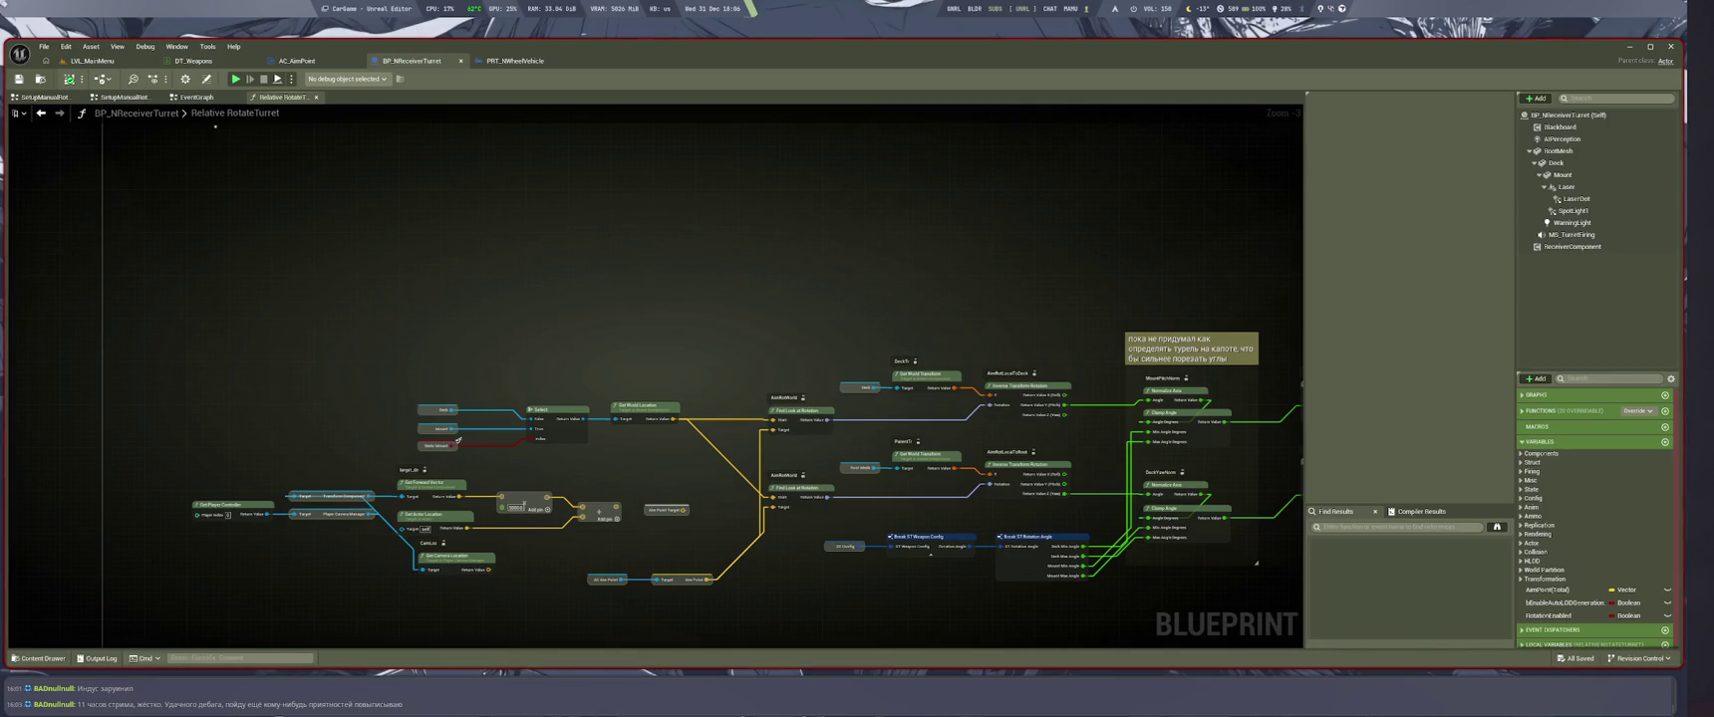
{"action": "left_click", "coordinate": [45, 97]}
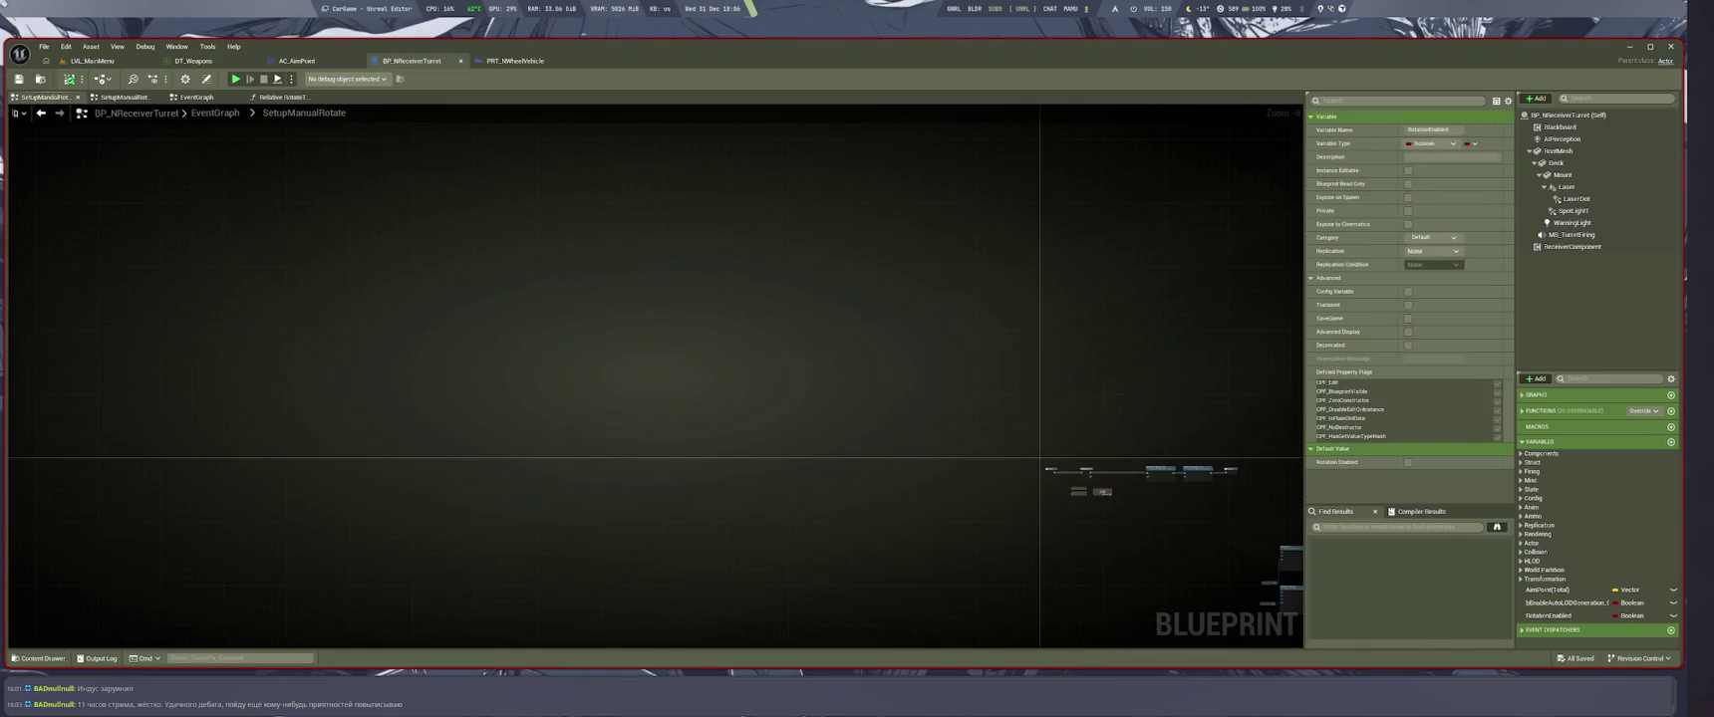
Show the turret's 3D Viewport from the Window menu
{"action": "left_click", "coordinate": [282, 96]}
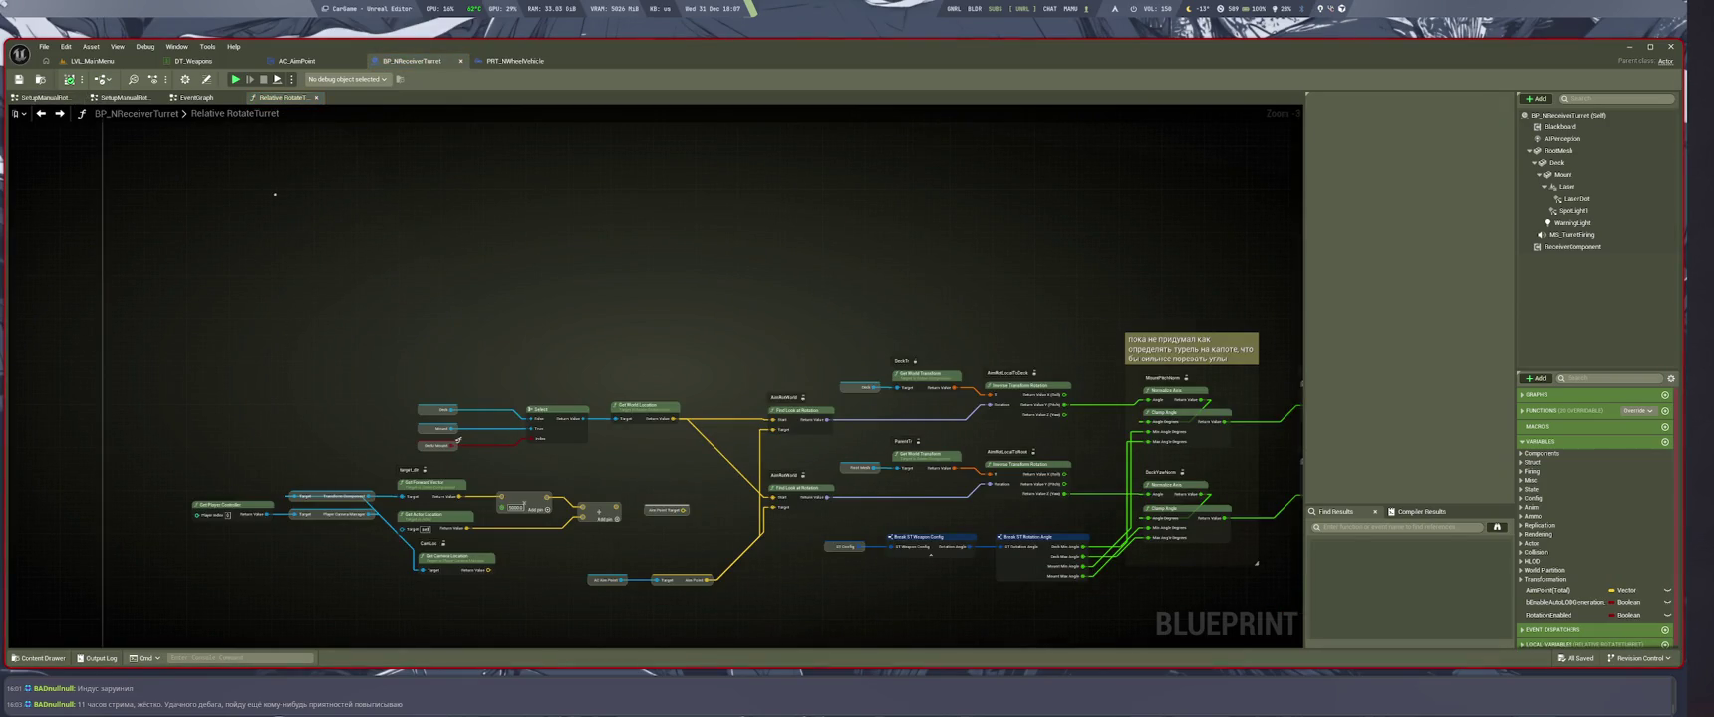
{"action": "left_click", "coordinate": [44, 46]}
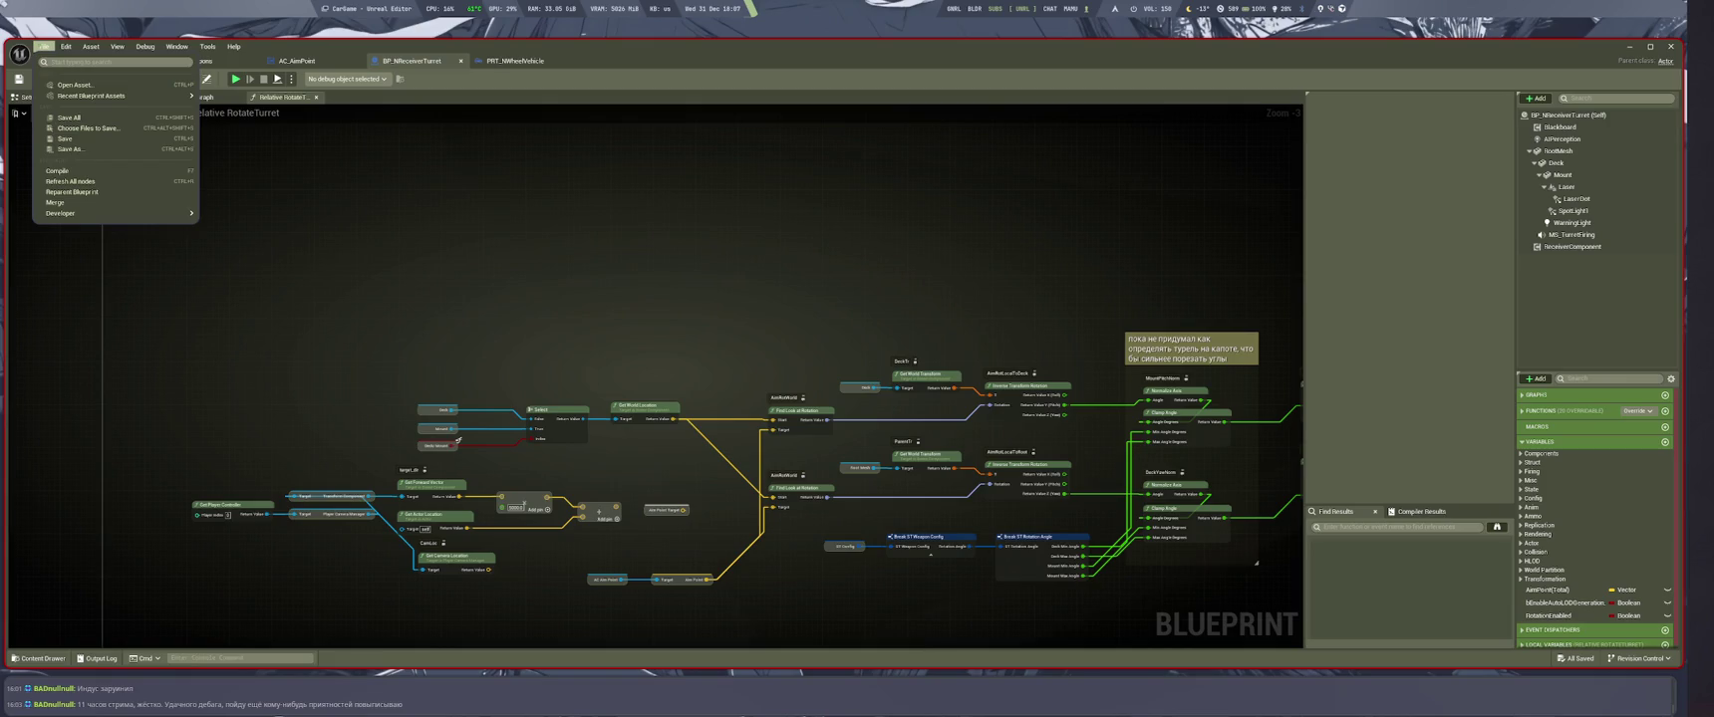
{"action": "left_click", "coordinate": [44, 47]}
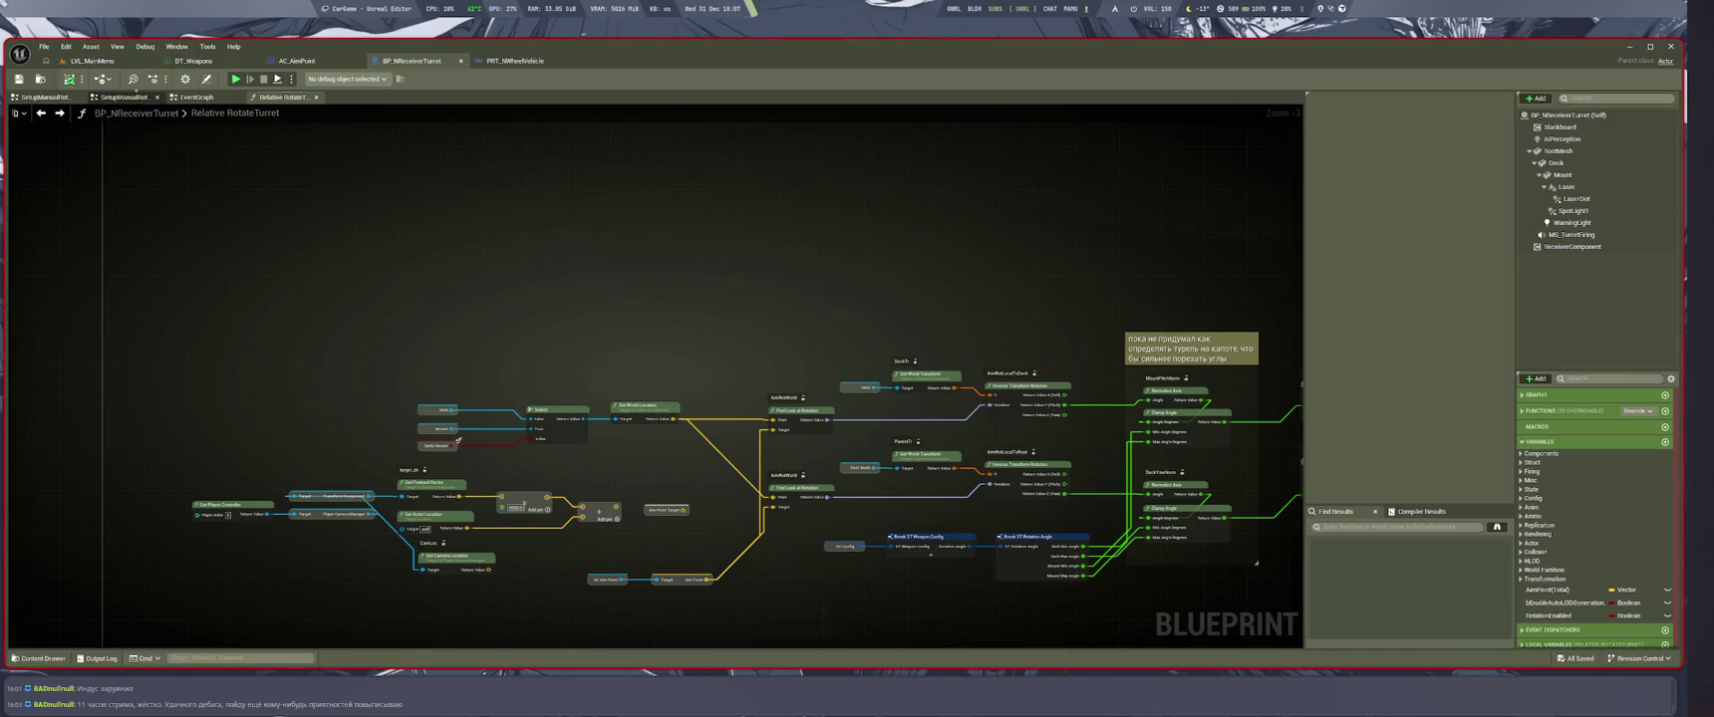
{"action": "left_click", "coordinate": [176, 47]}
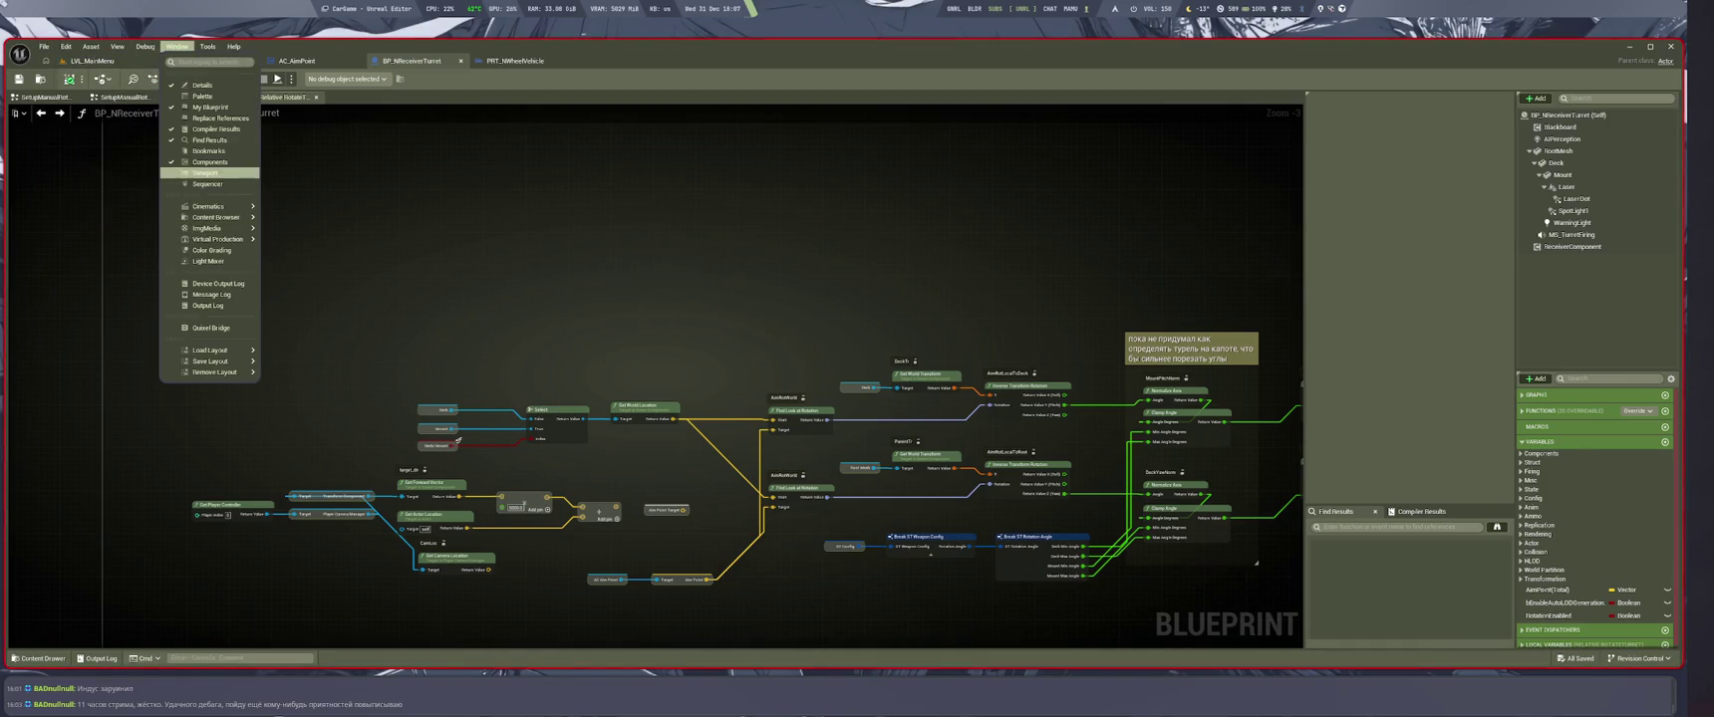
{"action": "left_click", "coordinate": [209, 173]}
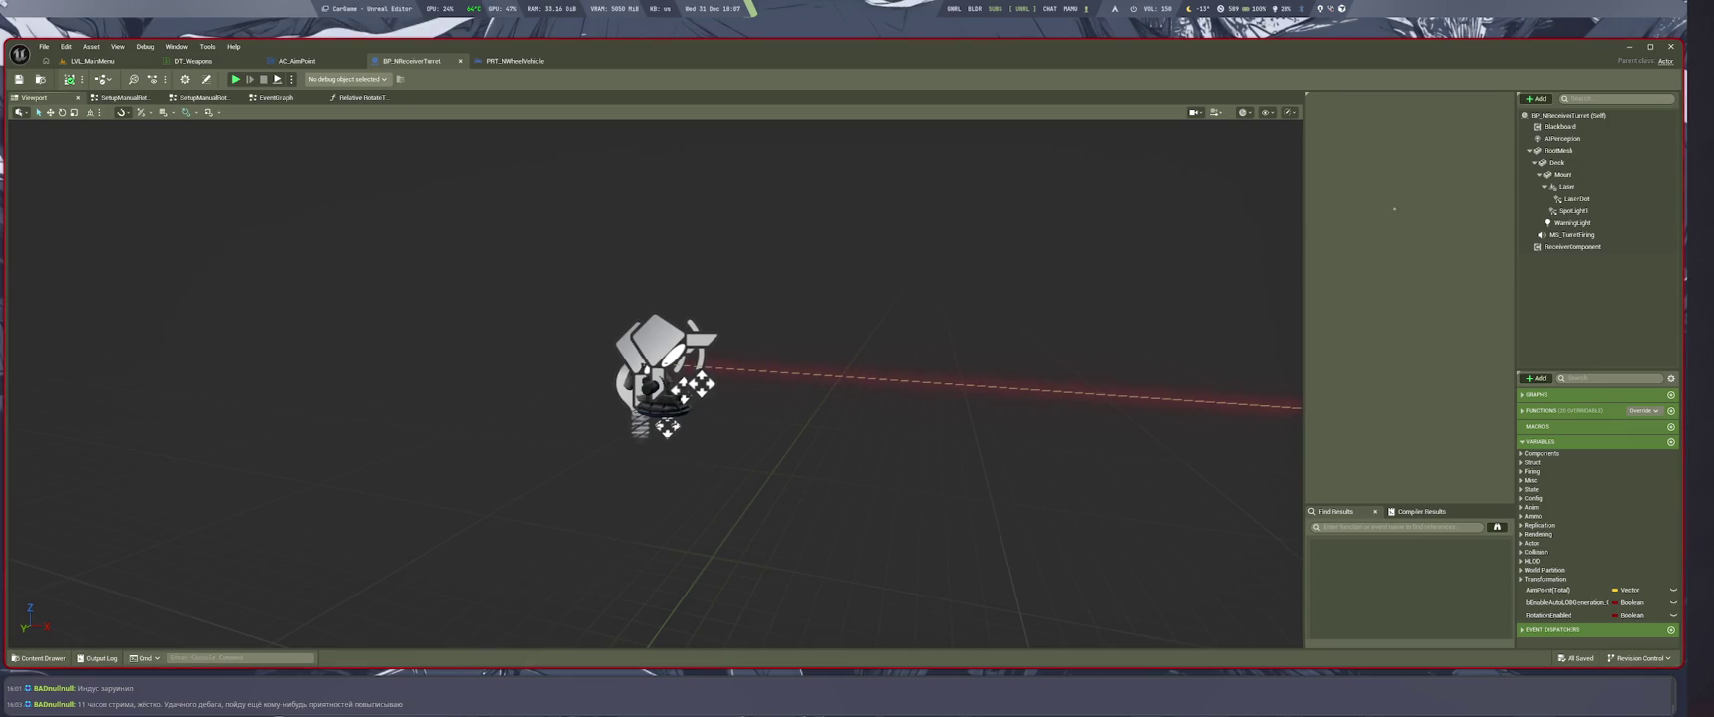
Add a Sphere Collision named SC L and duplicate it as SC R
{"action": "left_click", "coordinate": [1535, 98]}
{"action": "type", "text": "spheral"}
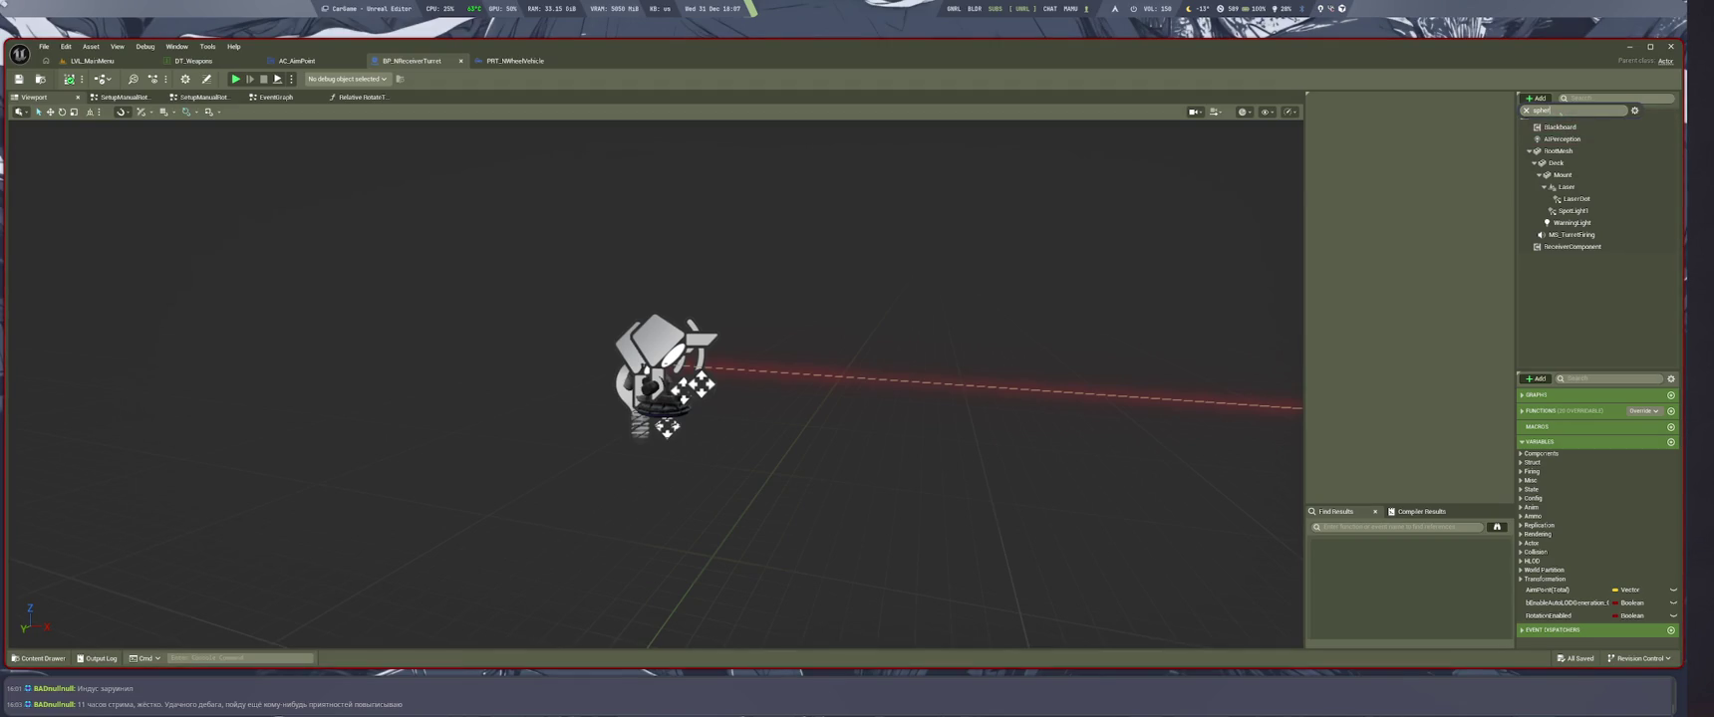
{"action": "left_click", "coordinate": [1560, 158]}
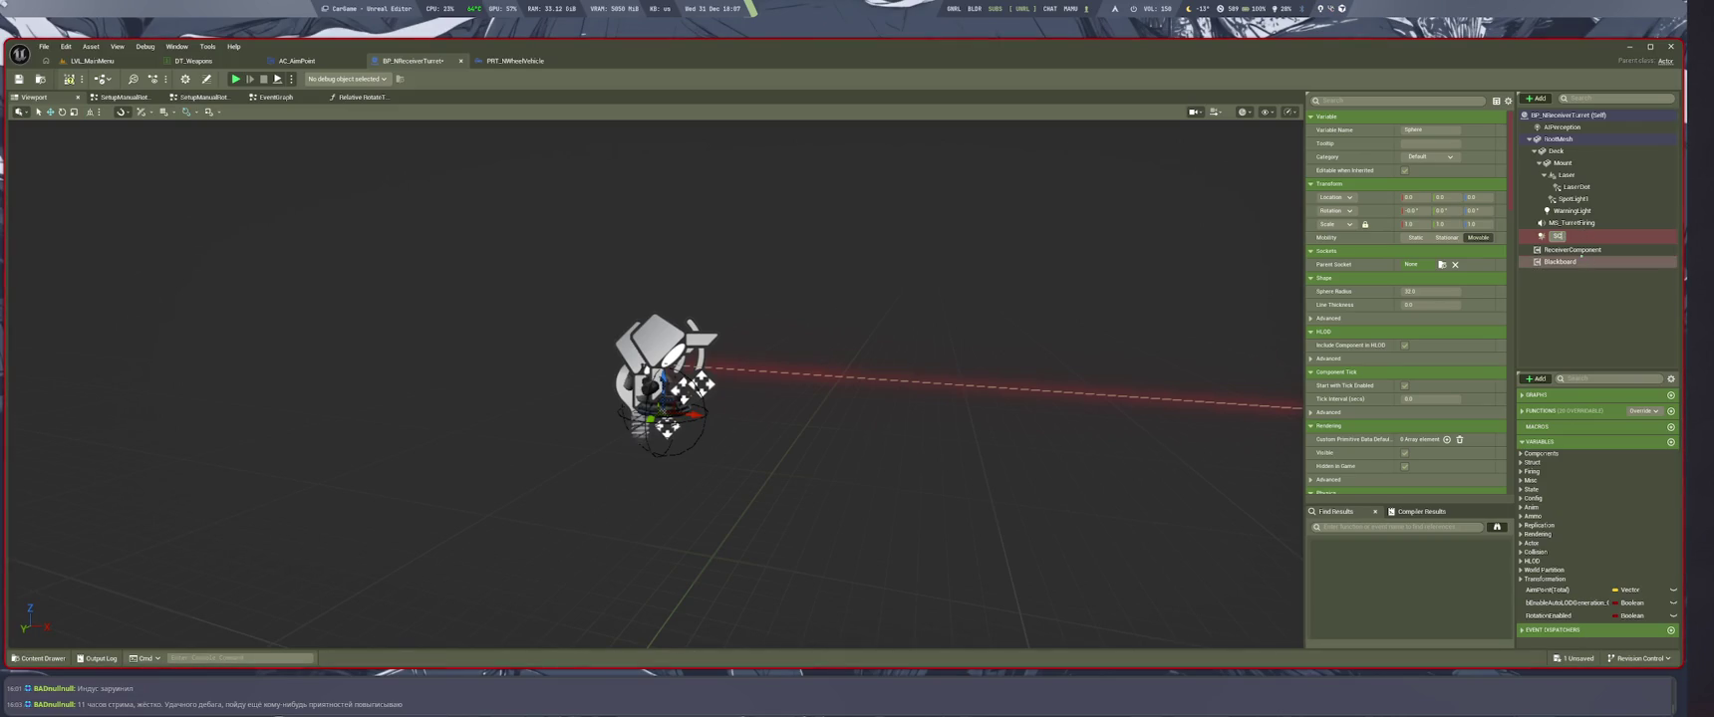
{"action": "type", "text": "L"}
{"action": "key", "text": "Return"}
{"action": "key", "text": "ctrl+d"}
{"action": "type", "text": "SC"}
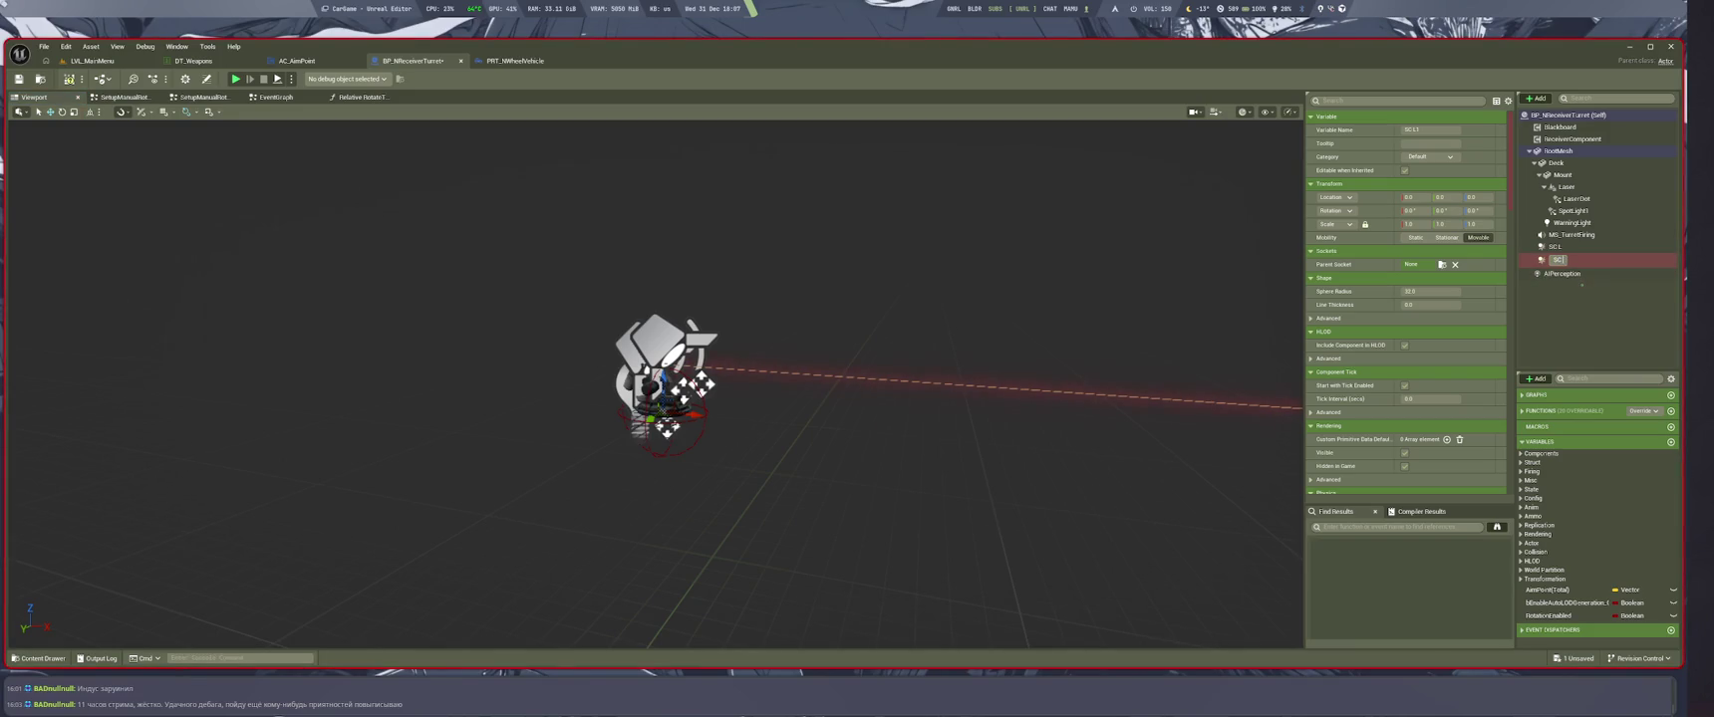
{"action": "type", "text": " R"}
{"action": "key", "text": "Return"}
Give SC L and SC R a sphere radius of 12 and save the blueprint
{"action": "left_click", "coordinate": [1554, 246]}
{"action": "key", "text": "f"}
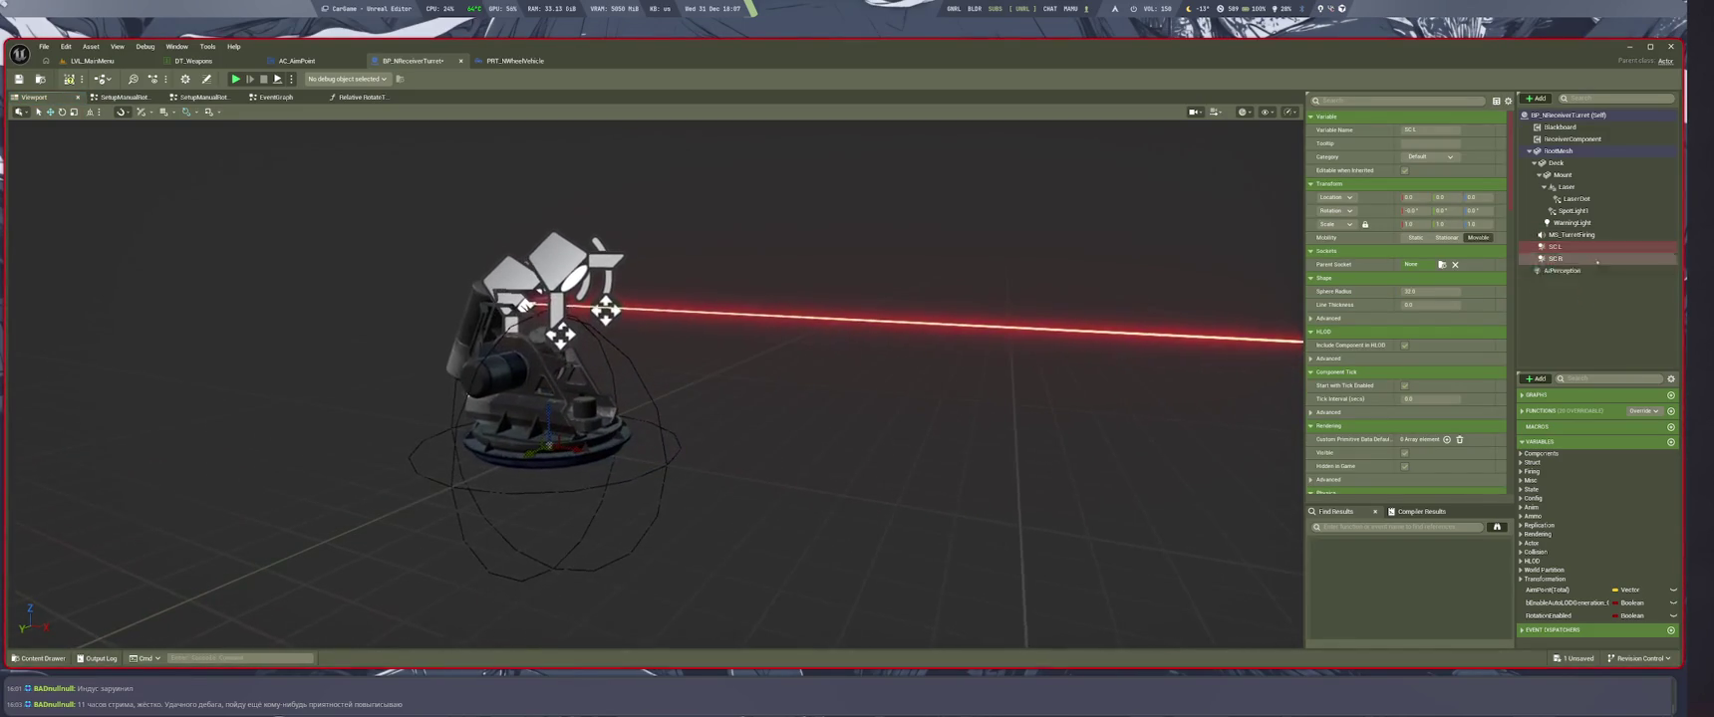
{"action": "left_click", "coordinate": [1594, 258], "text": "ctrl"}
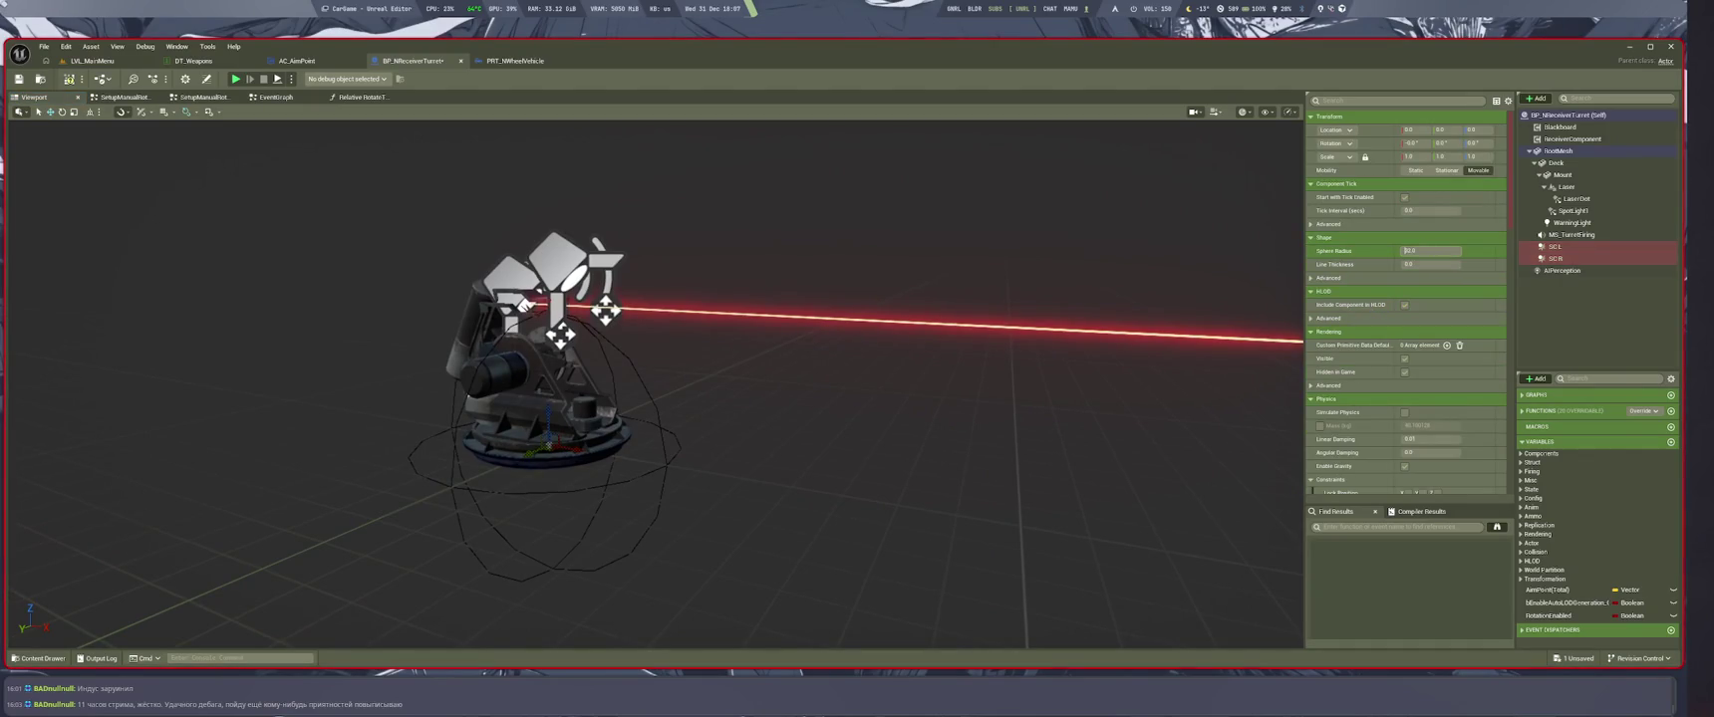
{"action": "key", "text": "Return"}
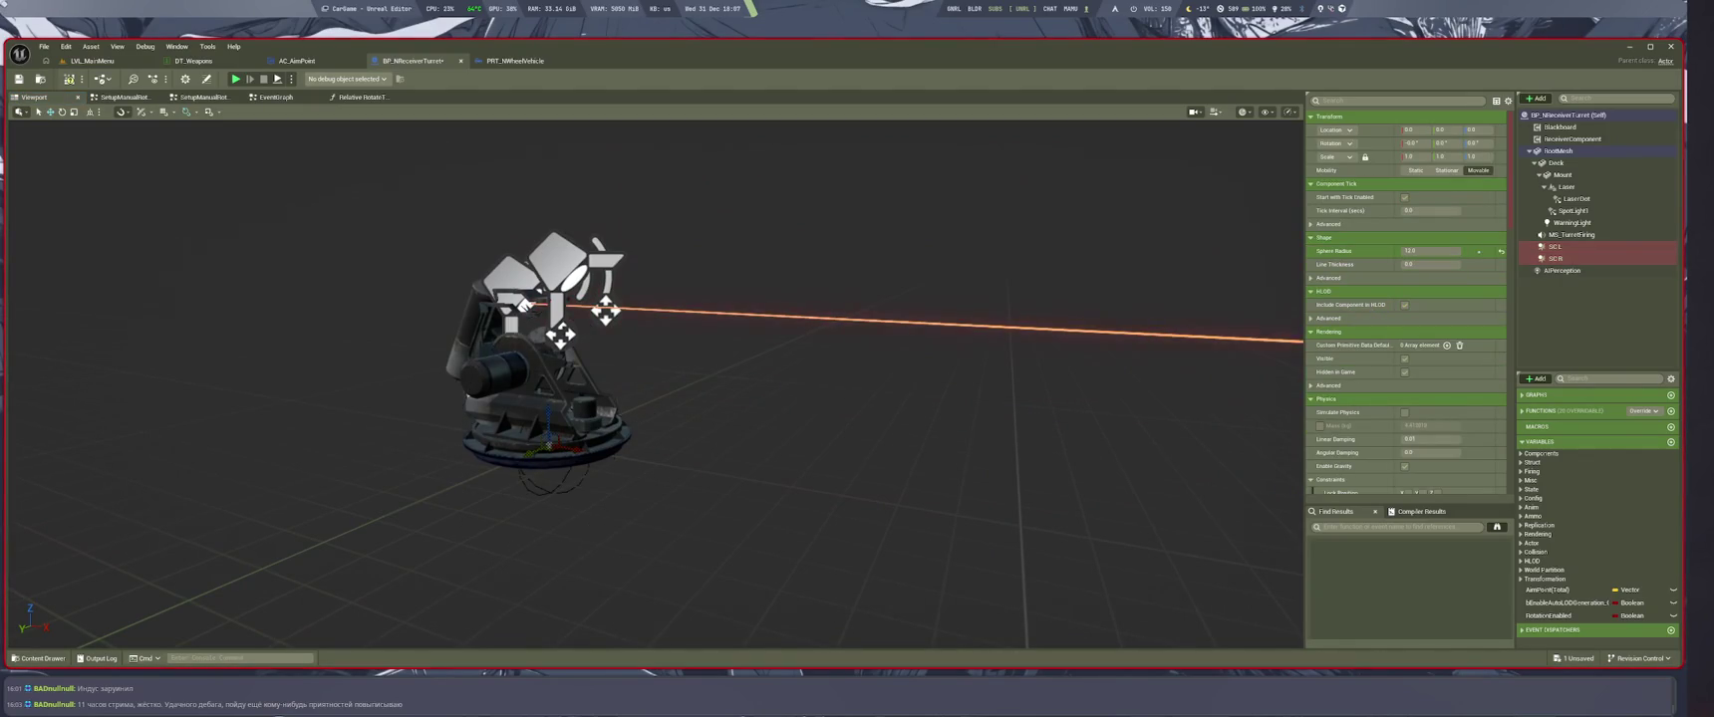
{"action": "scroll", "coordinate": [656, 384], "scroll_direction": "up", "scroll_amount": 2}
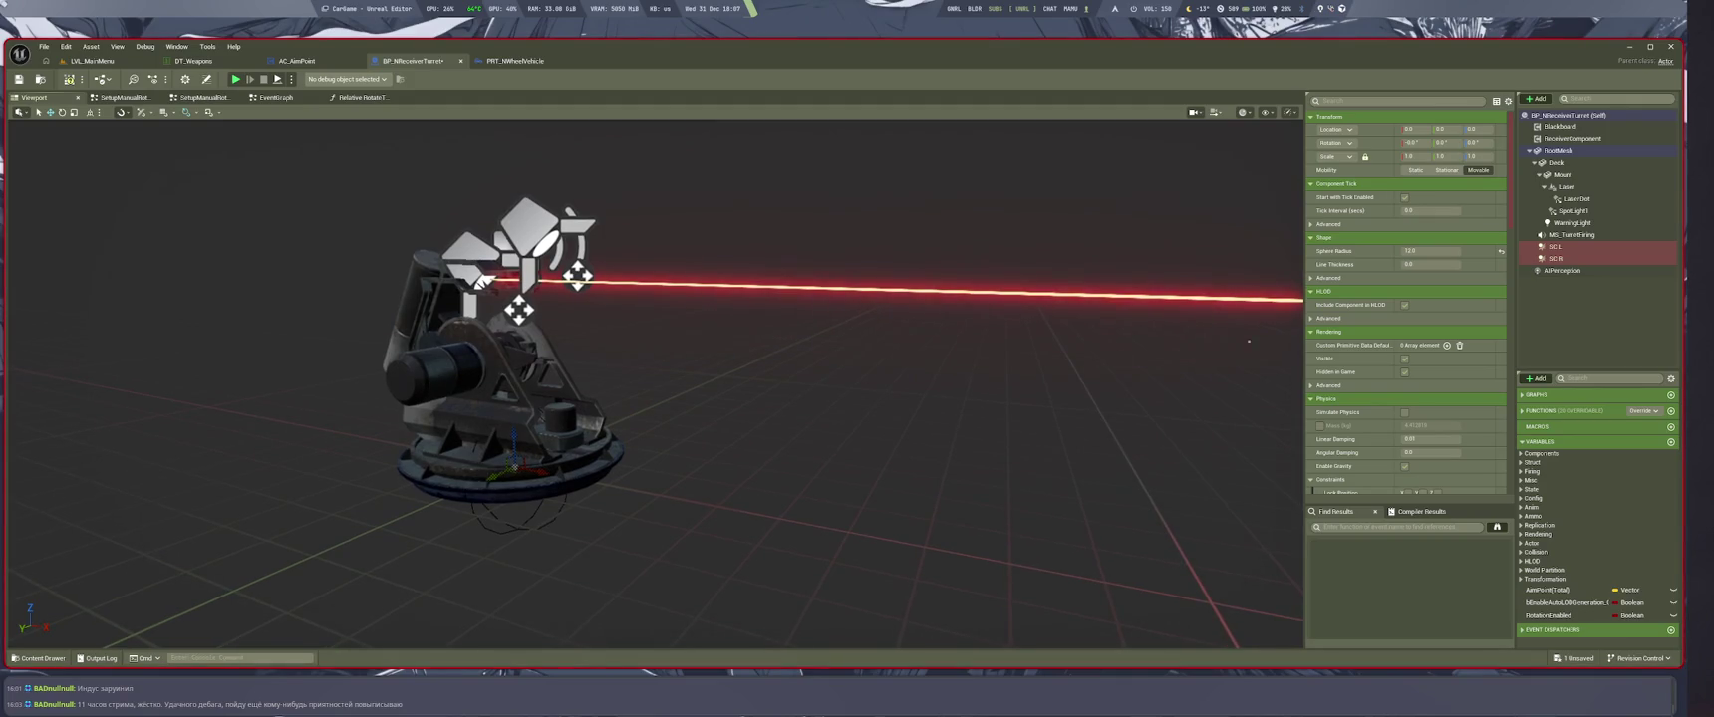
{"action": "key", "text": "ctrl+s"}
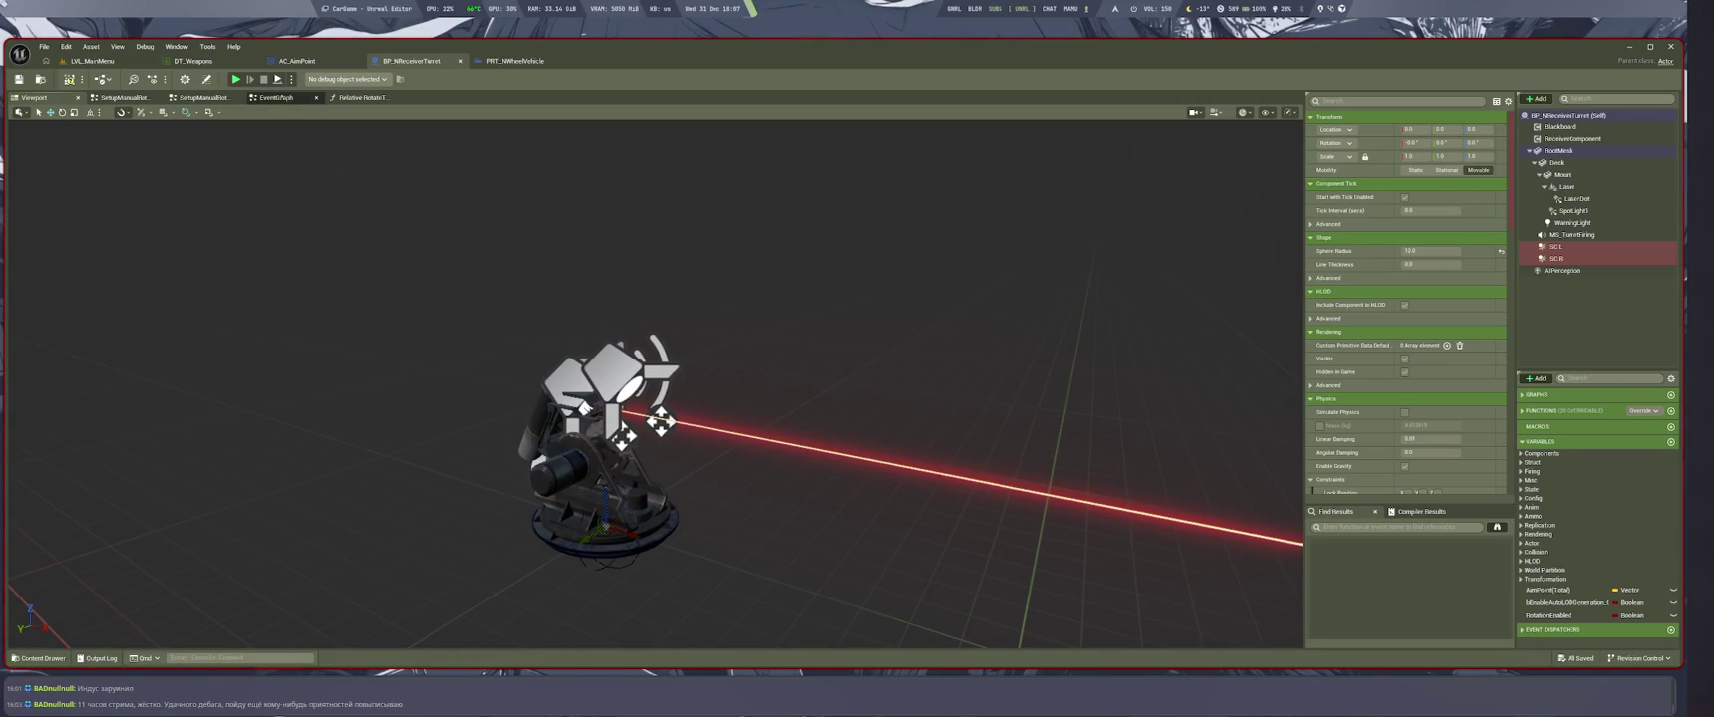
{"action": "left_click", "coordinate": [277, 97]}
{"action": "scroll", "coordinate": [549, 274], "scroll_direction": "down", "scroll_amount": 10}
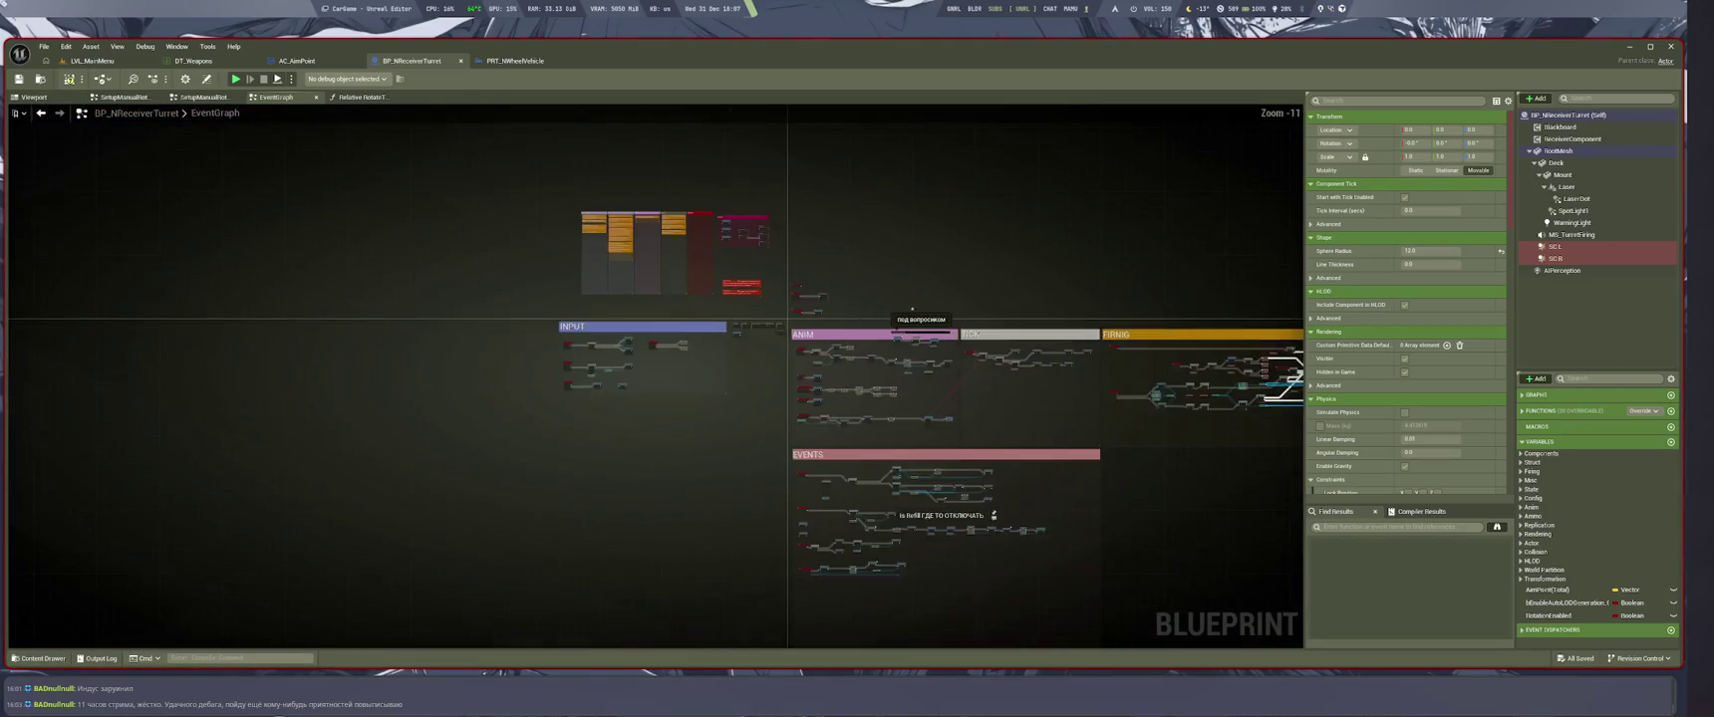
Drill from the EventGraph through TurretConstruct and SetupTurret into the barrel setup graph
{"action": "scroll", "coordinate": [655, 310], "scroll_direction": "up", "scroll_amount": 6}
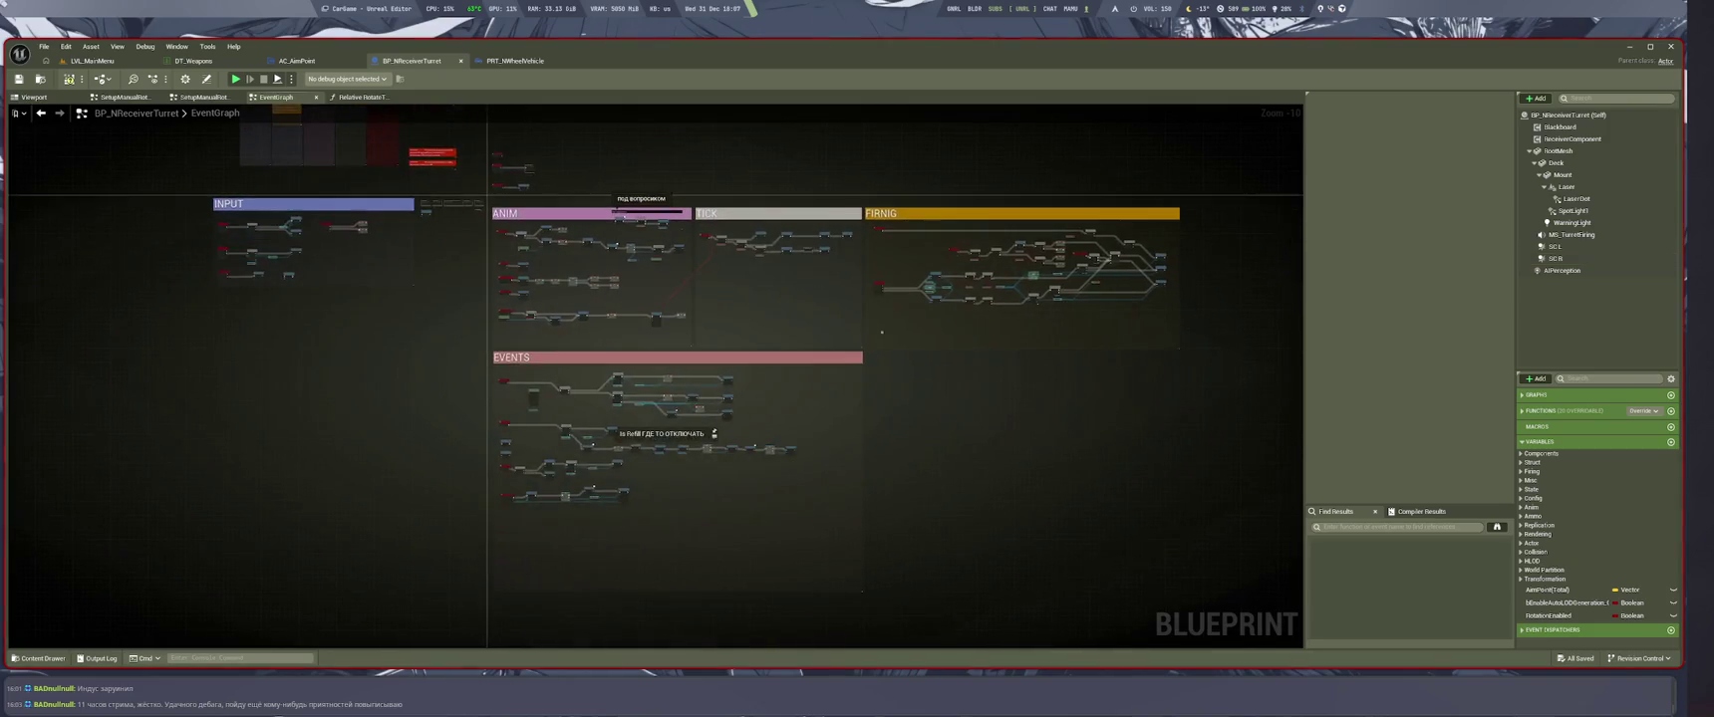
{"action": "mouse_move", "coordinate": [504, 403]}
{"action": "left_mouse_down"}
{"action": "mouse_move", "coordinate": [1174, 597]}
{"action": "mouse_move", "coordinate": [1427, 630]}
{"action": "left_mouse_up"}
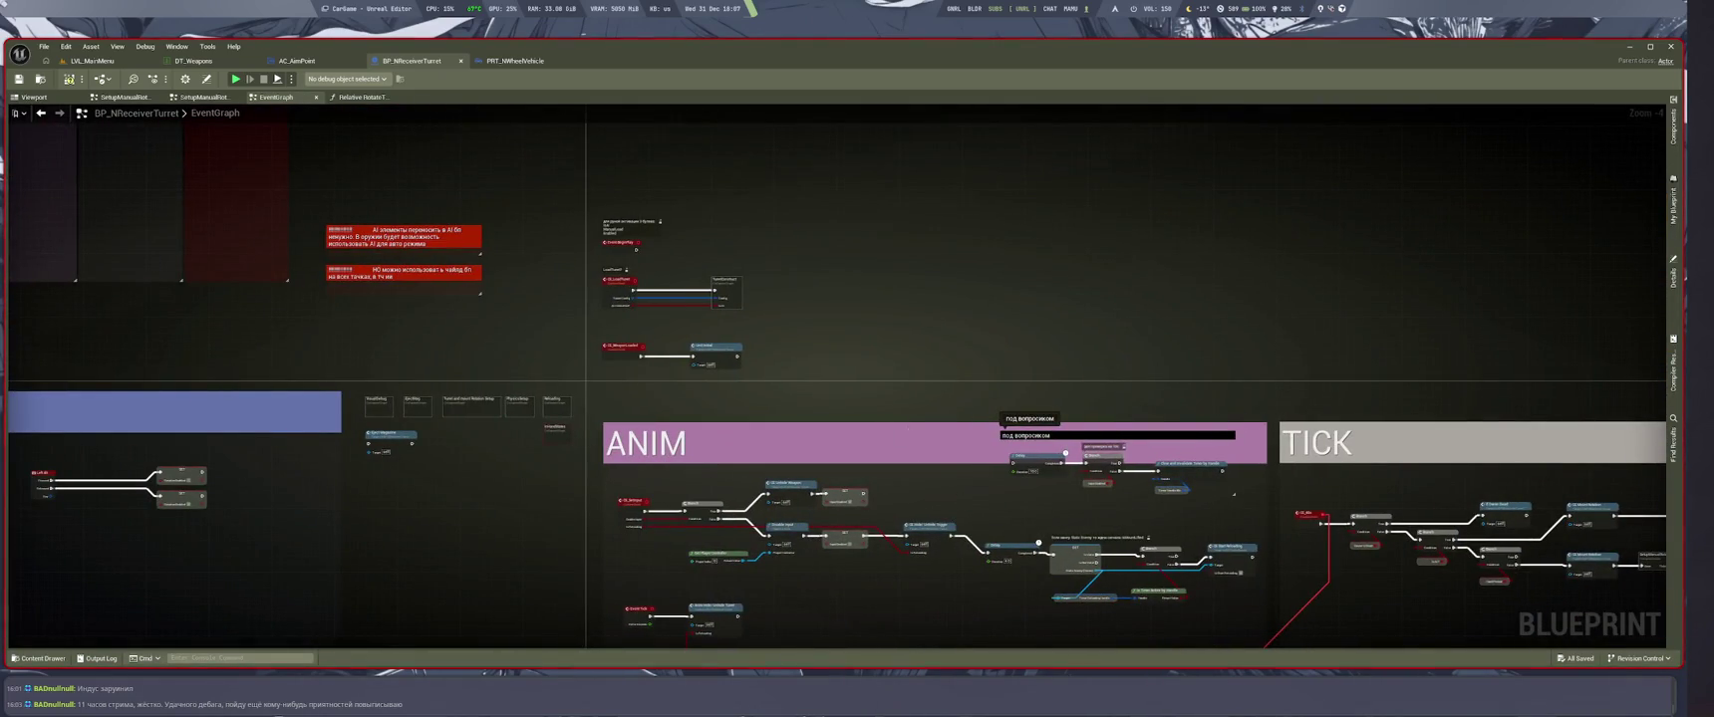
{"action": "scroll", "coordinate": [717, 303], "scroll_direction": "up", "scroll_amount": 3}
{"action": "double_click", "coordinate": [722, 290]}
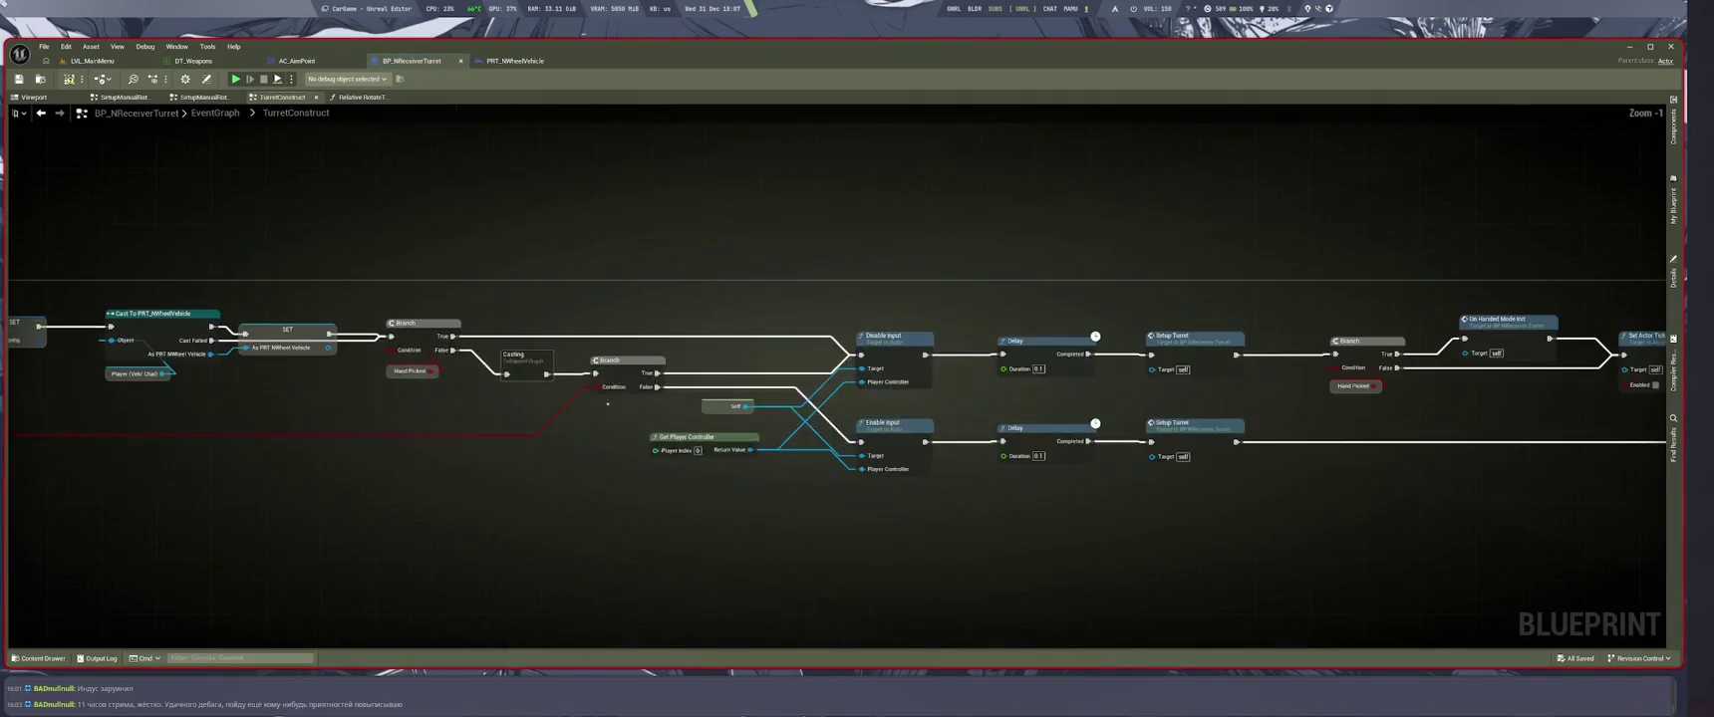
{"action": "scroll", "coordinate": [608, 404], "scroll_direction": "down", "scroll_amount": 4}
{"action": "key", "text": "alt+Left"}
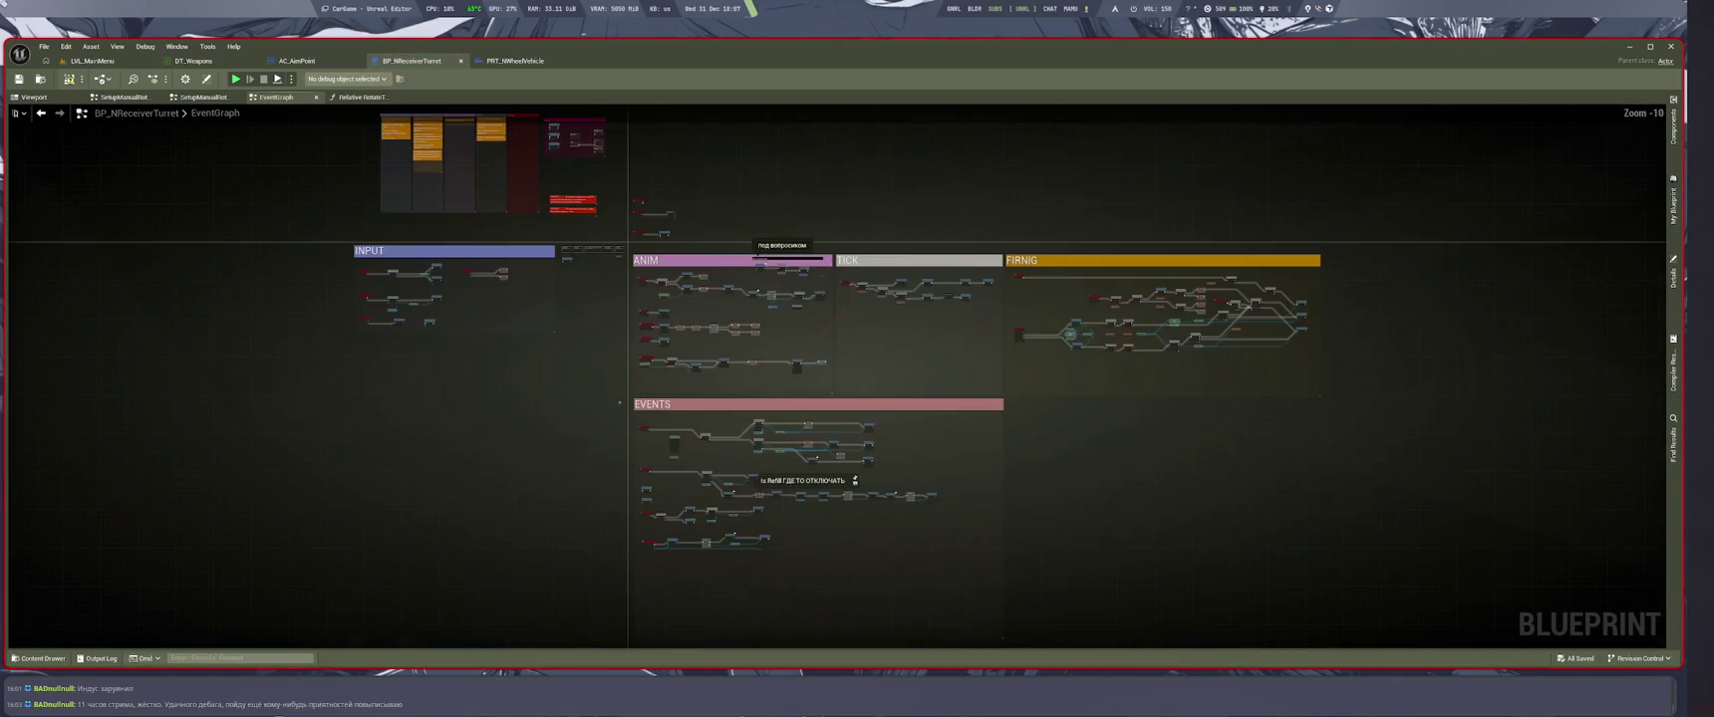
{"action": "key", "text": "alt+Right"}
{"action": "double_click", "coordinate": [675, 424]}
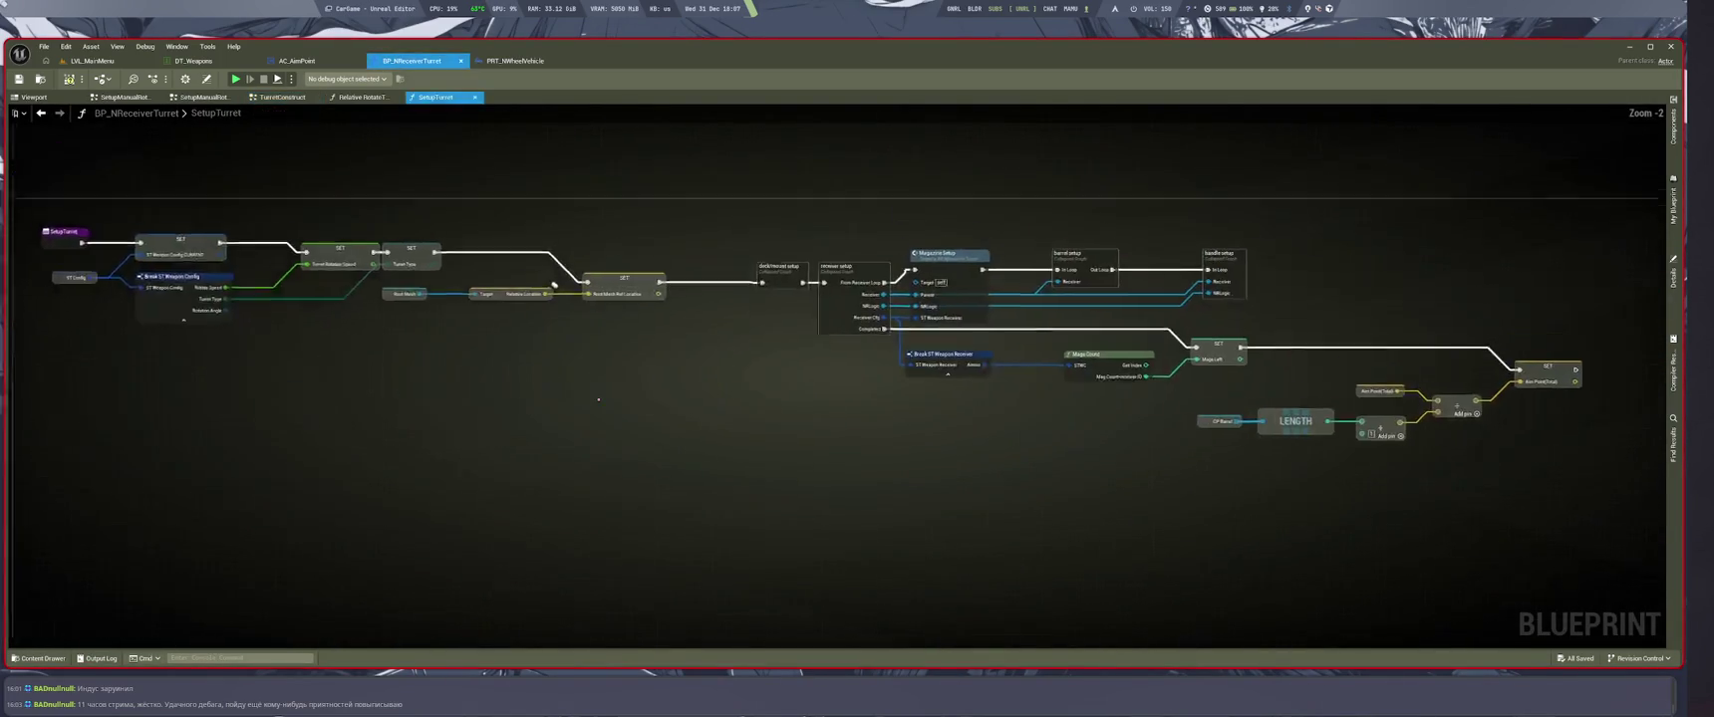
{"action": "scroll", "coordinate": [675, 424], "scroll_direction": "up", "scroll_amount": 2}
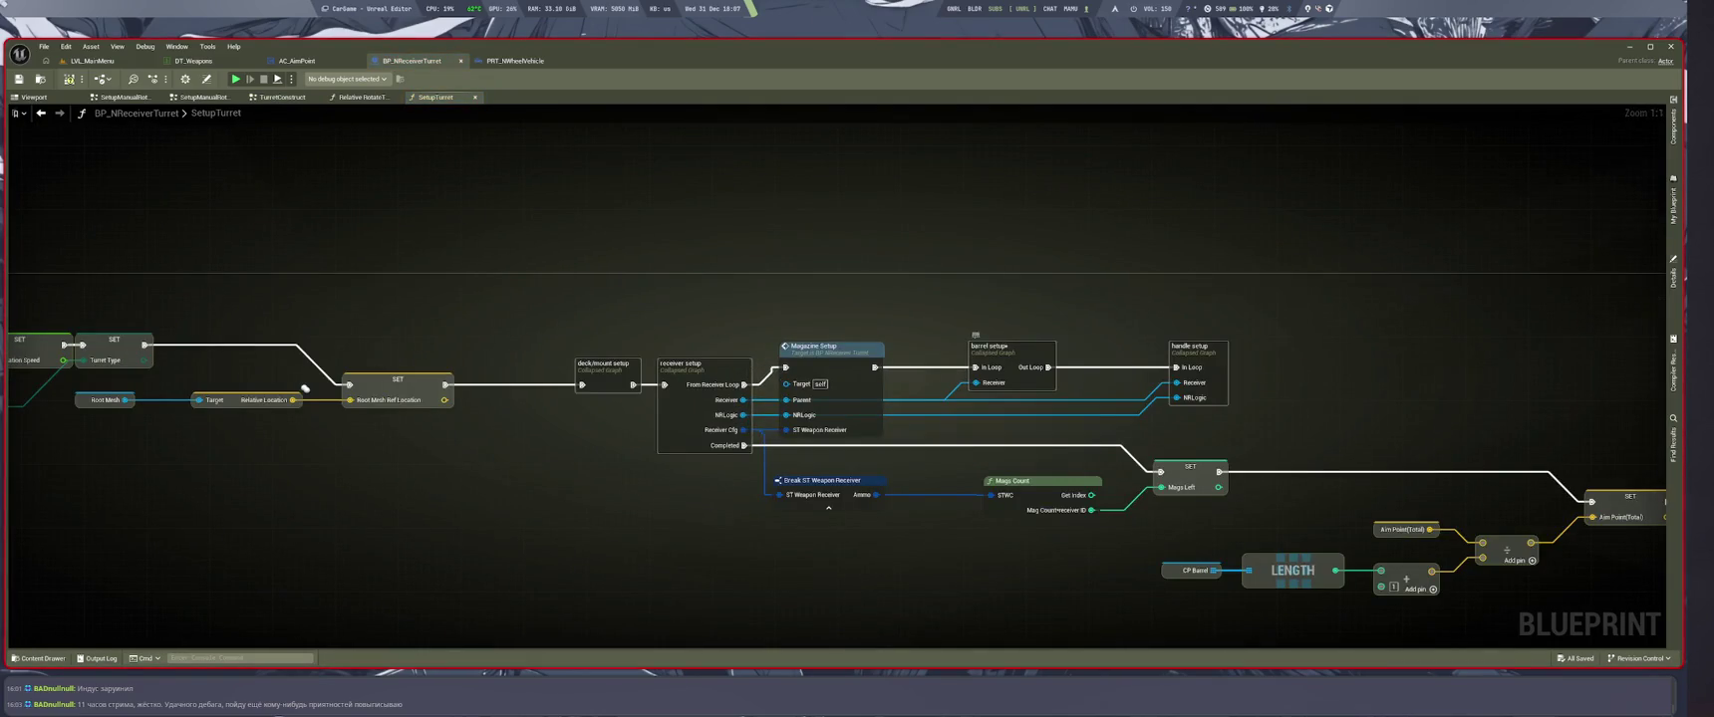
{"action": "double_click", "coordinate": [991, 348]}
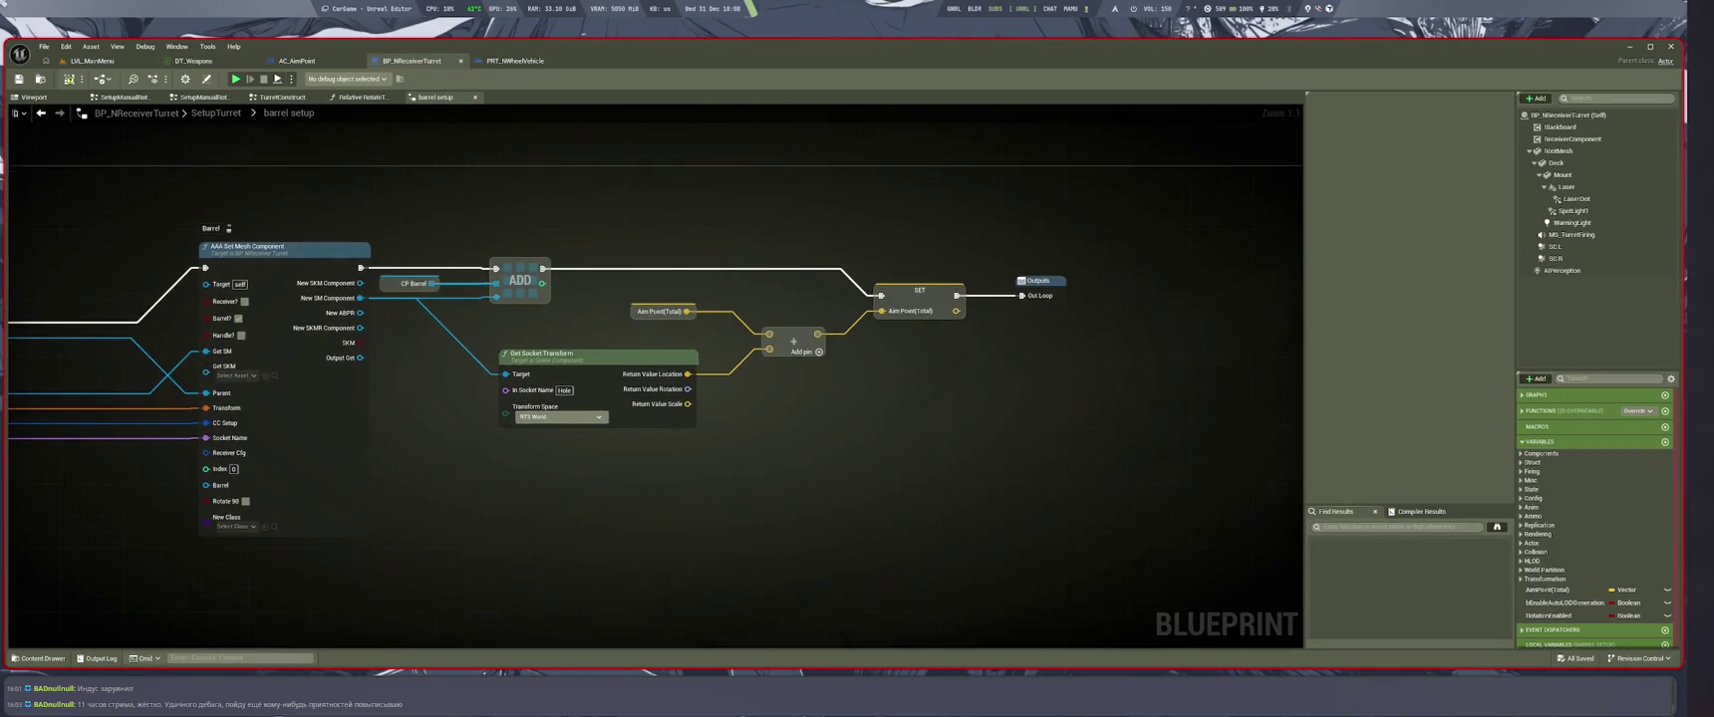
Place SC L and SC R getter nodes, aligned one under the other, and save
{"action": "mouse_move", "coordinate": [1554, 246]}
{"action": "left_mouse_down"}
{"action": "mouse_move", "coordinate": [1395, 358]}
{"action": "mouse_move", "coordinate": [1055, 457]}
{"action": "left_mouse_up"}
{"action": "left_click_drag", "start_coordinate": [1554, 258], "coordinate": [1141, 487]}
{"action": "key", "text": "ctrl+v"}
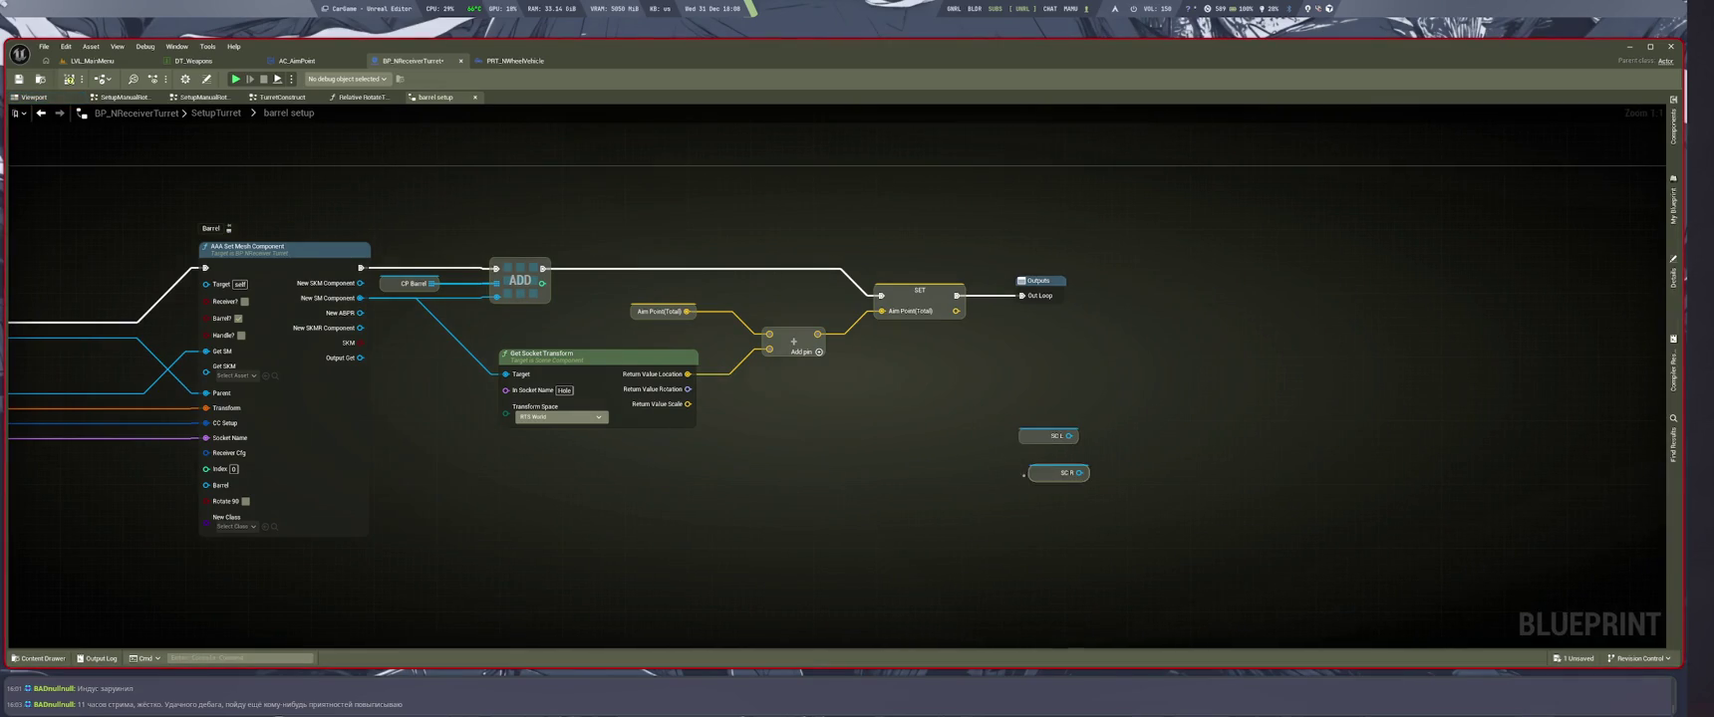
{"action": "left_click_drag", "start_coordinate": [1056, 474], "coordinate": [1046, 463]}
{"action": "left_click", "coordinate": [1040, 533]}
{"action": "key", "text": "ctrl+s"}
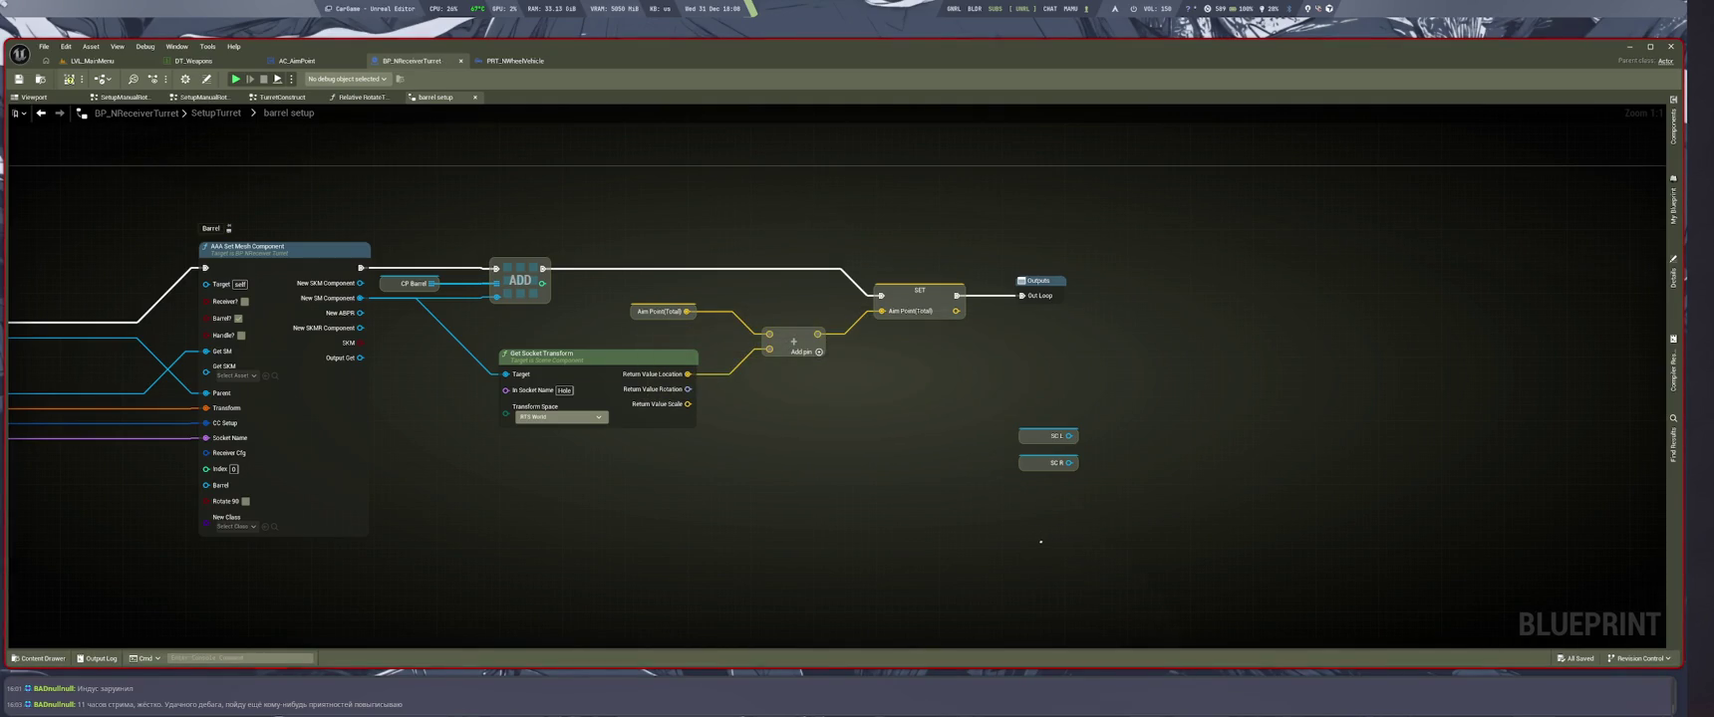
Add a Capsule Collision component named CC under RootMesh
{"action": "type", "text": "caps"}
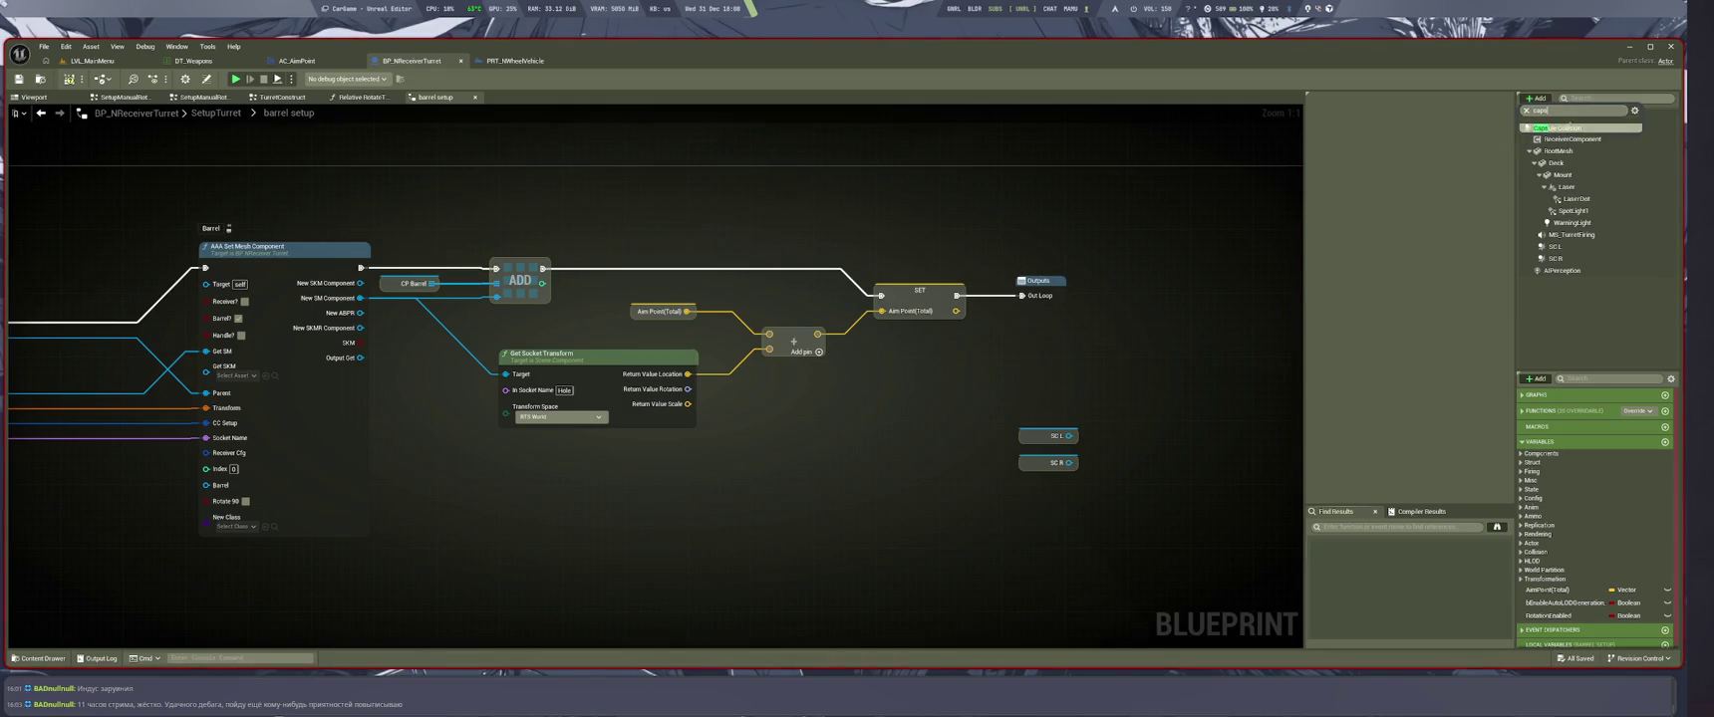
{"action": "key", "text": "Return"}
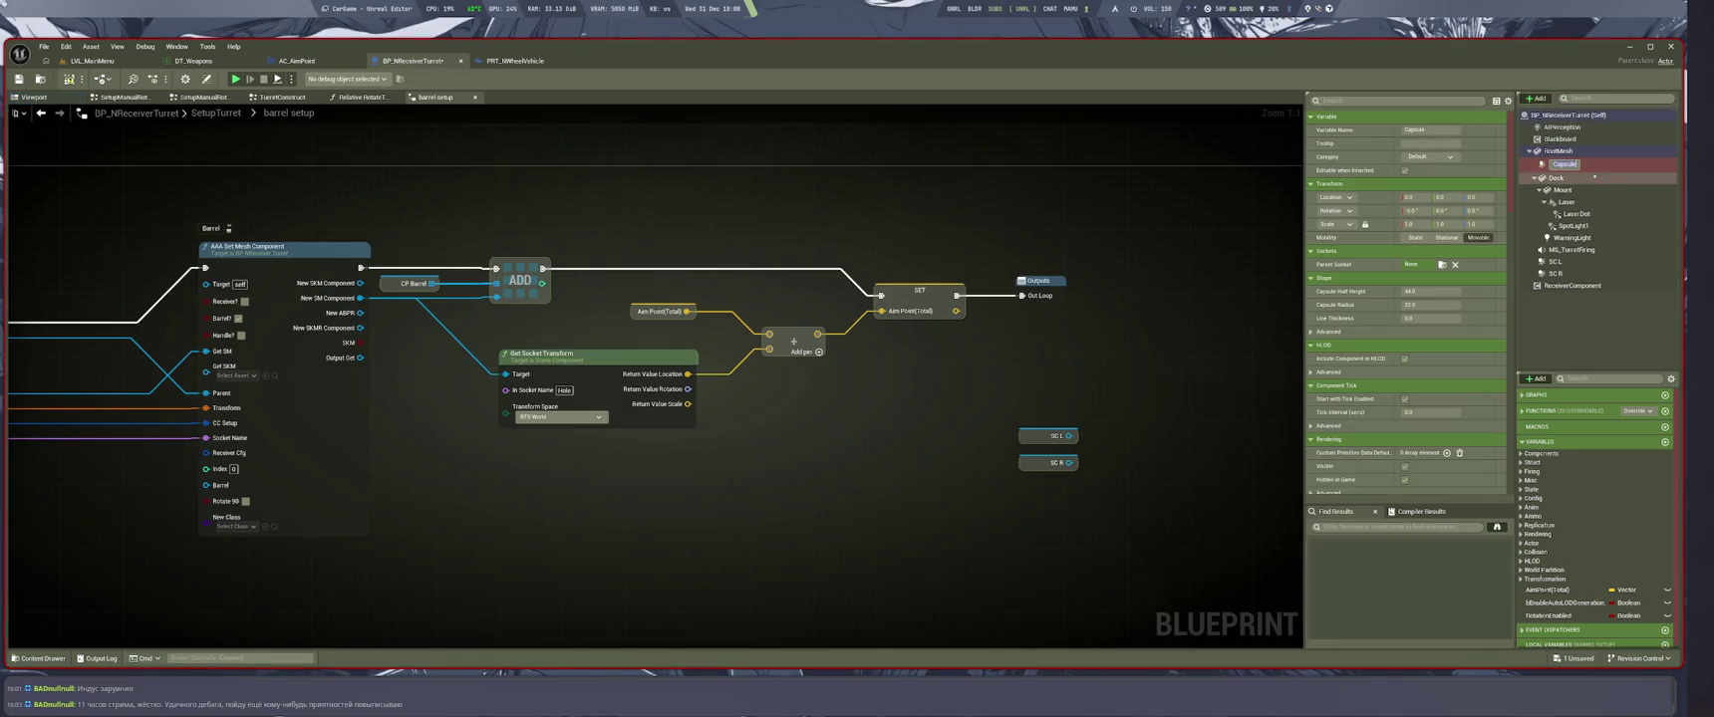
{"action": "type", "text": "CC L"}
{"action": "left_click", "coordinate": [1556, 177]}
{"action": "left_click", "coordinate": [1534, 98]}
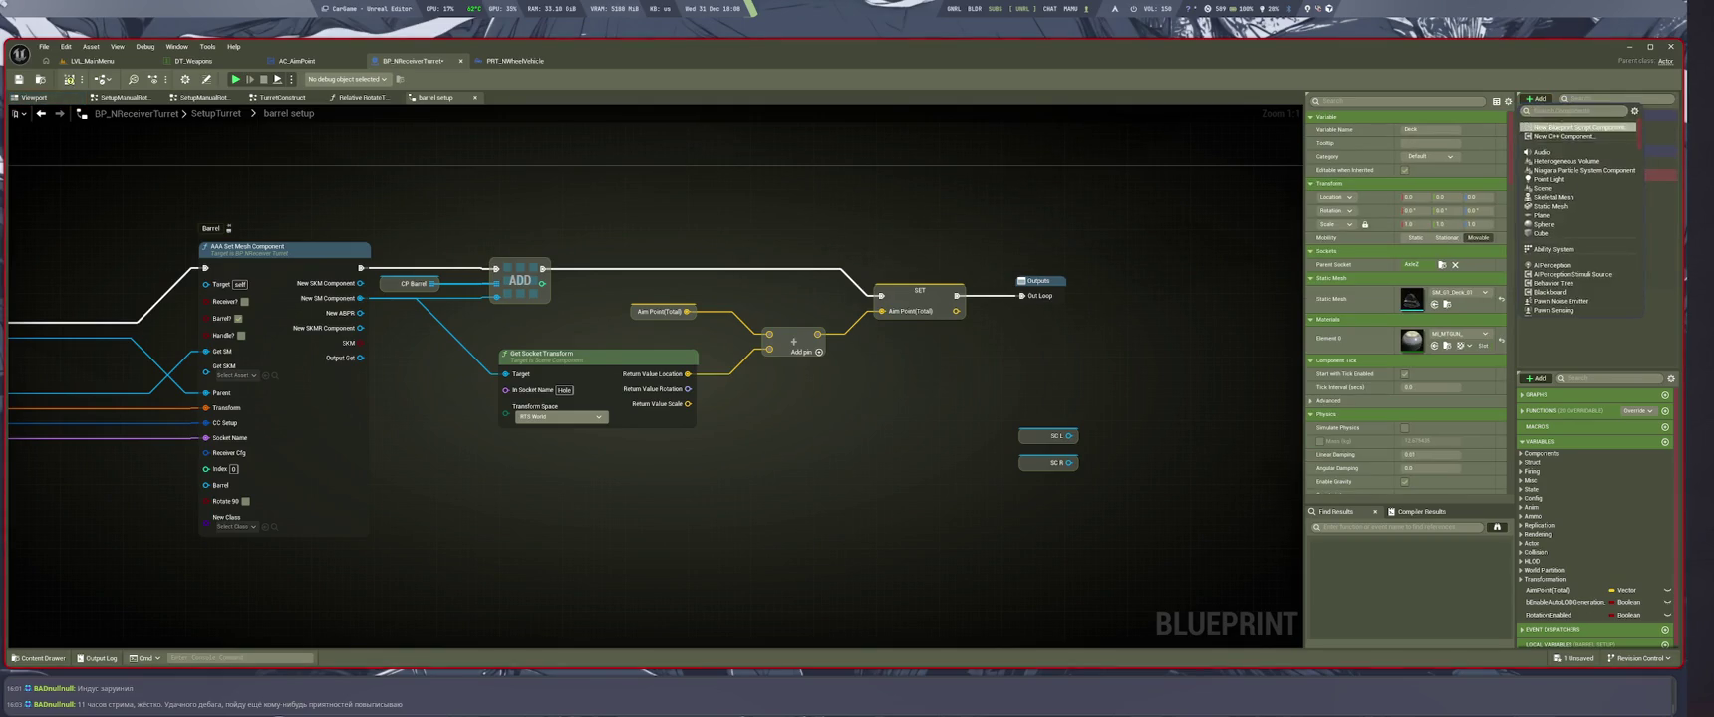
{"action": "key", "text": "Escape"}
Duplicate the CC L capsule to create a second capsule blocker
{"action": "left_click", "coordinate": [1566, 199]}
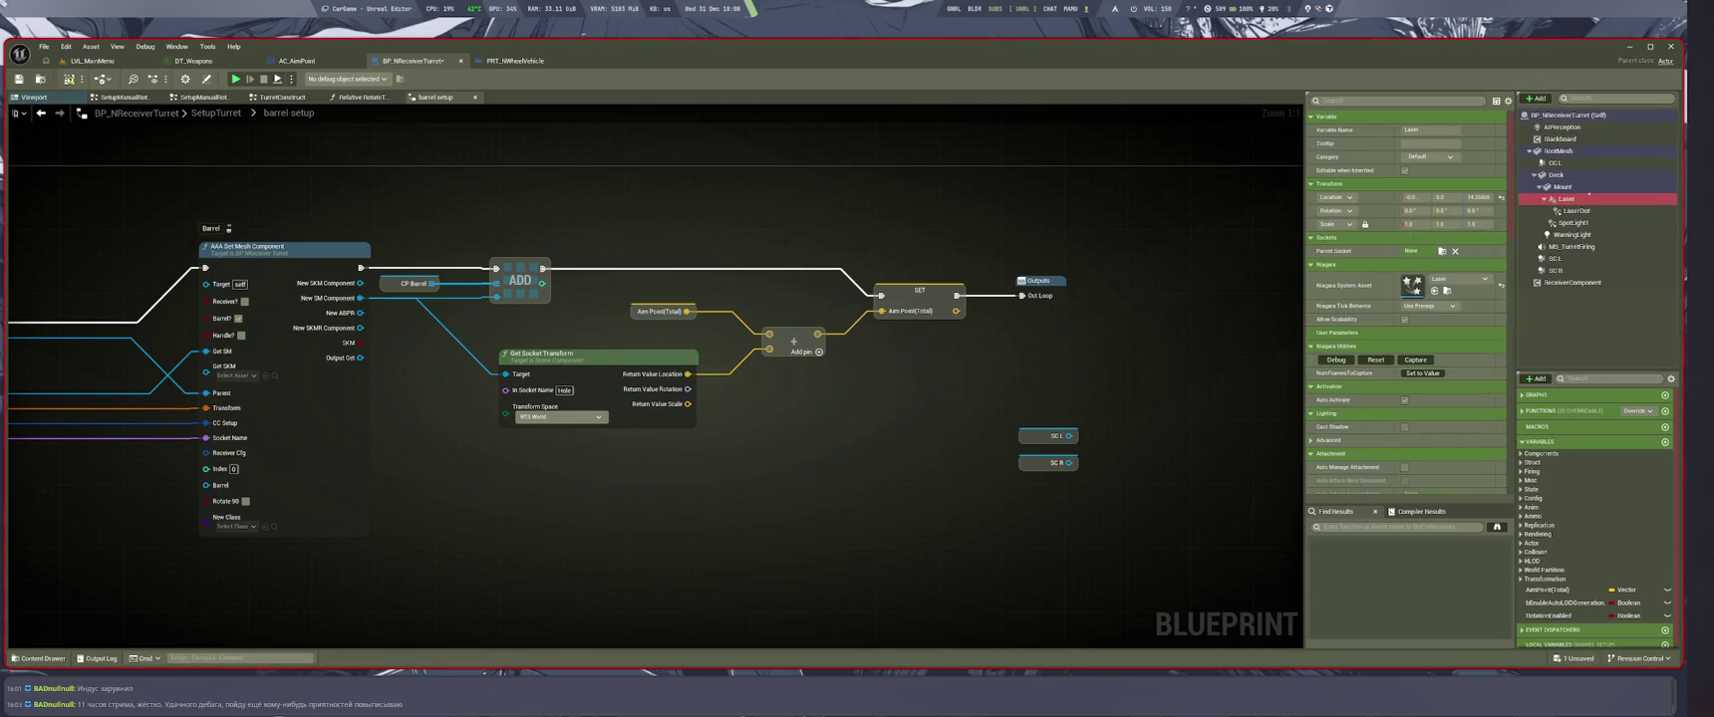
{"action": "left_click", "coordinate": [1535, 98]}
{"action": "type", "text": "cu"}
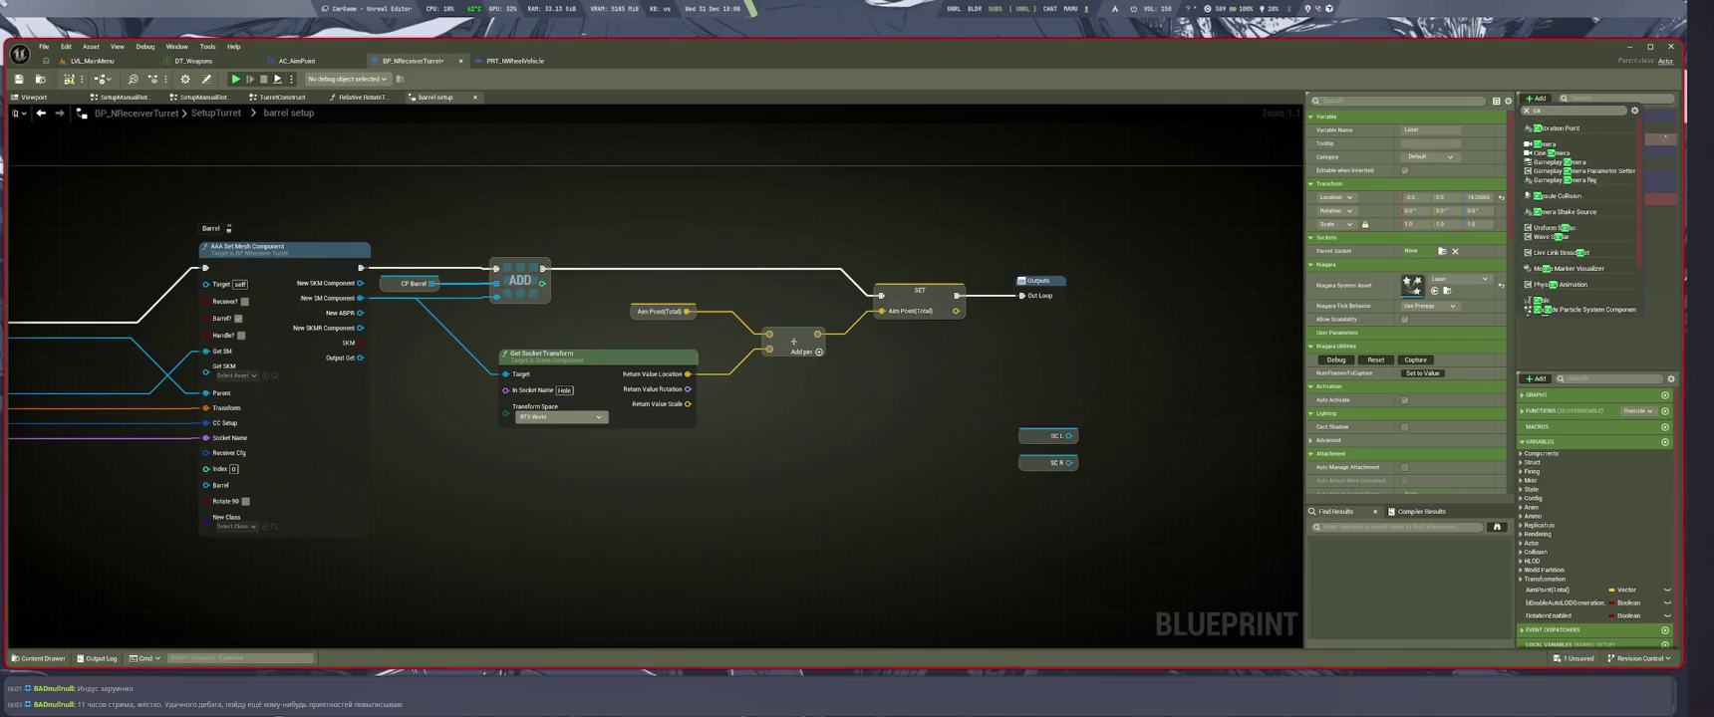
{"action": "left_click", "coordinate": [1580, 160]}
{"action": "left_click", "coordinate": [1581, 160]}
{"action": "key", "text": "ctrl+d"}
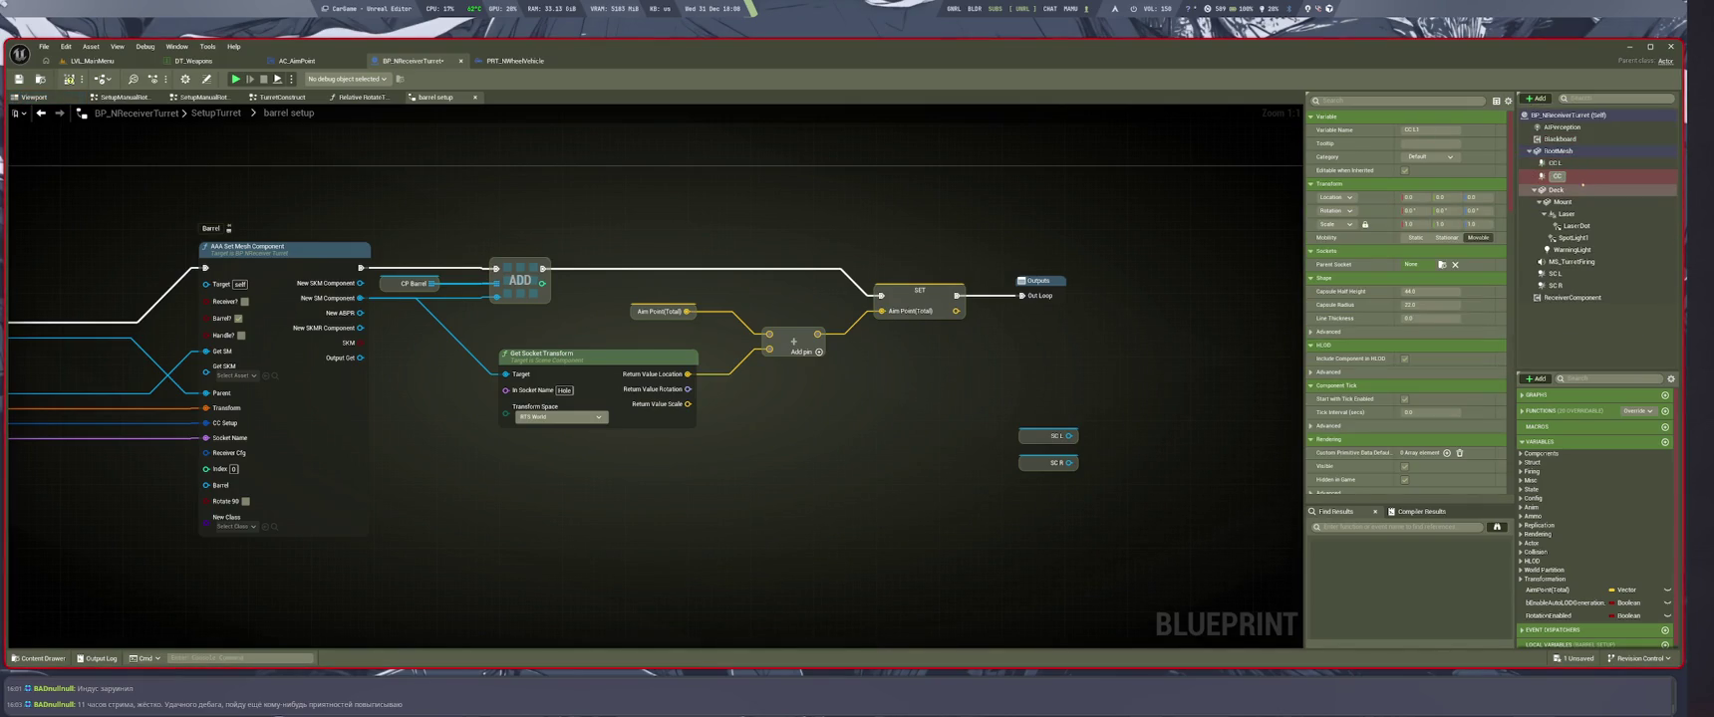
{"action": "left_click", "coordinate": [1582, 187]}
{"action": "key", "text": "super+2"}
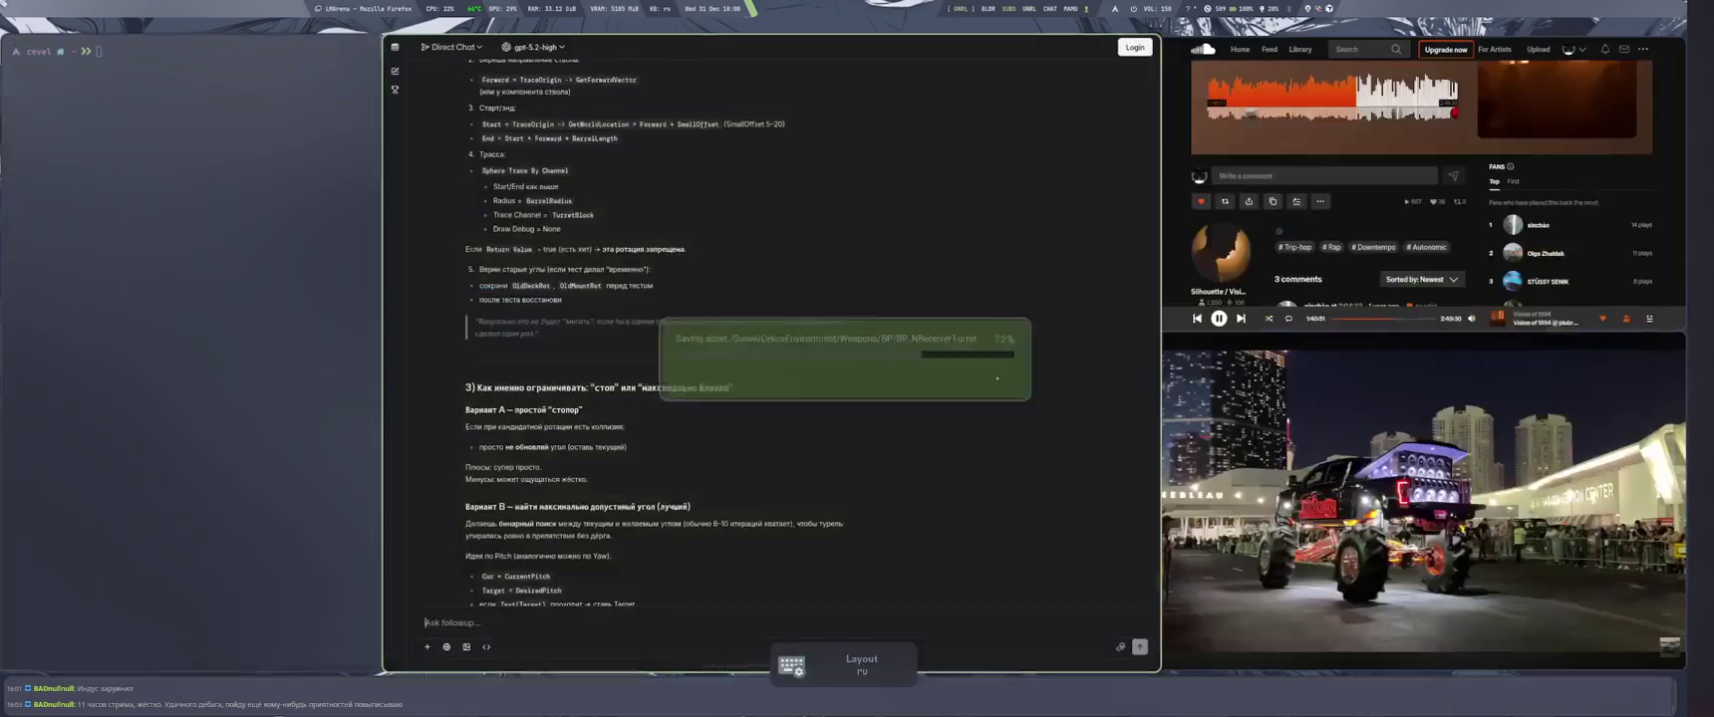
Ask LMArena whether capsule traces are much more expensive, then return to Unreal Editor
{"action": "type", "text": "ка"}
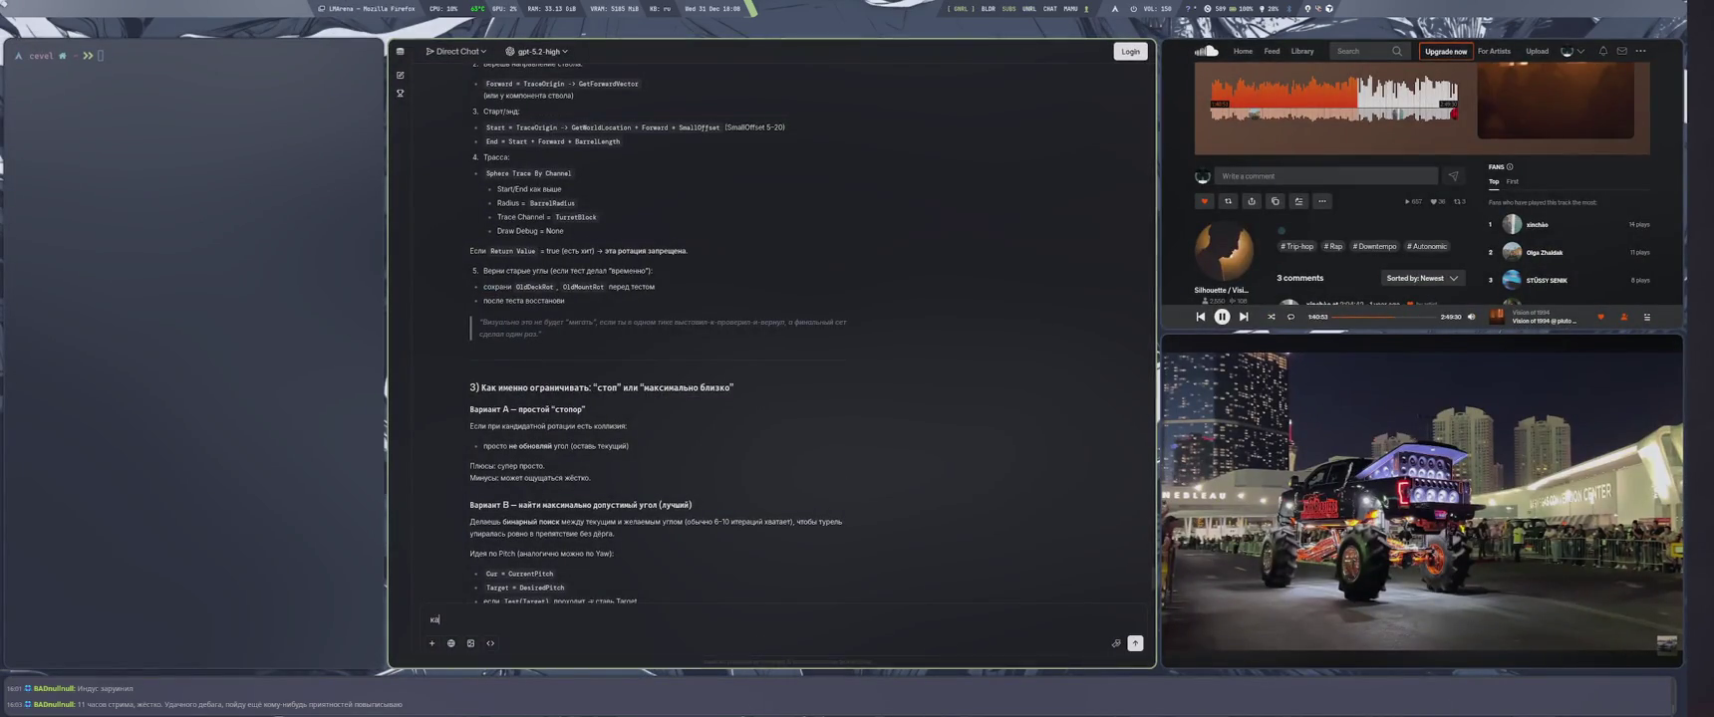
{"action": "type", "text": "псула ст"}
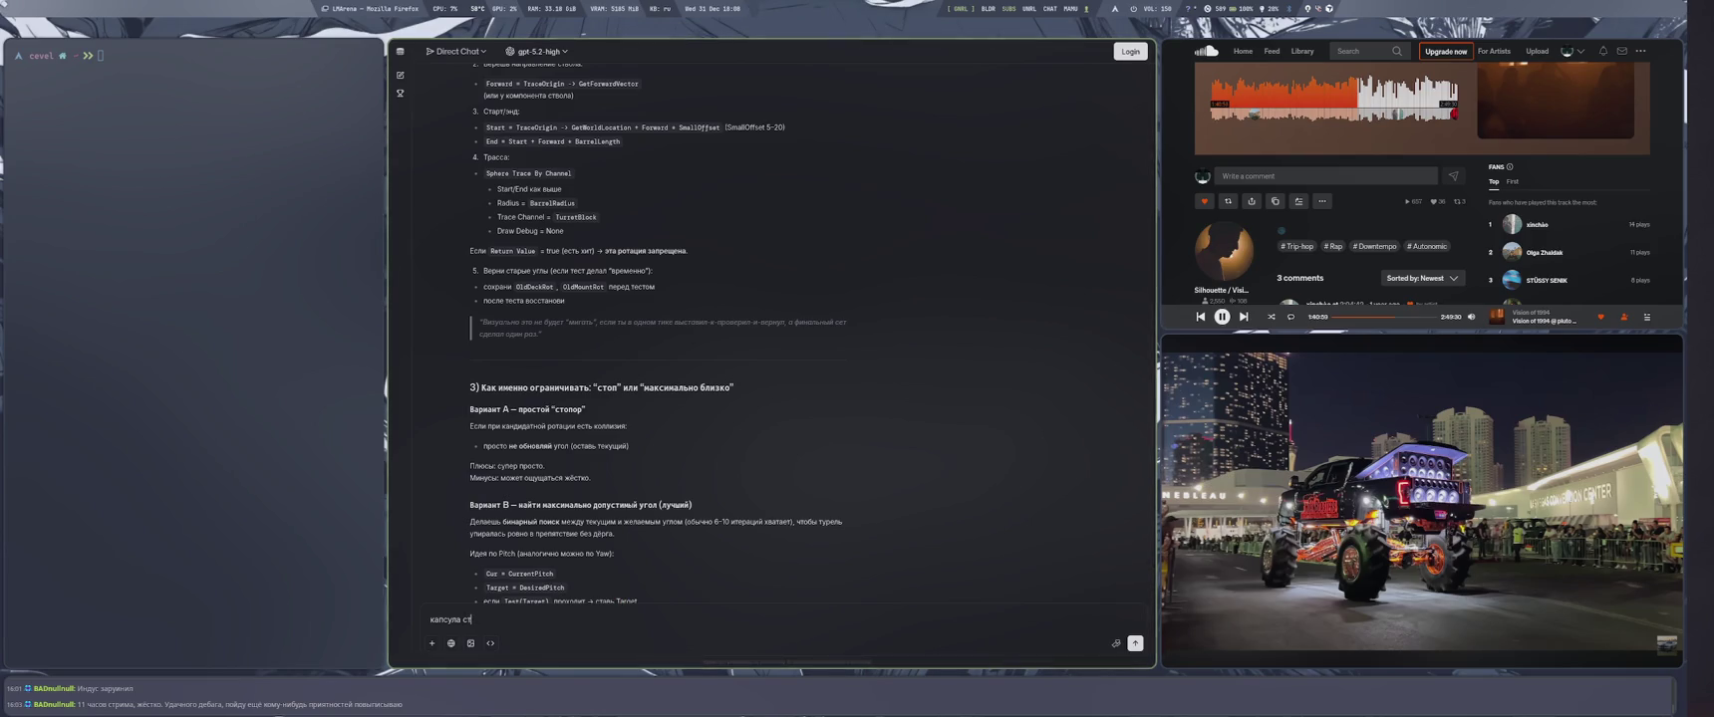
{"action": "key", "text": "BackSpace"}
{"action": "type", "text": "ильно дорож"}
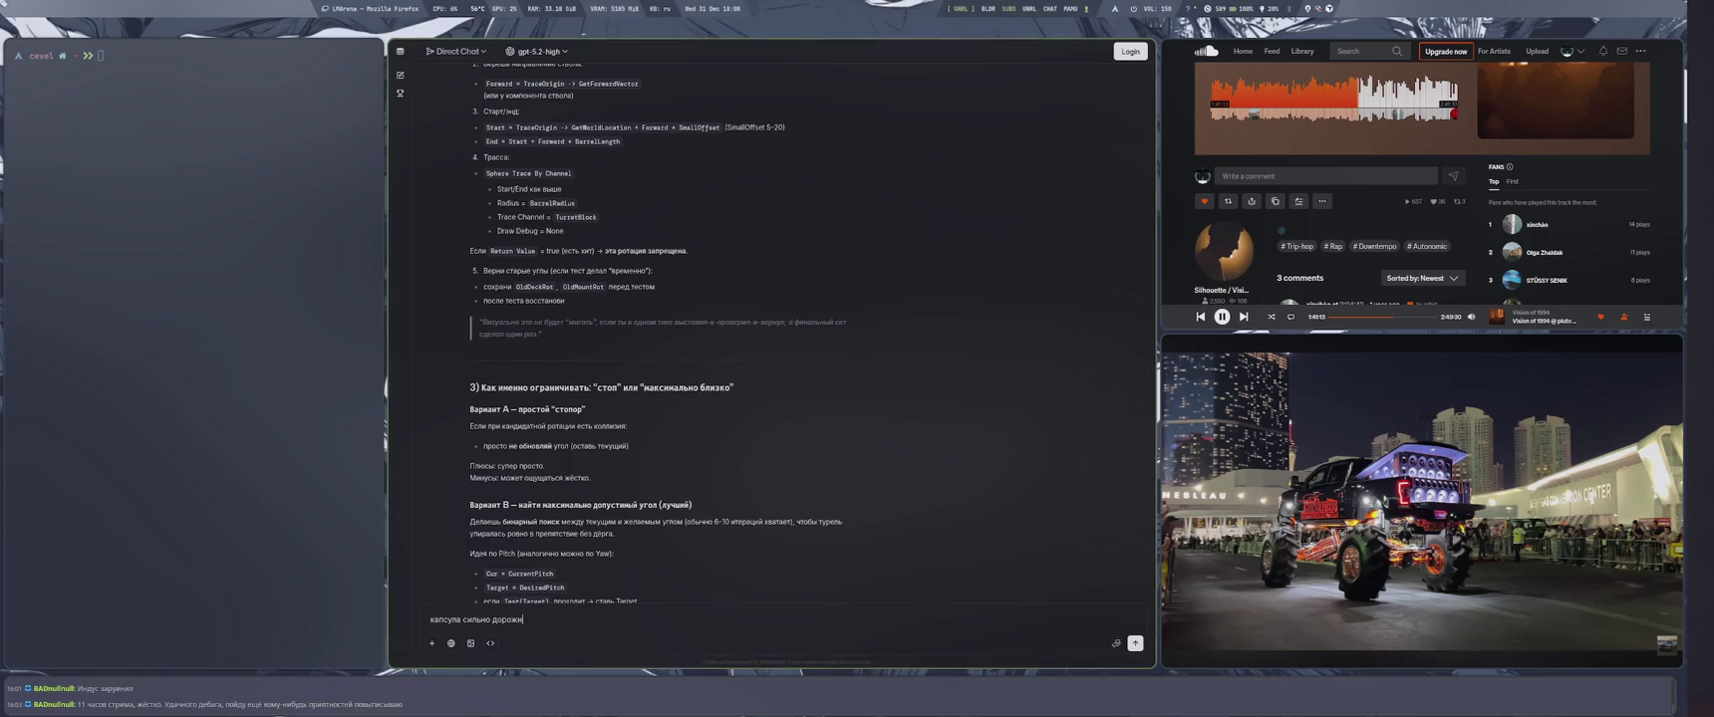
{"action": "type", "text": "н"}
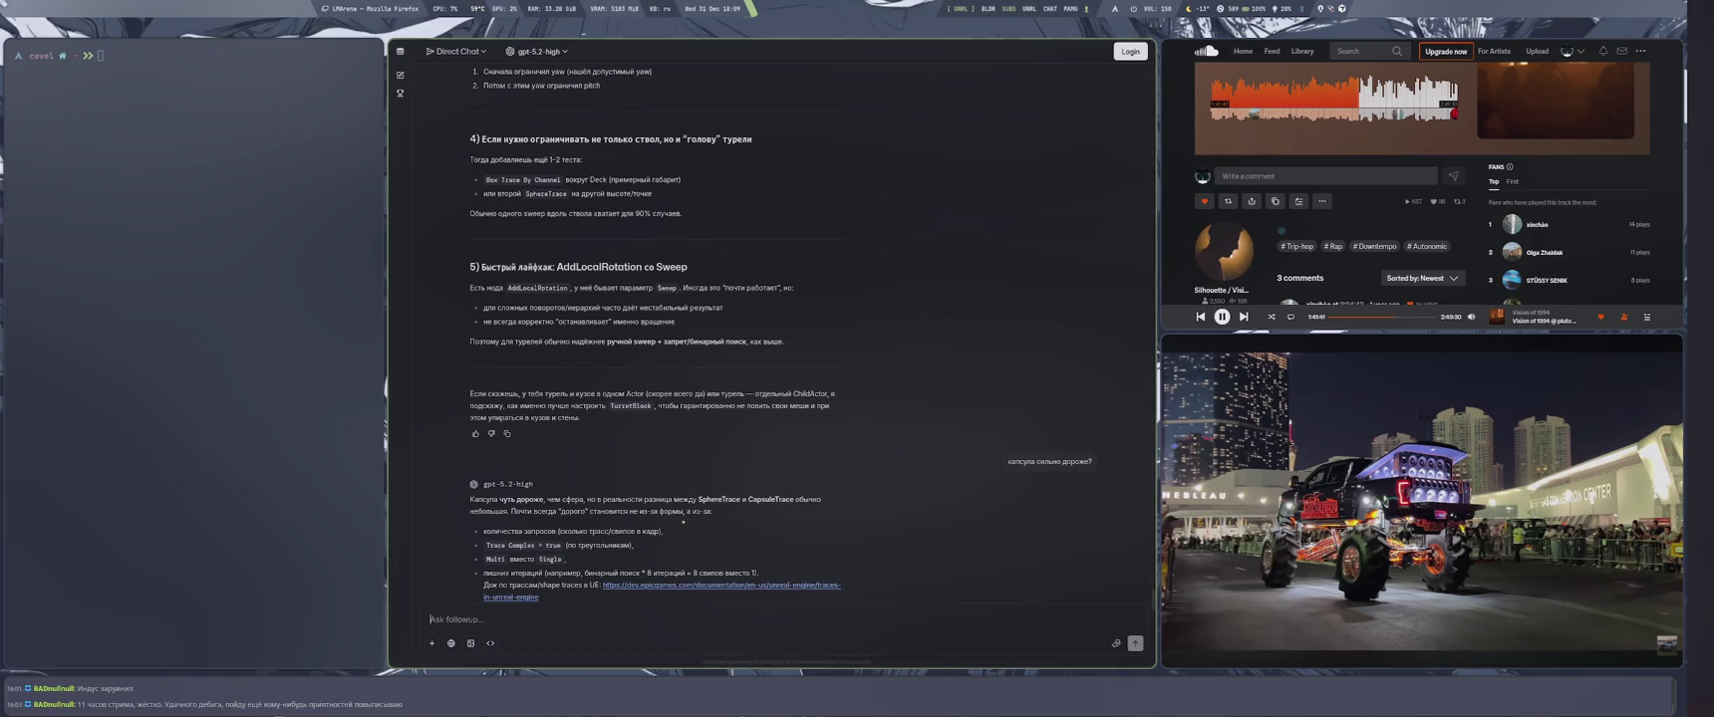
{"action": "key", "text": "super+4"}
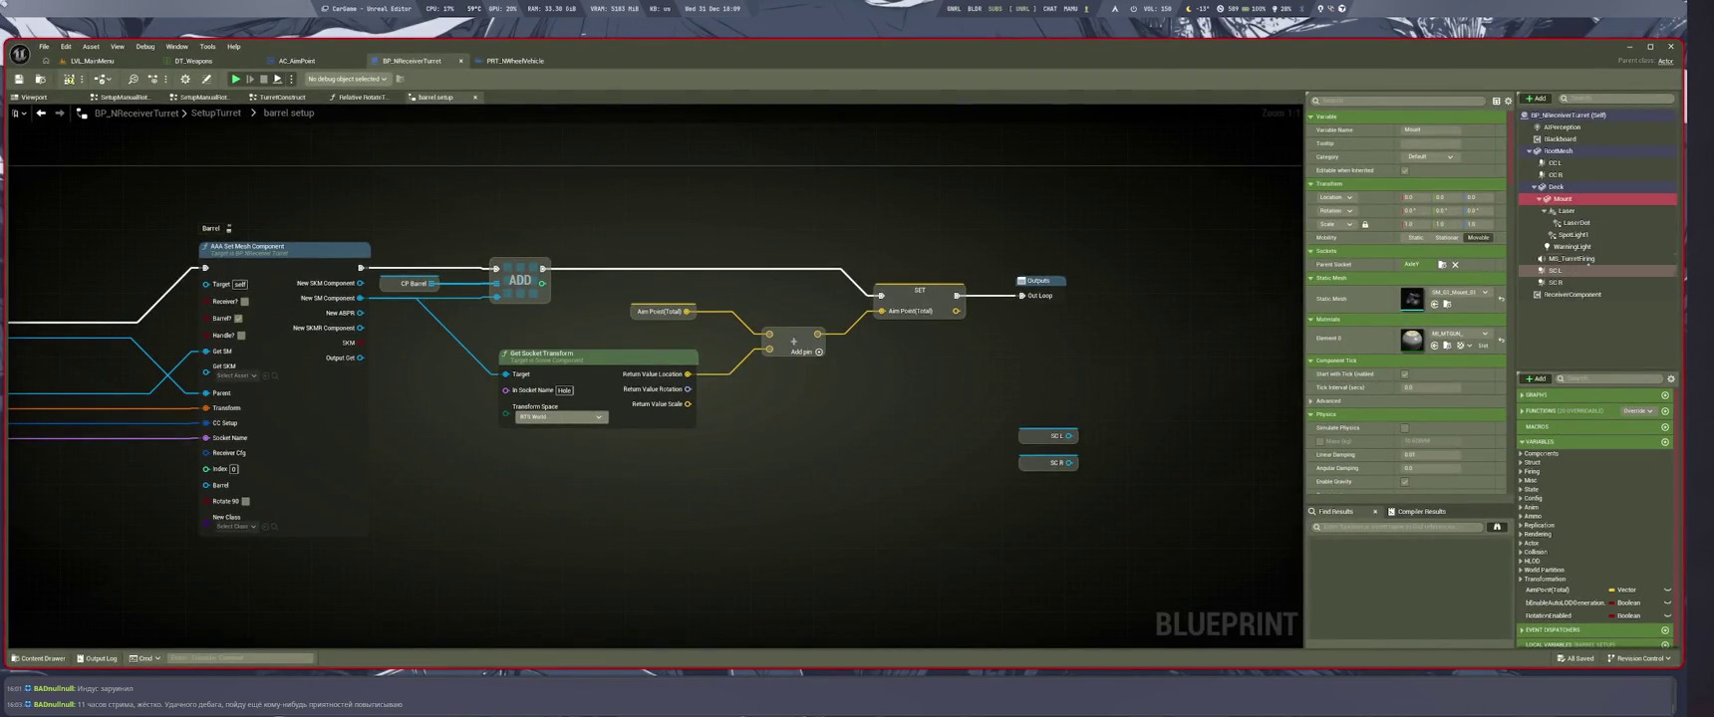
Delete the SC L and SC R sphere components and show the Viewport
{"action": "left_click", "coordinate": [1560, 270]}
{"action": "left_click", "coordinate": [1566, 282], "text": "shift"}
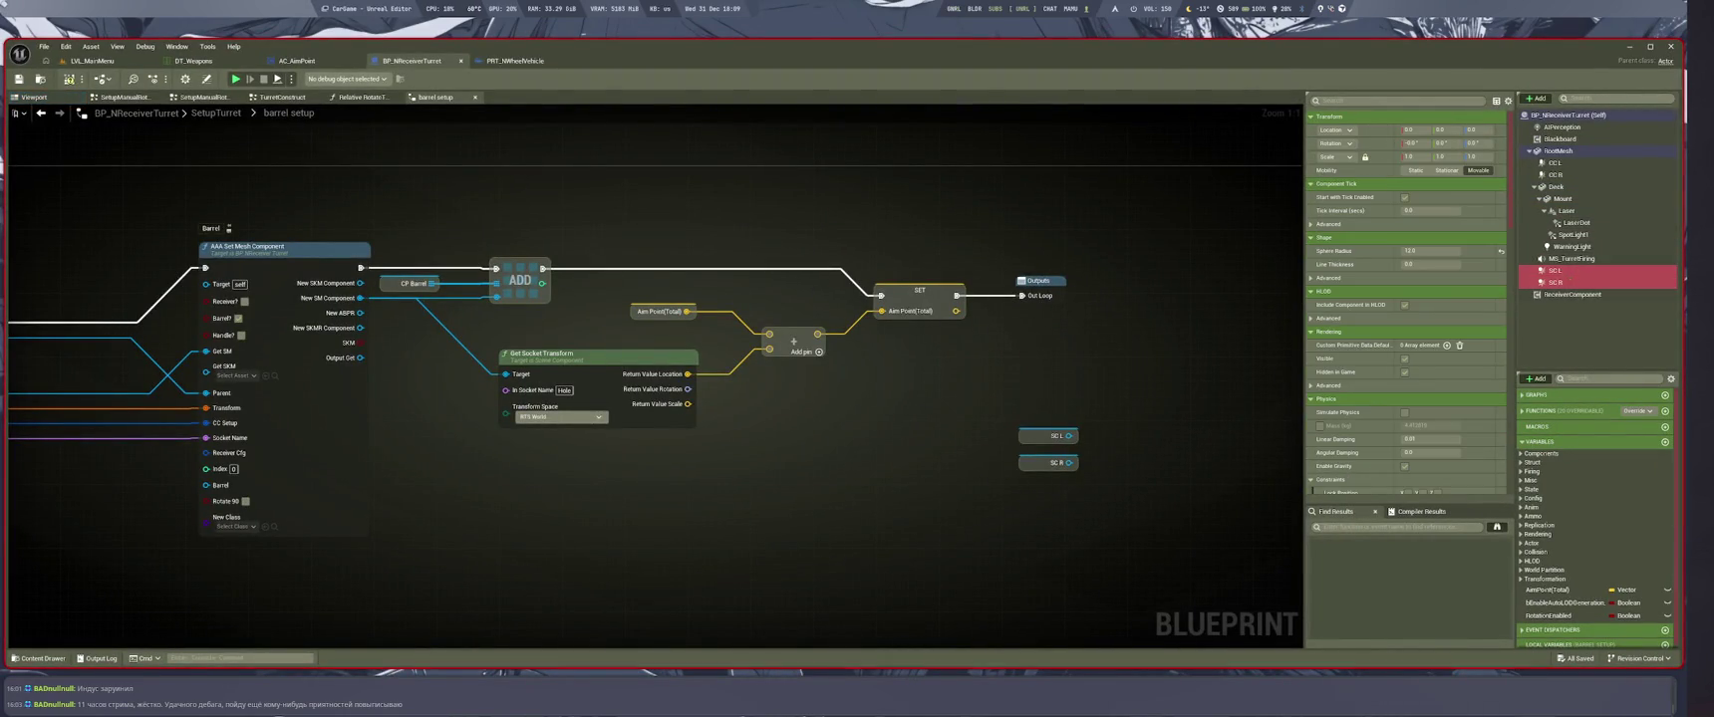
{"action": "key", "text": "Delete"}
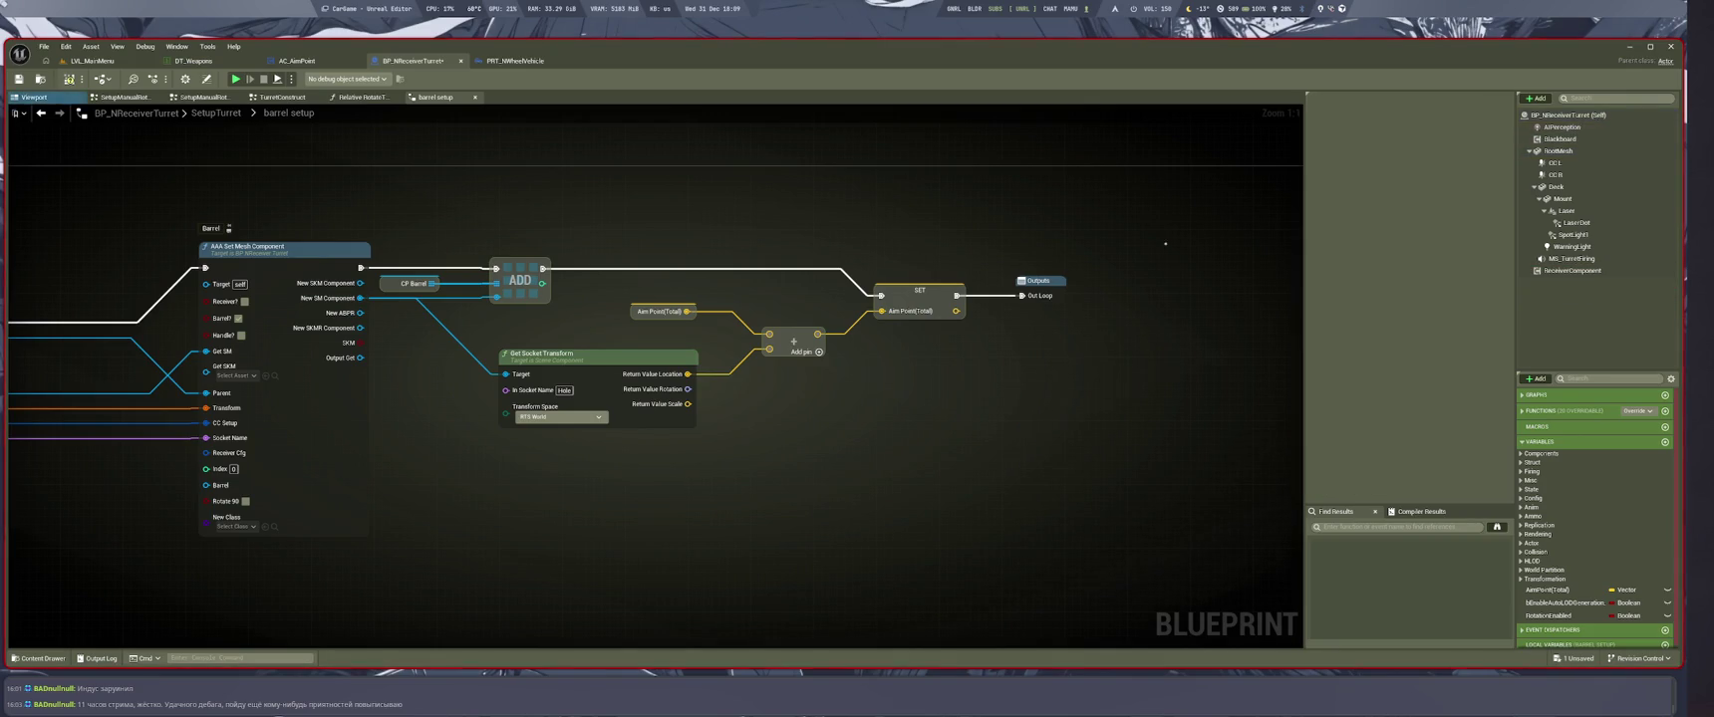
{"action": "left_click", "coordinate": [34, 96]}
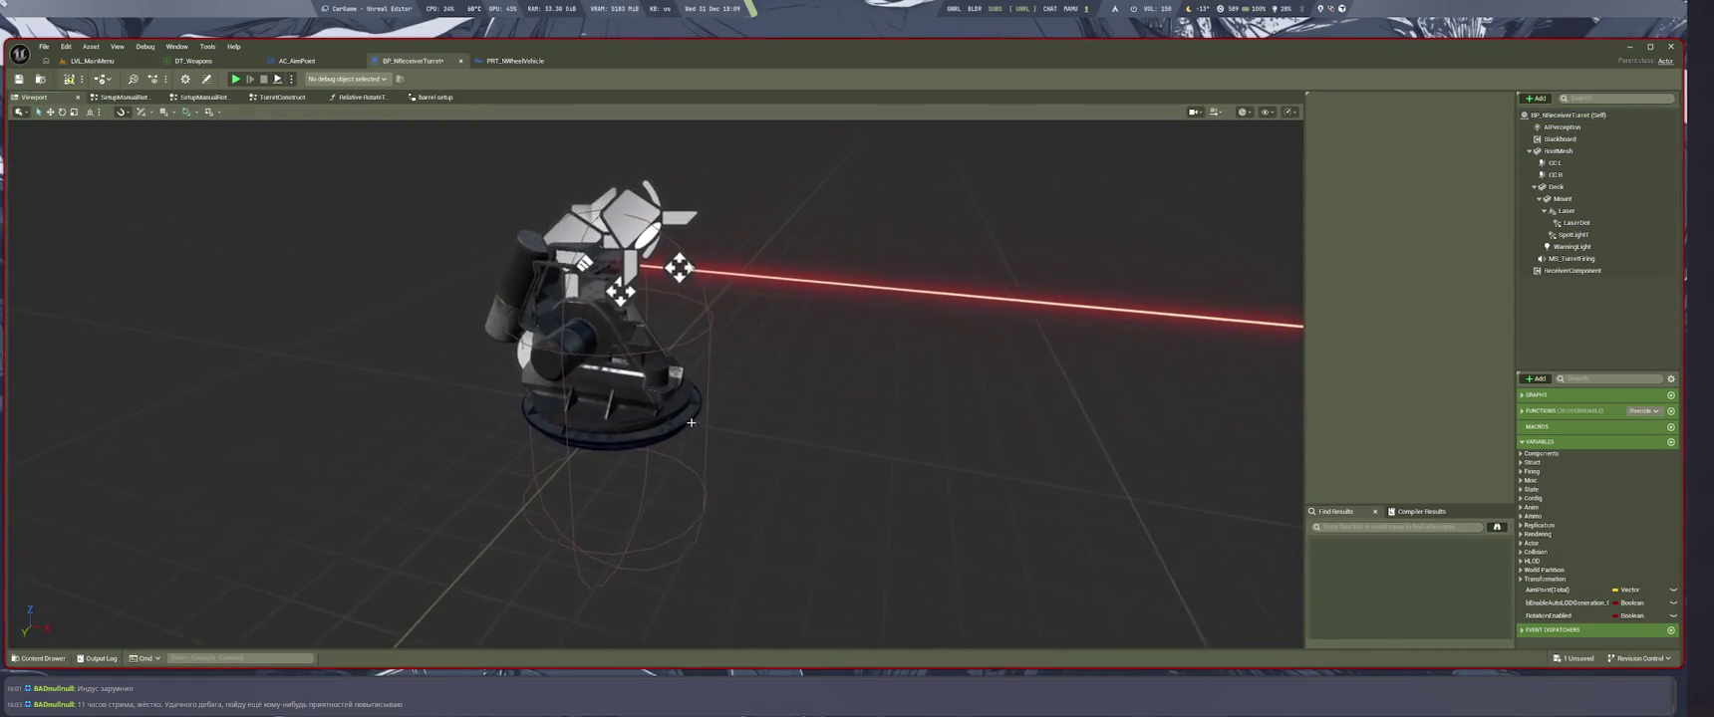
Set CC R's capsule radius to 12, then 7, and select CC L with CC R
{"action": "left_click", "coordinate": [1556, 174]}
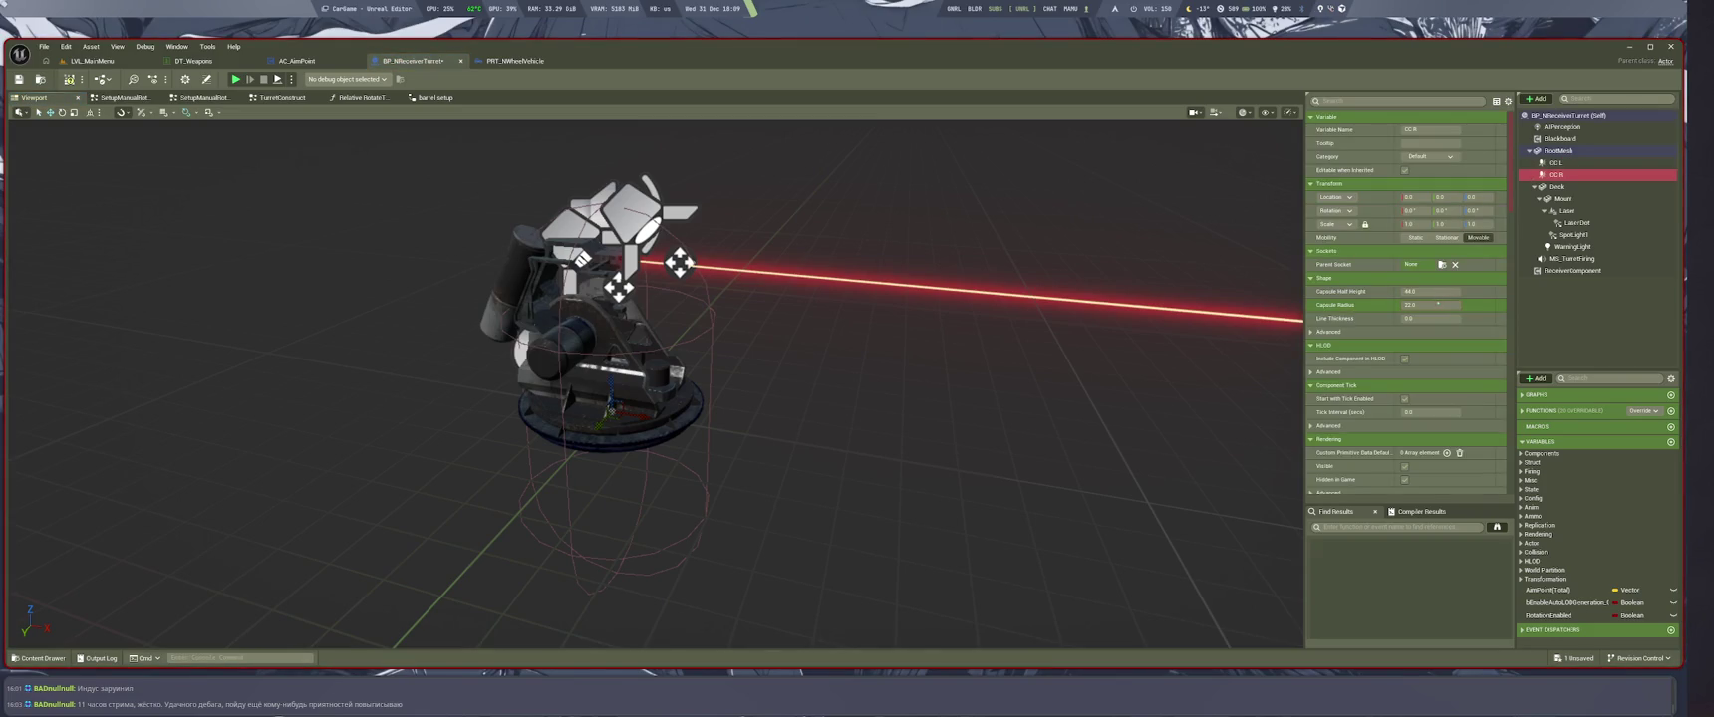
{"action": "left_click", "coordinate": [1446, 303]}
{"action": "key", "text": "Return"}
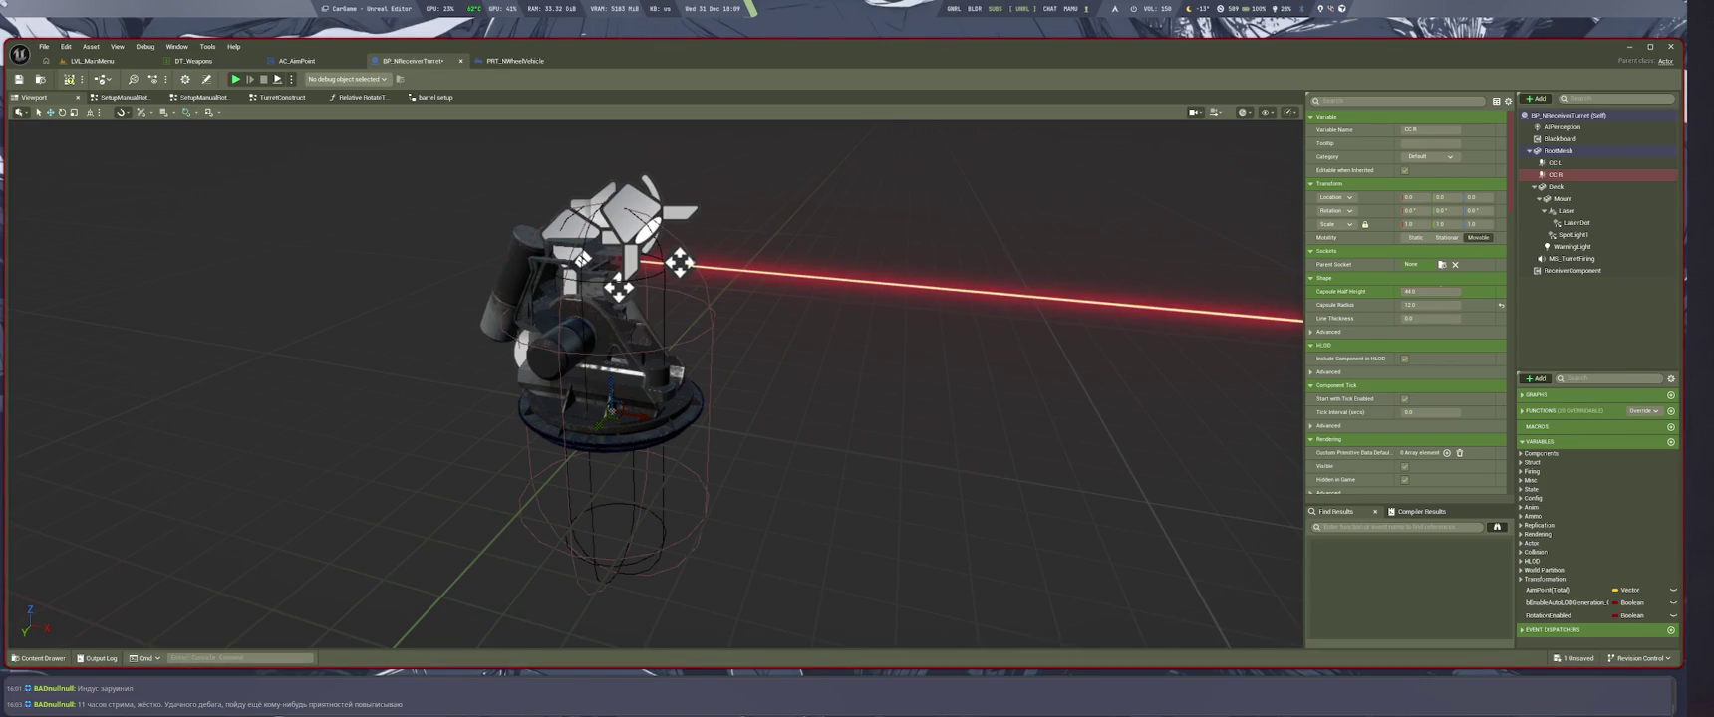
{"action": "left_click", "coordinate": [1441, 300]}
{"action": "type", "text": "0"}
{"action": "key", "text": "Return"}
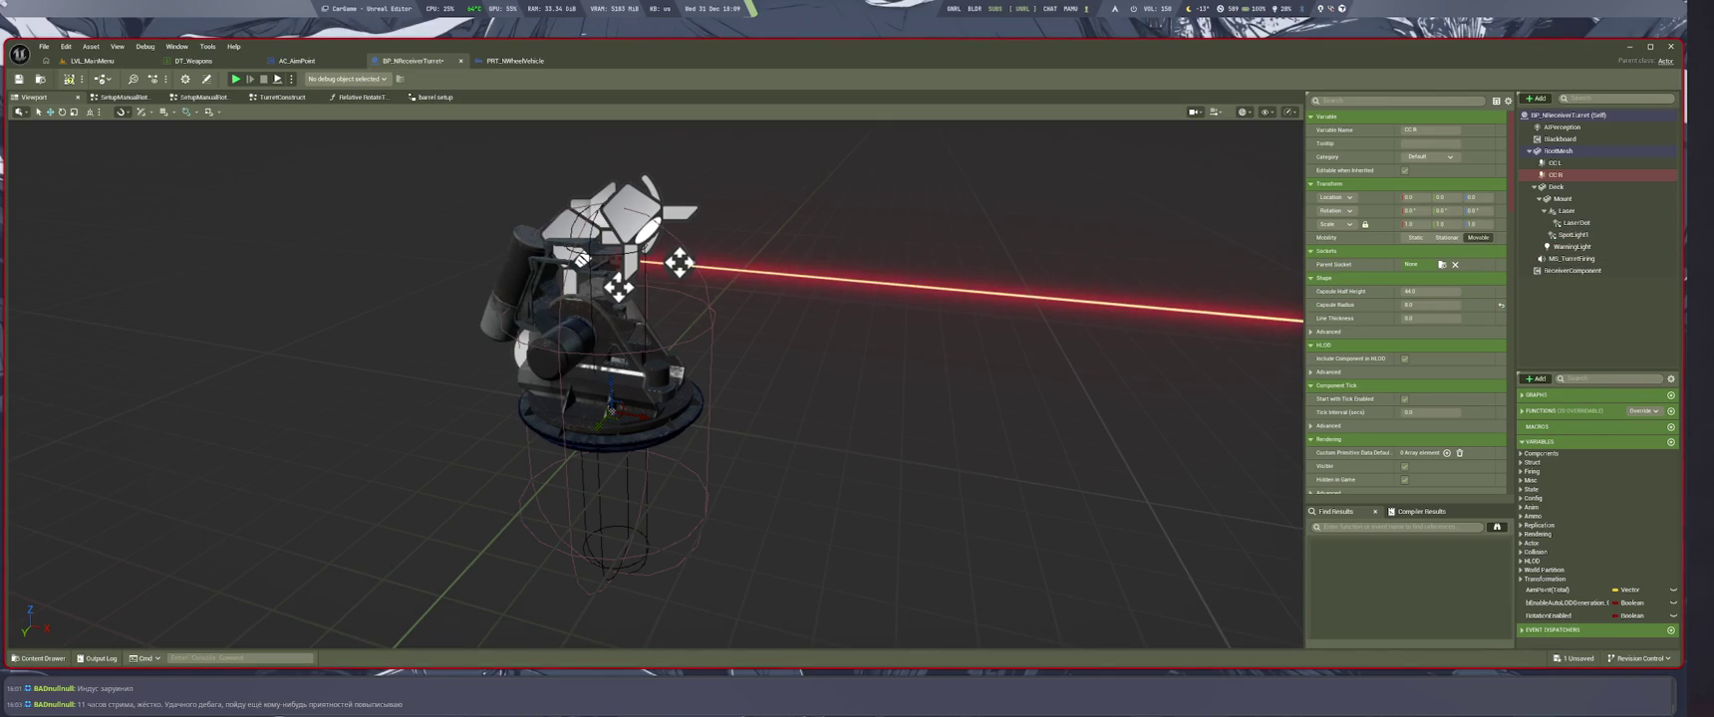
{"action": "left_click", "coordinate": [1554, 162]}
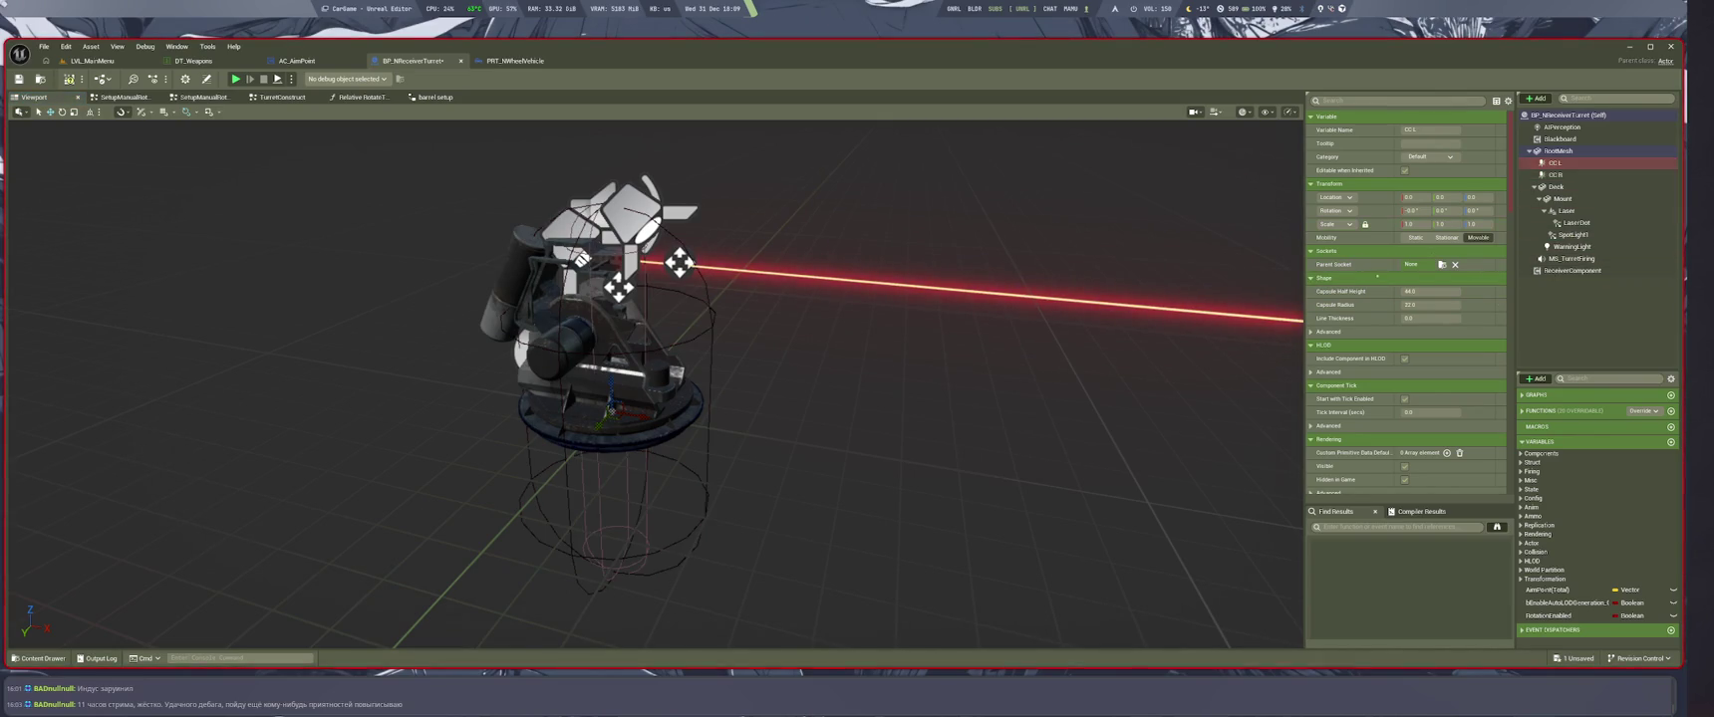
{"action": "left_click", "coordinate": [1566, 175], "text": "ctrl"}
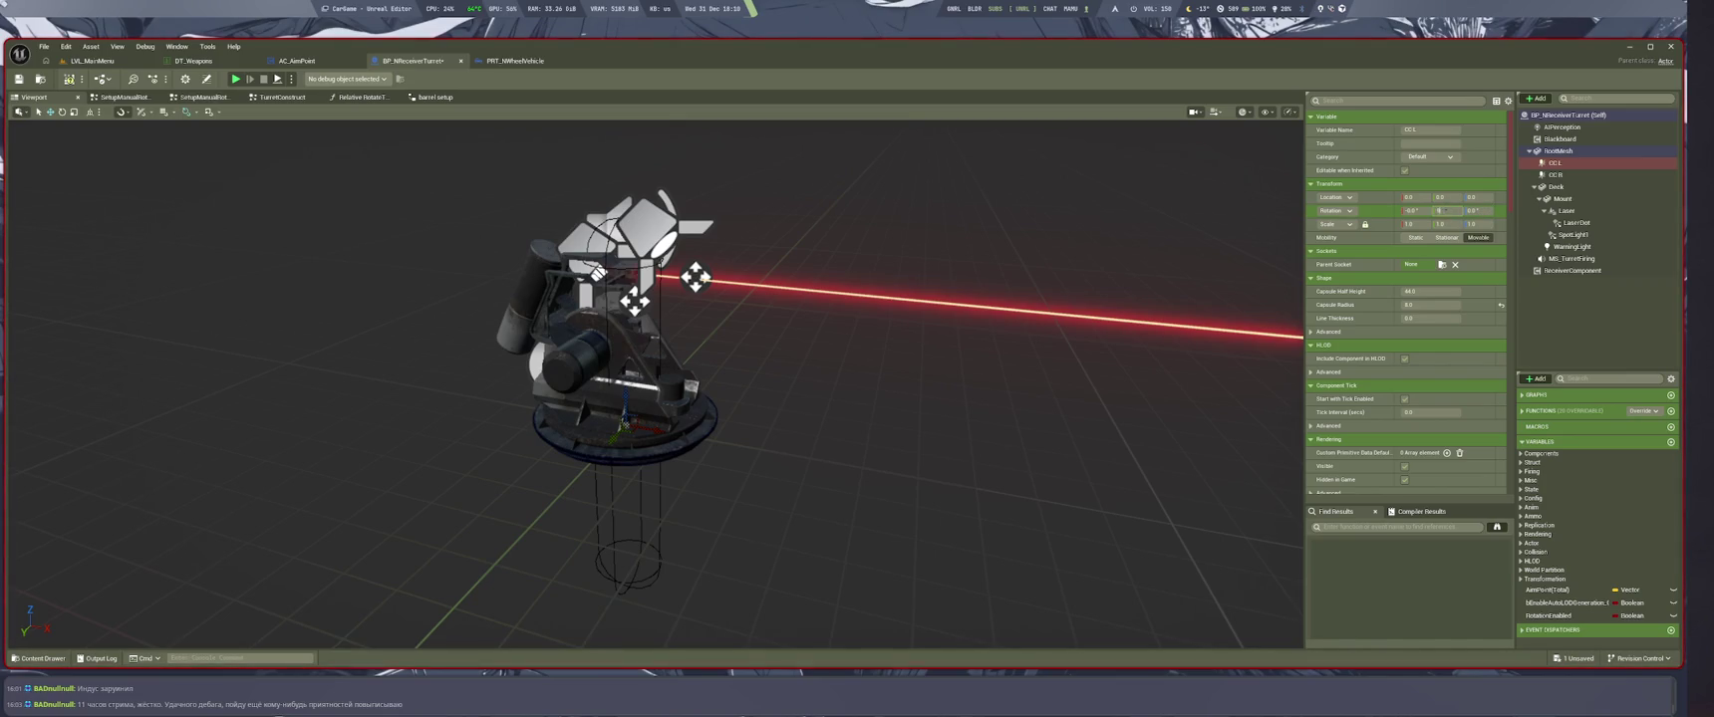
Set the CC R capsule's radius to 4
{"action": "left_click", "coordinate": [1556, 174]}
{"action": "left_click", "coordinate": [1555, 162]}
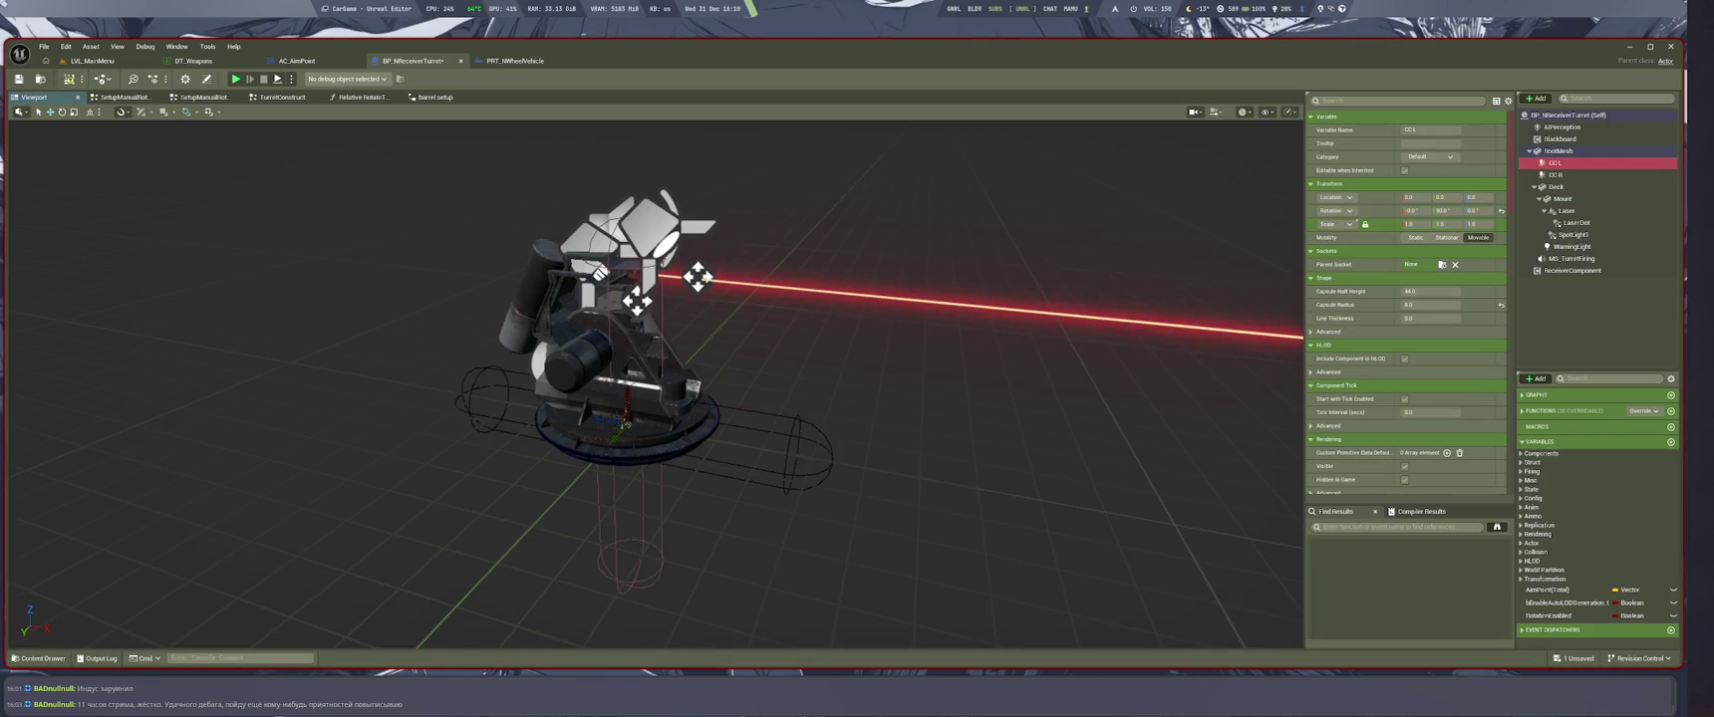
{"action": "left_click", "coordinate": [1555, 174]}
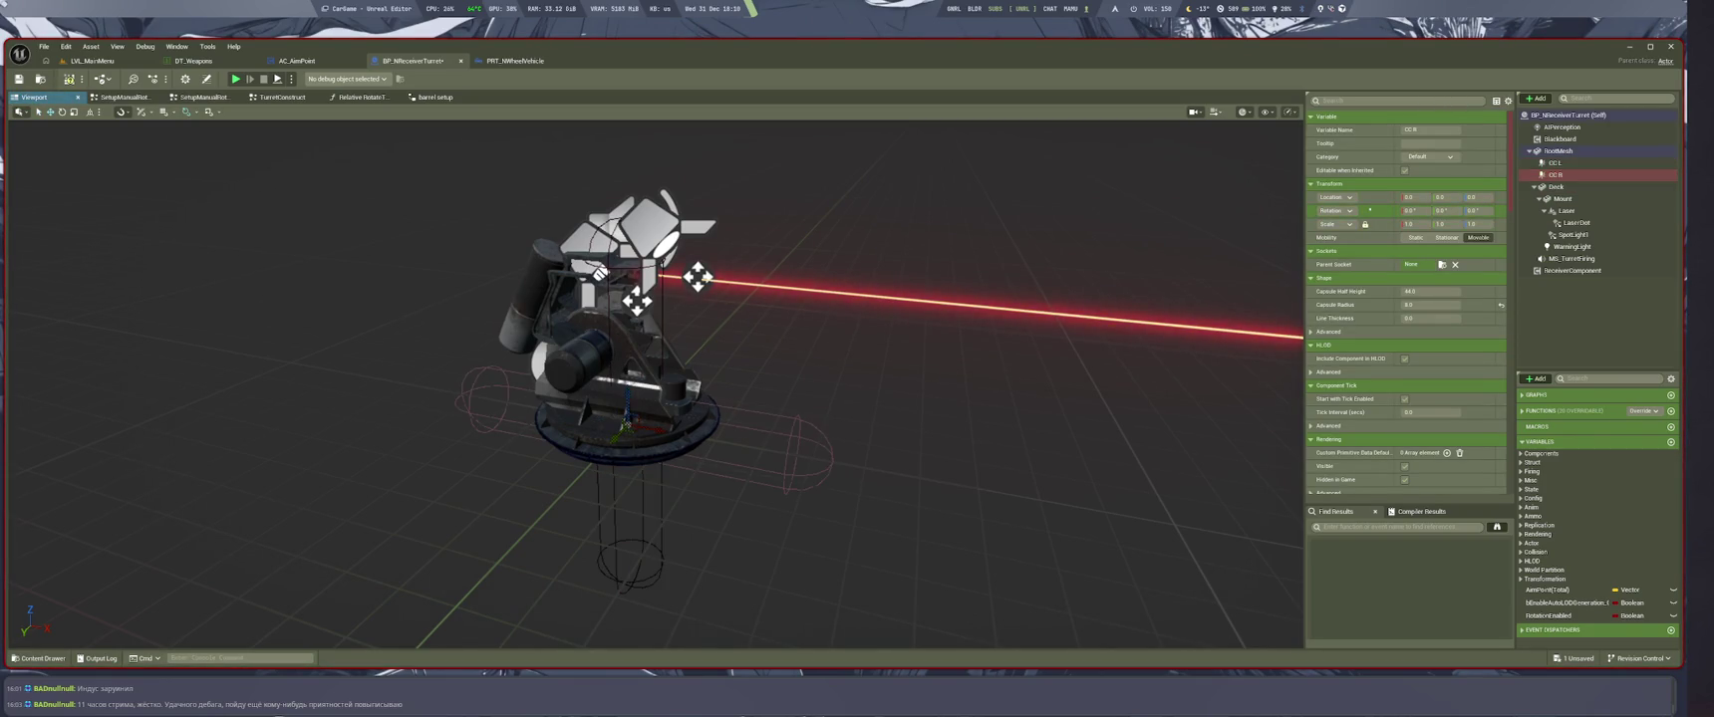
{"action": "left_click_drag", "start_coordinate": [1011, 225], "coordinate": [881, 271]}
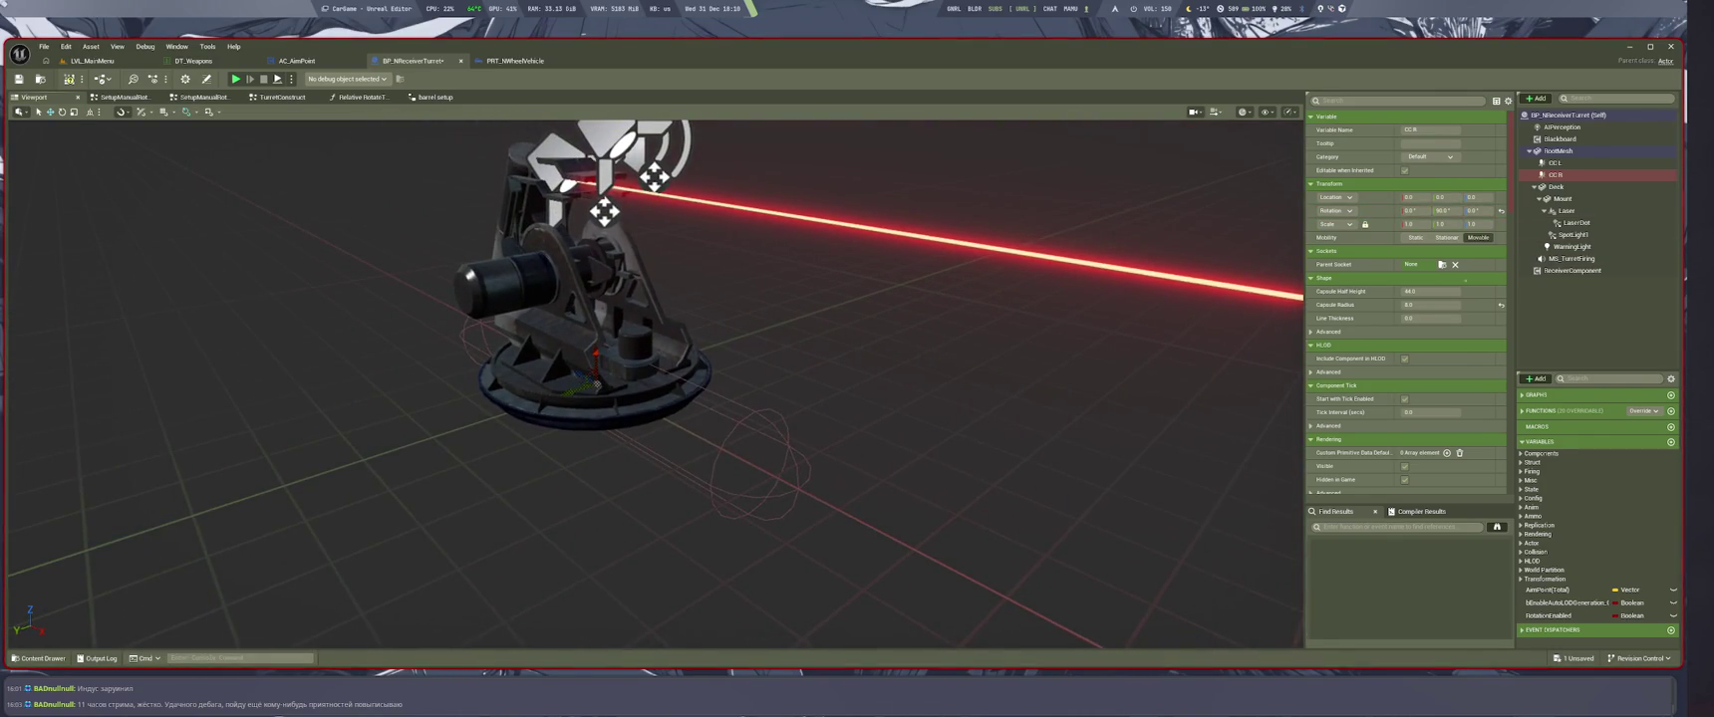
{"action": "left_click", "coordinate": [1433, 303]}
{"action": "key", "text": "Return"}
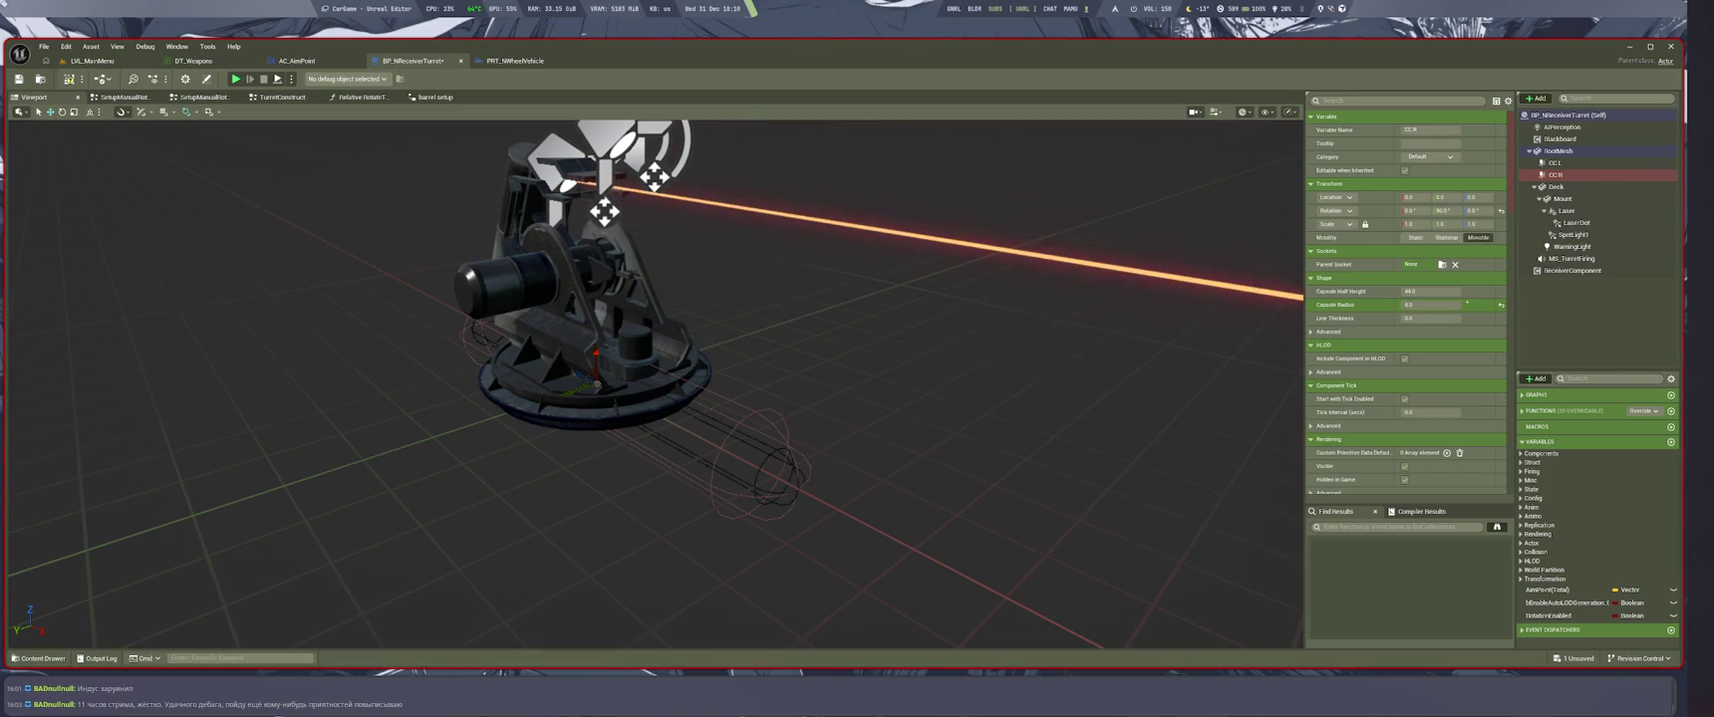
Set CC L's capsule half height to 54 and save the blueprint
{"action": "left_click", "coordinate": [1555, 162]}
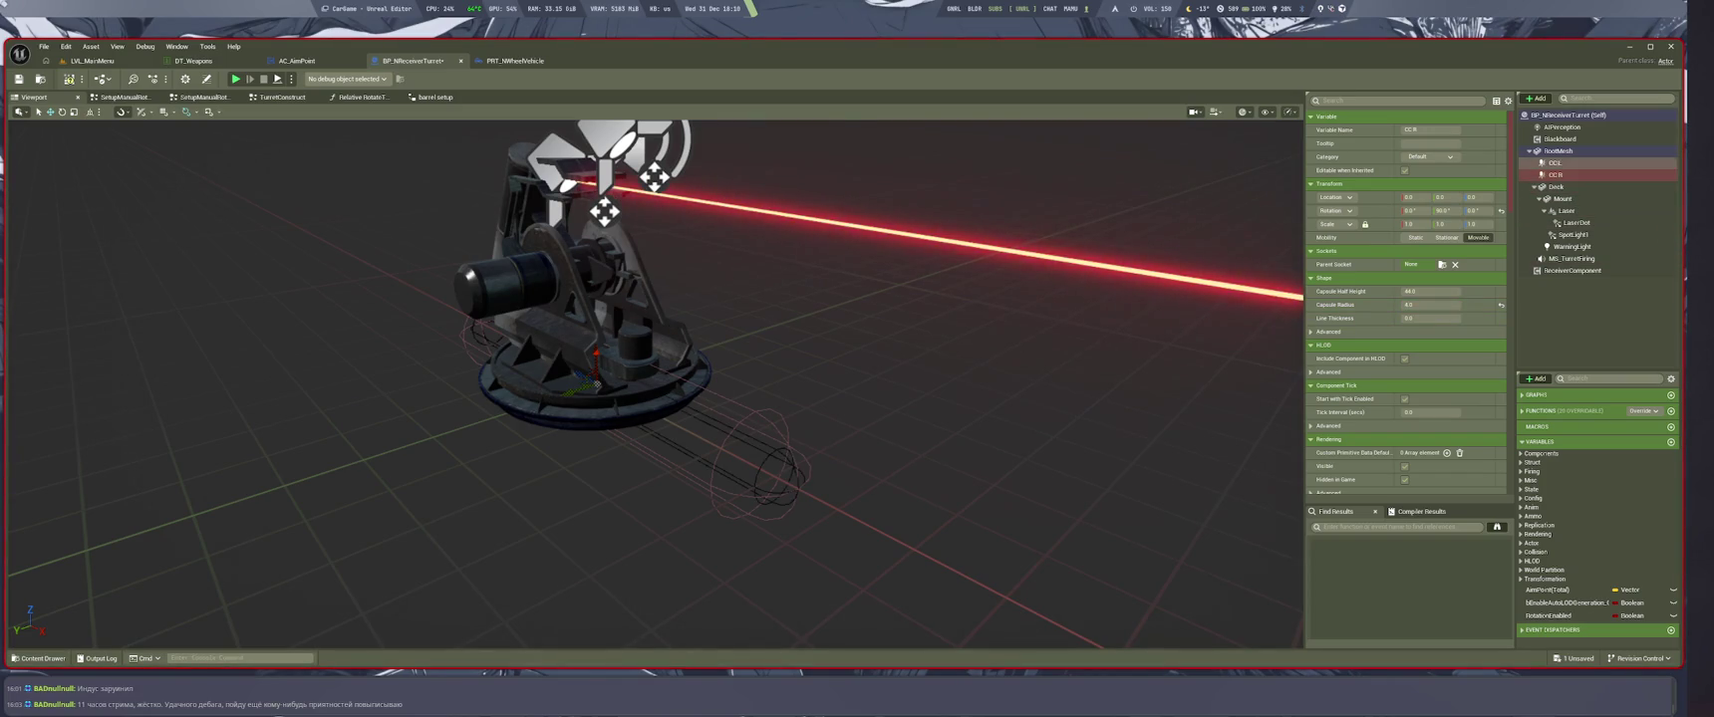
{"action": "left_click_drag", "start_coordinate": [658, 378], "coordinate": [876, 393], "text": "alt"}
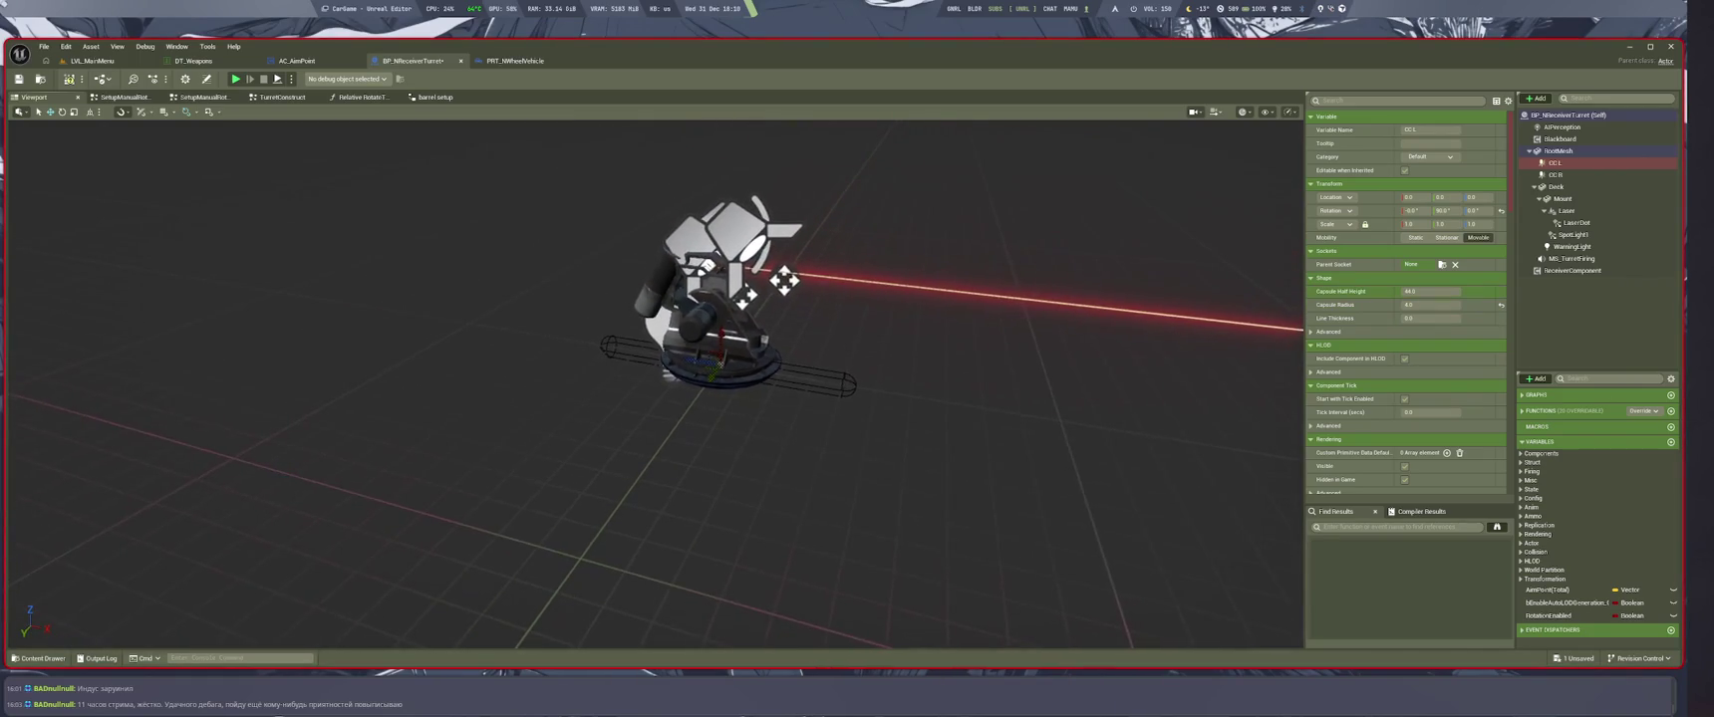
{"action": "left_click", "coordinate": [1431, 291]}
{"action": "key", "text": "Return"}
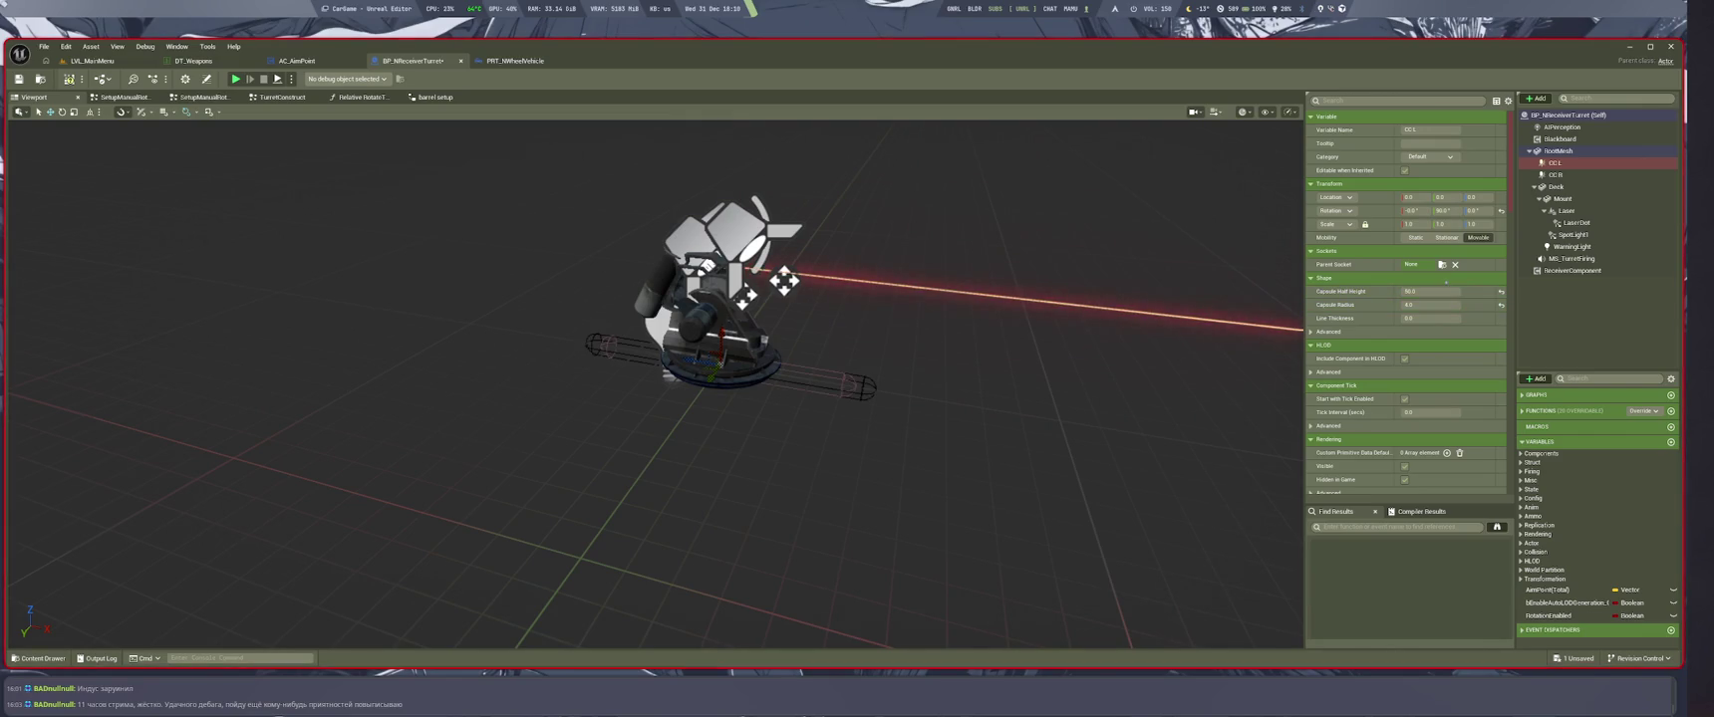
{"action": "left_click", "coordinate": [1430, 291]}
{"action": "type", "text": "54"}
{"action": "key", "text": "Return"}
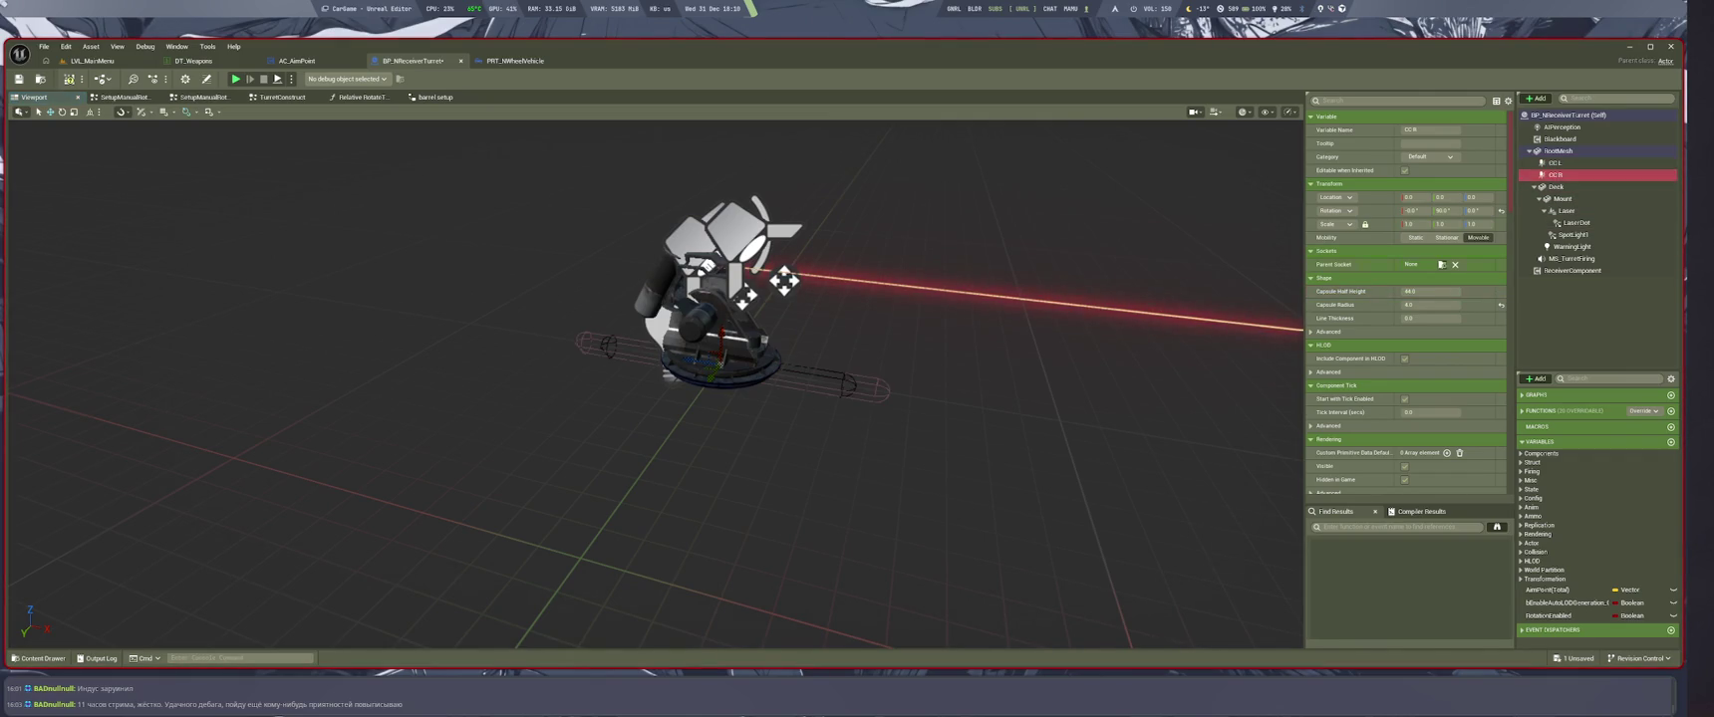
{"action": "key", "text": "ctrl+s"}
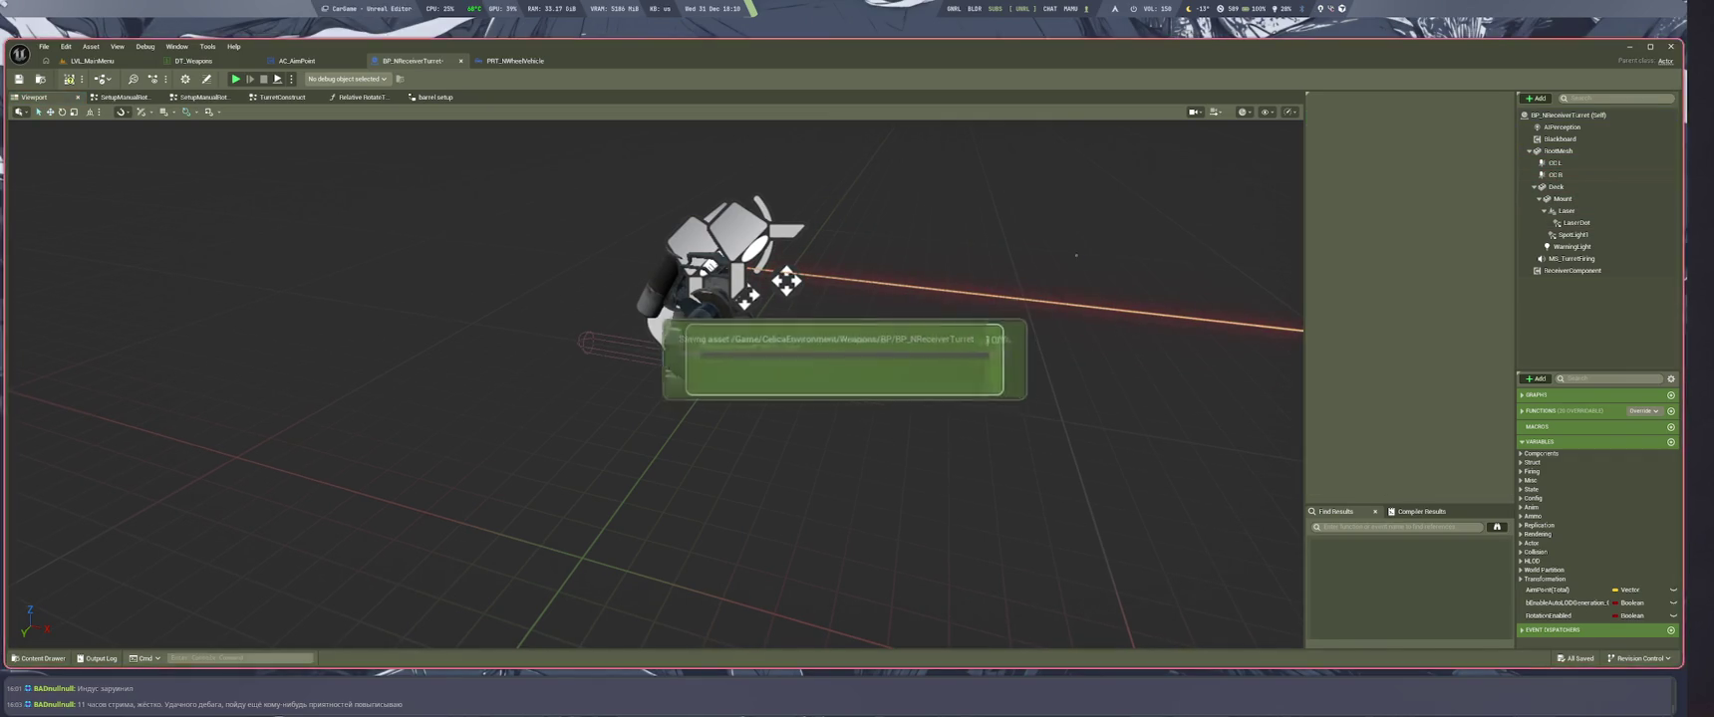
Toggle the Content Drawer, then draft a chat question: 'приаттачить к центру меша, вдоль'
{"action": "scroll", "coordinate": [717, 289], "scroll_direction": "up", "scroll_amount": 5}
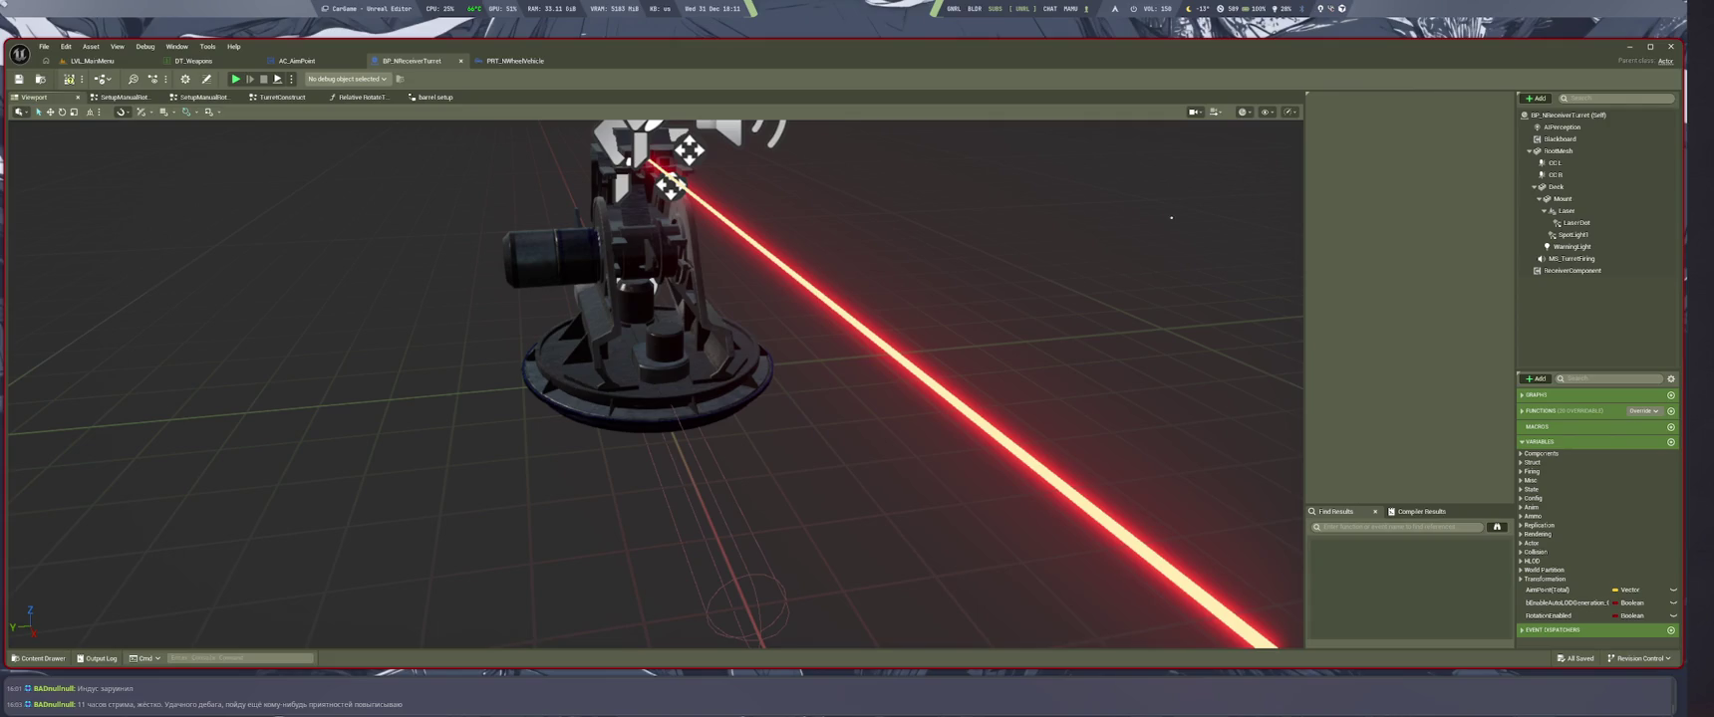
{"action": "key", "text": "ctrl+space"}
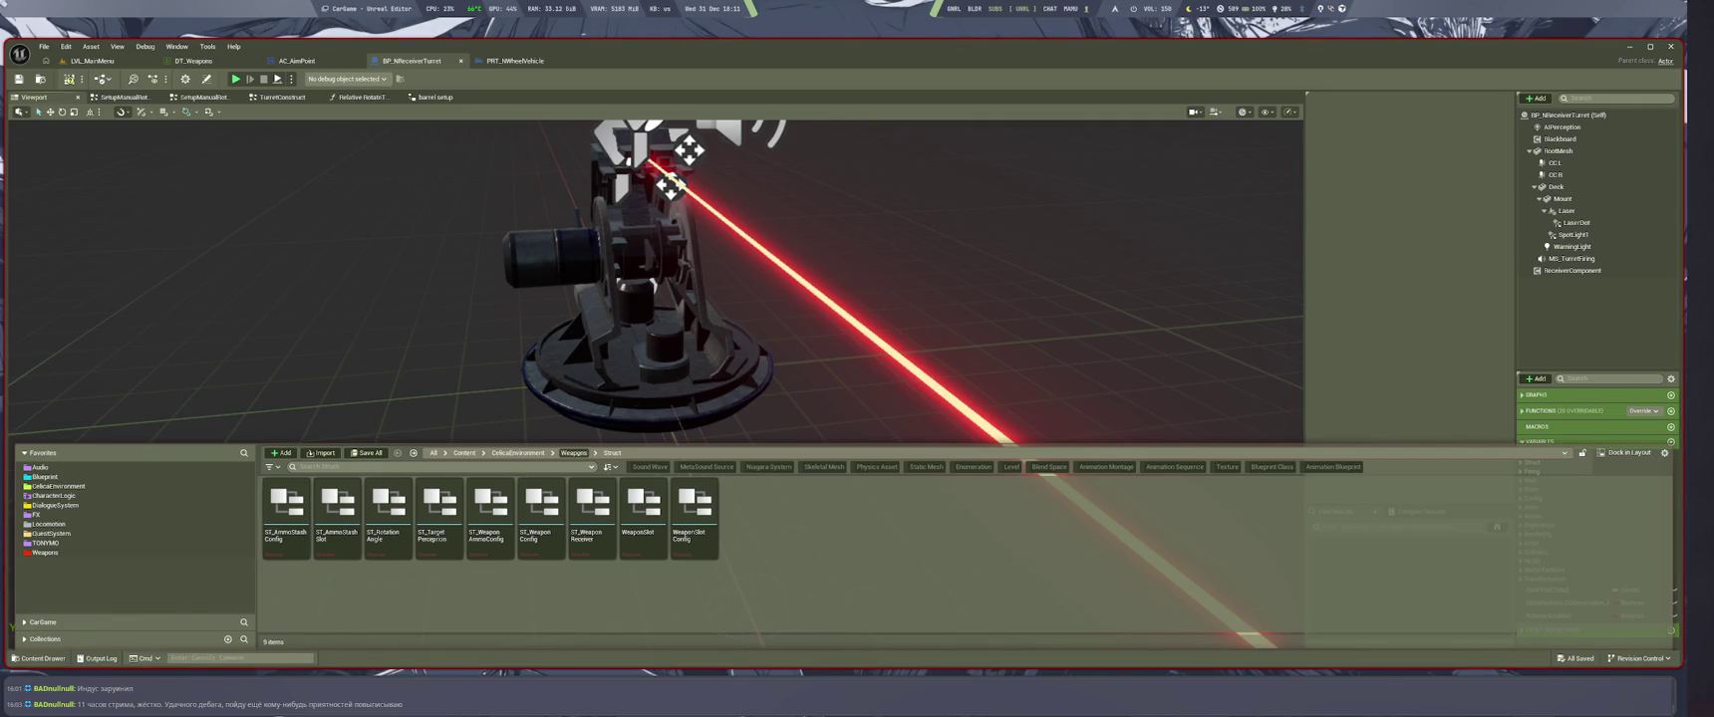
{"action": "key", "text": "ctrl+space"}
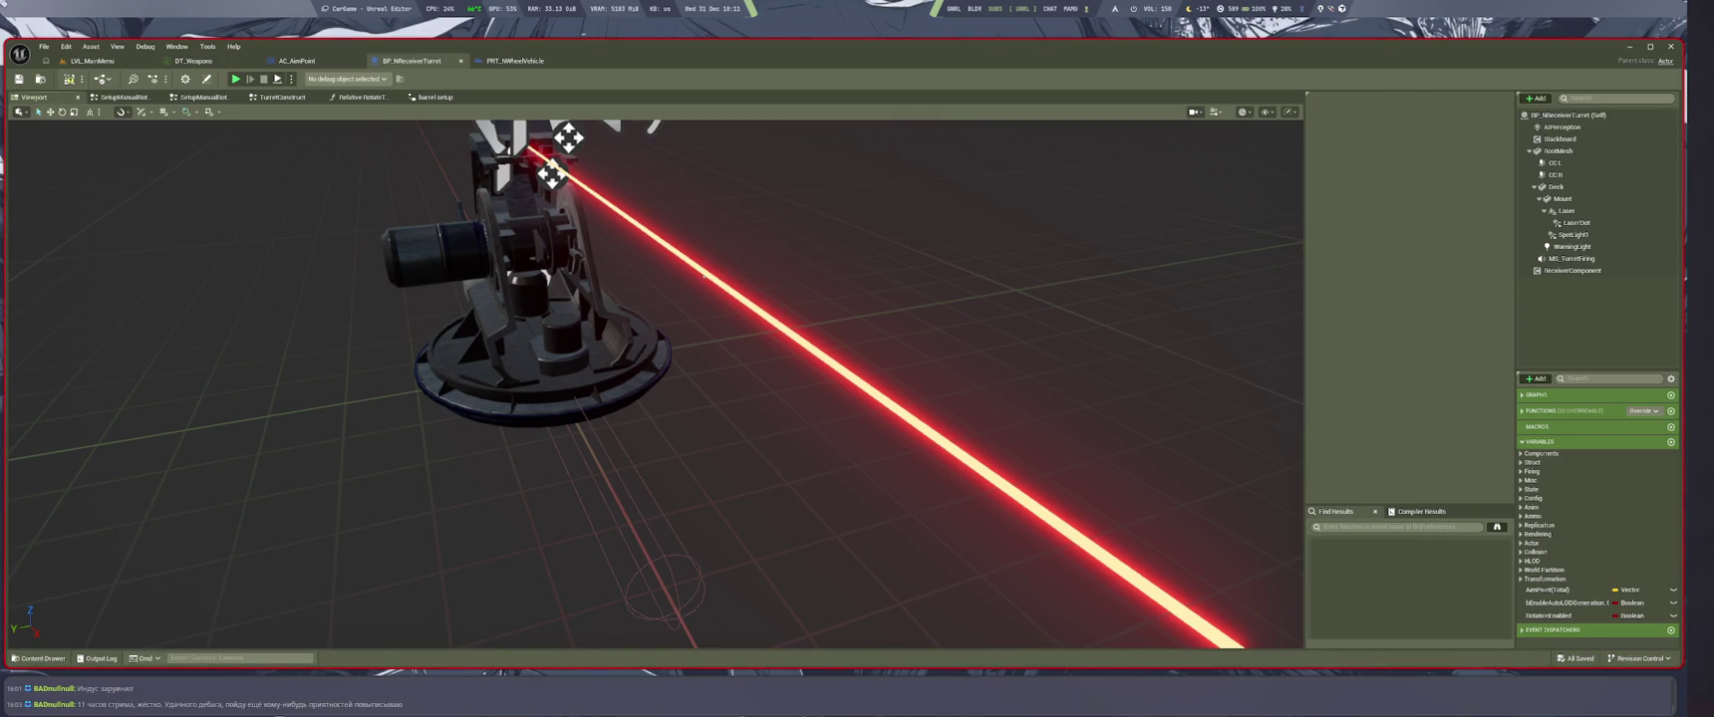
{"action": "key", "text": "super+1"}
{"action": "type", "text": "приаттачить к центру меша"}
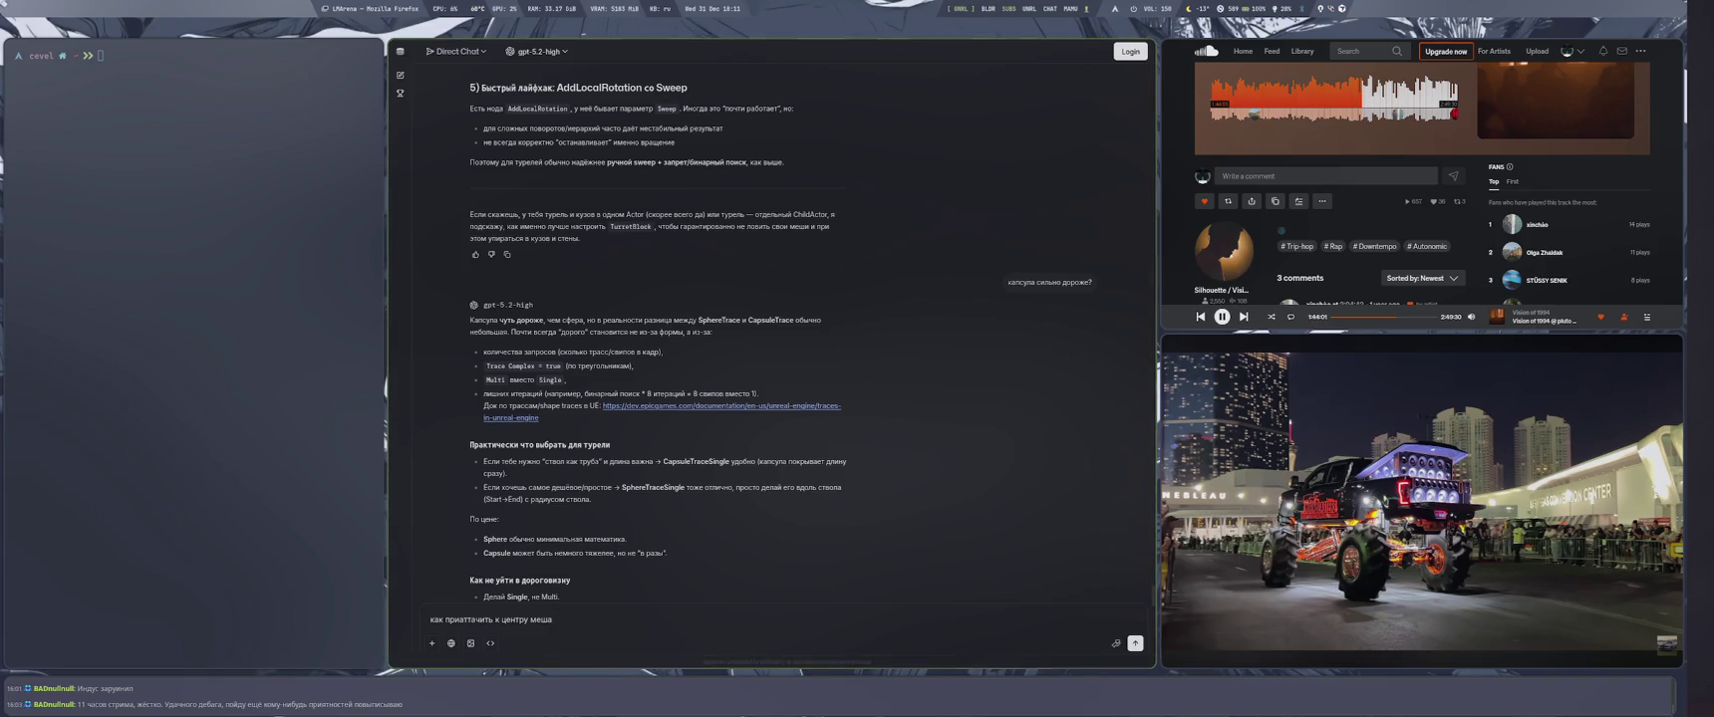
{"action": "type", "text": ", вдоль"}
Send the chat question about attaching at the mesh centre along X, then return to Unreal's SetupManualRotate graph
{"action": "key", "text": "super+4"}
{"action": "key", "text": "f"}
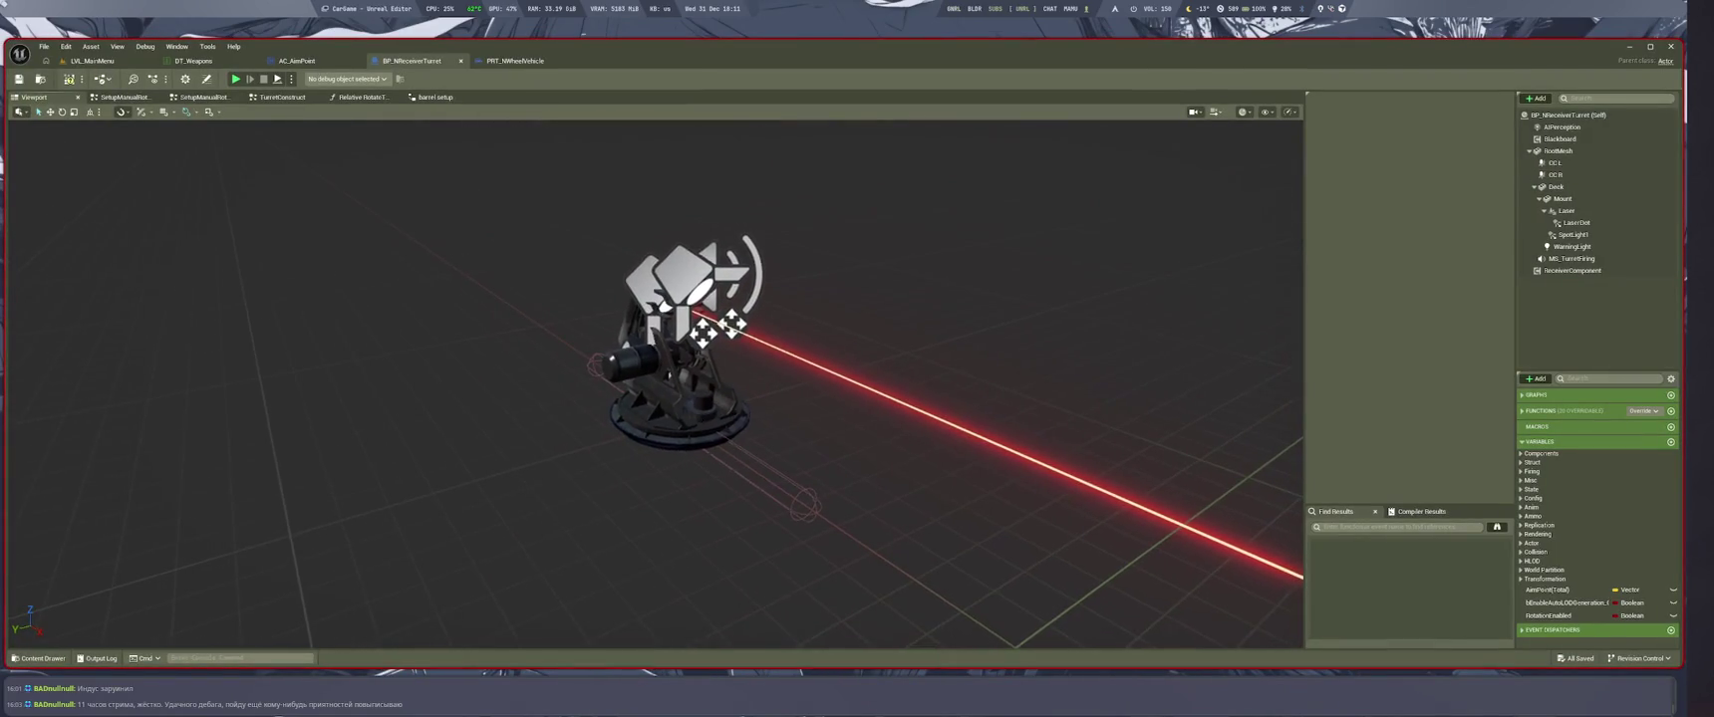
{"action": "key", "text": "super+1"}
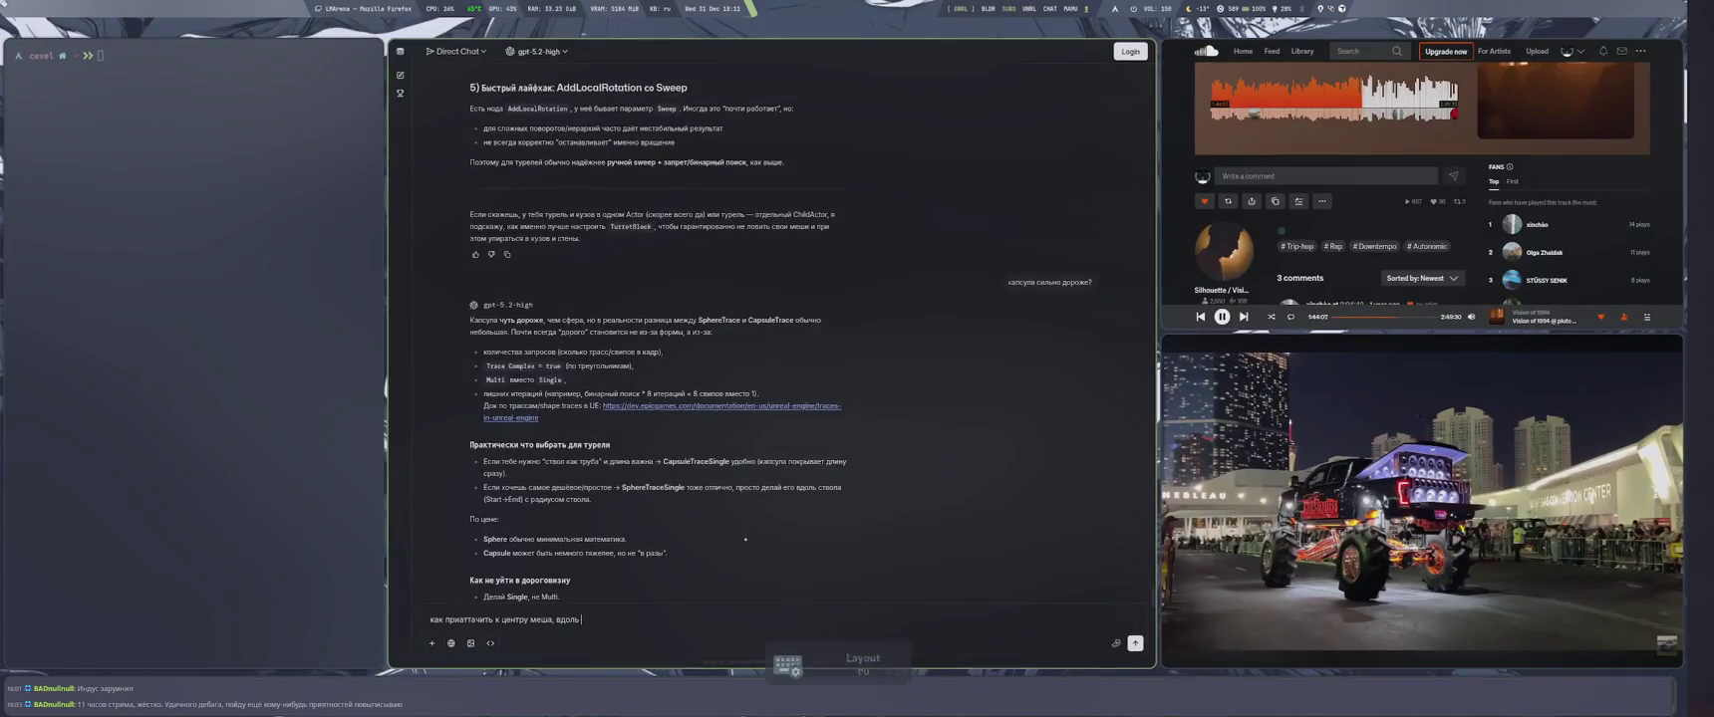
{"action": "key", "text": "BackSpace"}
{"action": "type", "text": "X"}
{"action": "key", "text": "Return"}
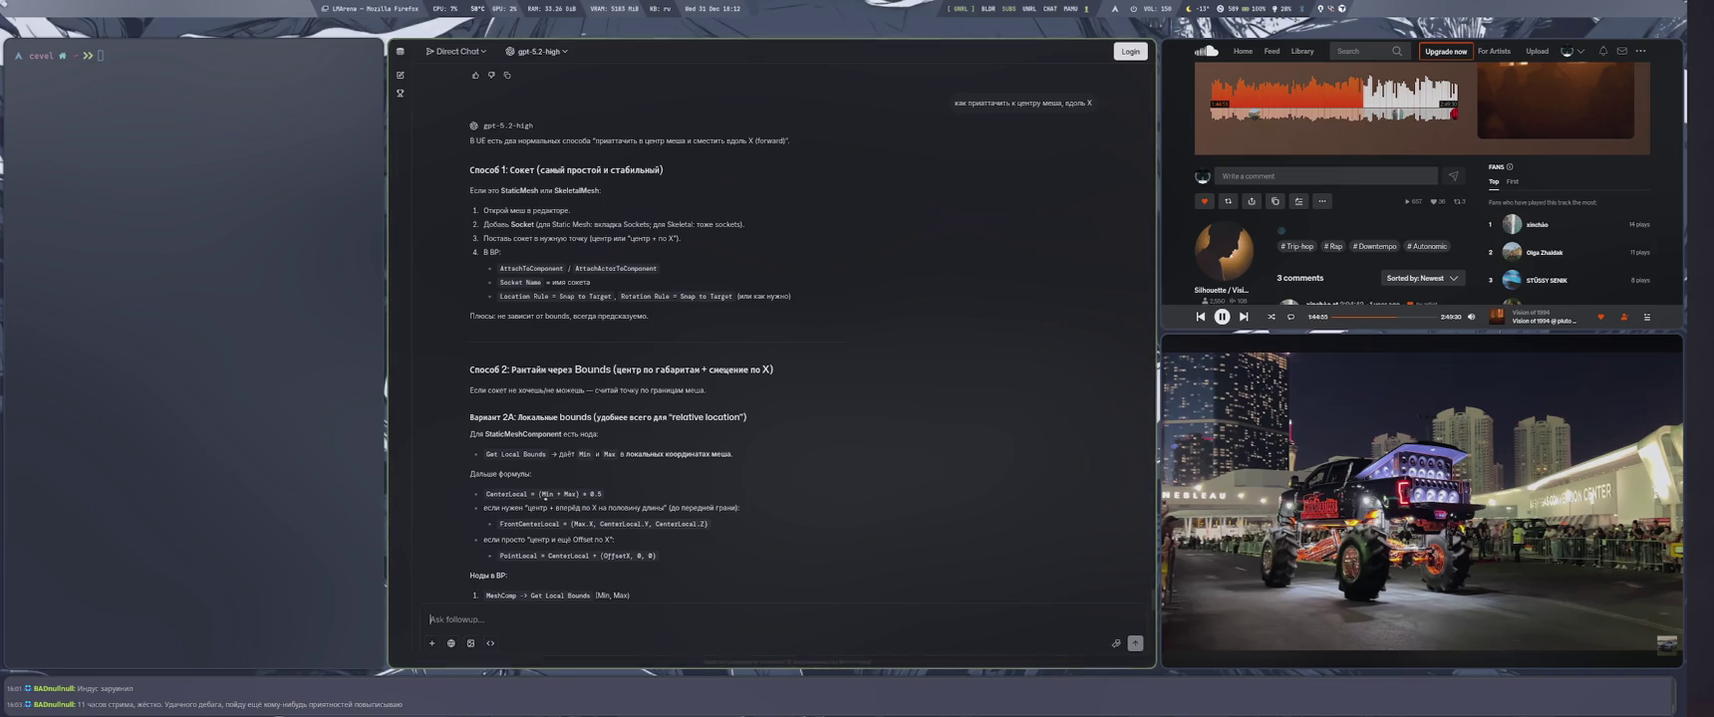
{"action": "key", "text": "super+4"}
{"action": "left_click", "coordinate": [120, 97]}
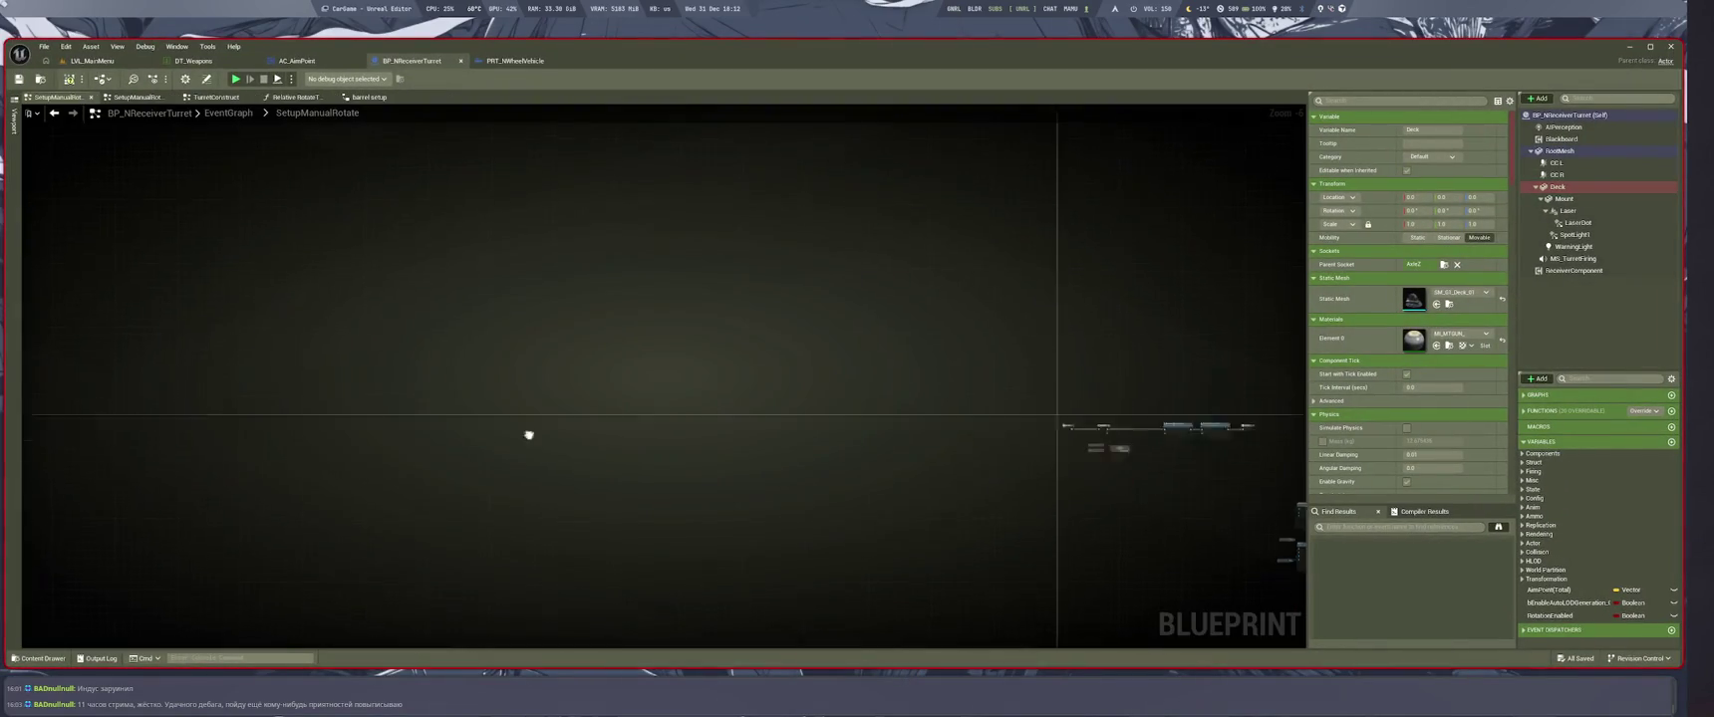
In barrel setup, shift the Outputs node right and add a Get Local Bounds node from New SM Component
{"action": "left_click", "coordinate": [369, 97]}
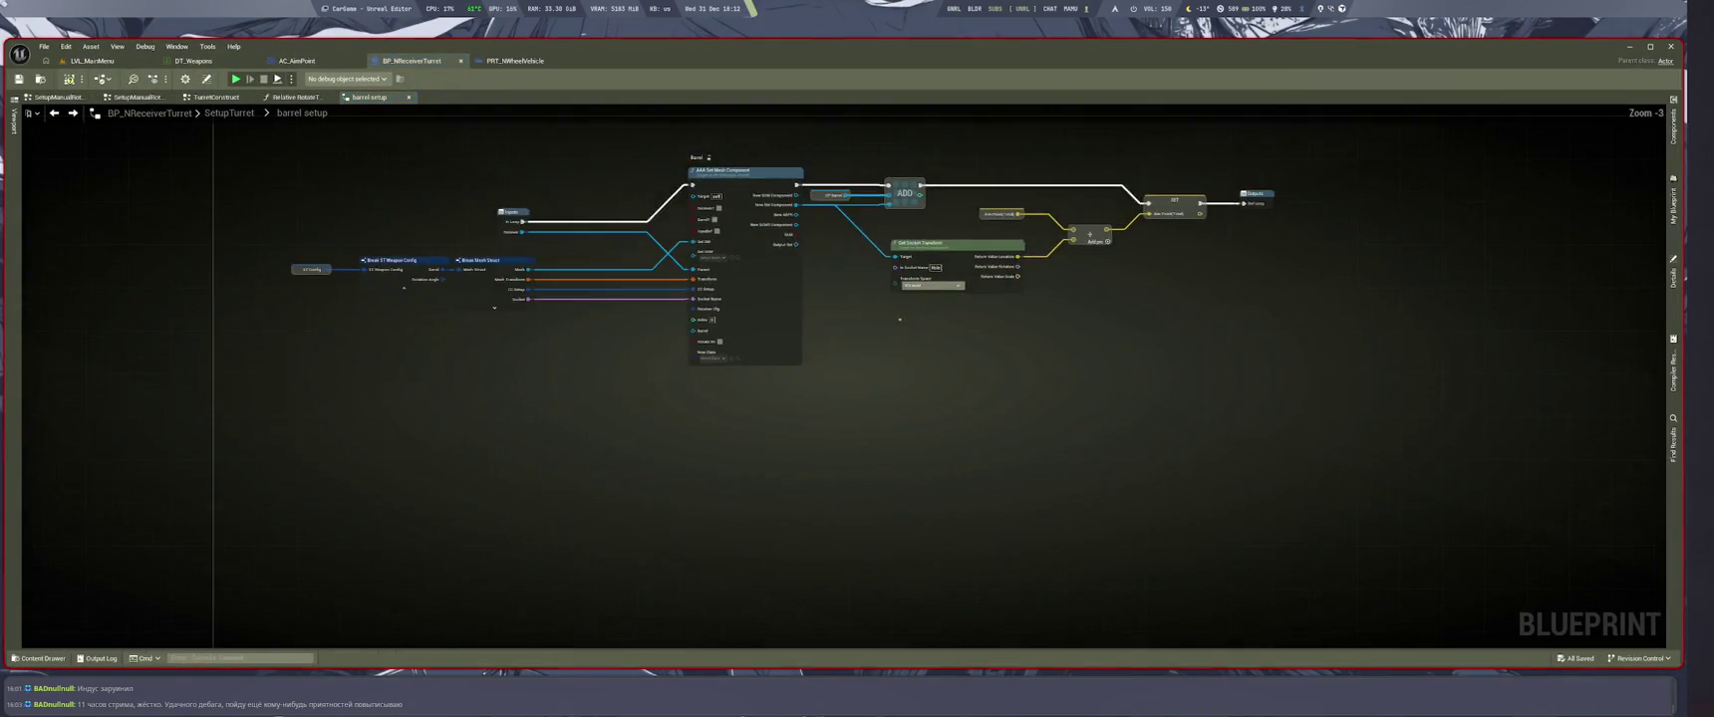
{"action": "scroll", "coordinate": [765, 400], "scroll_direction": "up", "scroll_amount": 5}
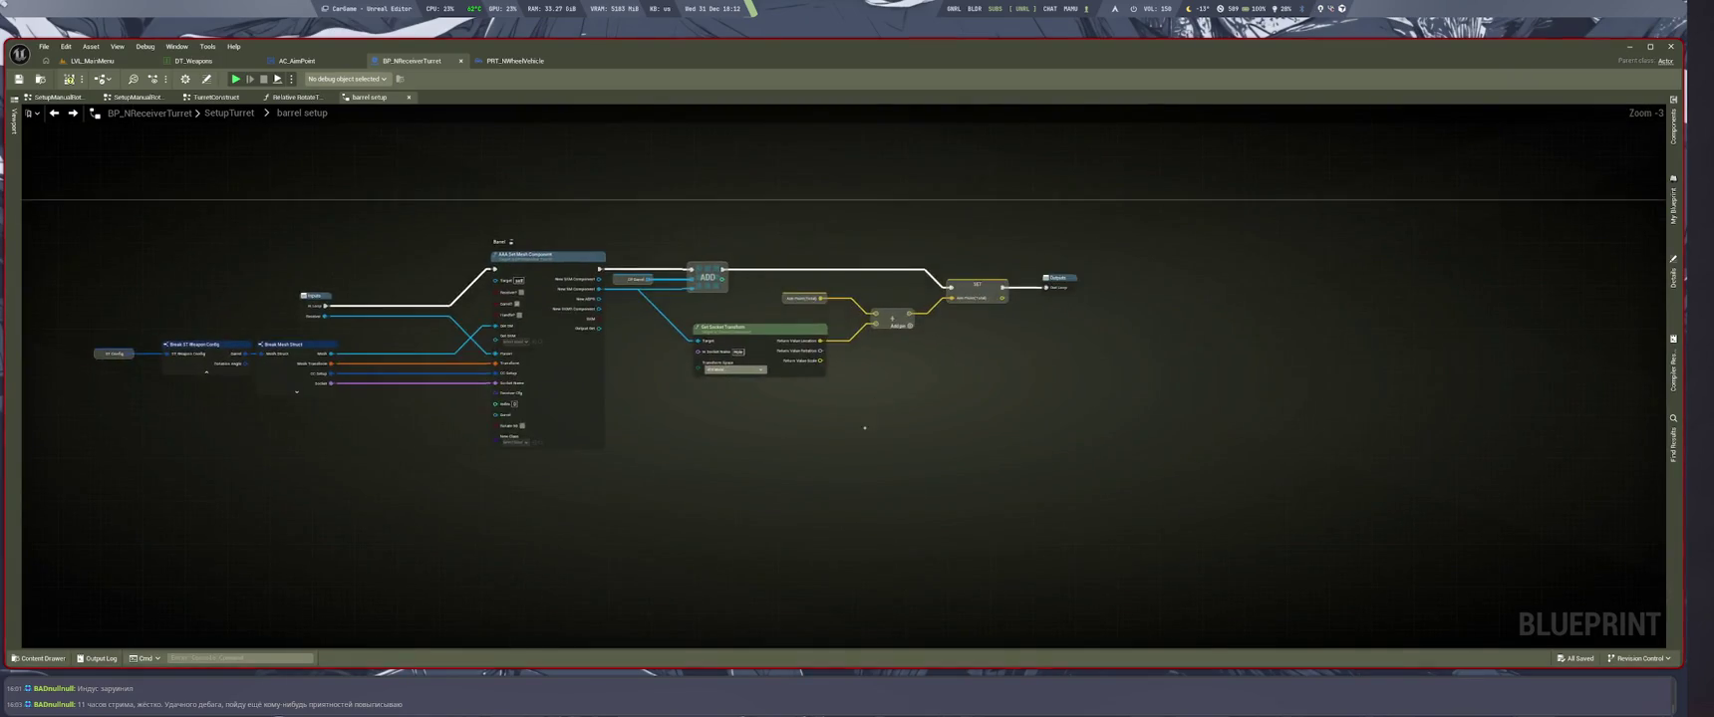
{"action": "mouse_move", "coordinate": [765, 399]}
{"action": "left_mouse_down"}
{"action": "mouse_move", "coordinate": [746, 432]}
{"action": "mouse_move", "coordinate": [900, 505]}
{"action": "mouse_move", "coordinate": [890, 533]}
{"action": "mouse_move", "coordinate": [737, 551]}
{"action": "left_mouse_up"}
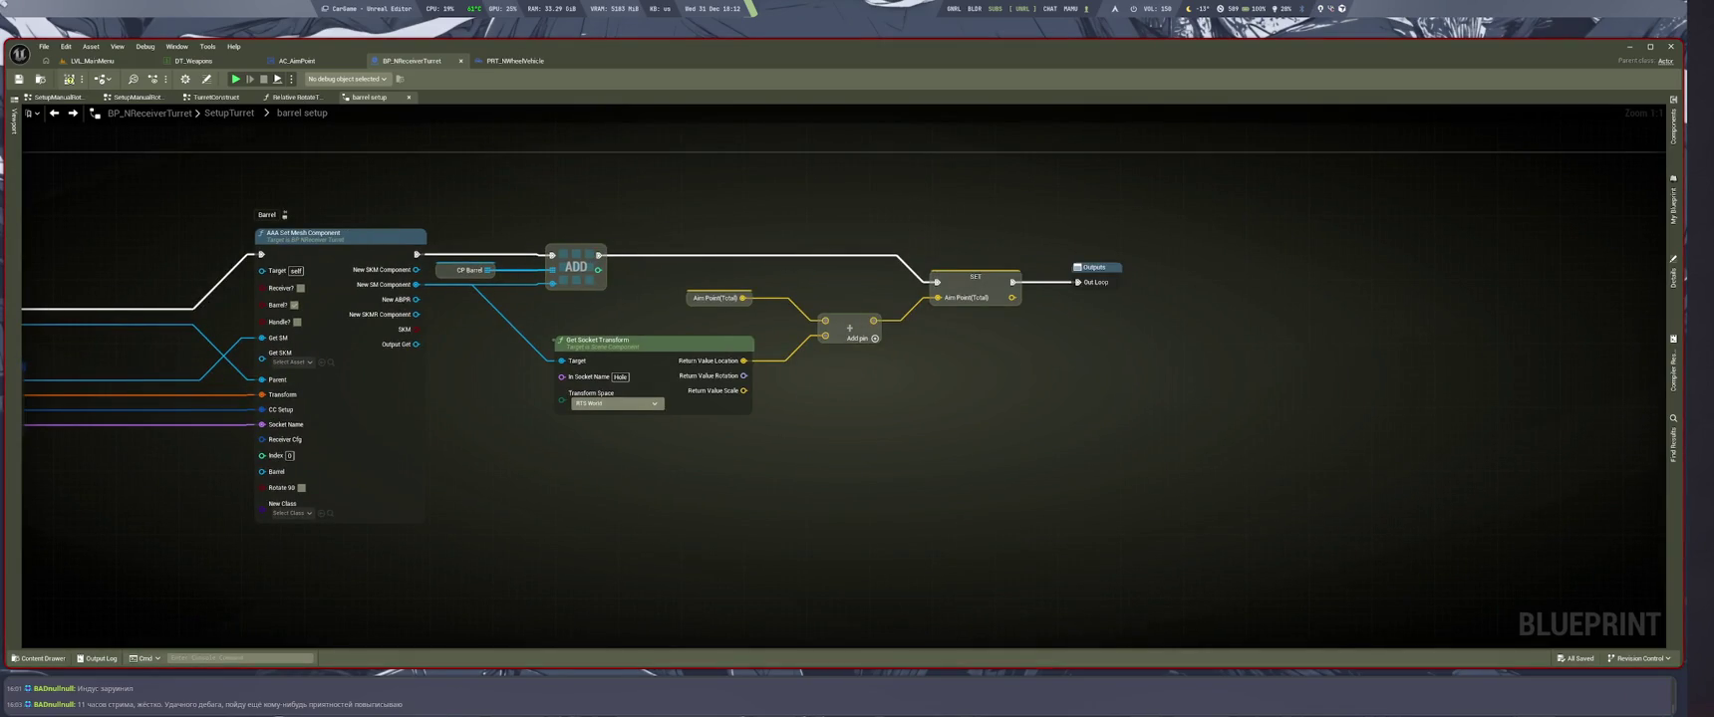
{"action": "left_click_drag", "start_coordinate": [1094, 267], "coordinate": [1642, 267]}
{"action": "left_click_drag", "start_coordinate": [439, 282], "coordinate": [789, 519]}
{"action": "type", "text": "ge"}
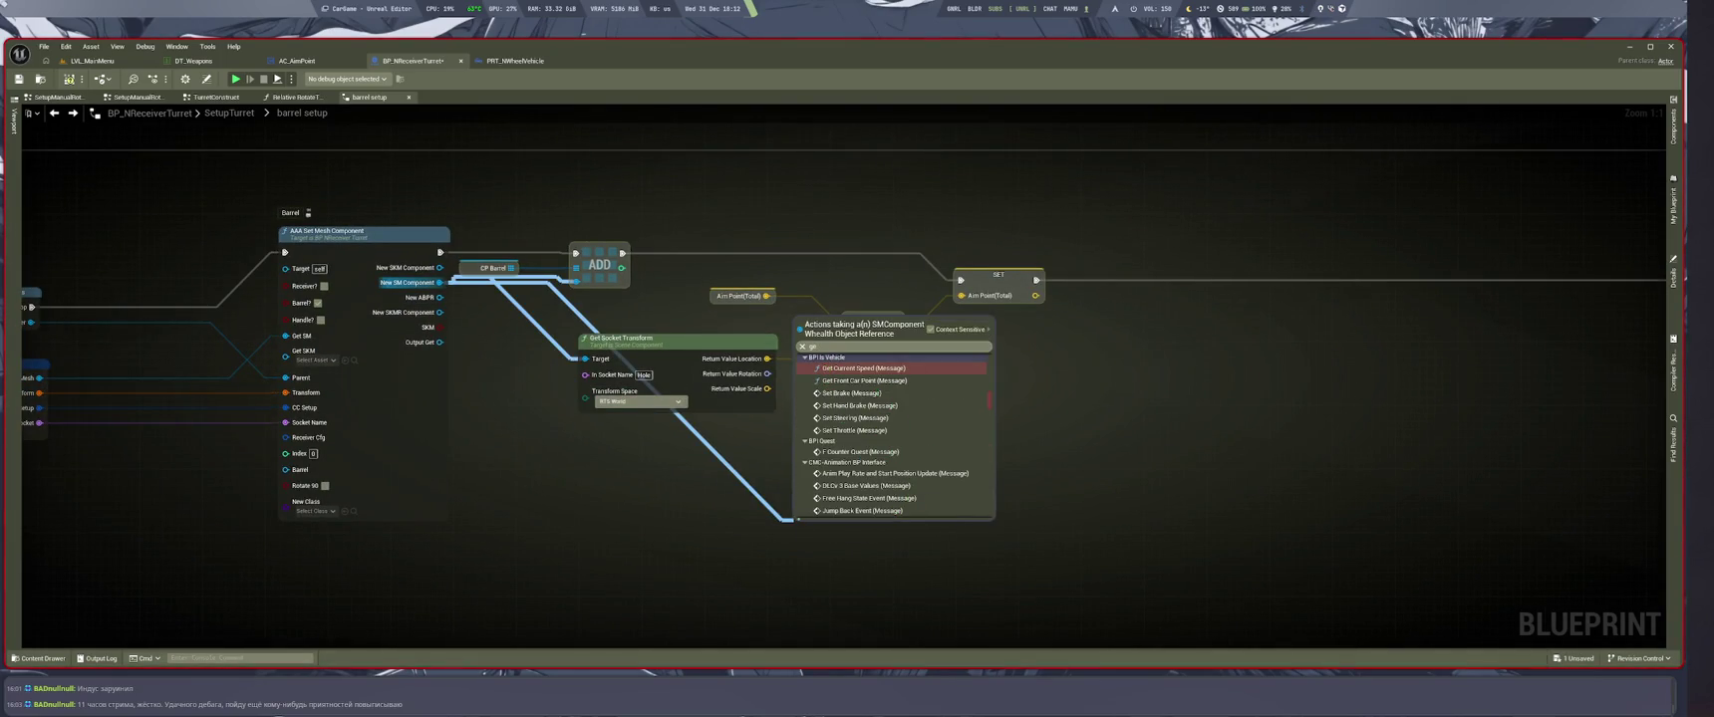
{"action": "type", "text": " loca bo"}
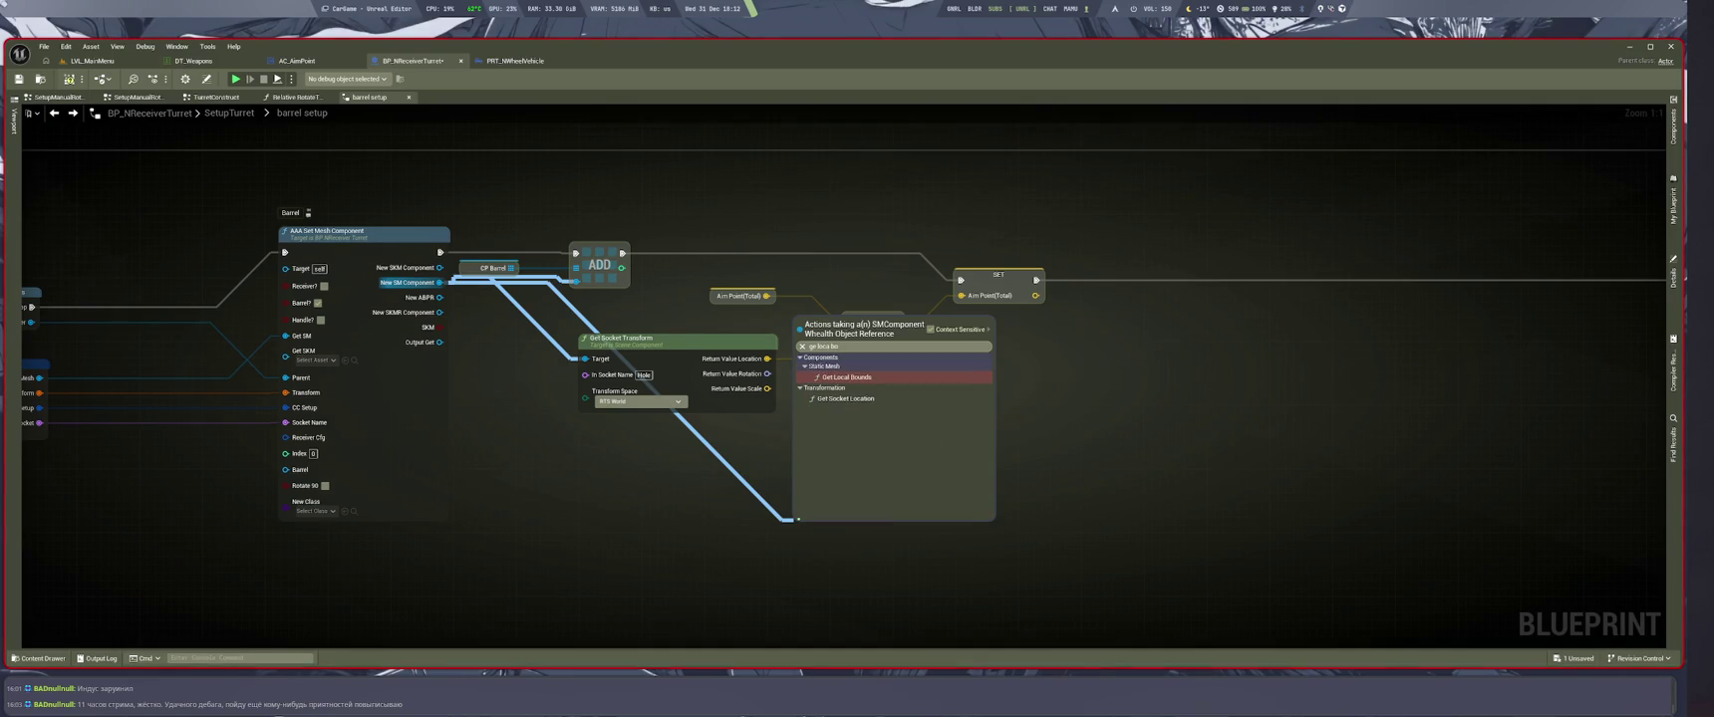
{"action": "key", "text": "Return"}
{"action": "key", "text": "super+2"}
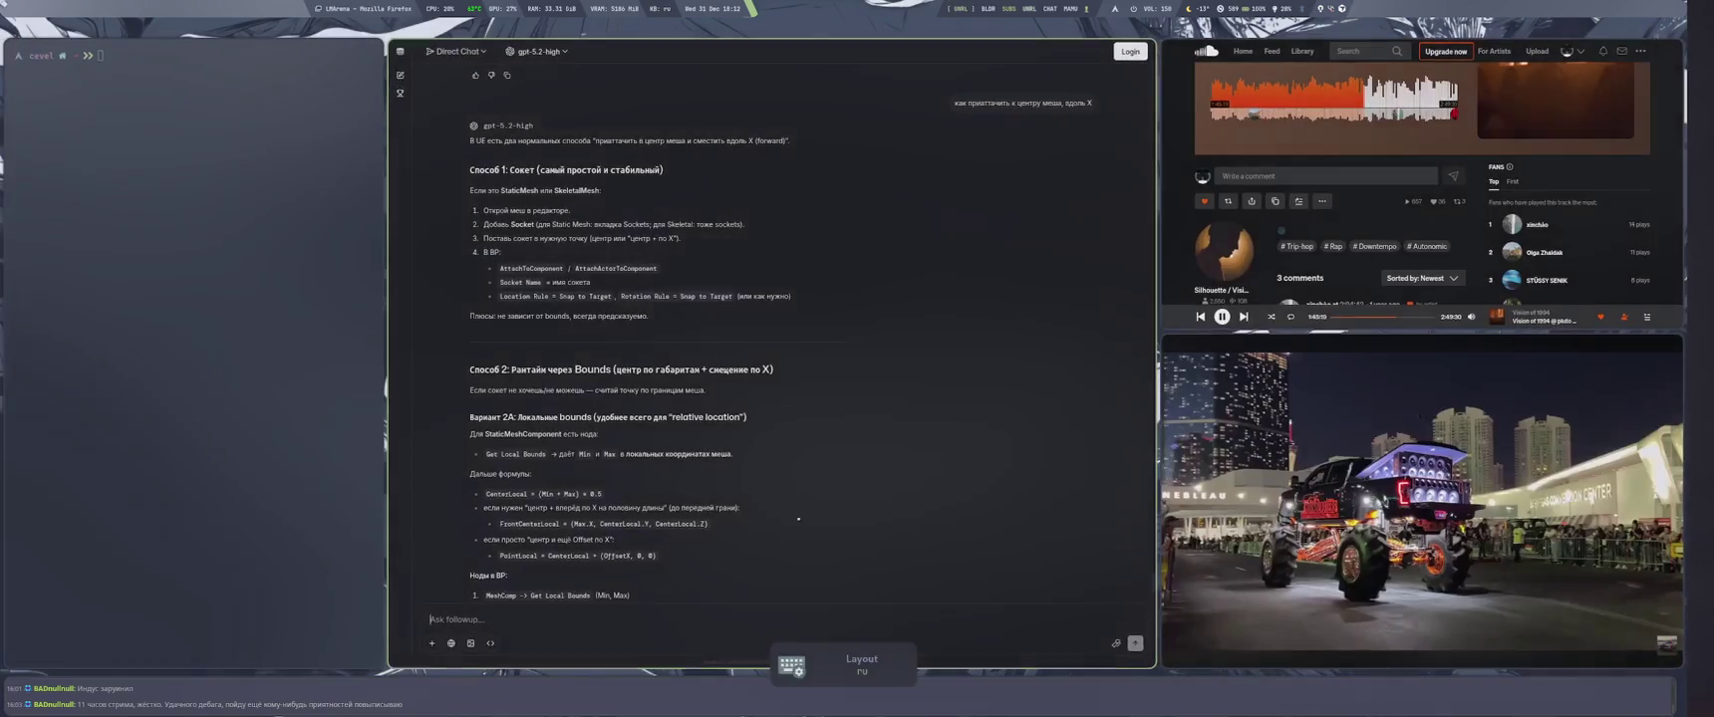
Add the bounds Min and Max vectors and multiply the sum by float 0.5
{"action": "key", "text": "super+1"}
{"action": "left_click_drag", "start_coordinate": [902, 547], "coordinate": [980, 545]}
{"action": "type", "text": "+"}
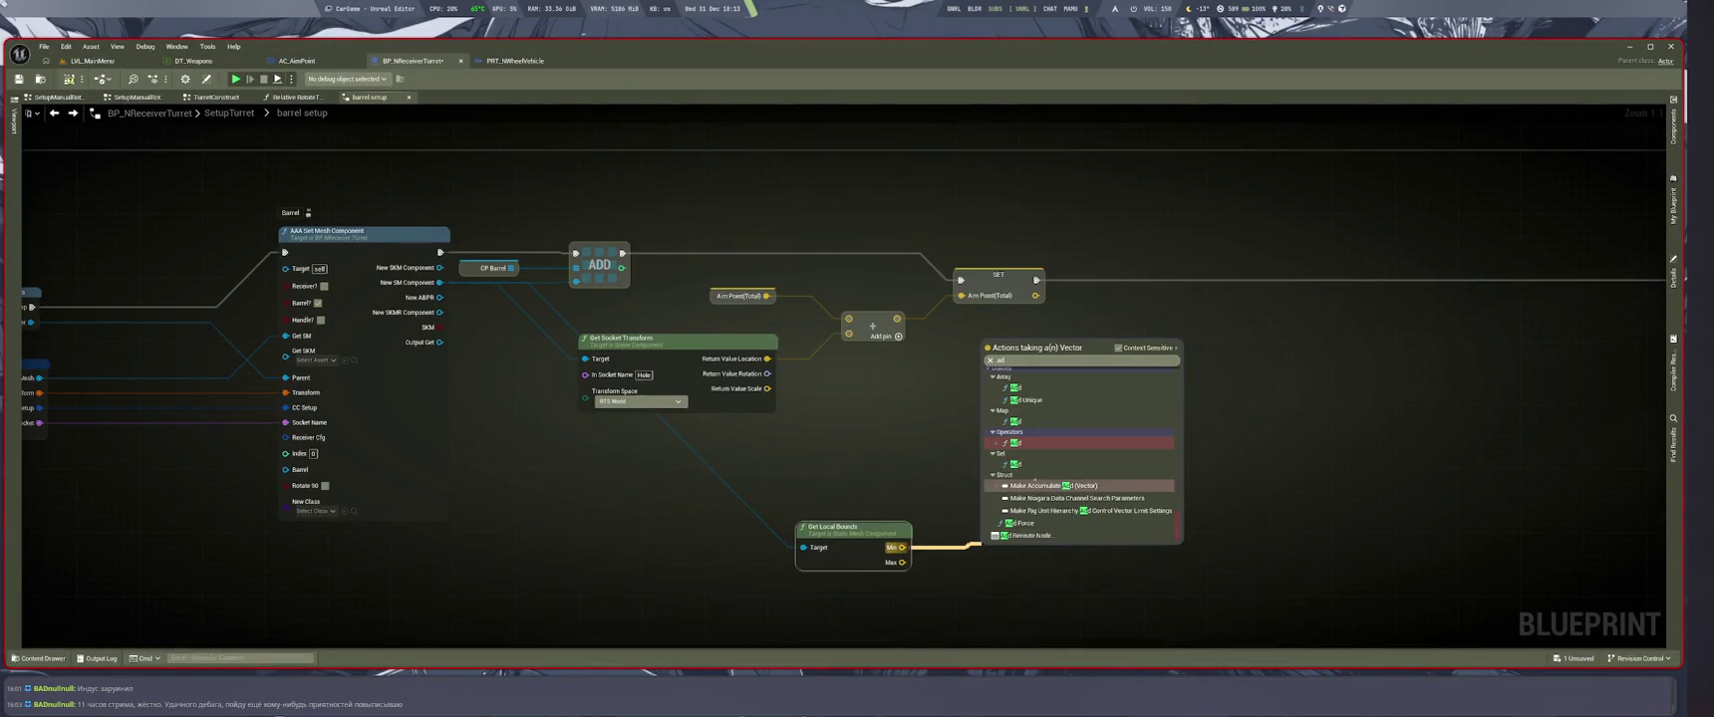
{"action": "key", "text": "Return"}
{"action": "left_click_drag", "start_coordinate": [902, 562], "coordinate": [1086, 555]}
{"action": "type", "text": "*"}
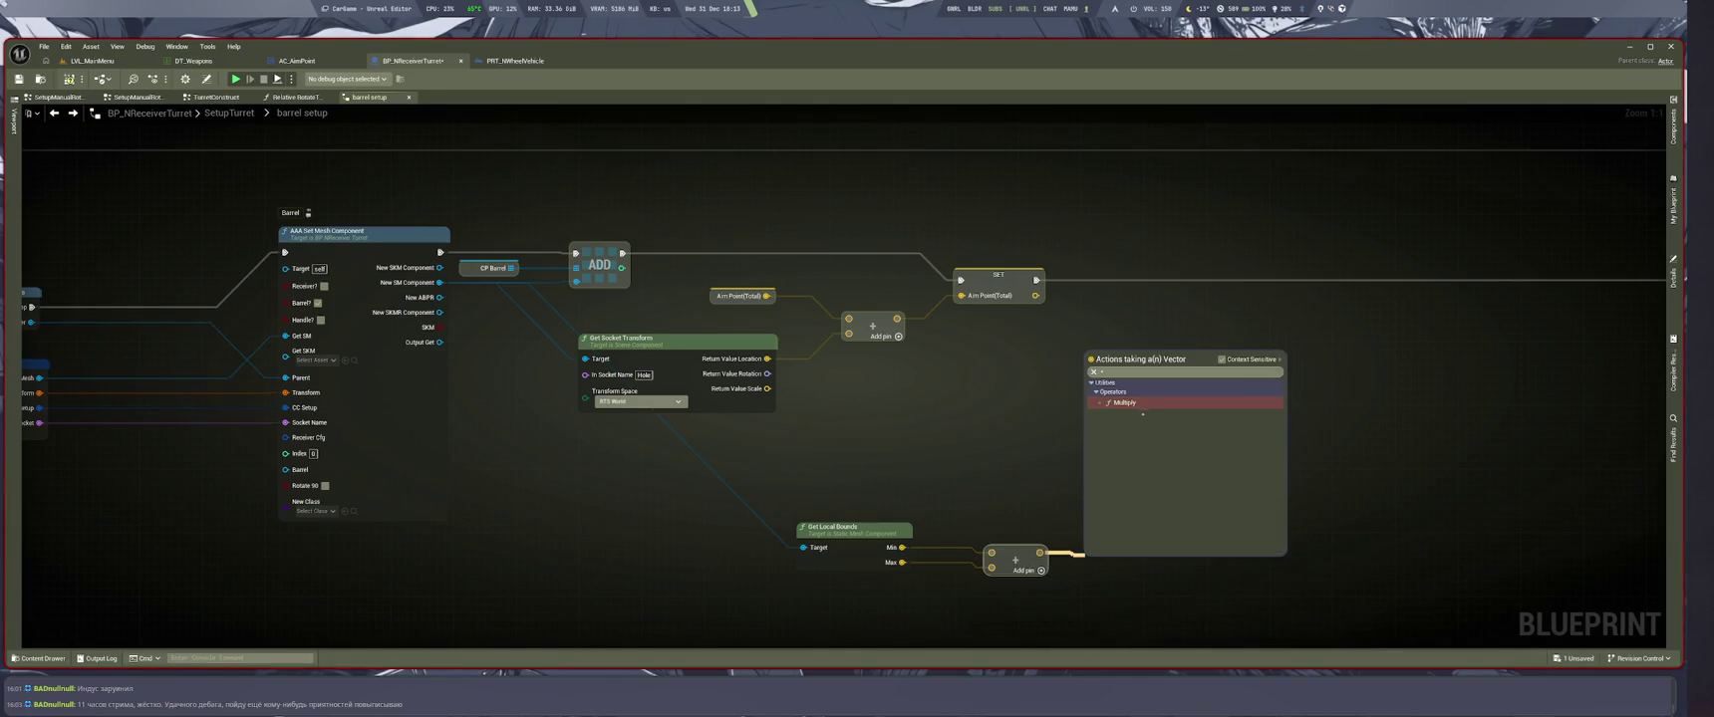
{"action": "key", "text": "Return"}
{"action": "right_click", "coordinate": [1090, 582]}
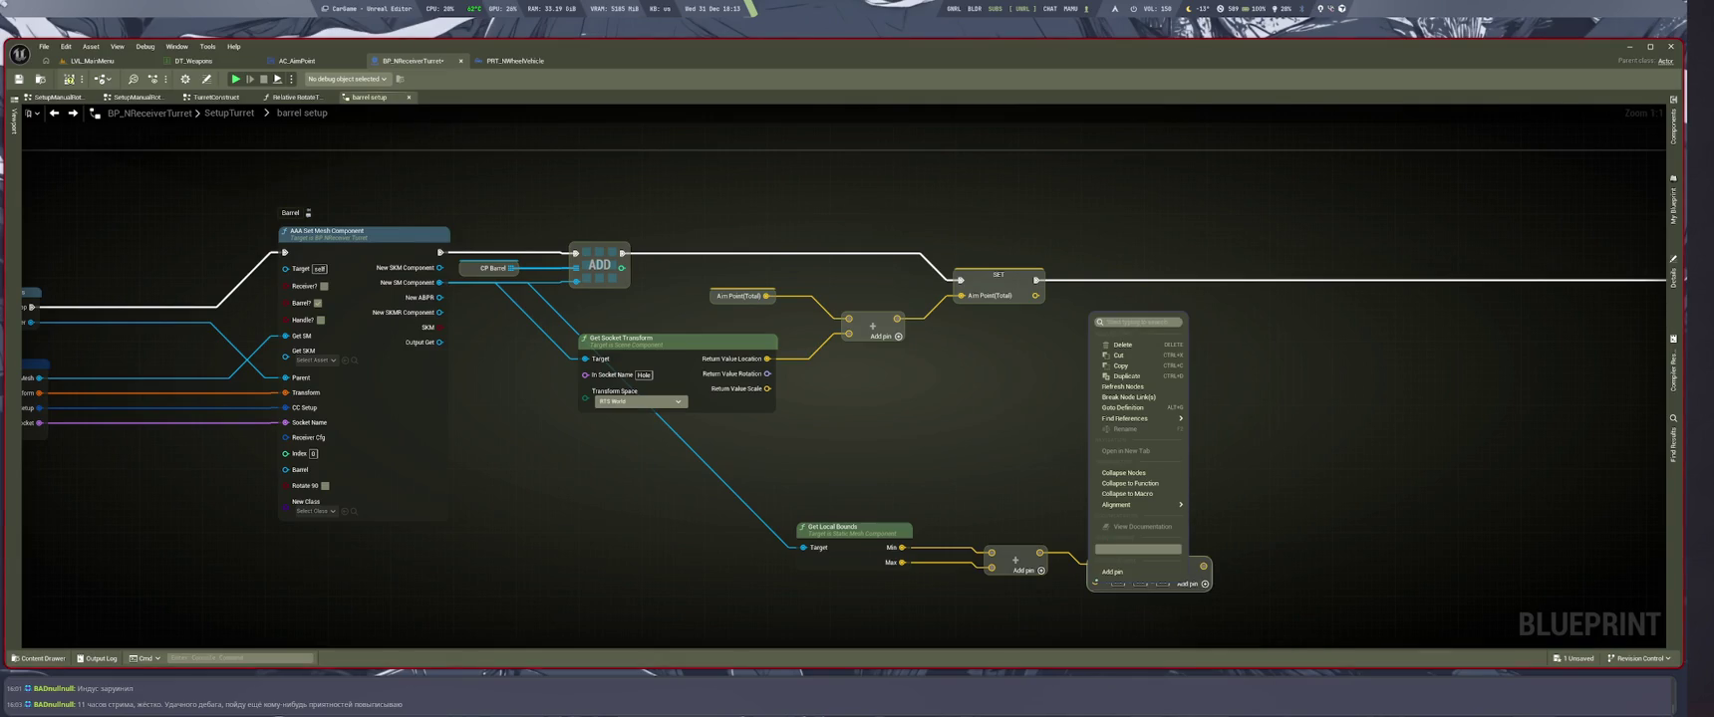
{"action": "key", "text": "alt+Left"}
{"action": "key", "text": "alt+Right"}
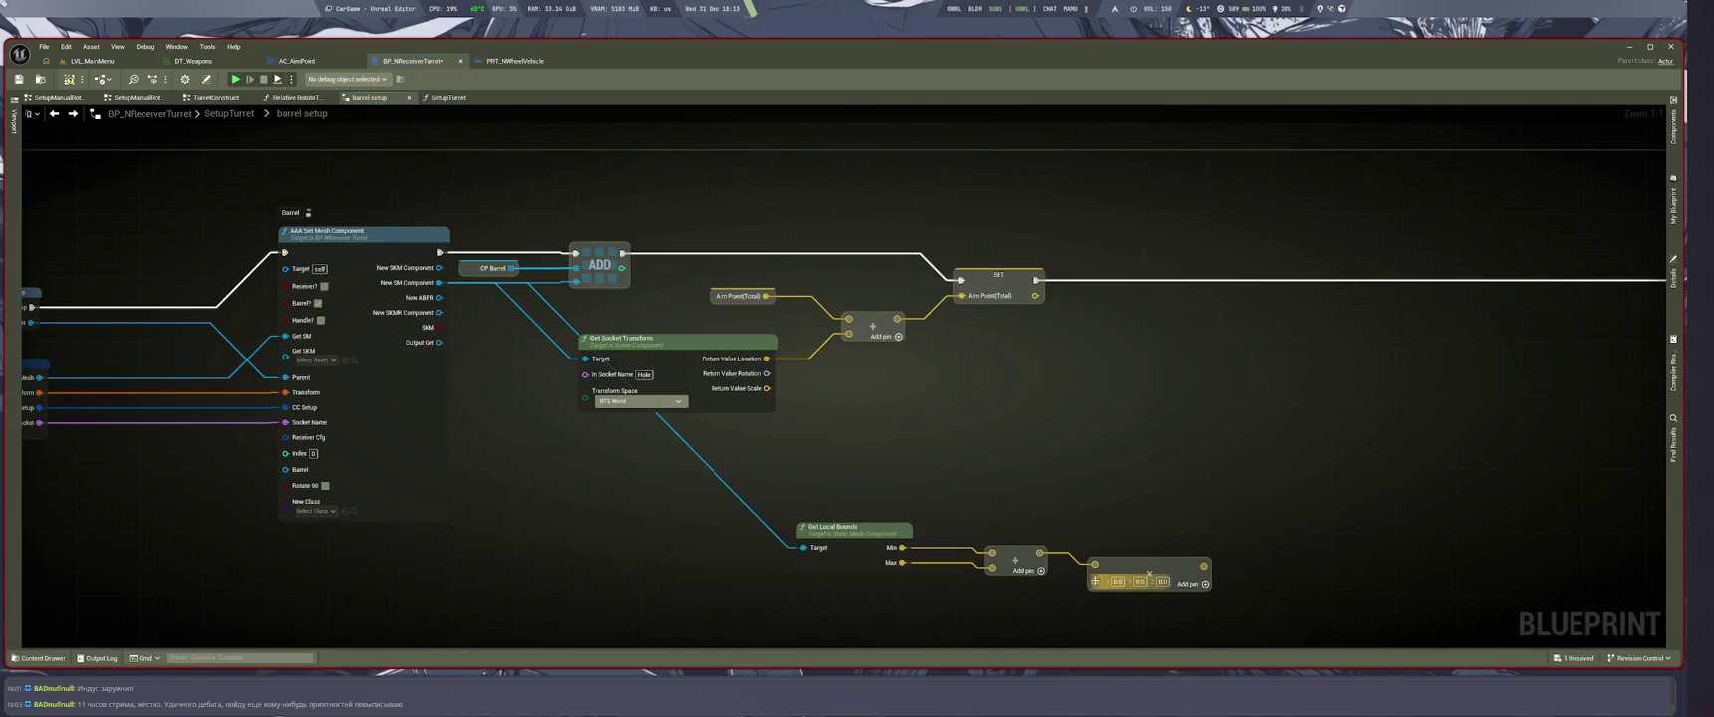
{"action": "right_click", "coordinate": [1094, 564]}
{"action": "left_click", "coordinate": [1146, 478]}
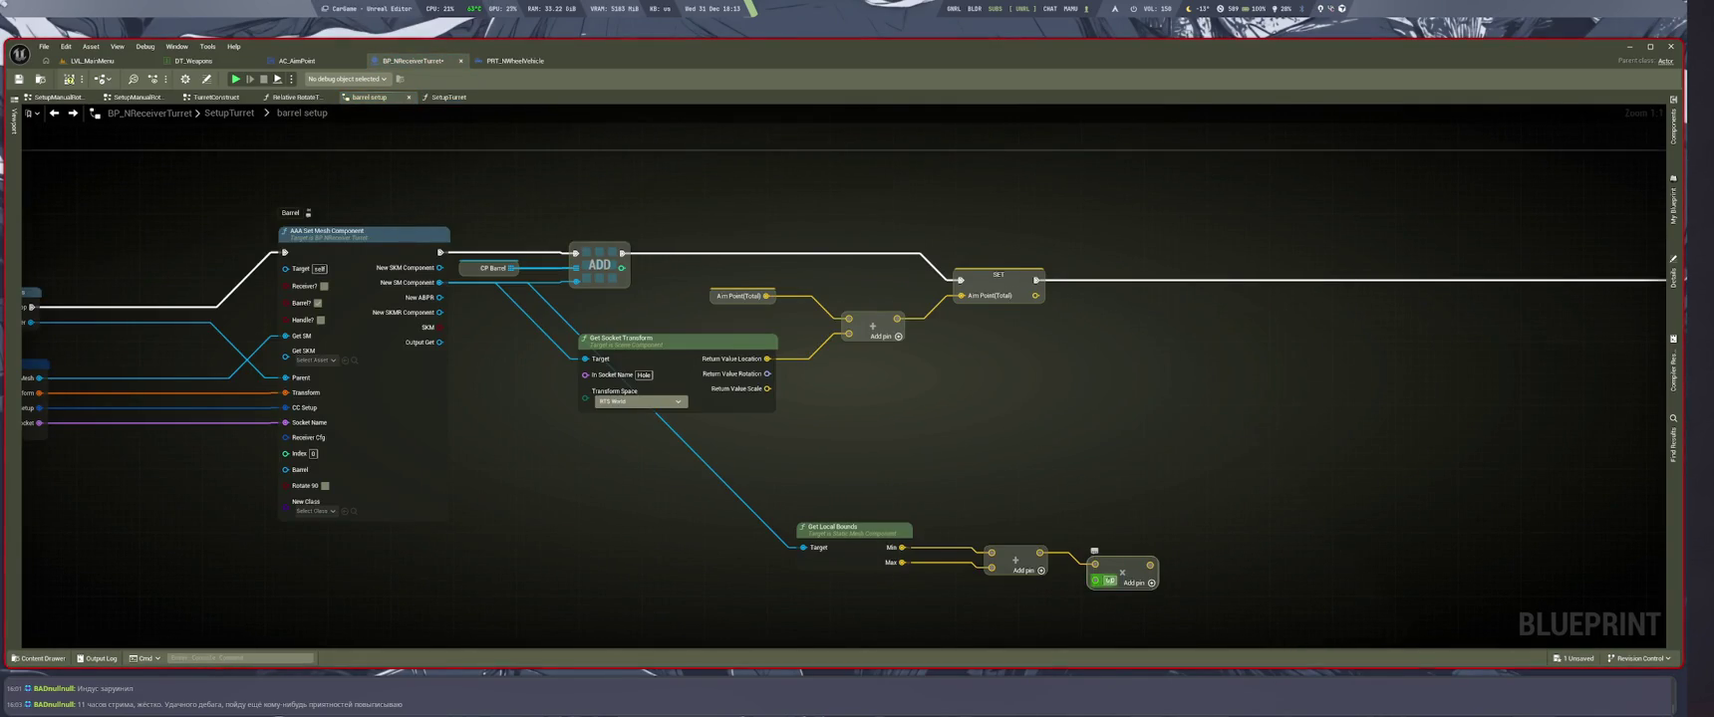
{"action": "type", "text": "0.5"}
Align the bounds chain under a 'Find center' comment, move the group left, and save the blueprint
{"action": "mouse_move", "coordinate": [782, 598]}
{"action": "left_mouse_down"}
{"action": "mouse_move", "coordinate": [1091, 387]}
{"action": "mouse_move", "coordinate": [1058, 359]}
{"action": "left_mouse_up"}
{"action": "key", "text": "q"}
{"action": "left_click", "coordinate": [1091, 388]}
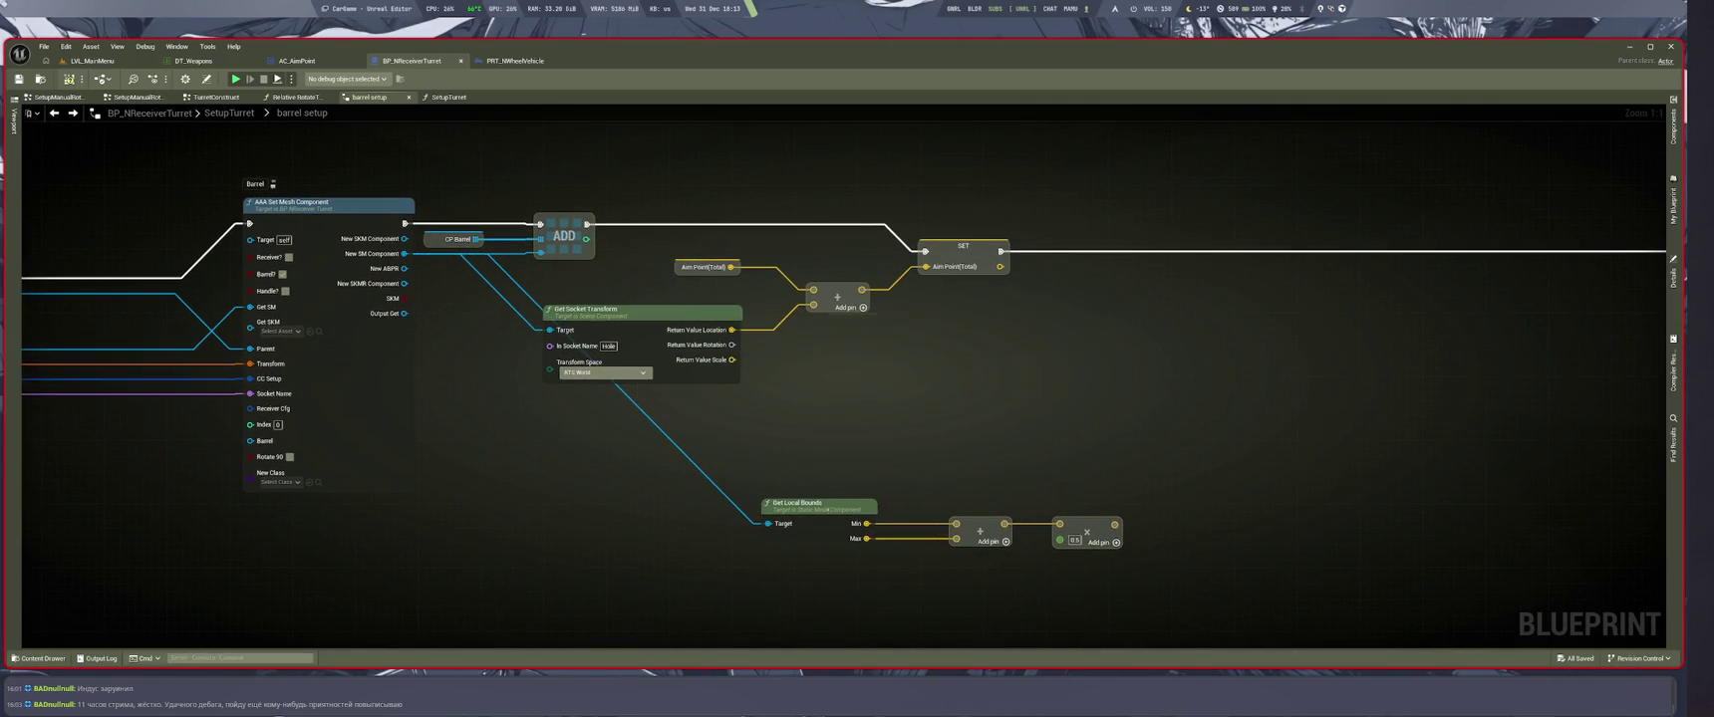
{"action": "left_click", "coordinate": [767, 491]}
{"action": "type", "text": "Find center"}
{"action": "key", "text": "Return"}
{"action": "left_click_drag", "start_coordinate": [774, 428], "coordinate": [1349, 576]}
{"action": "left_click_drag", "start_coordinate": [1084, 524], "coordinate": [909, 524]}
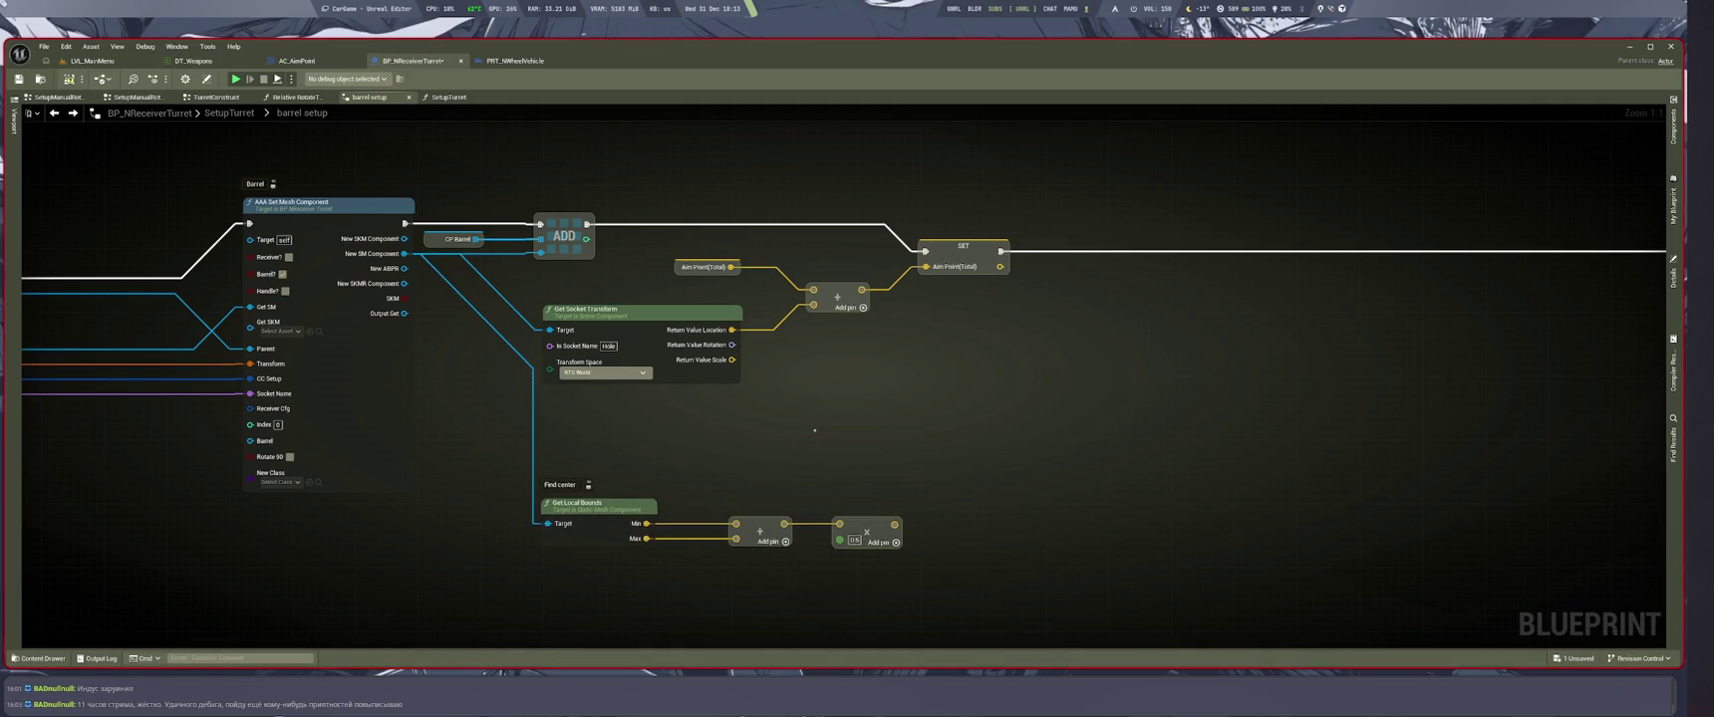
{"action": "key", "text": "ctrl+s"}
{"action": "key", "text": "super+2"}
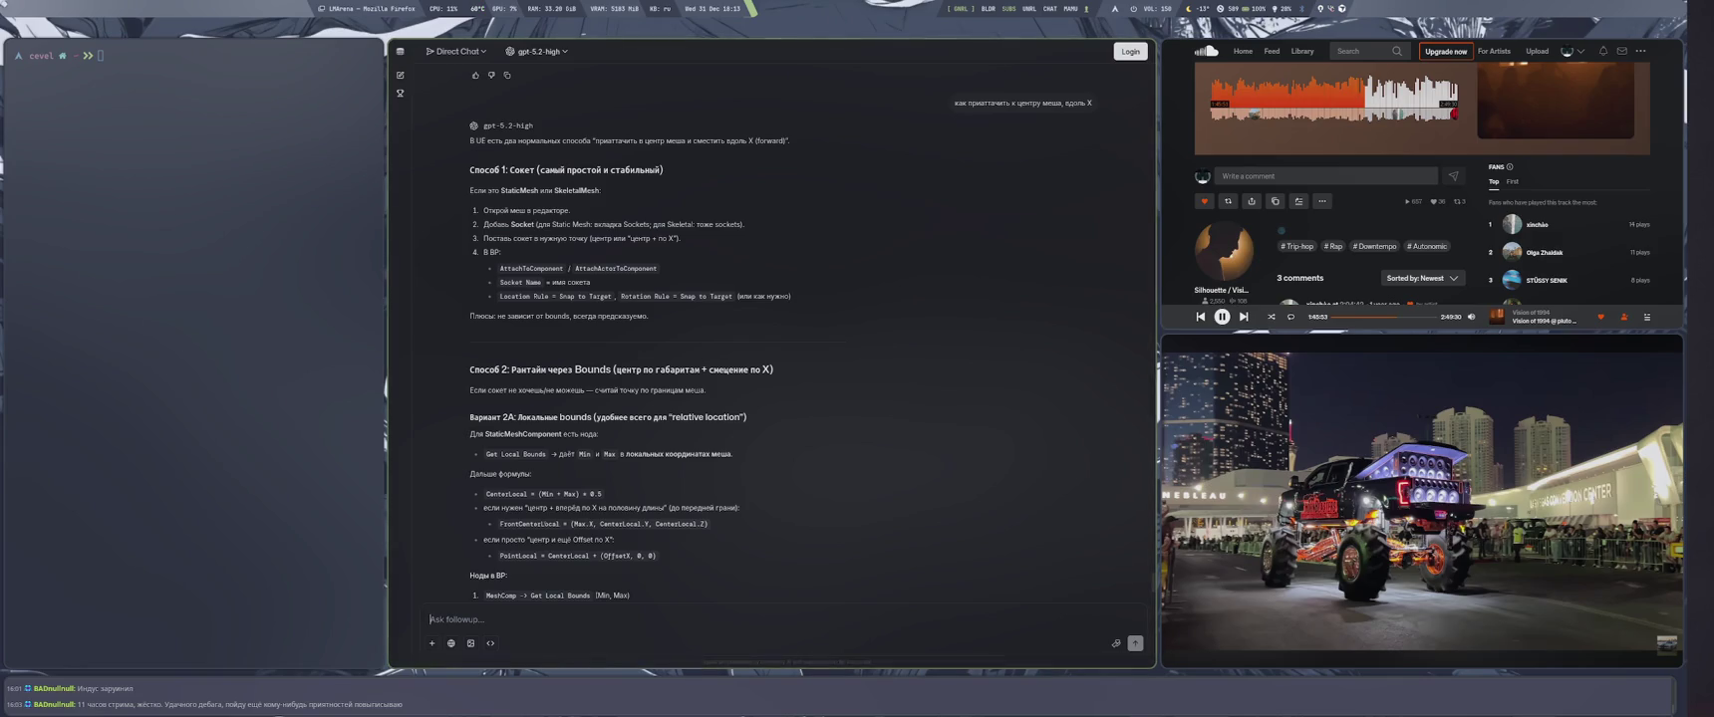
{"action": "double_click", "coordinate": [529, 523]}
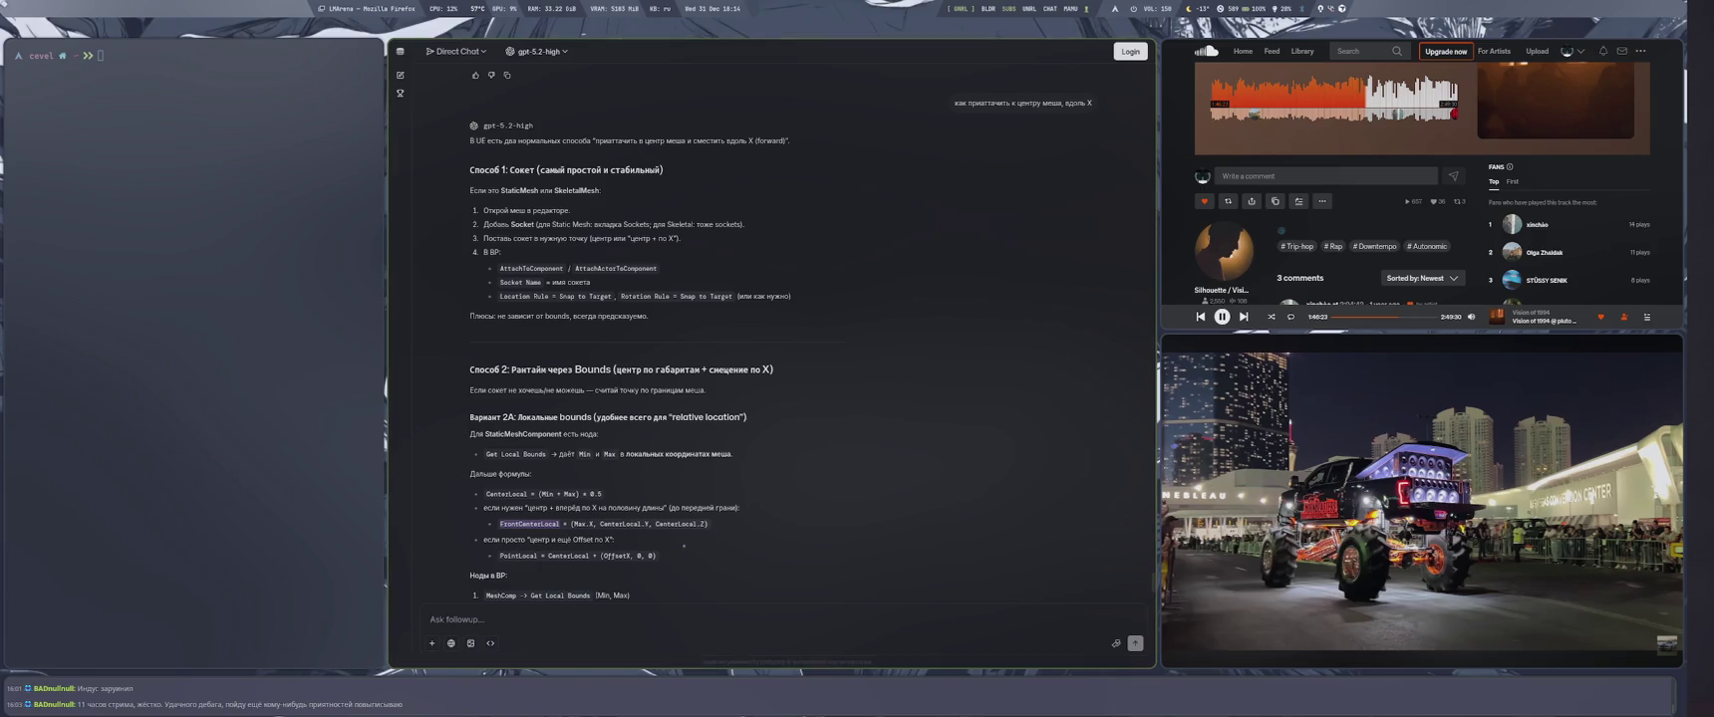
{"action": "scroll", "coordinate": [803, 487], "scroll_direction": "down", "scroll_amount": 2}
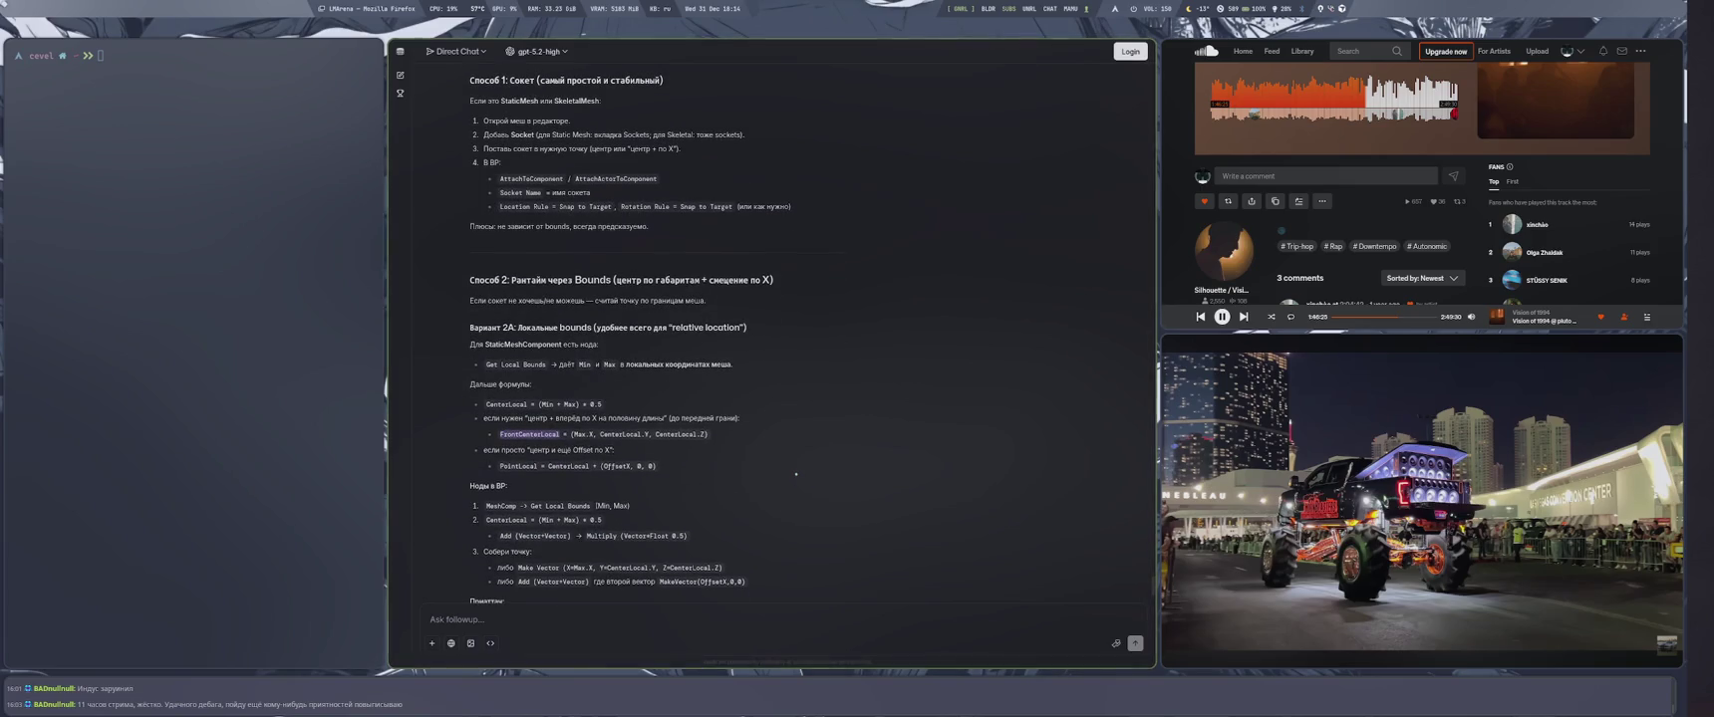
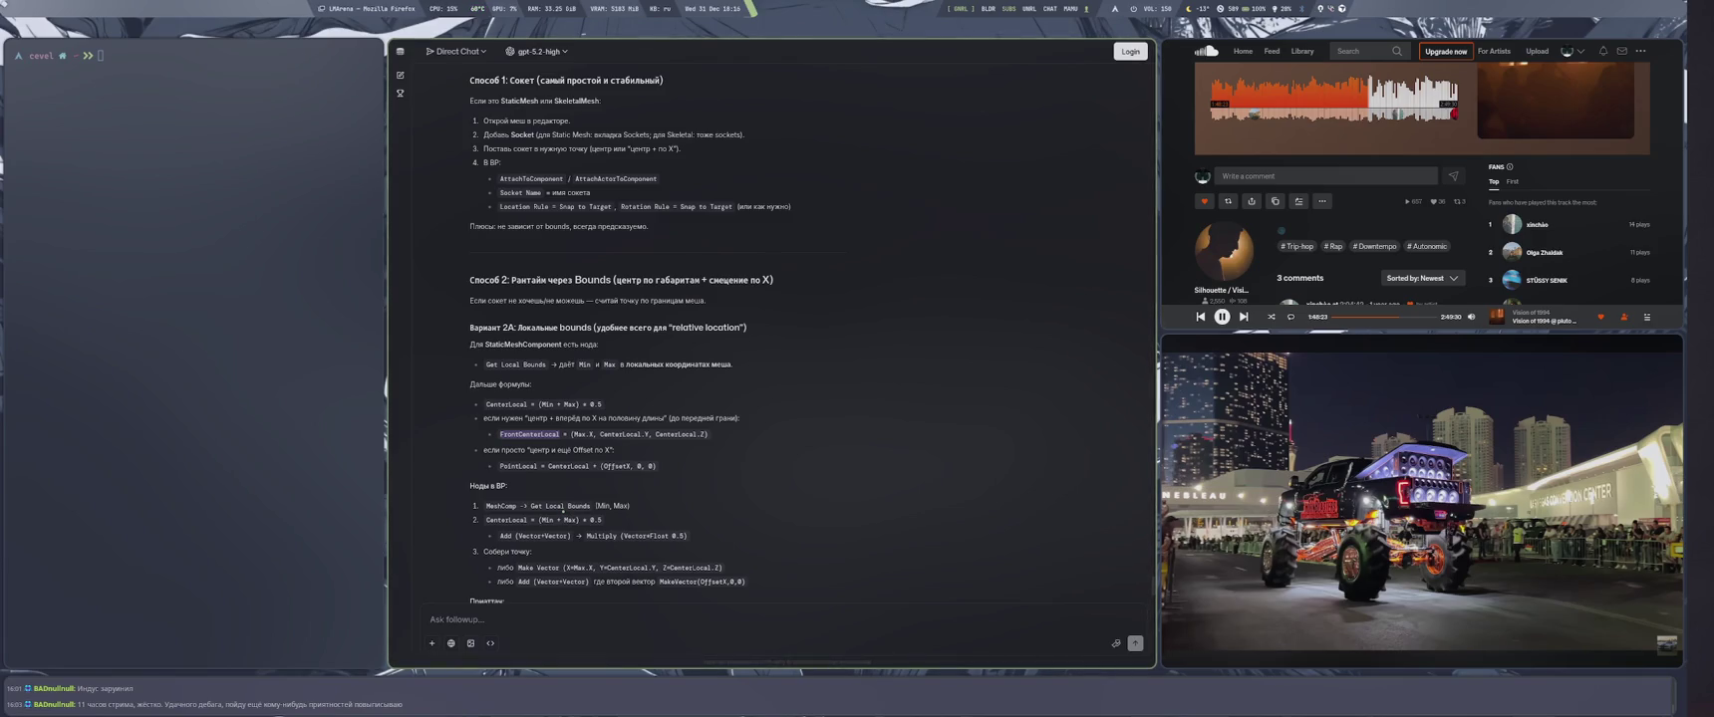
Select the word CenterLocal in step 2 of the answer, then switch to the Unreal Editor workspace
{"action": "scroll", "coordinate": [680, 521], "scroll_direction": "down", "scroll_amount": 2}
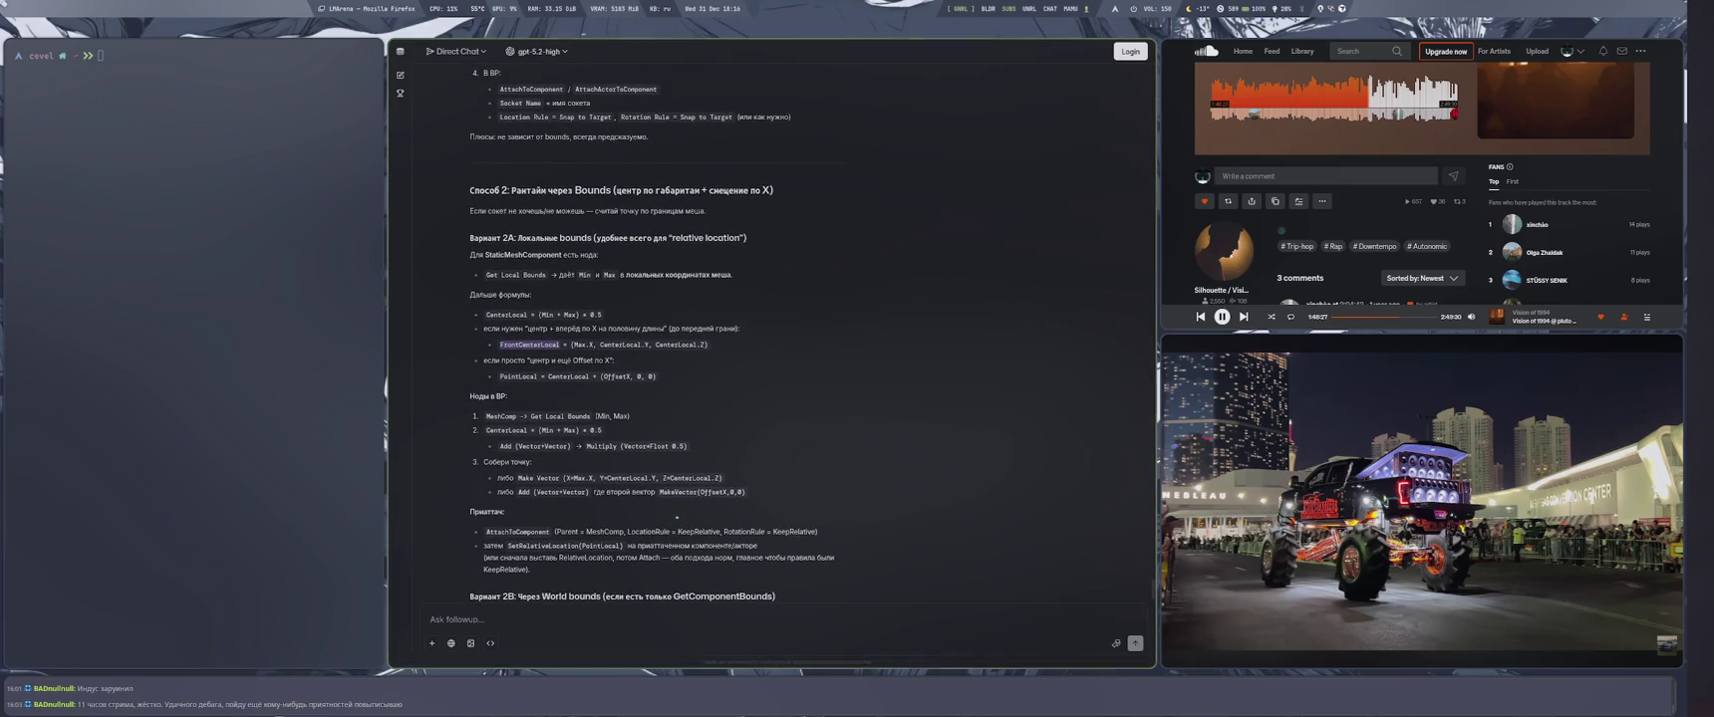
{"action": "scroll", "coordinate": [806, 509], "scroll_direction": "up", "scroll_amount": 2}
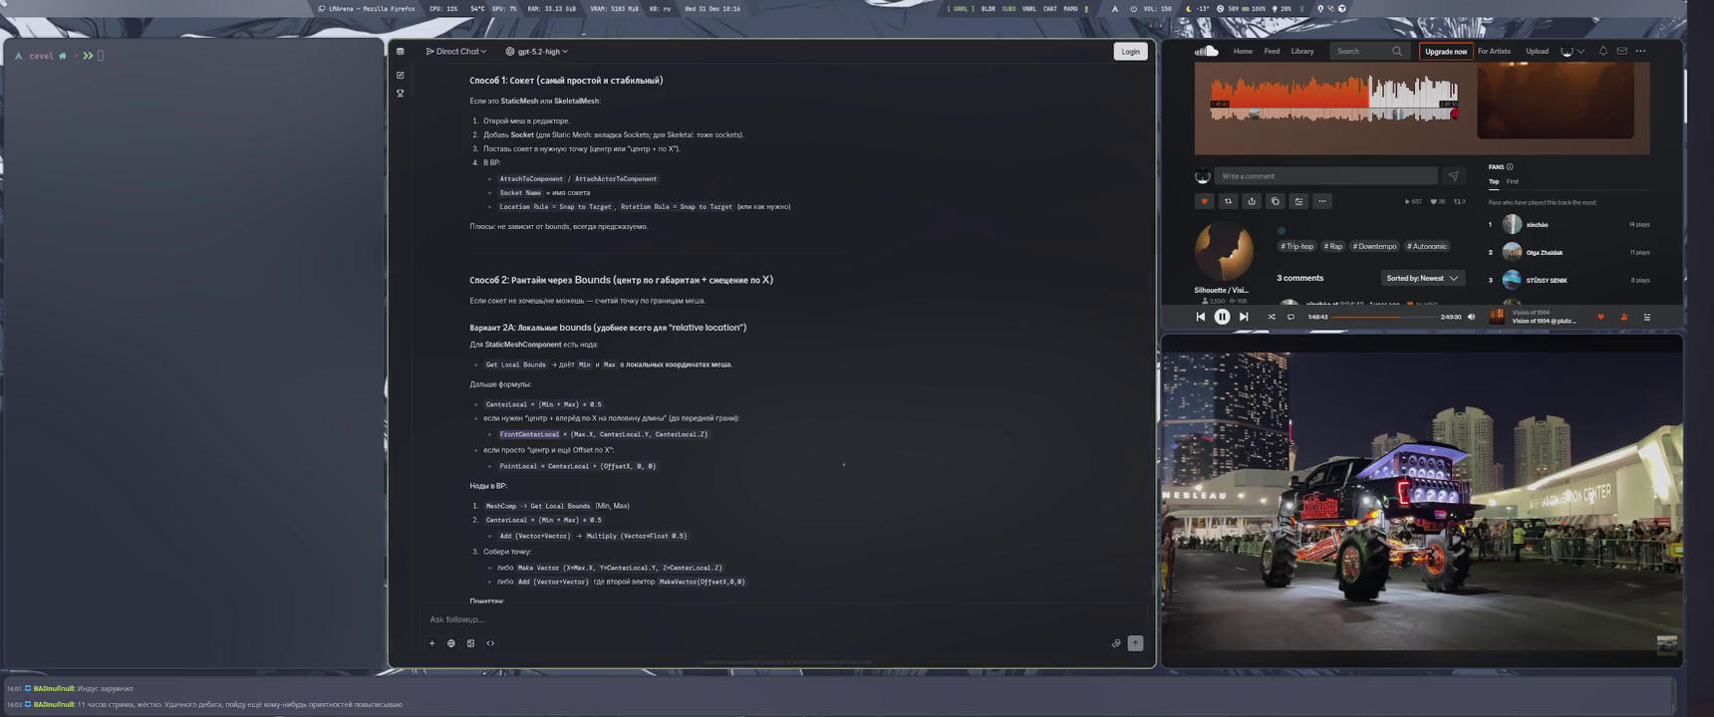
{"action": "double_click", "coordinate": [506, 520]}
{"action": "key", "text": "ctrl+c"}
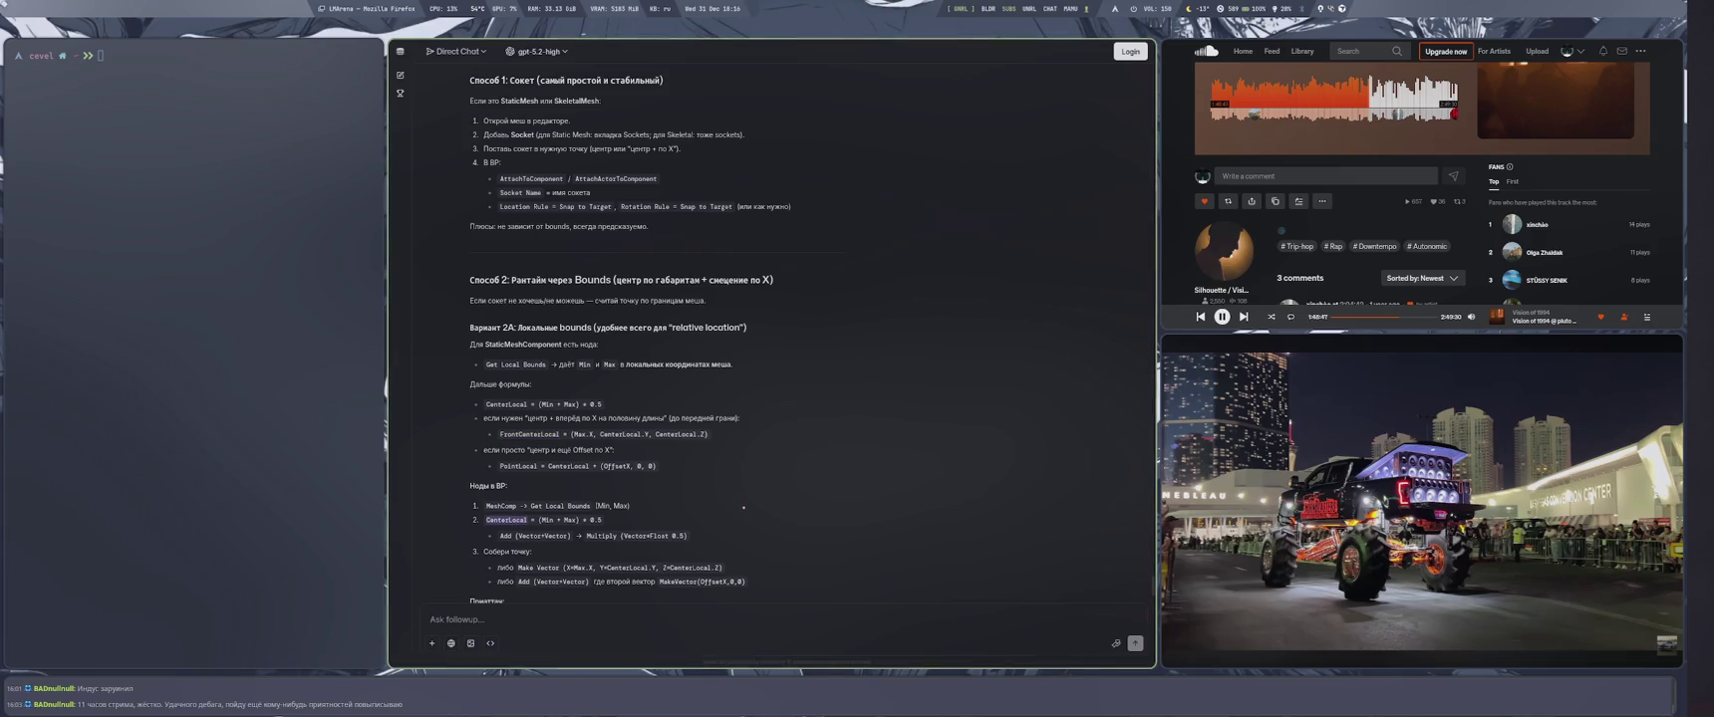
{"action": "key", "text": "super+2"}
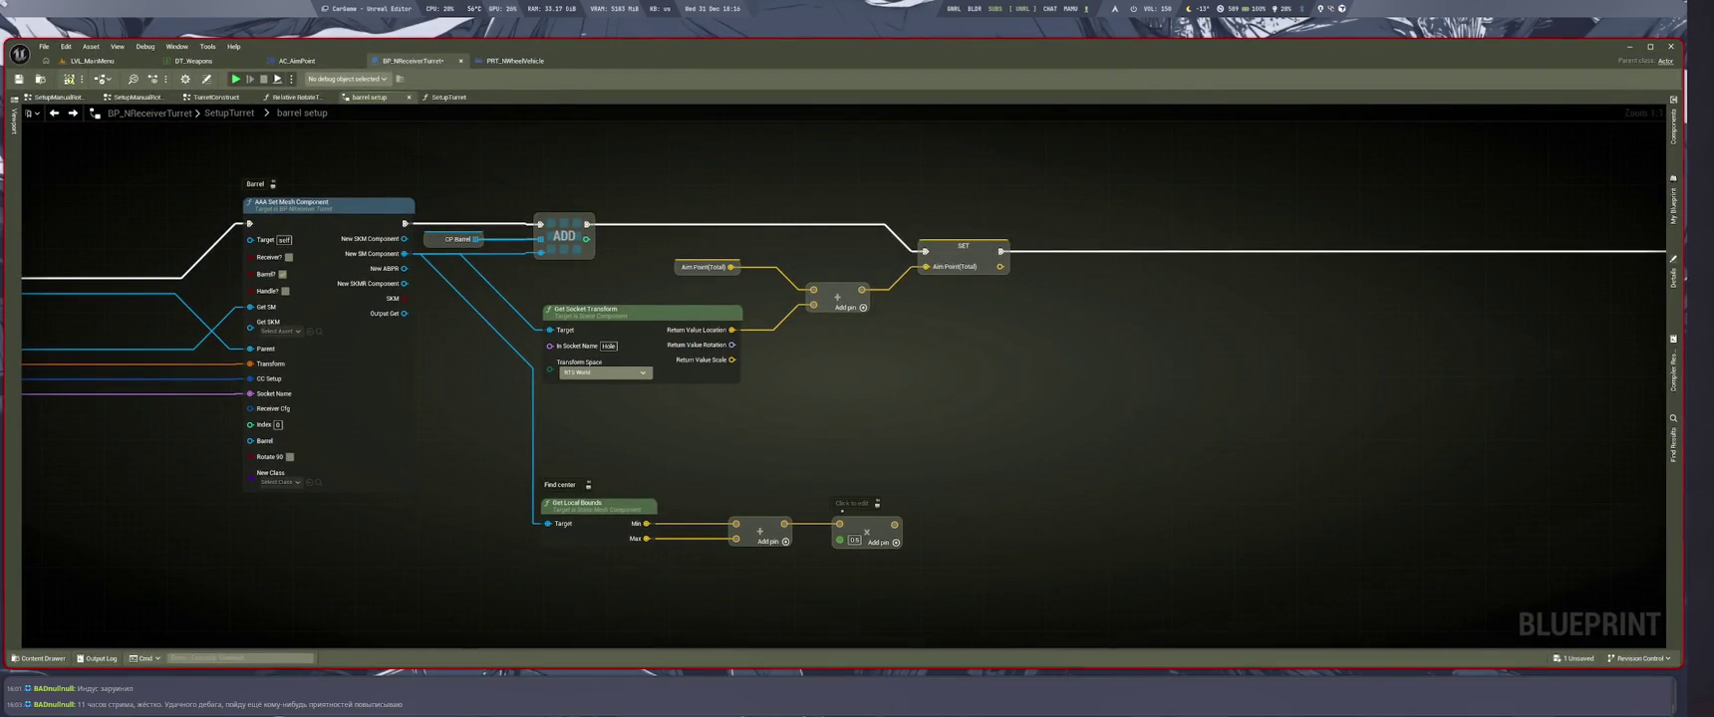
Label the multiply node's comment CenterLocal, select the bounds, add and multiply nodes, and save
{"action": "left_click", "coordinate": [847, 504]}
{"action": "key", "text": "ctrl+v"}
{"action": "key", "text": "Return"}
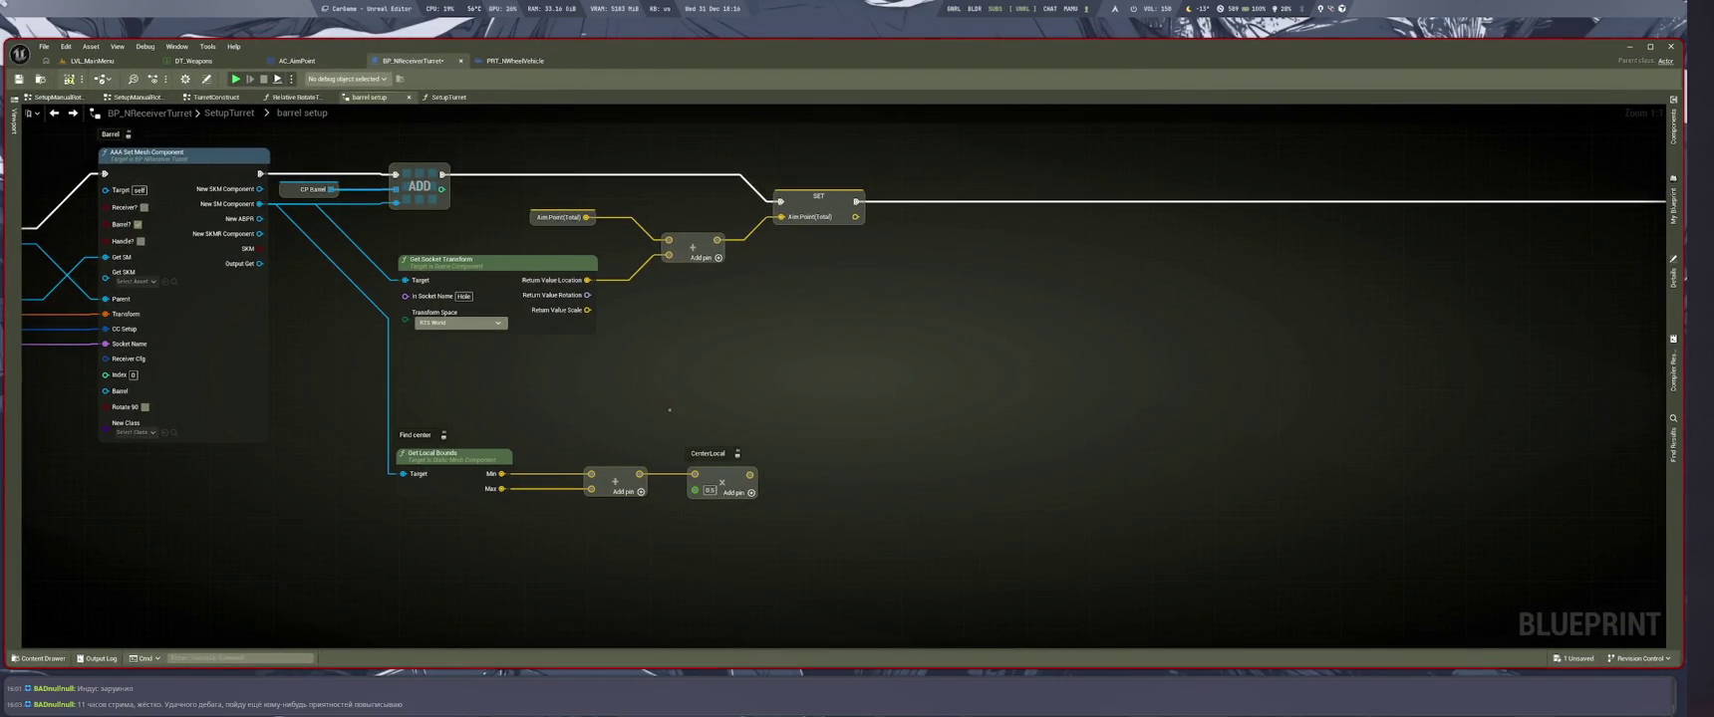
{"action": "left_click_drag", "start_coordinate": [913, 400], "coordinate": [543, 516]}
{"action": "key", "text": "ctrl+s"}
Inspect the CC R component, then undo the most recent graph edit
{"action": "left_click", "coordinate": [944, 468]}
{"action": "left_click_drag", "start_coordinate": [706, 416], "coordinate": [865, 428]}
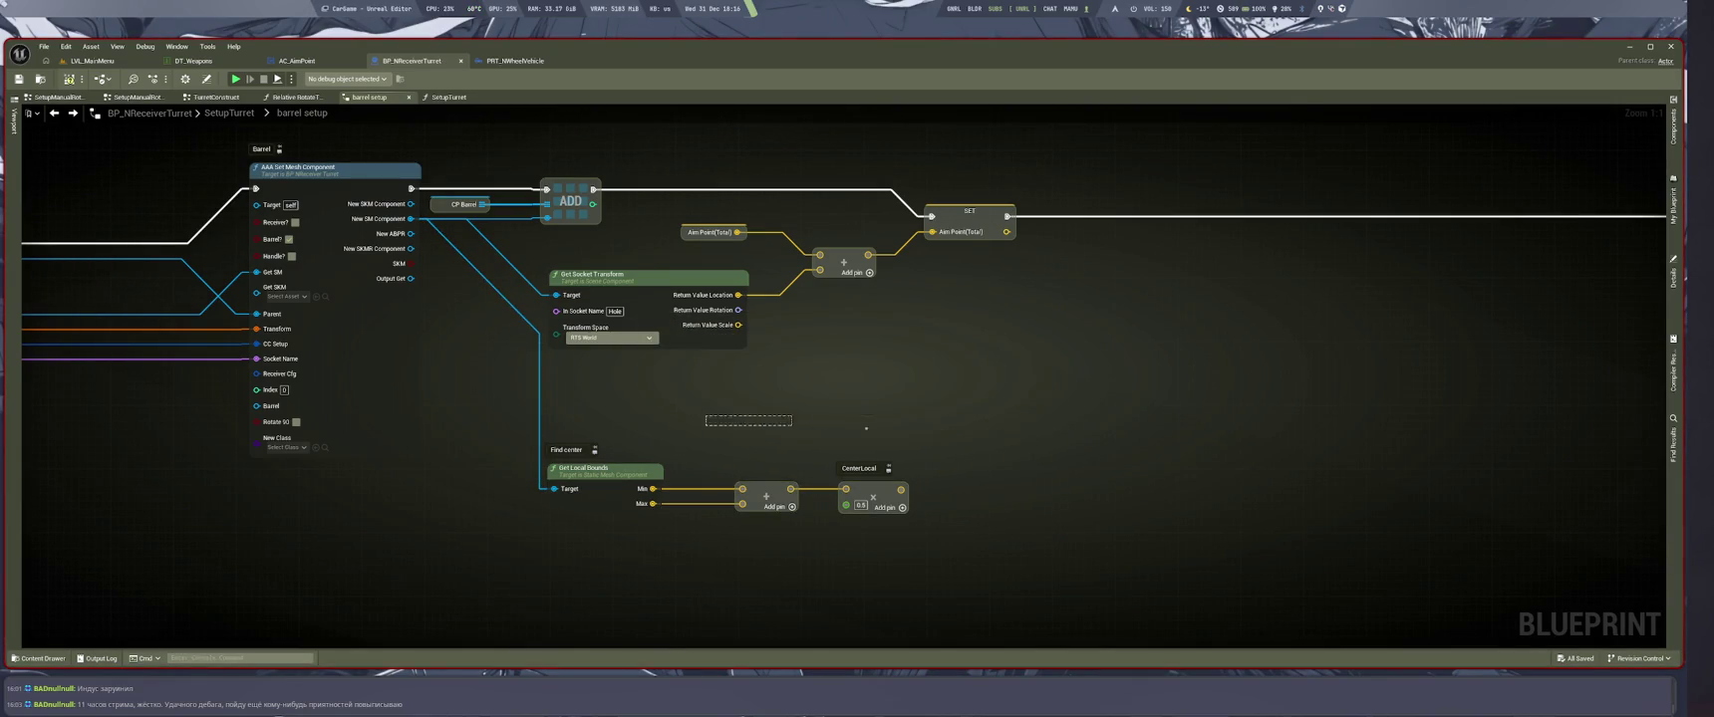
{"action": "left_click", "coordinate": [1673, 125]}
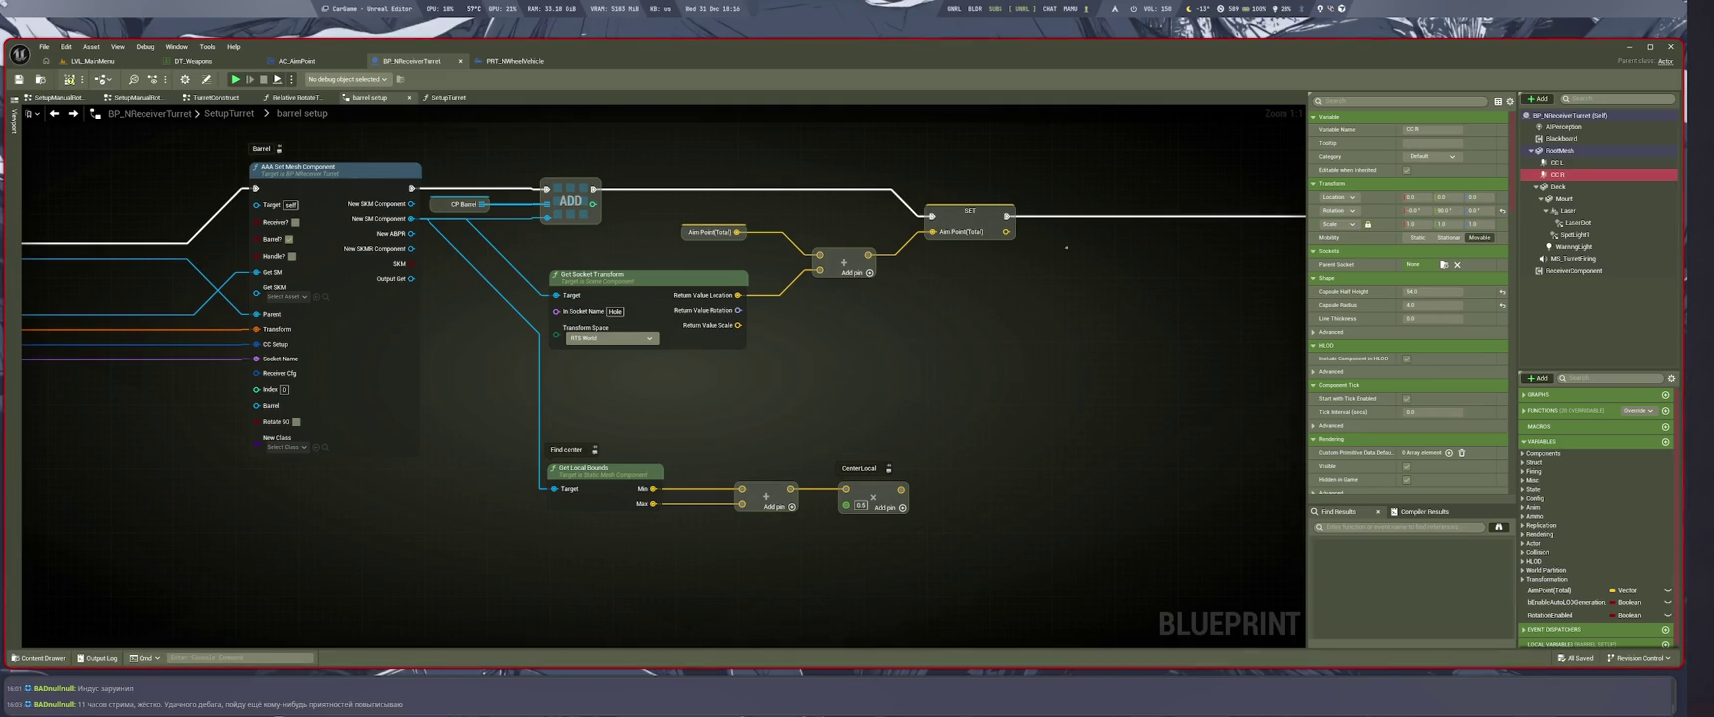
{"action": "left_click", "coordinate": [957, 379]}
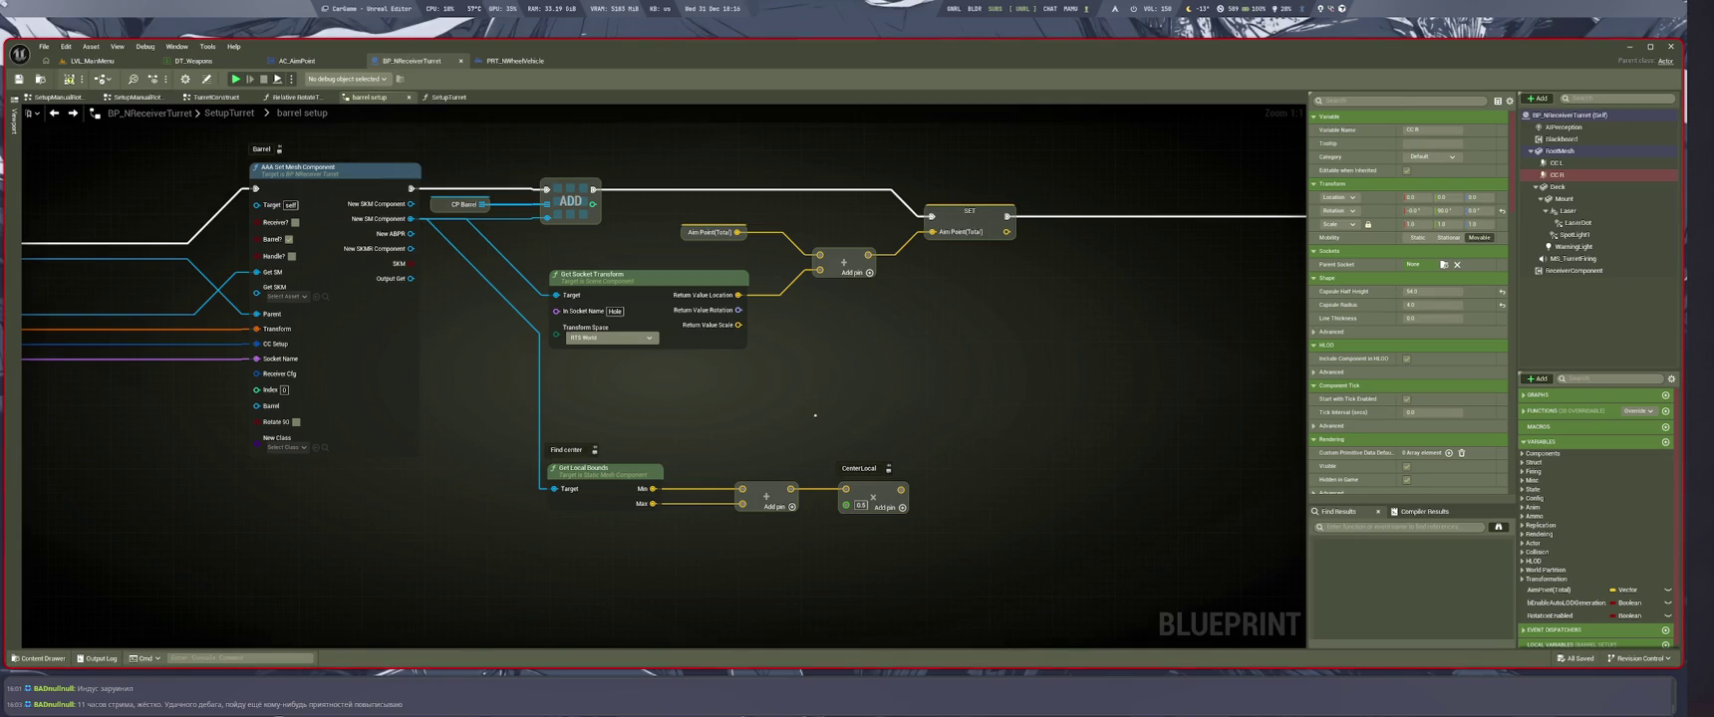
{"action": "key", "text": "ctrl+z"}
{"action": "key", "text": "ctrl+z"}
{"action": "key", "text": "ctrl+z"}
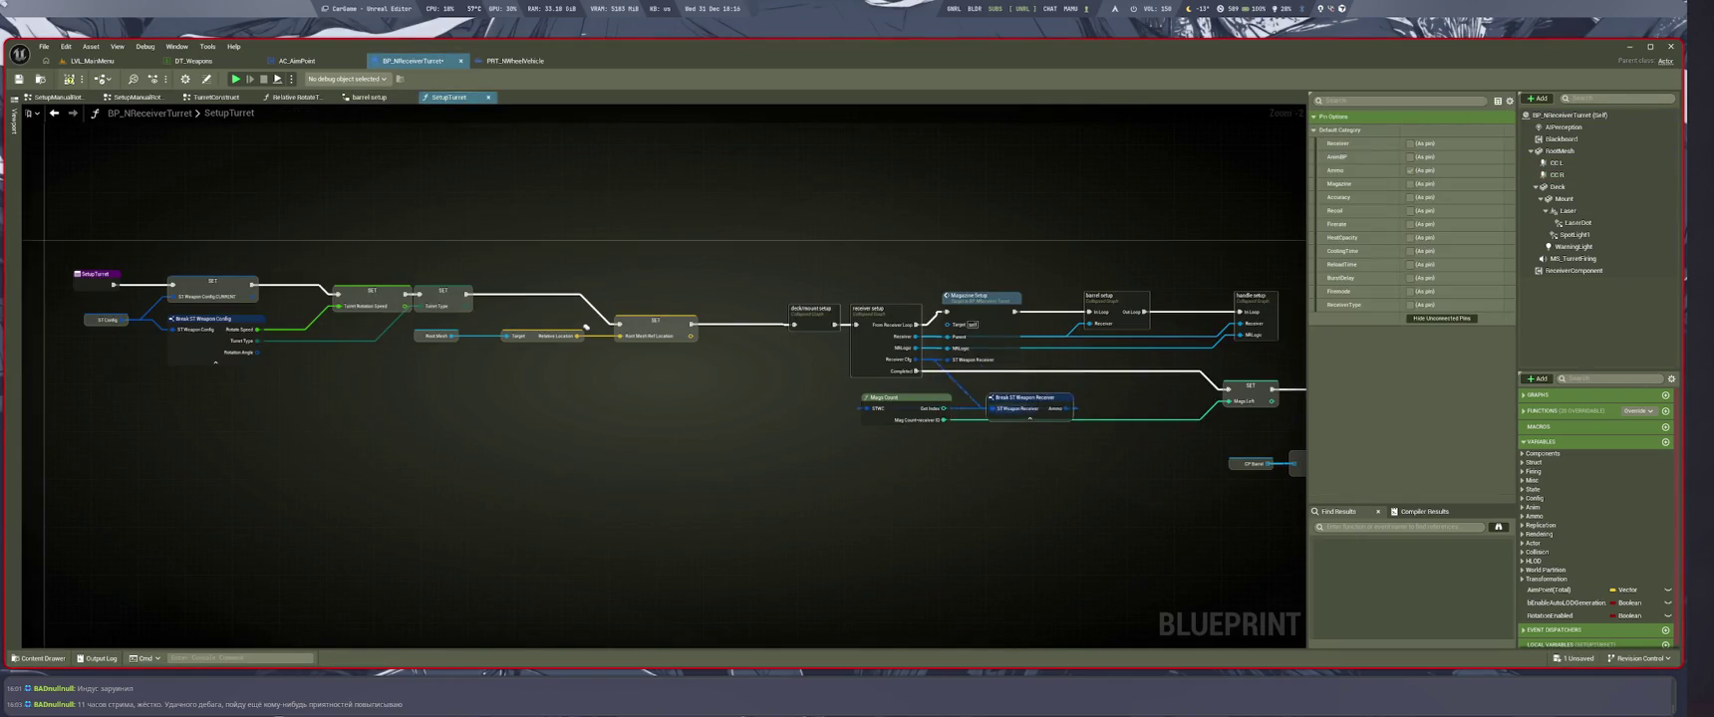
Undo back to the All Saved state, reopen the barrel setup graph, and switch to the chat workspace
{"action": "key", "text": "ctrl+z"}
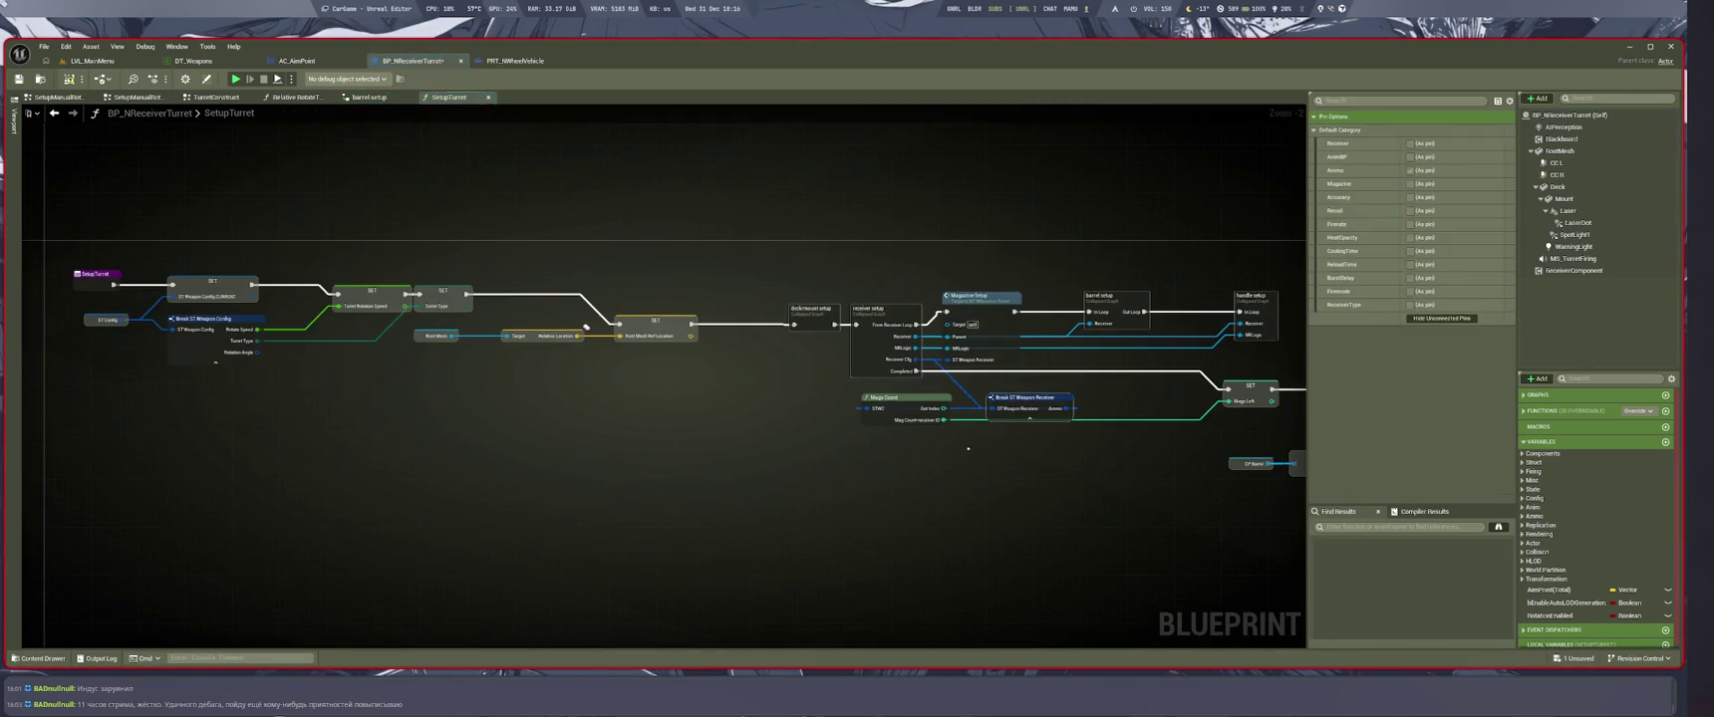
{"action": "key", "text": "ctrl+z"}
{"action": "key", "text": "ctrl+z"}
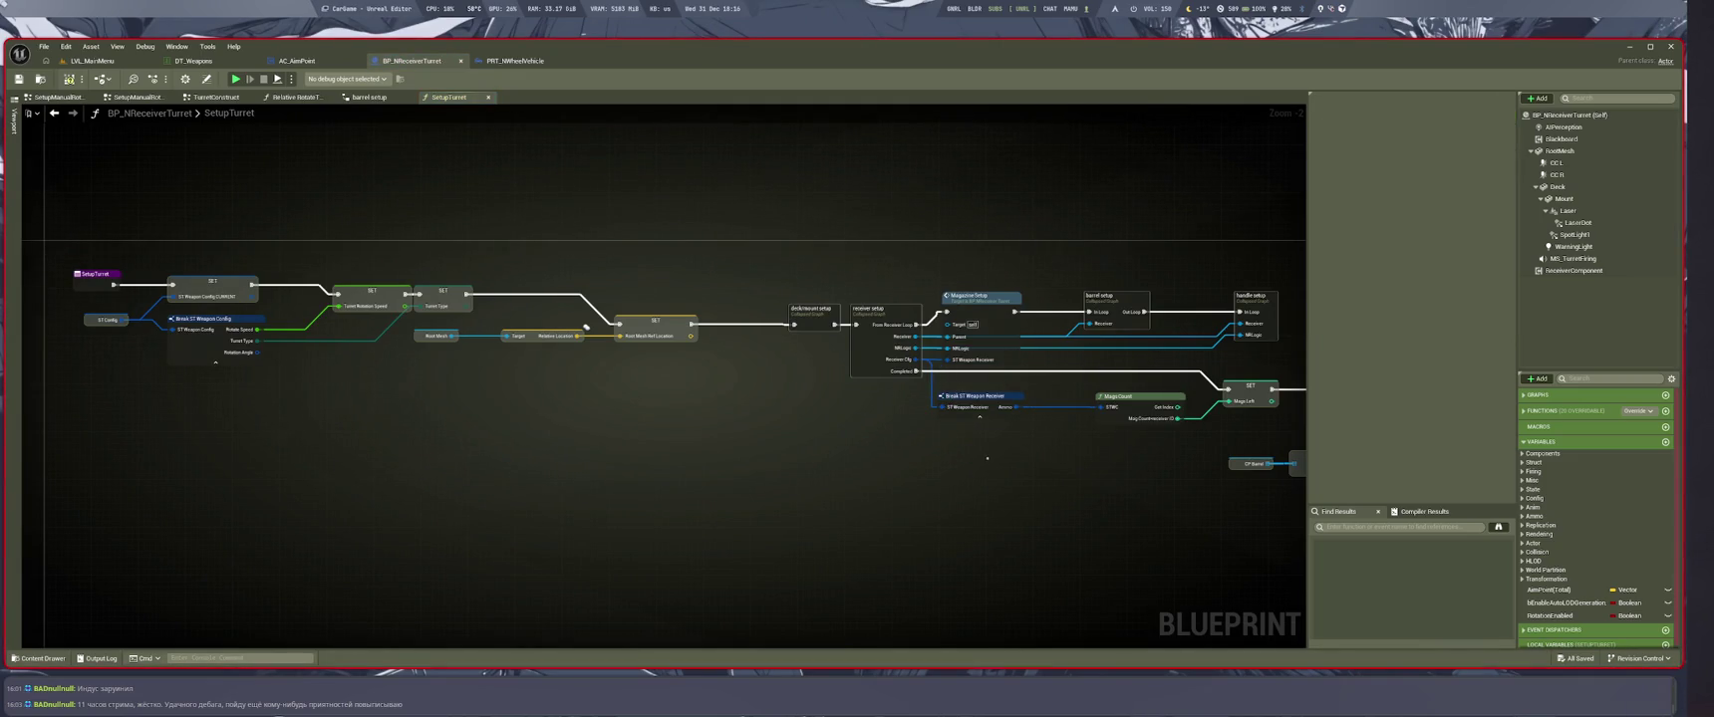
{"action": "key", "text": "ctrl+y"}
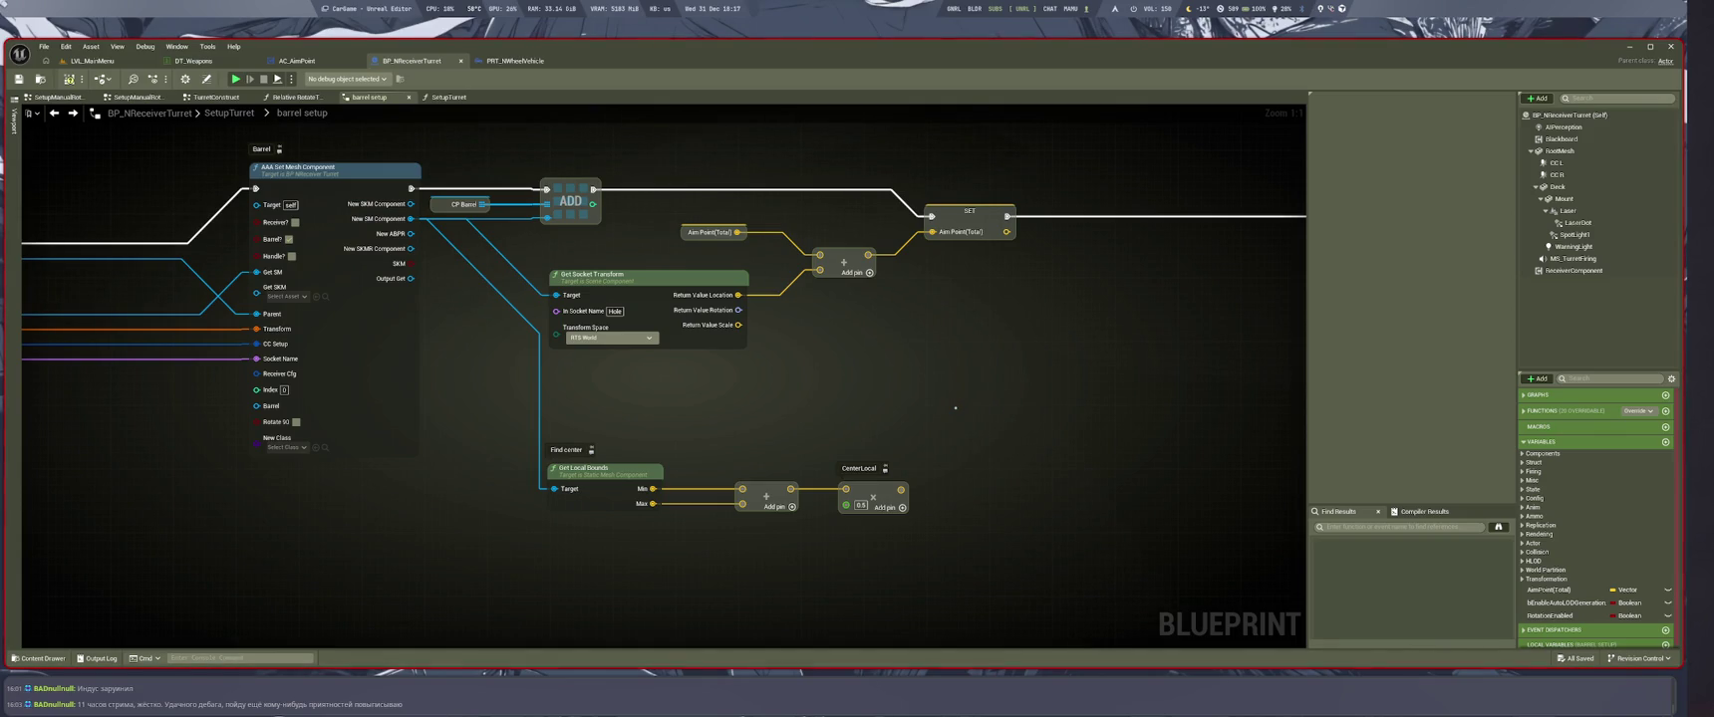
{"action": "key", "text": "super+1"}
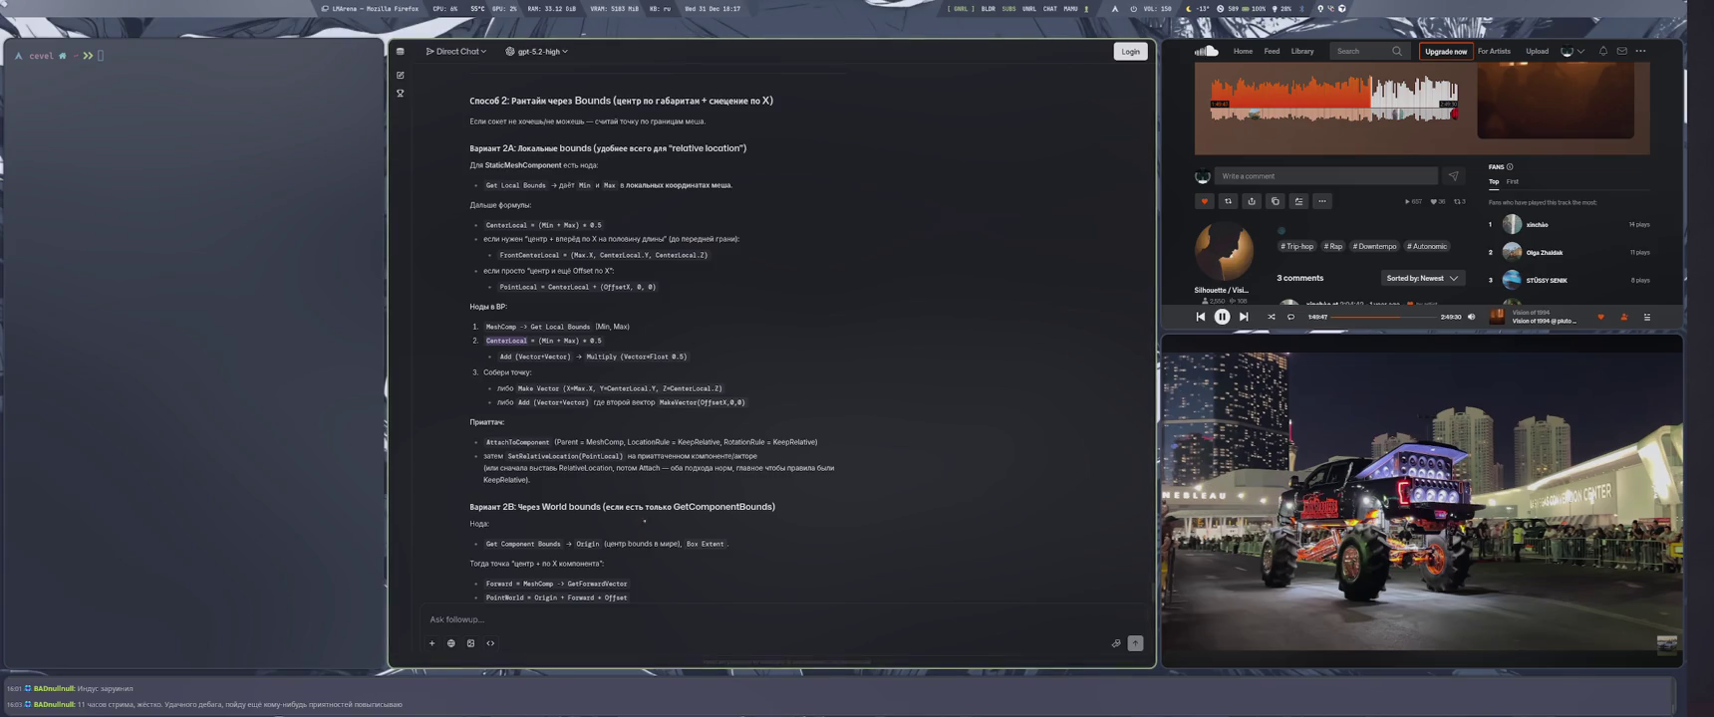
Start a follow-up about using actor bounds in the Ask field, then return to the barrel setup graph
{"action": "scroll", "coordinate": [645, 516], "scroll_direction": "down", "scroll_amount": 3}
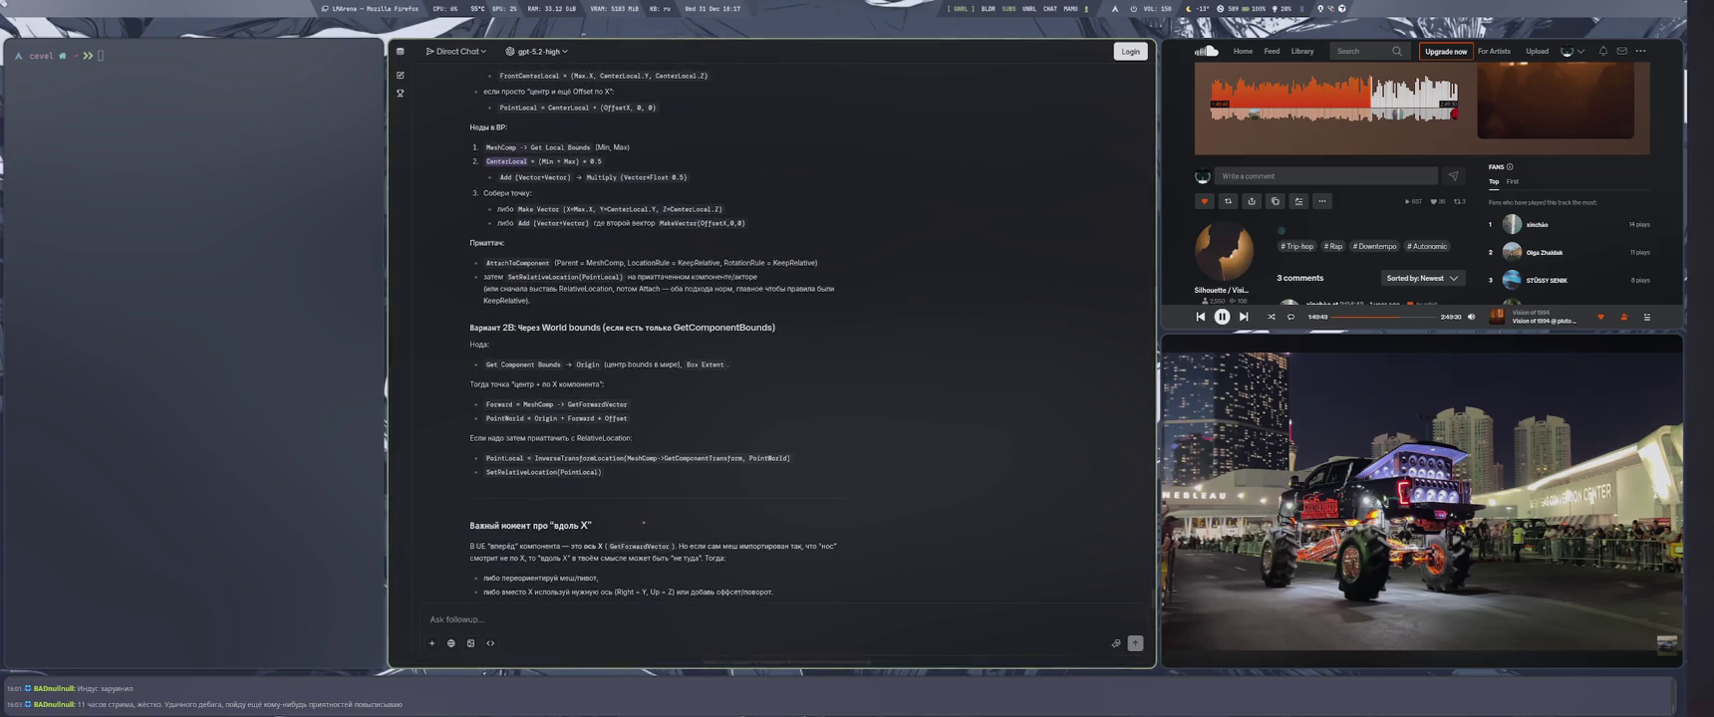
{"action": "scroll", "coordinate": [644, 522], "scroll_direction": "up", "scroll_amount": 6}
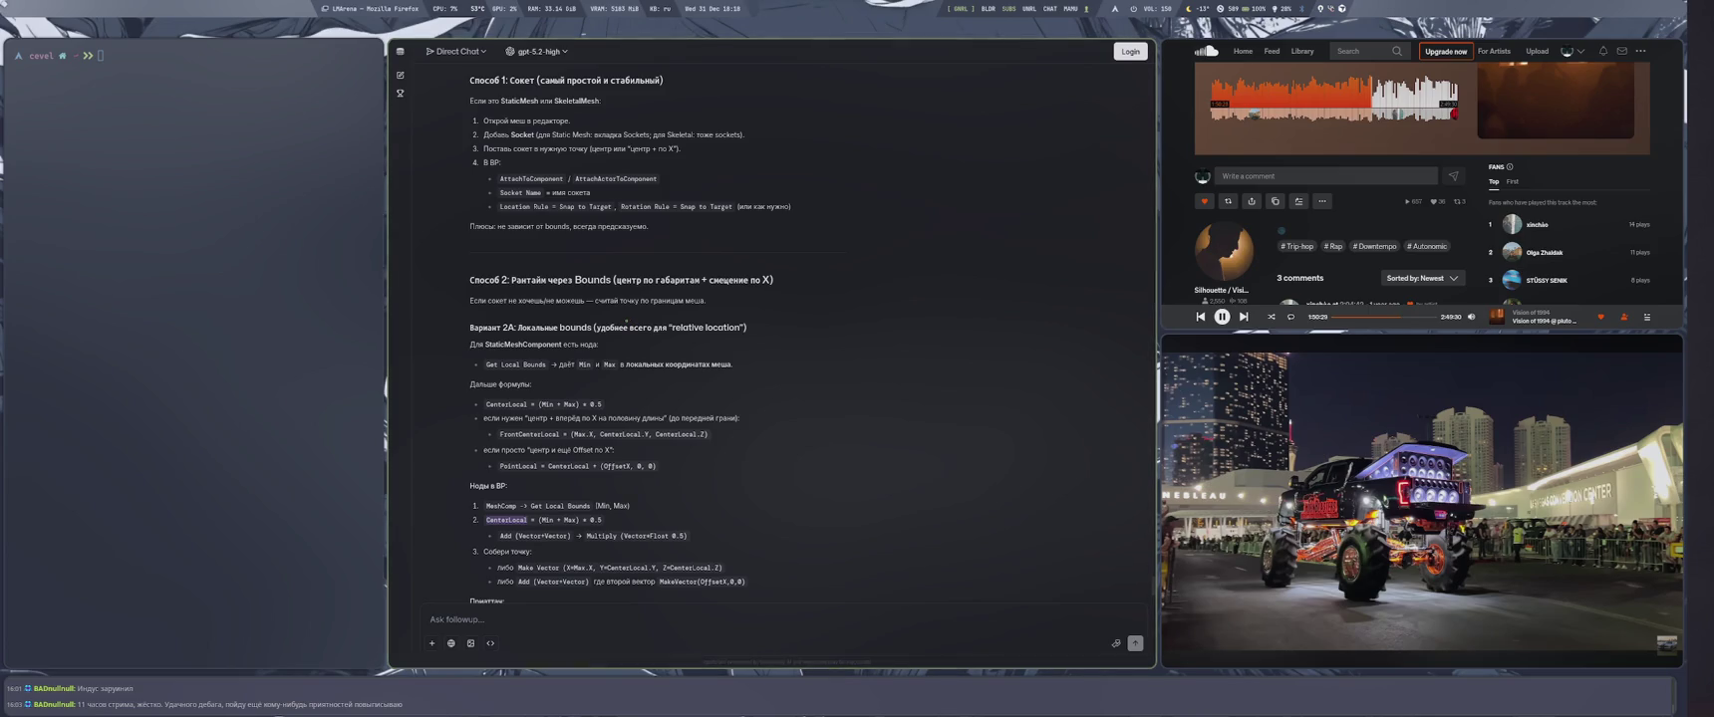
{"action": "scroll", "coordinate": [648, 317], "scroll_direction": "down", "scroll_amount": 5}
{"action": "type", "text": "a"}
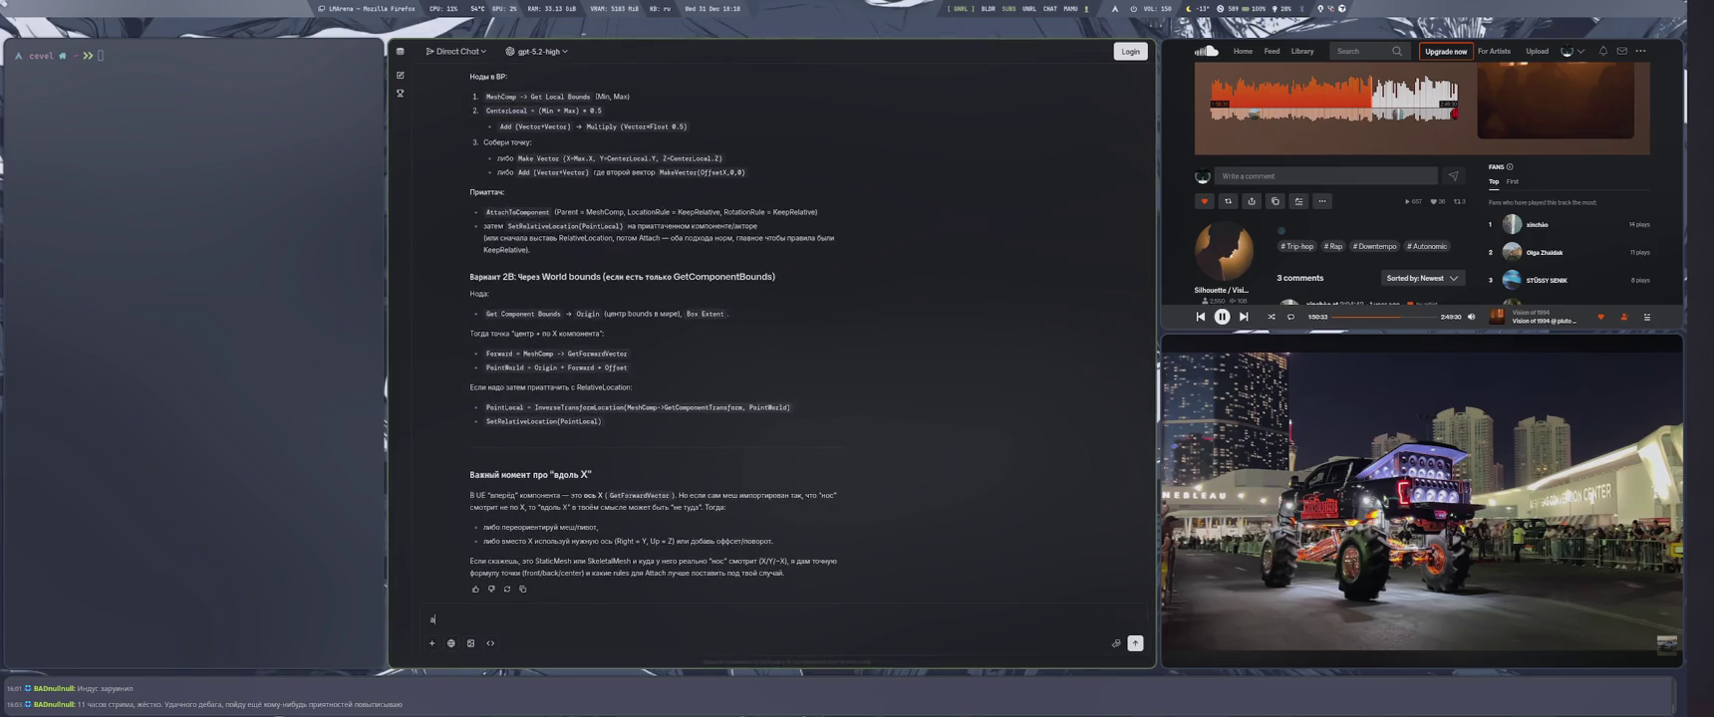
{"action": "type", "text": "что если взять актор баунд? он"}
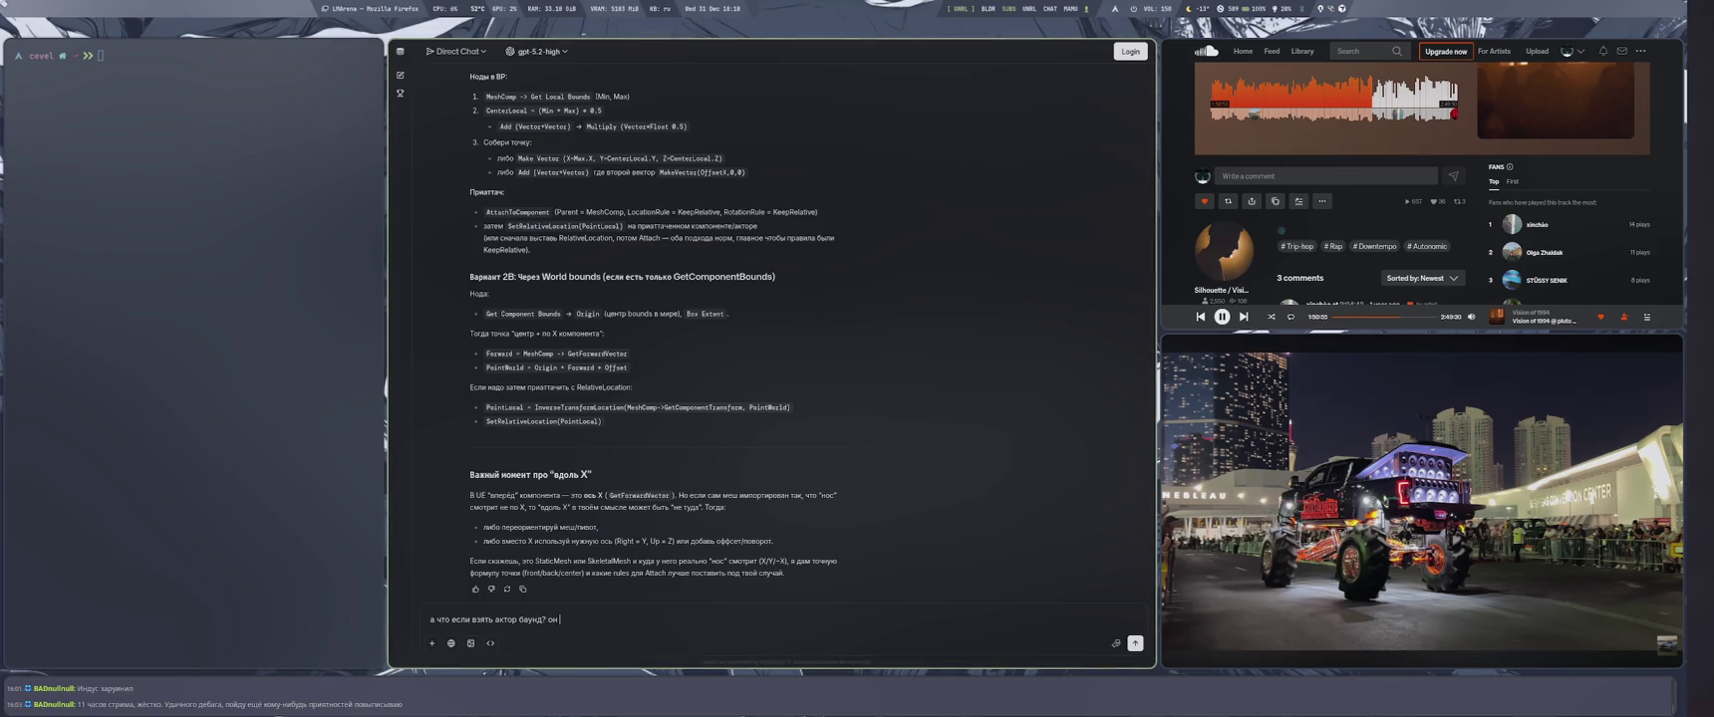
{"action": "key", "text": "super+4"}
{"action": "left_click_drag", "start_coordinate": [891, 396], "coordinate": [824, 402]}
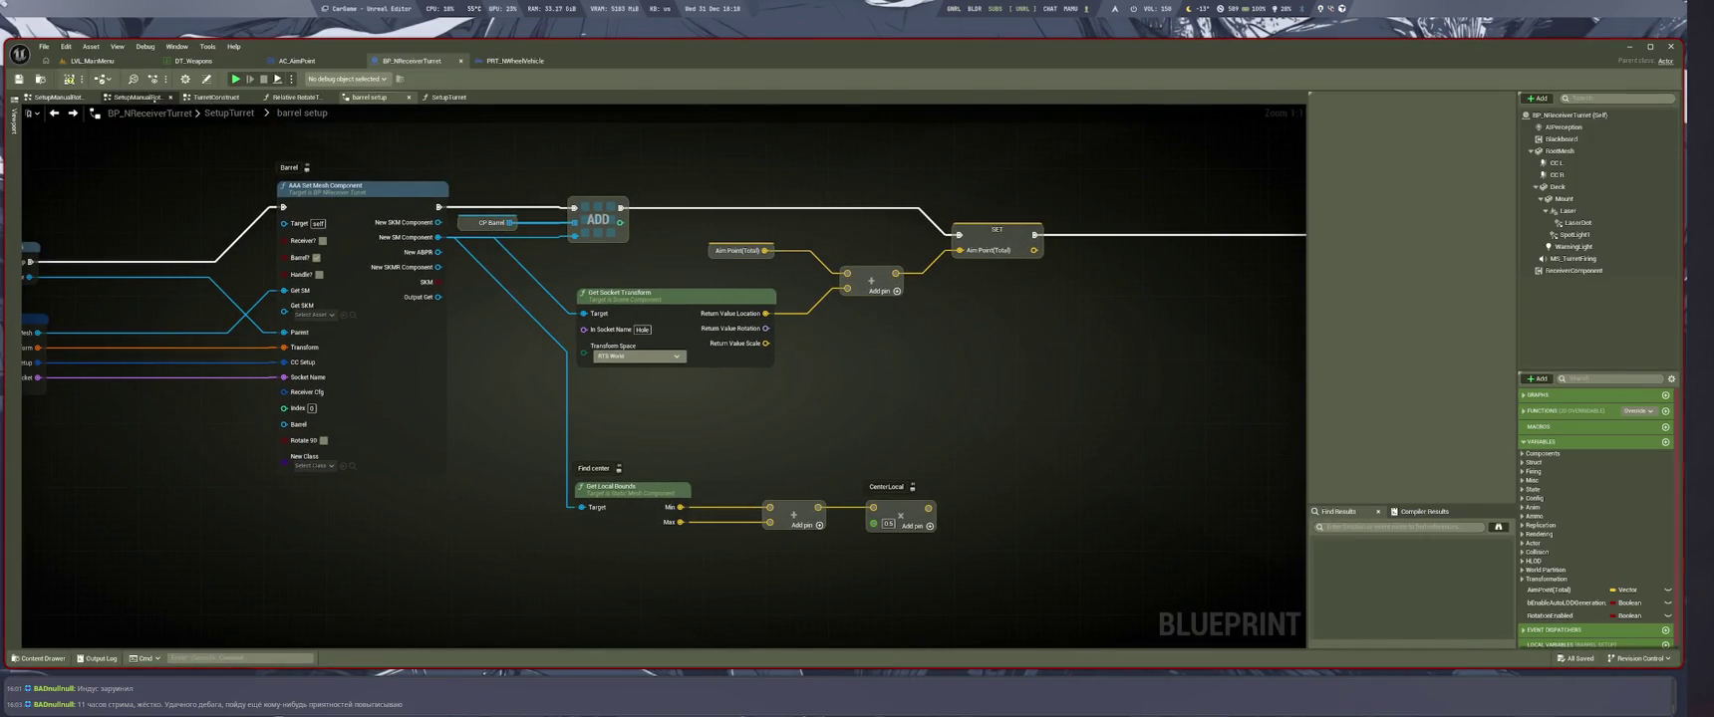
Go up from SetupManualRotate to the full EventGraph and place a Get Actor Bounds node there
{"action": "left_click", "coordinate": [58, 97]}
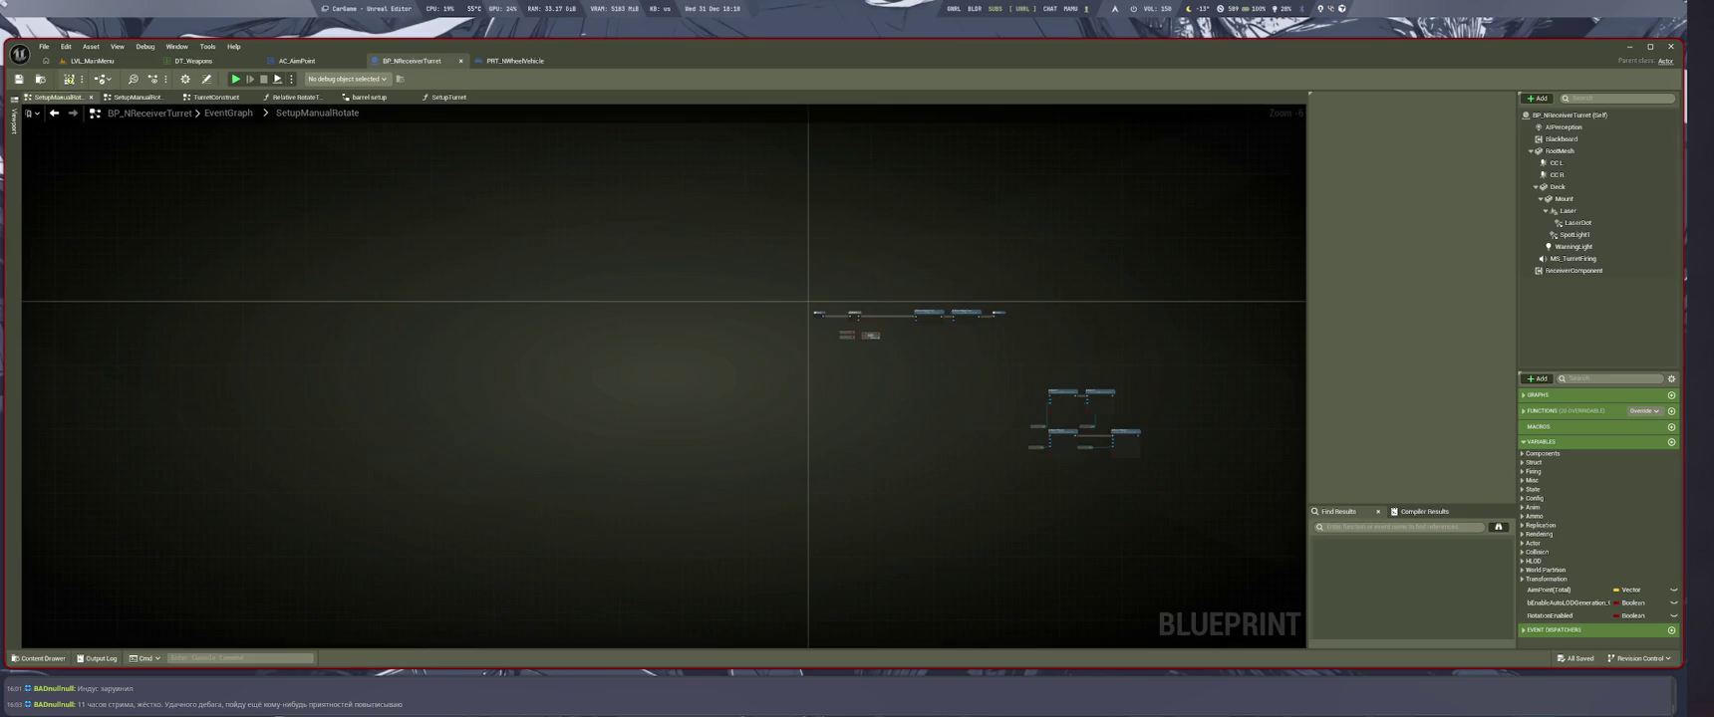
{"action": "key", "text": "alt+Left"}
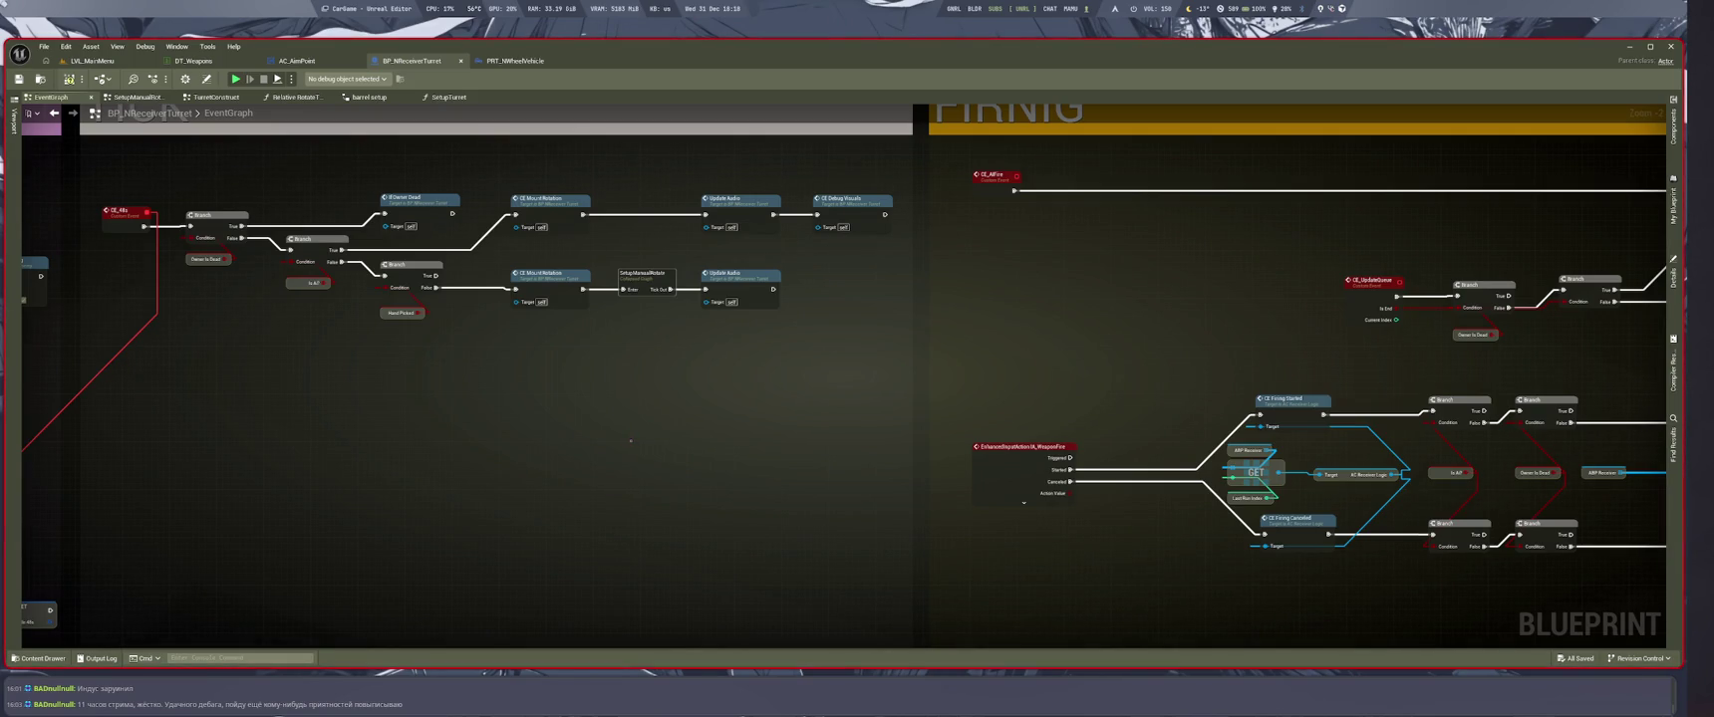
{"action": "right_click", "coordinate": [631, 426]}
{"action": "type", "text": "get actor"}
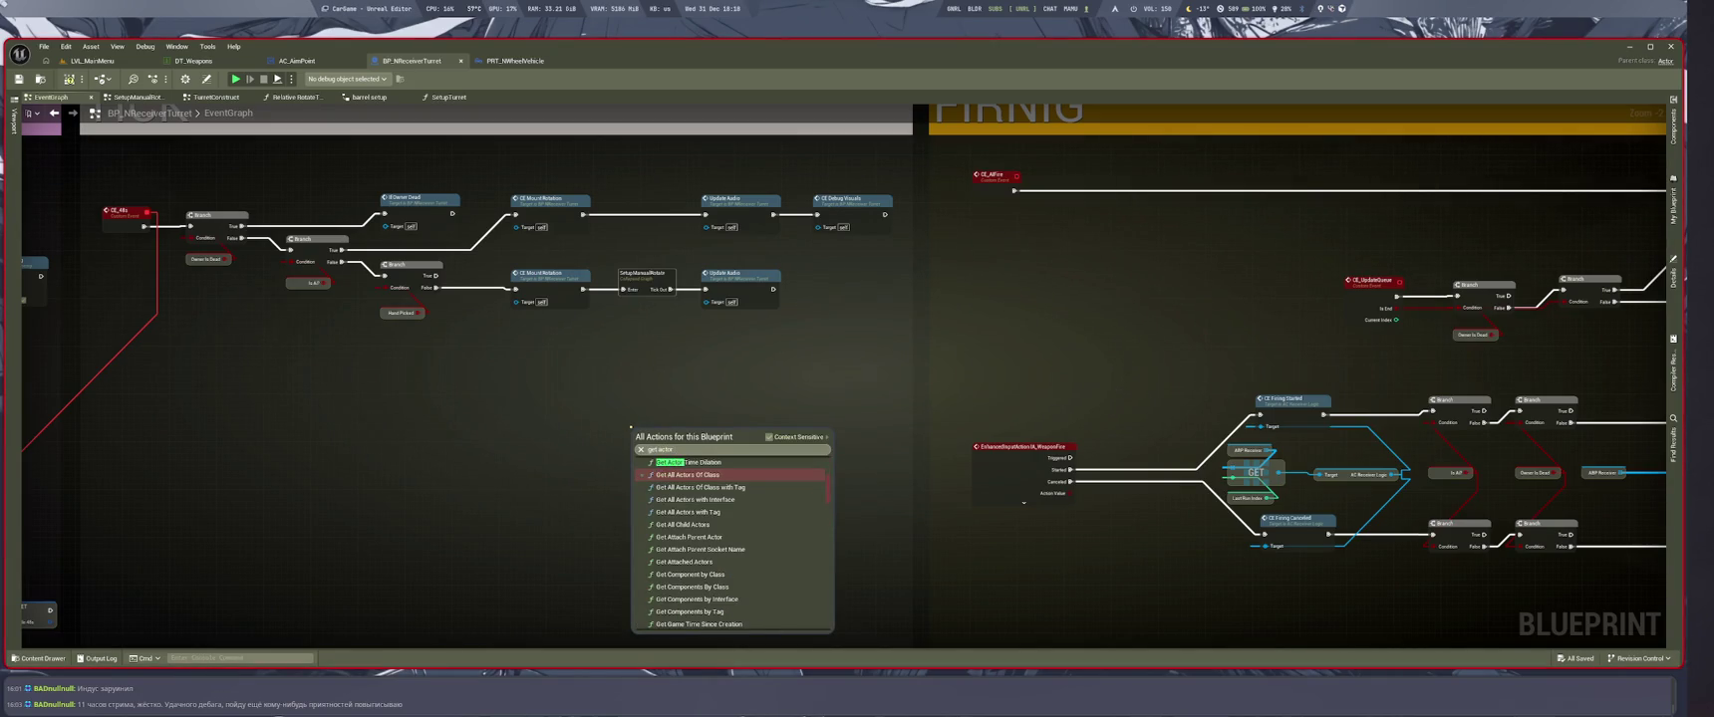
{"action": "type", "text": " location"}
{"action": "key", "text": "Escape"}
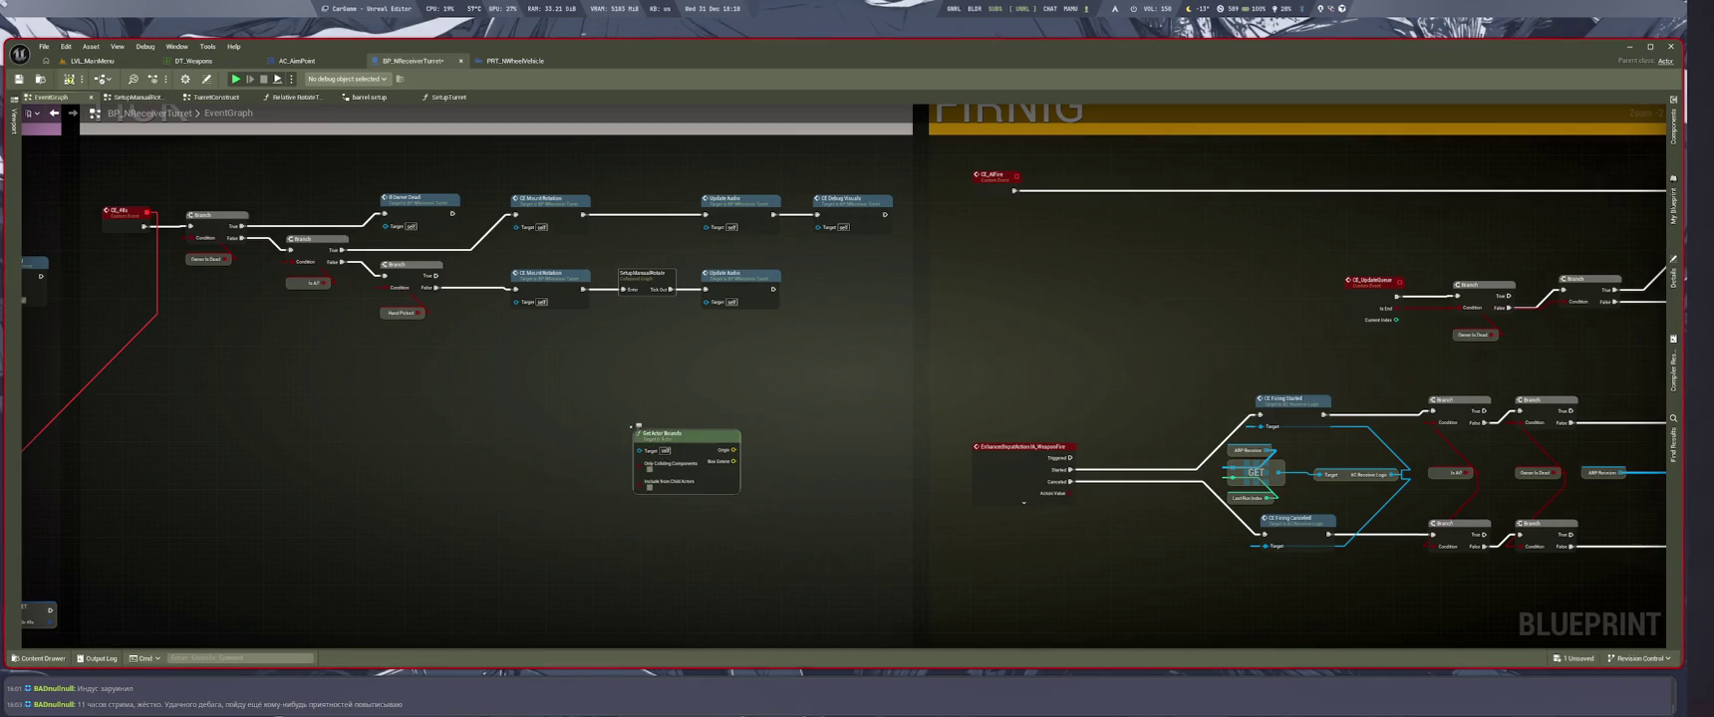
{"action": "scroll", "coordinate": [479, 429], "scroll_direction": "up", "scroll_amount": 2}
{"action": "scroll", "coordinate": [712, 628], "scroll_direction": "down", "scroll_amount": 3}
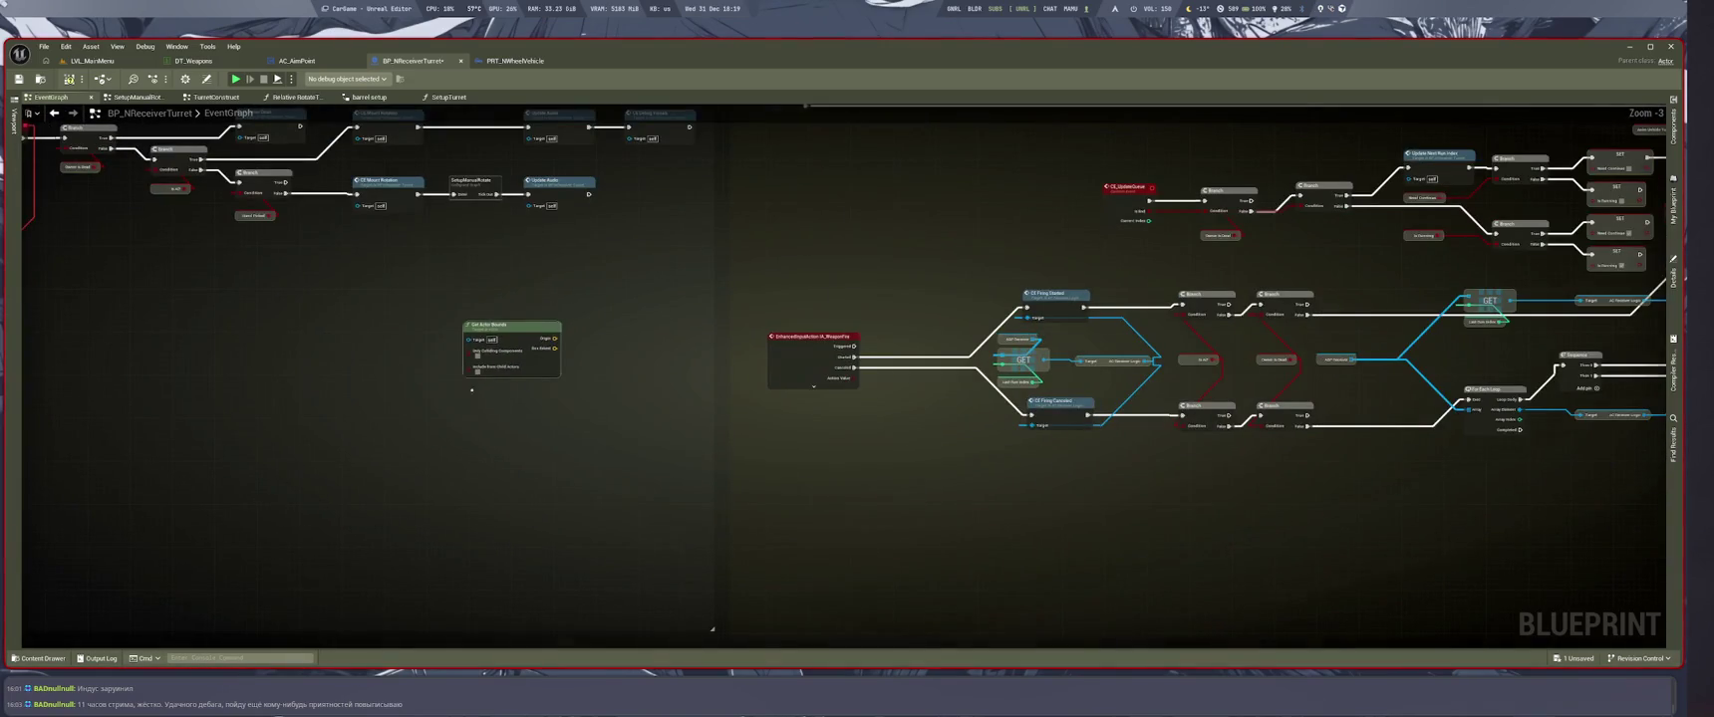
Move Get Actor Bounds left, then place and delete an unwanted Draw Box node
{"action": "left_click_drag", "start_coordinate": [636, 307], "coordinate": [458, 317]}
{"action": "scroll", "coordinate": [610, 315], "scroll_direction": "up", "scroll_amount": 3}
{"action": "right_click", "coordinate": [610, 315]}
{"action": "type", "text": "dra box"}
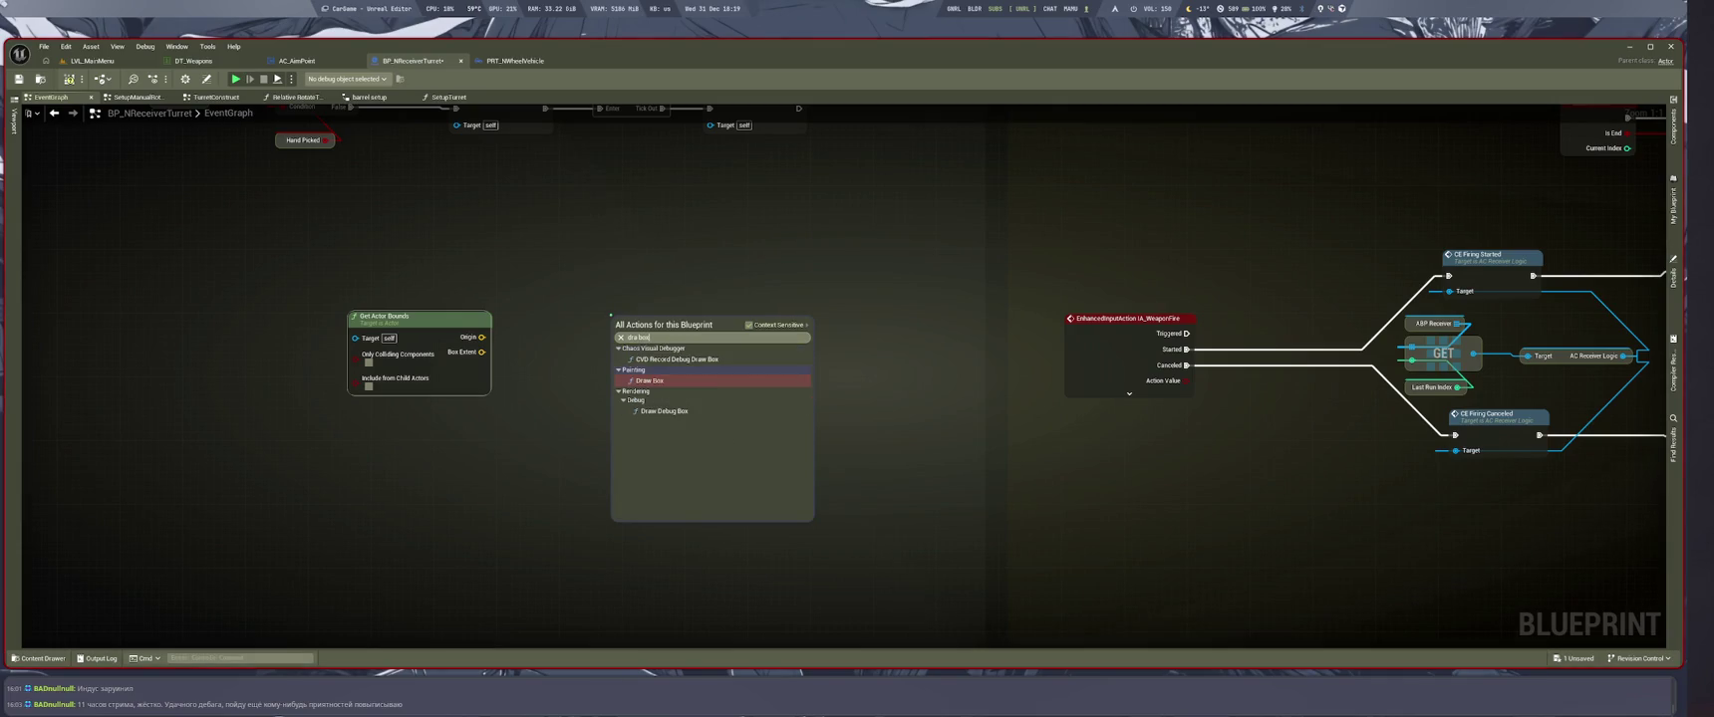
{"action": "key", "text": "Return"}
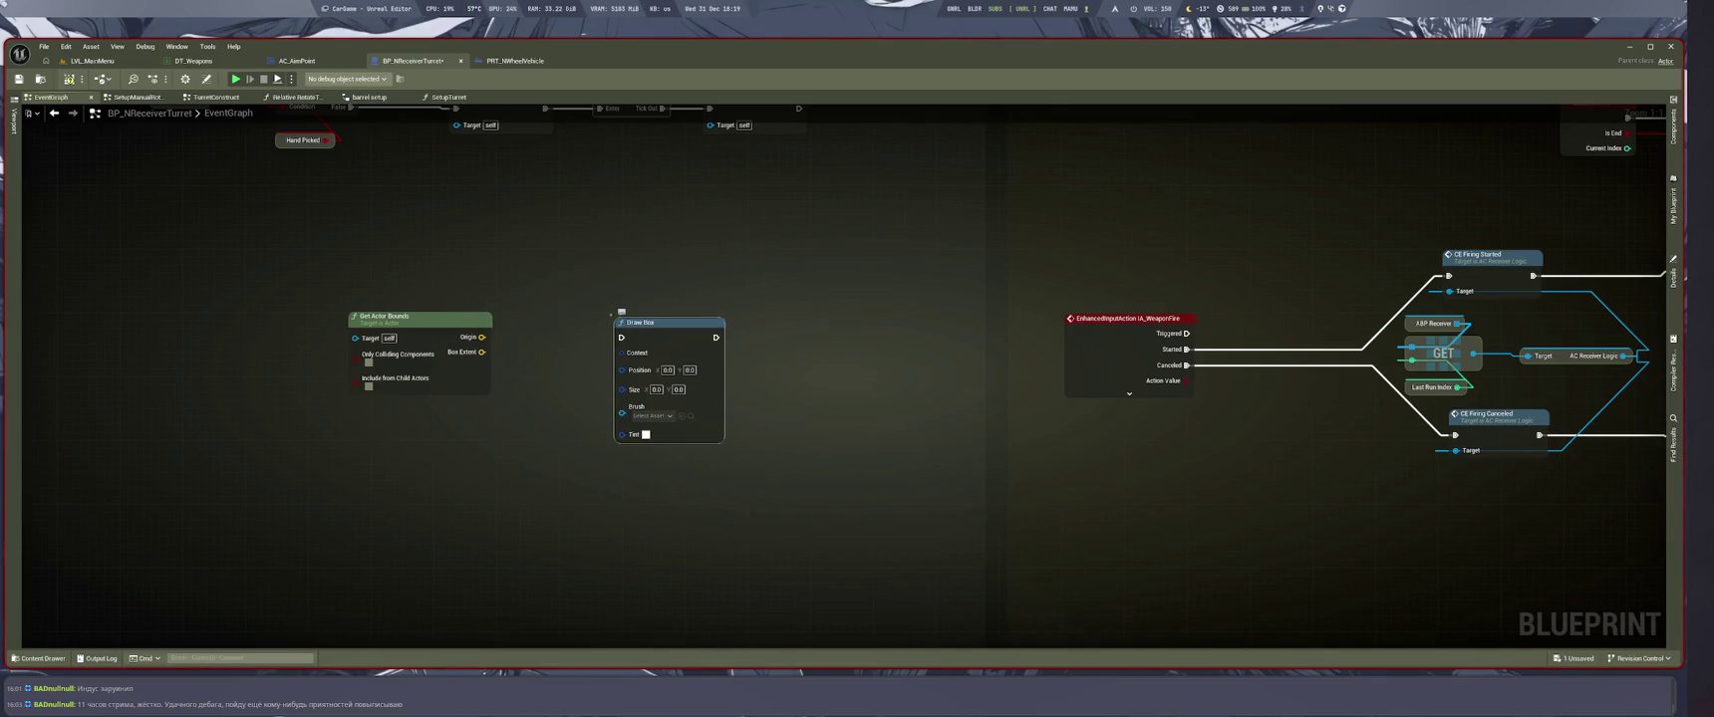
{"action": "left_click_drag", "start_coordinate": [638, 380], "coordinate": [687, 373]}
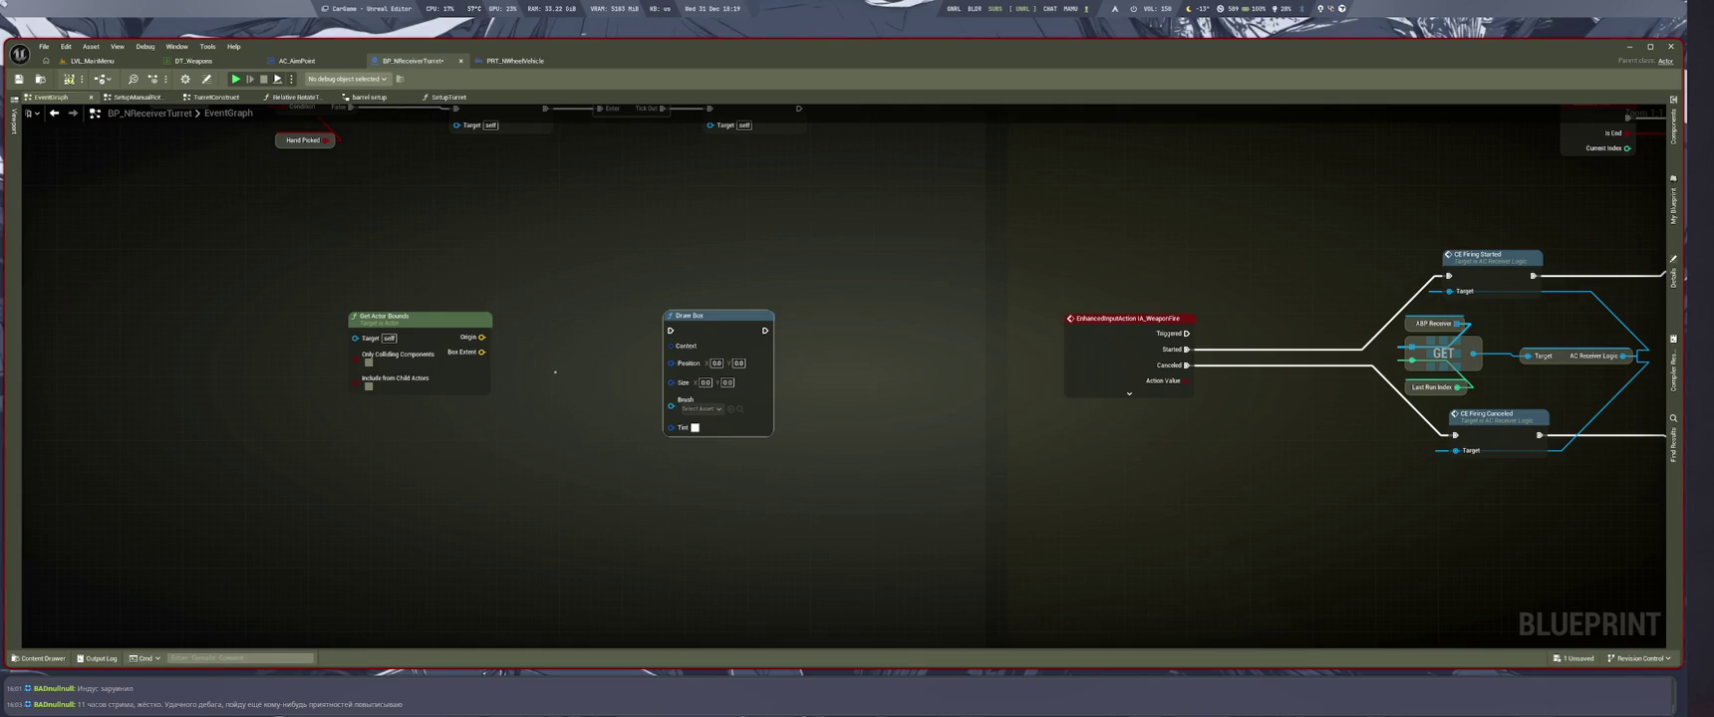
{"action": "key", "text": "Delete"}
Create a Draw Debug Box from Origin into Center and wire Box Extent into Extent
{"action": "left_click_drag", "start_coordinate": [483, 337], "coordinate": [620, 350]}
{"action": "type", "text": "dra debi"}
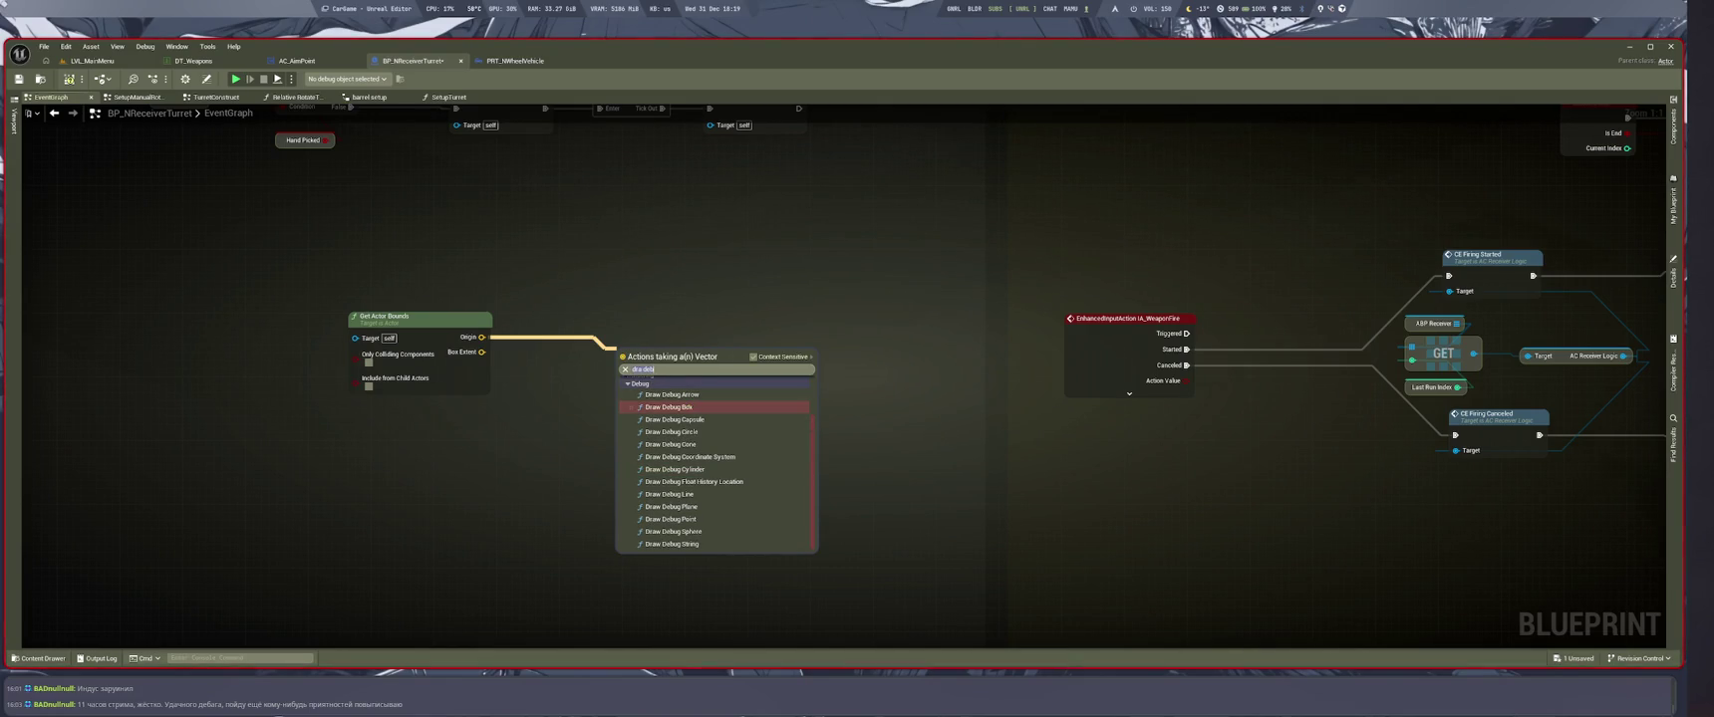
{"action": "left_click", "coordinate": [677, 407]}
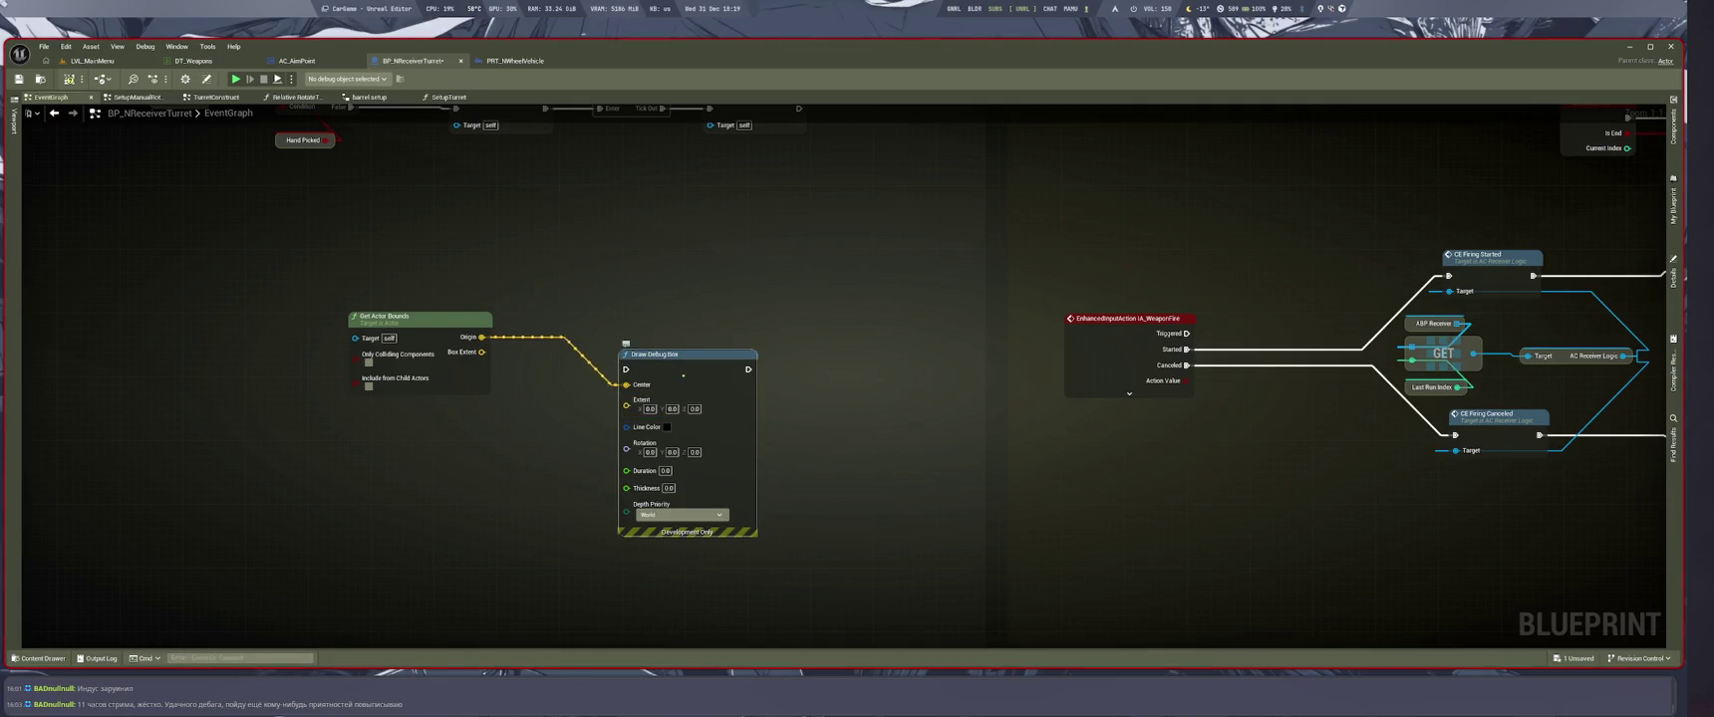
{"action": "left_click_drag", "start_coordinate": [481, 351], "coordinate": [685, 374]}
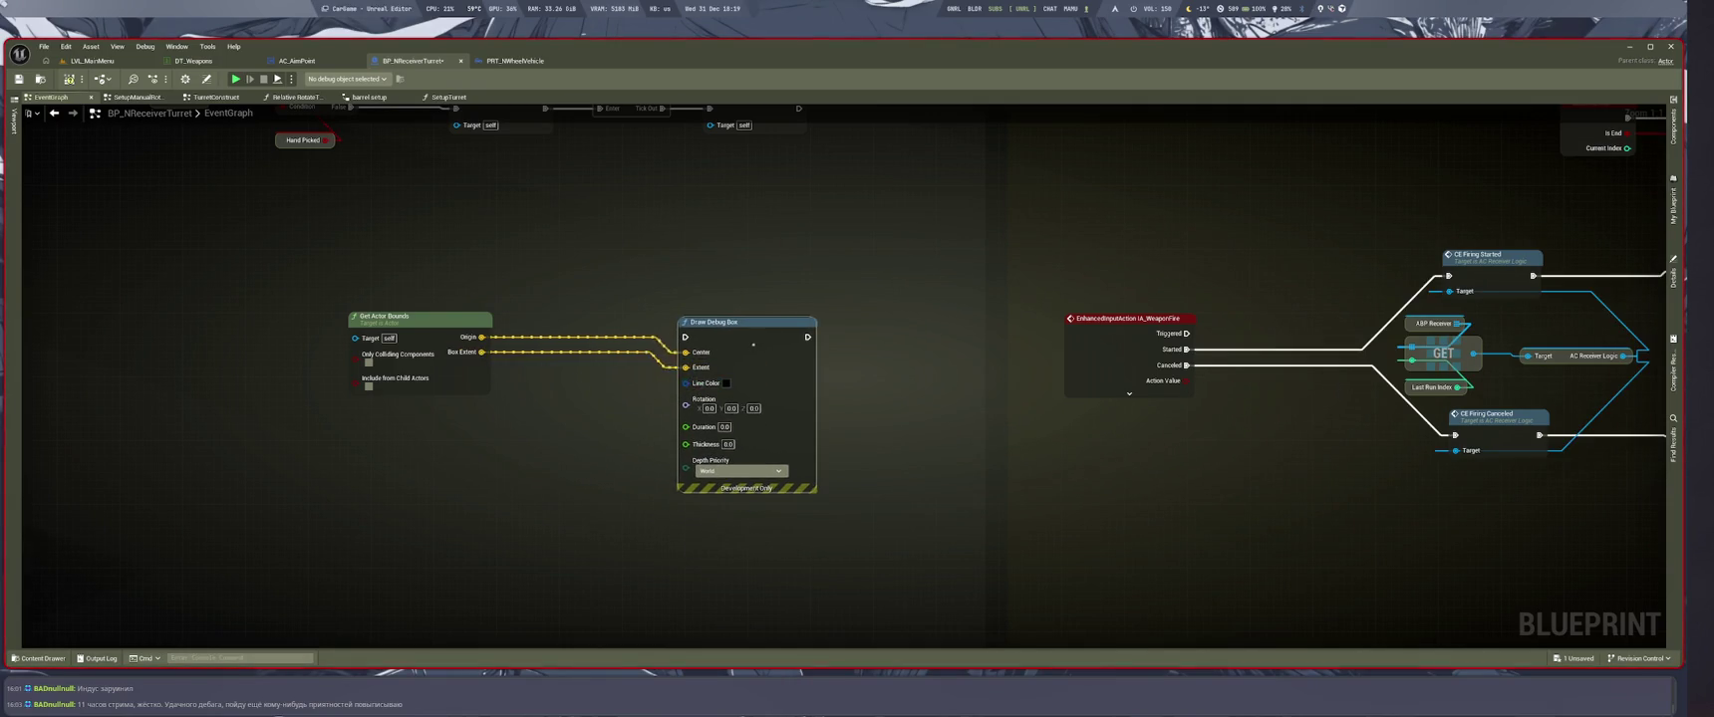
{"action": "left_click_drag", "start_coordinate": [748, 322], "coordinate": [729, 307]}
{"action": "left_click", "coordinate": [706, 370]}
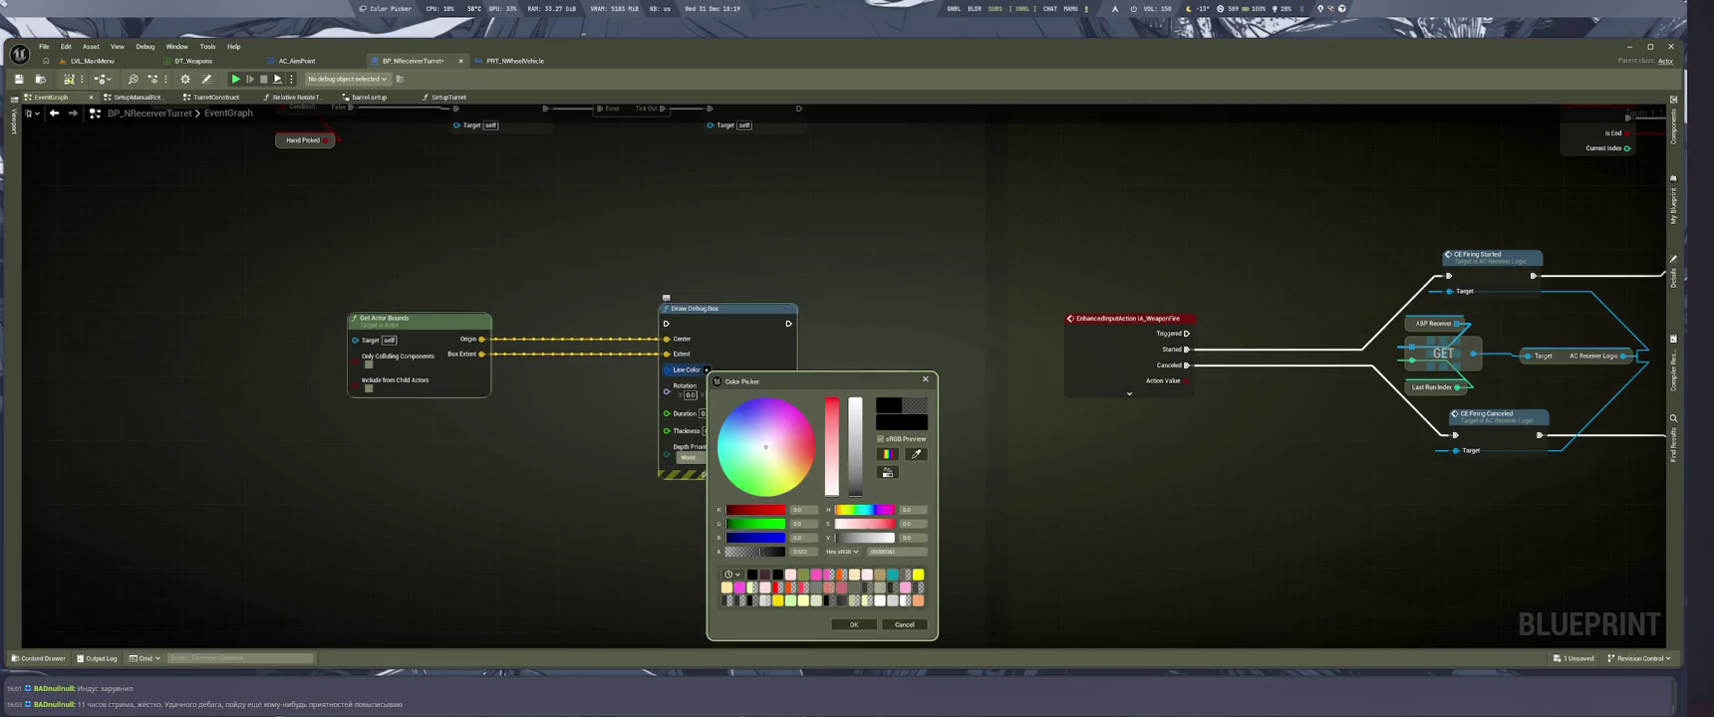
Set the Draw Debug Box Line Color to yellow and its Thickness to 2
{"action": "left_click", "coordinate": [799, 482]}
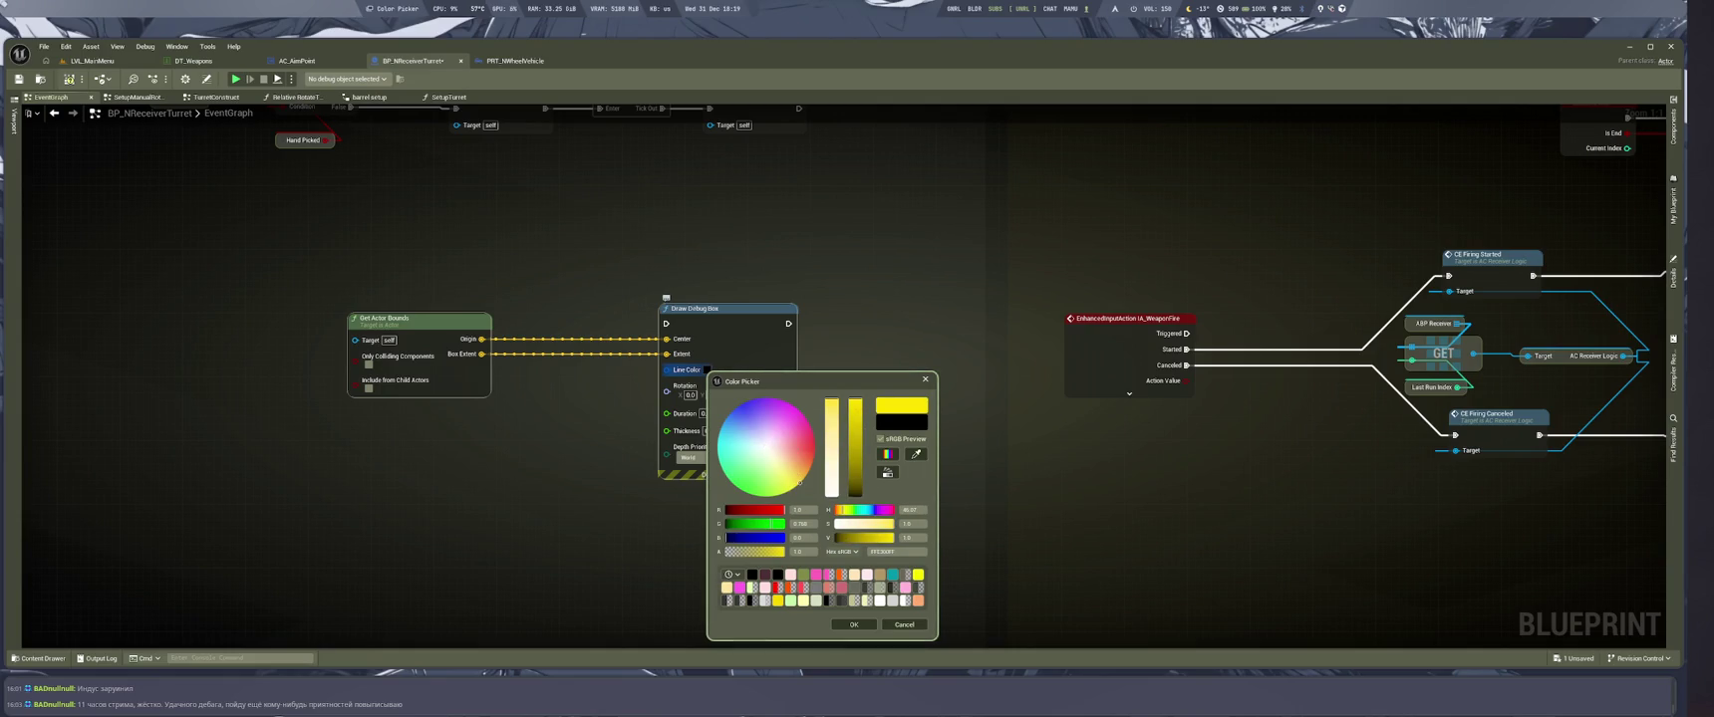
{"action": "left_click", "coordinate": [854, 624]}
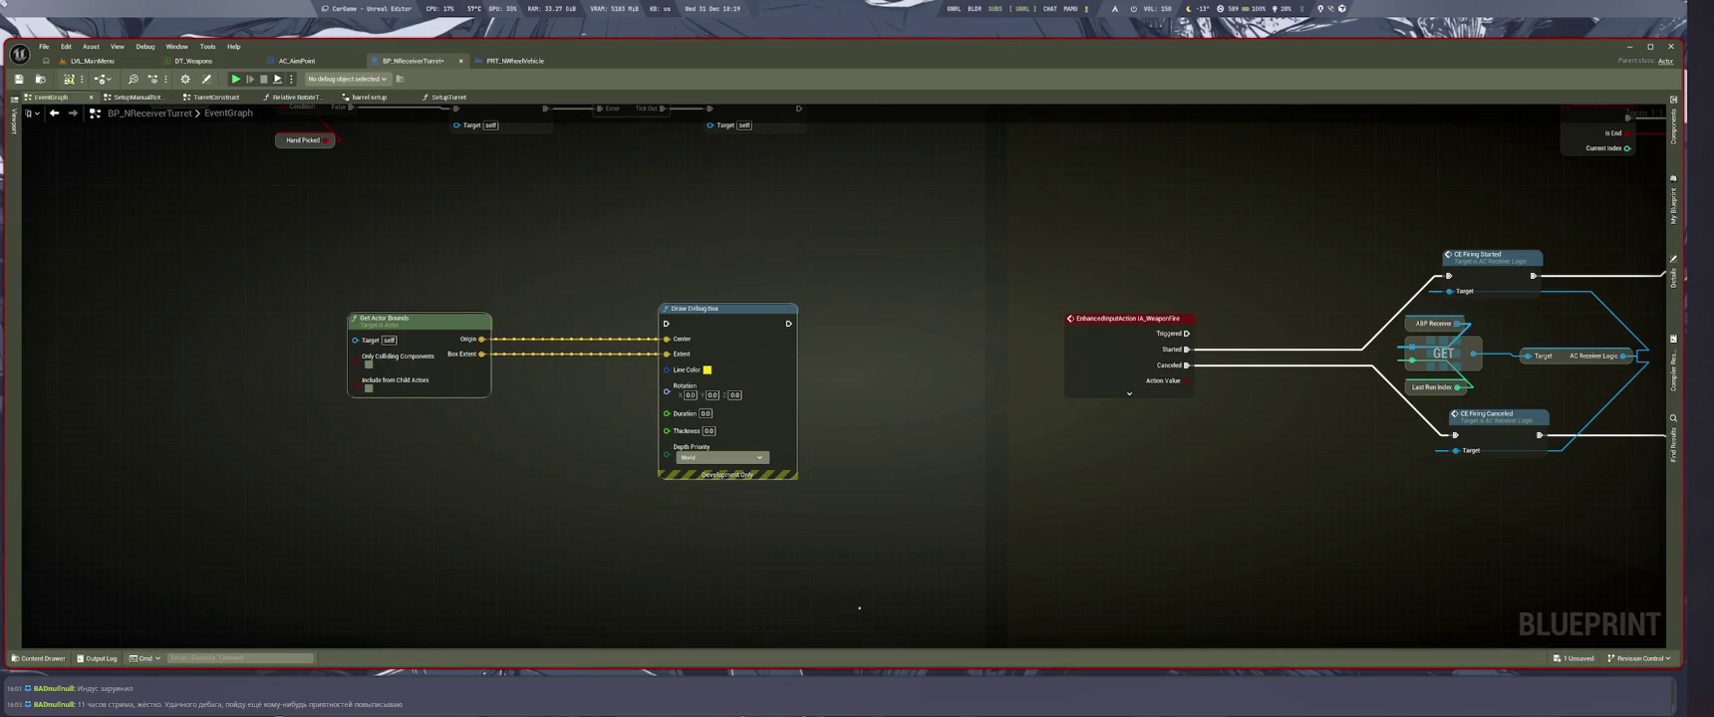
{"action": "left_click", "coordinate": [708, 430]}
{"action": "type", "text": "2"}
{"action": "left_click", "coordinate": [704, 414]}
Set the Draw Debug Box Duration to 6.0
{"action": "type", "text": "6.0"}
{"action": "left_click", "coordinate": [718, 535]}
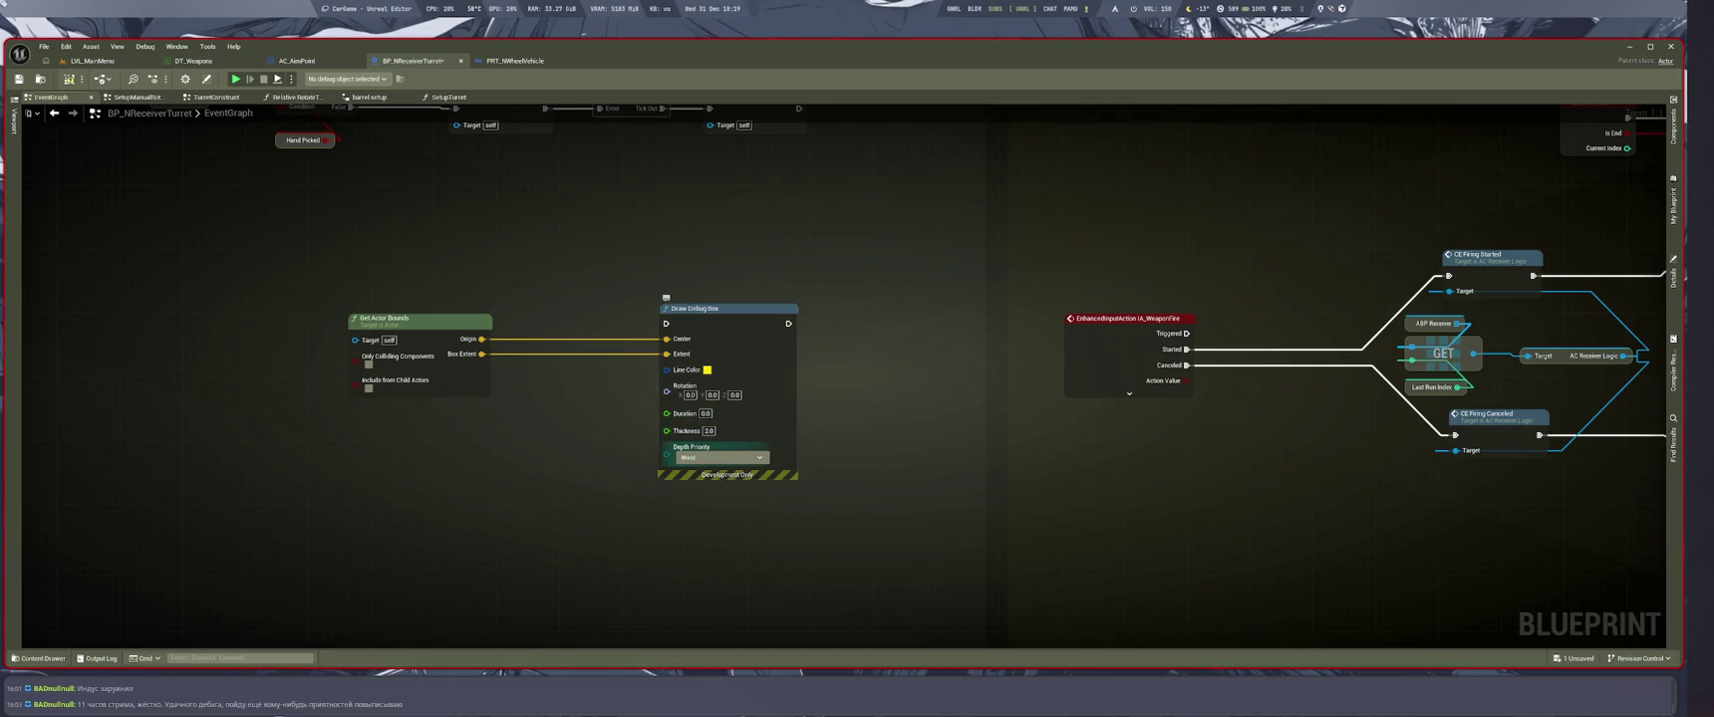
{"action": "scroll", "coordinate": [746, 448], "scroll_direction": "down", "scroll_amount": 2}
{"action": "scroll", "coordinate": [746, 449], "scroll_direction": "down", "scroll_amount": 5}
{"action": "scroll", "coordinate": [704, 428], "scroll_direction": "up", "scroll_amount": 7}
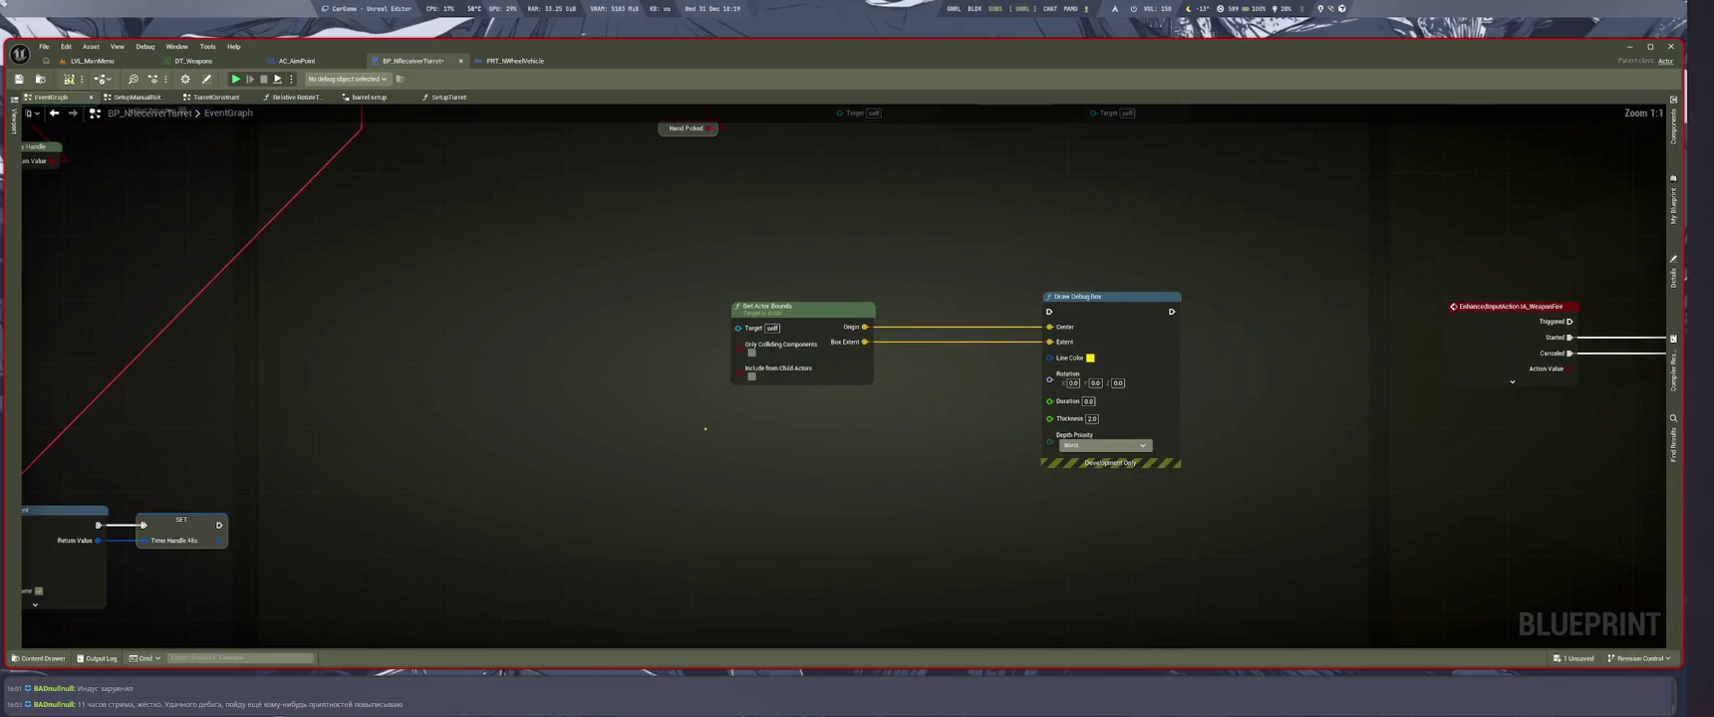
{"action": "scroll", "coordinate": [701, 428], "scroll_direction": "down", "scroll_amount": 4}
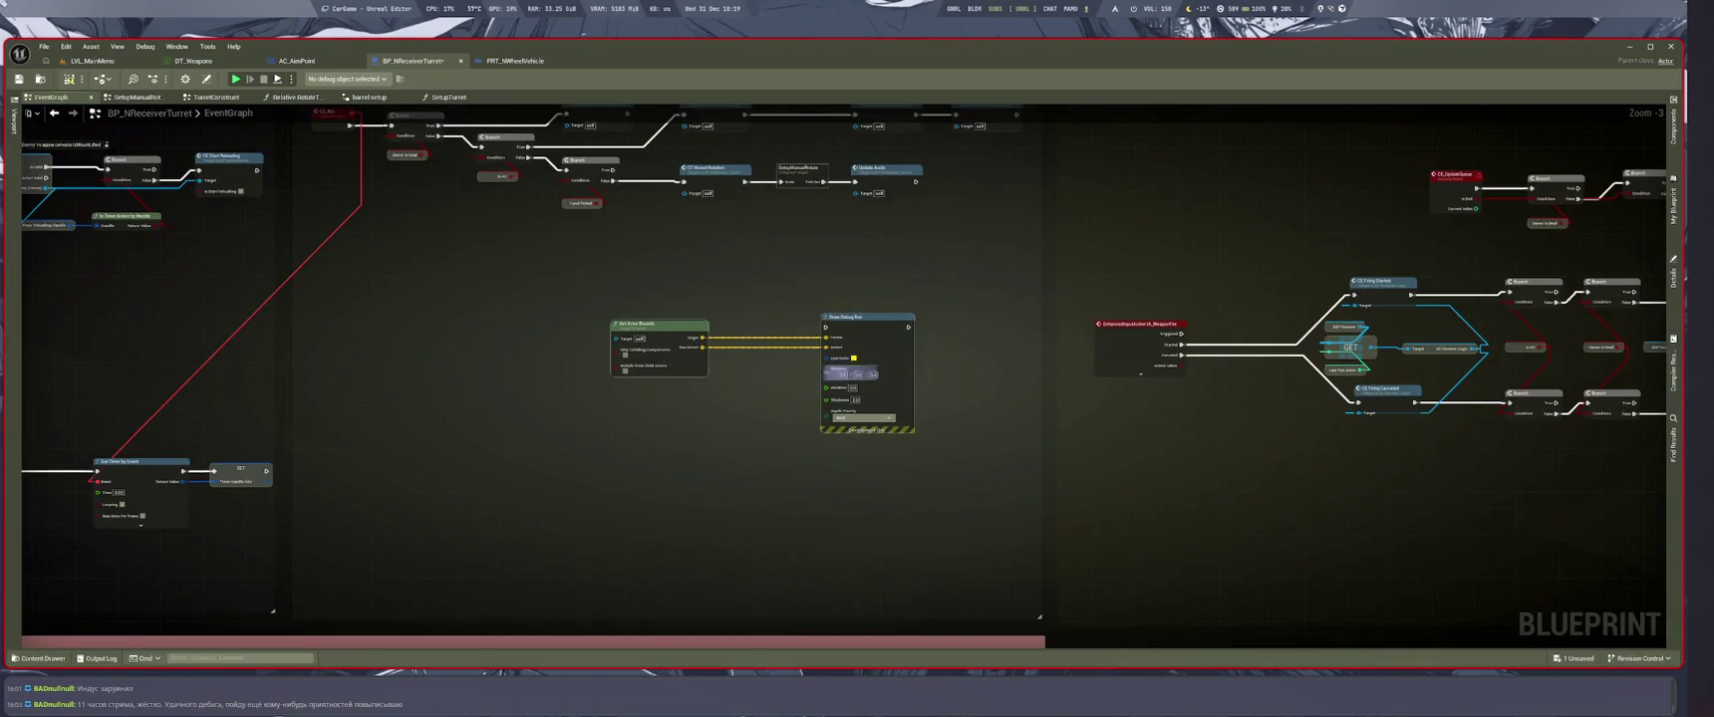
{"action": "scroll", "coordinate": [954, 455], "scroll_direction": "up", "scroll_amount": 2}
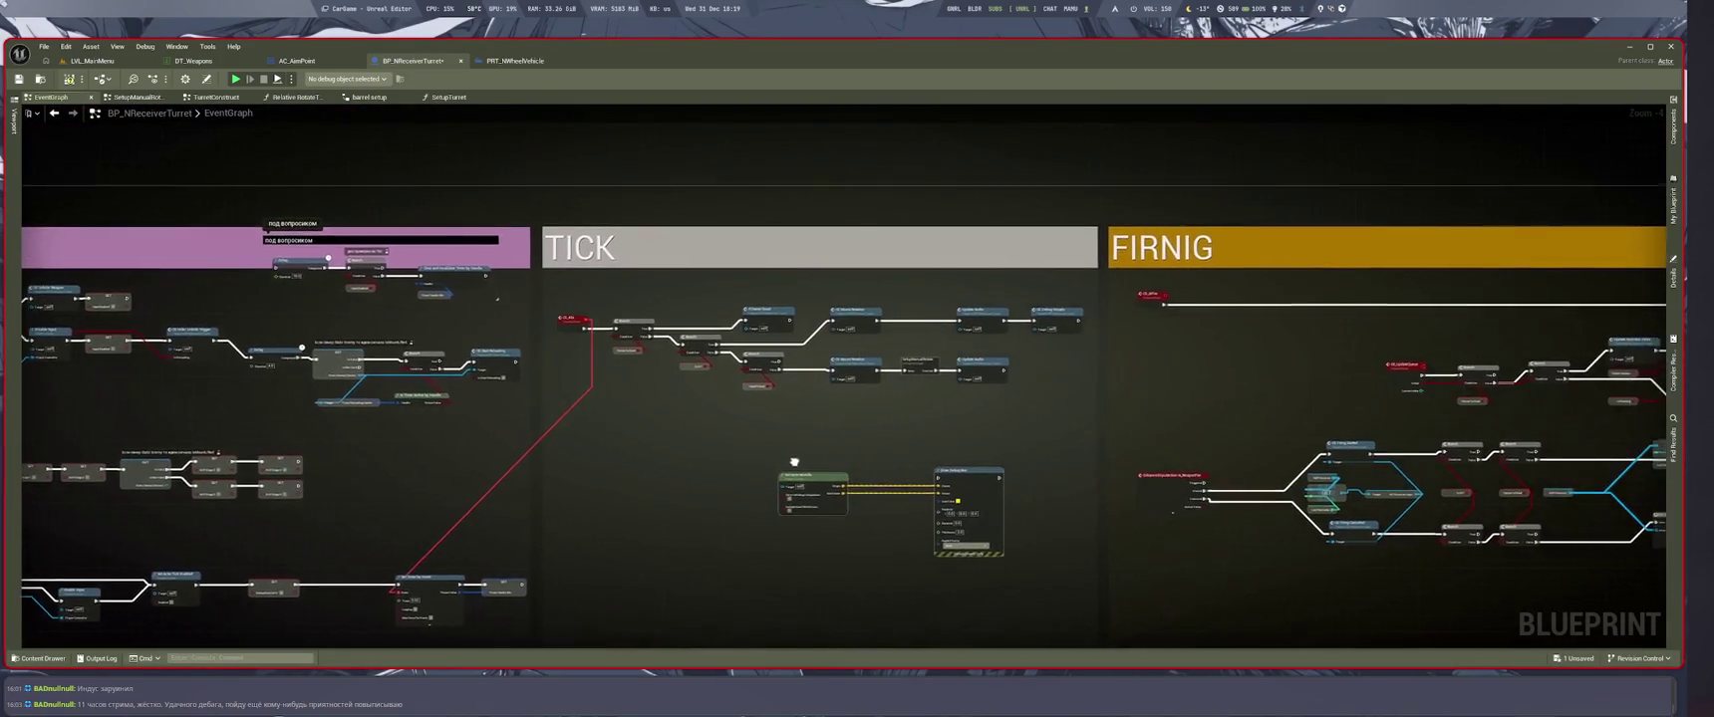
{"action": "left_click_drag", "start_coordinate": [1024, 407], "coordinate": [1051, 364]}
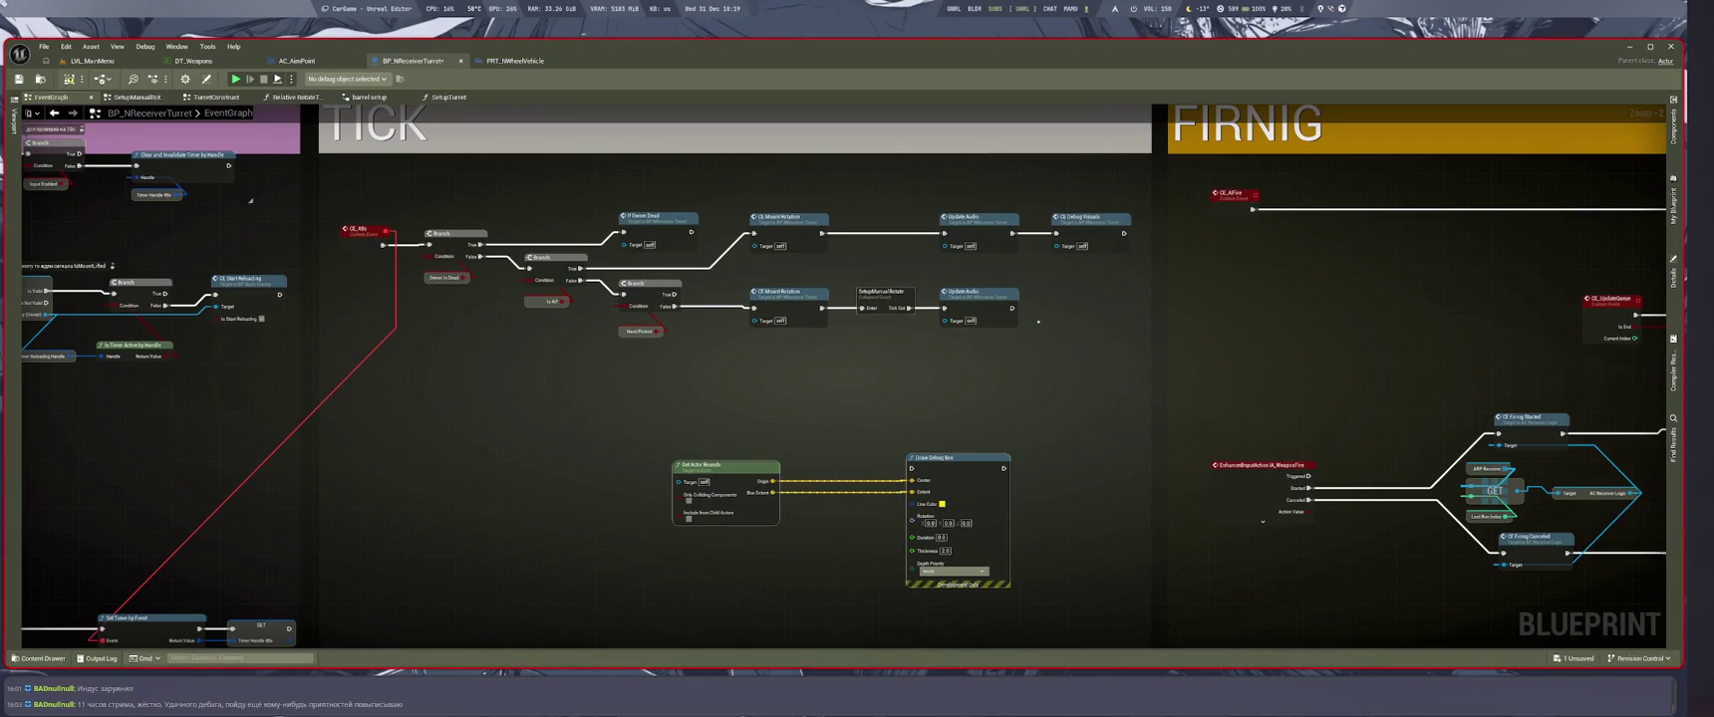
{"action": "left_click_drag", "start_coordinate": [870, 394], "coordinate": [783, 405]}
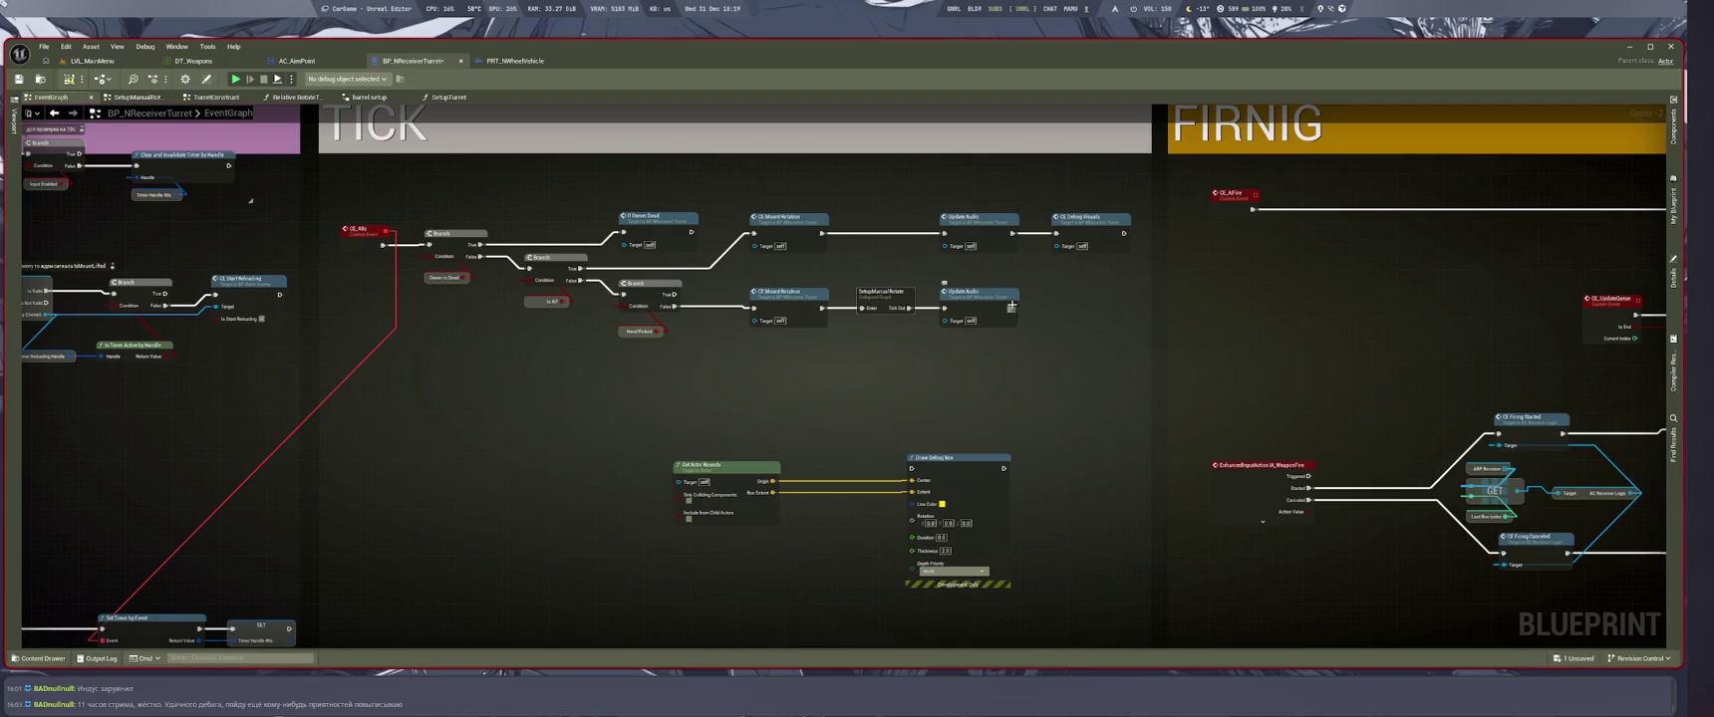
Run Draw Debug Box after Update Audio, save the blueprint, and open LVL_MainMenu
{"action": "mouse_move", "coordinate": [1011, 308]}
{"action": "left_mouse_down"}
{"action": "mouse_move", "coordinate": [792, 459]}
{"action": "mouse_move", "coordinate": [923, 481]}
{"action": "left_mouse_up"}
{"action": "key", "text": "ctrl+s"}
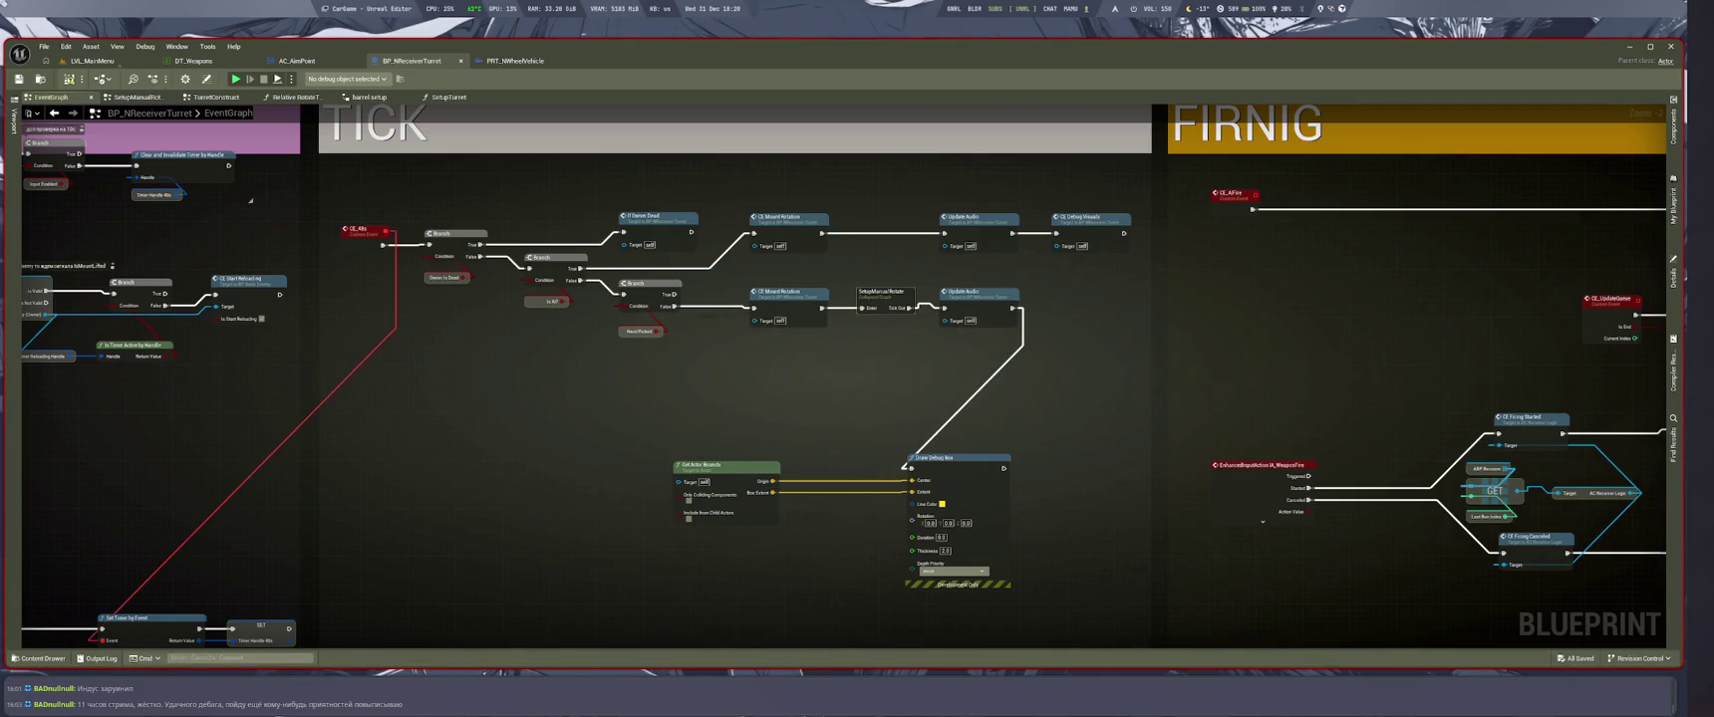
{"action": "left_click", "coordinate": [90, 61]}
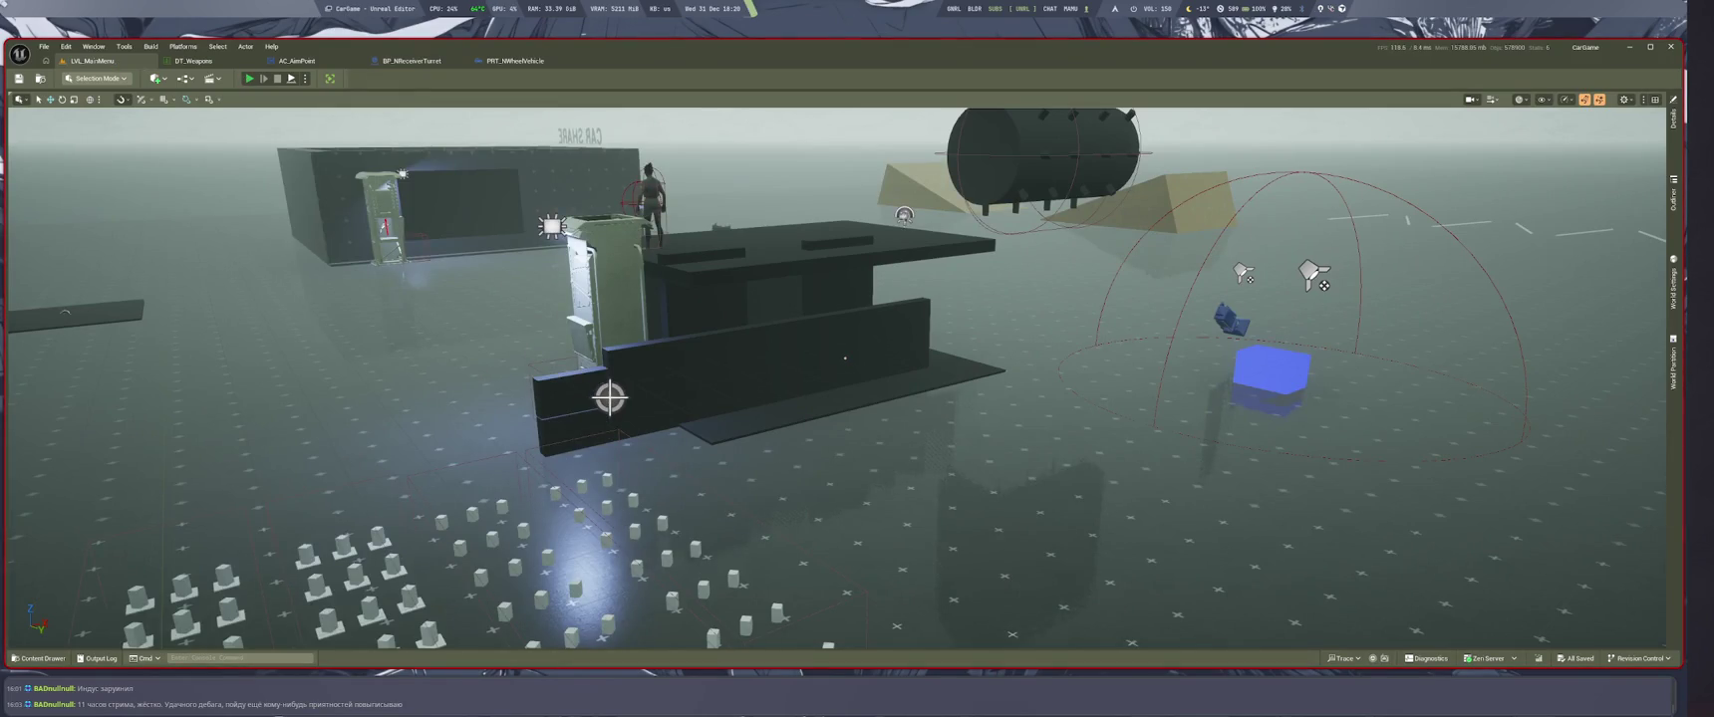
Play the level in the editor to check the turret's yellow debug bounds, then return to the blueprint
{"action": "key", "text": "alt+p"}
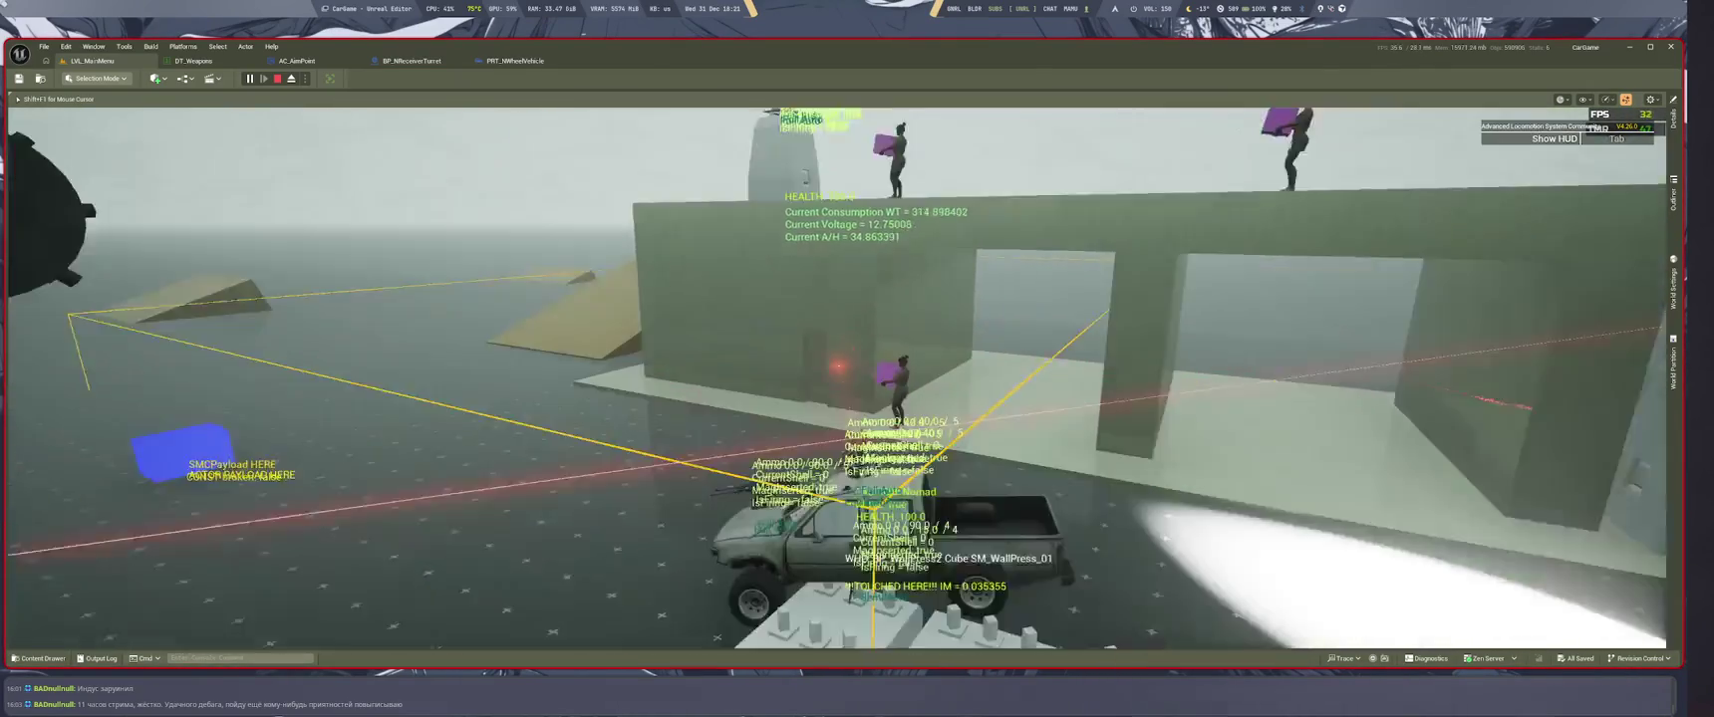
{"action": "key", "text": "ctrl+Tab"}
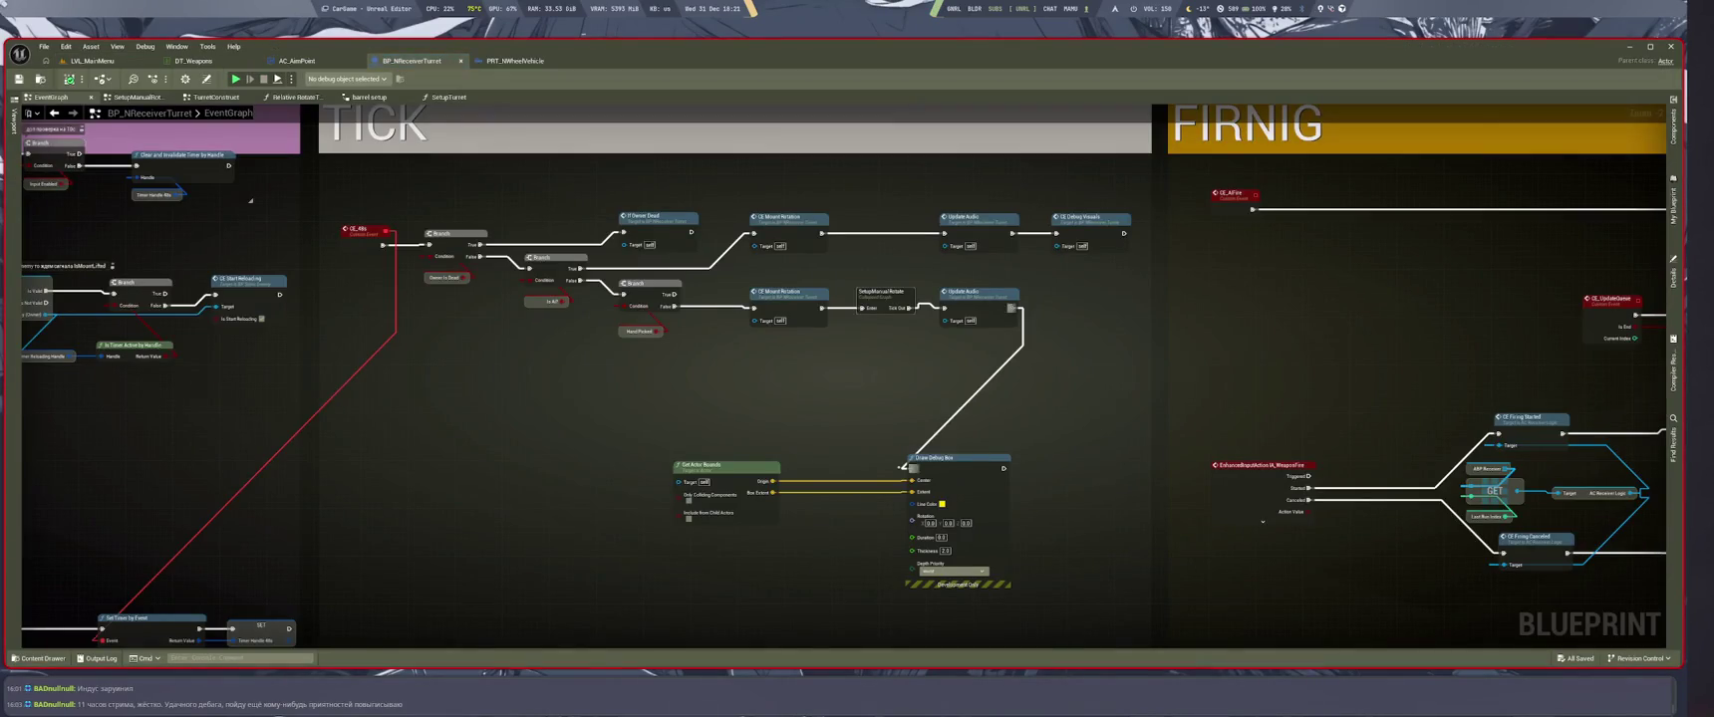
Disconnect Draw Debug Box's exec wire from Update Audio, save, and open the DT_Weapons table
{"action": "left_click", "coordinate": [910, 467], "text": "alt"}
{"action": "key", "text": "ctrl+s"}
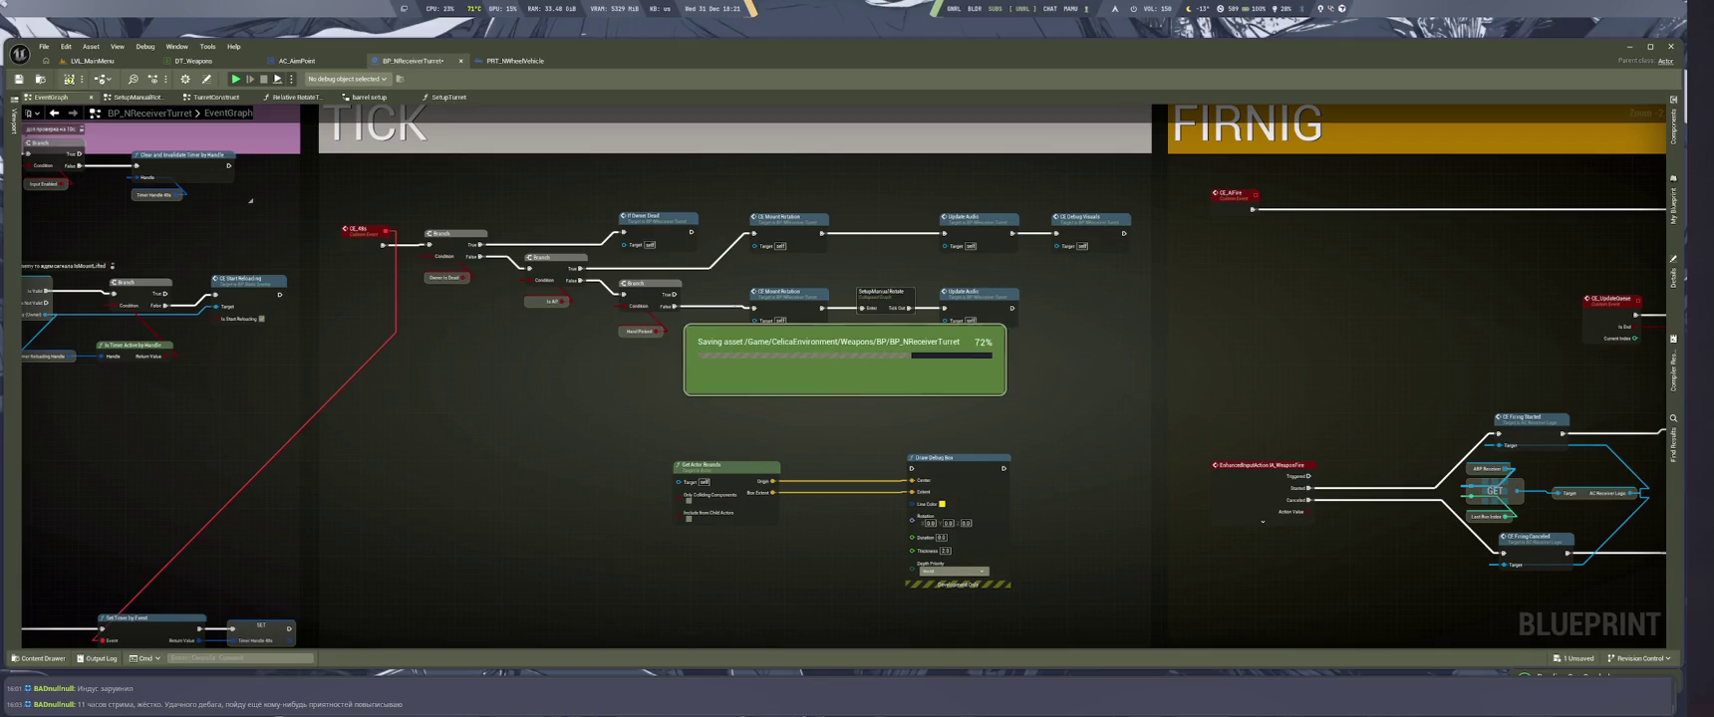
{"action": "left_click", "coordinate": [193, 61]}
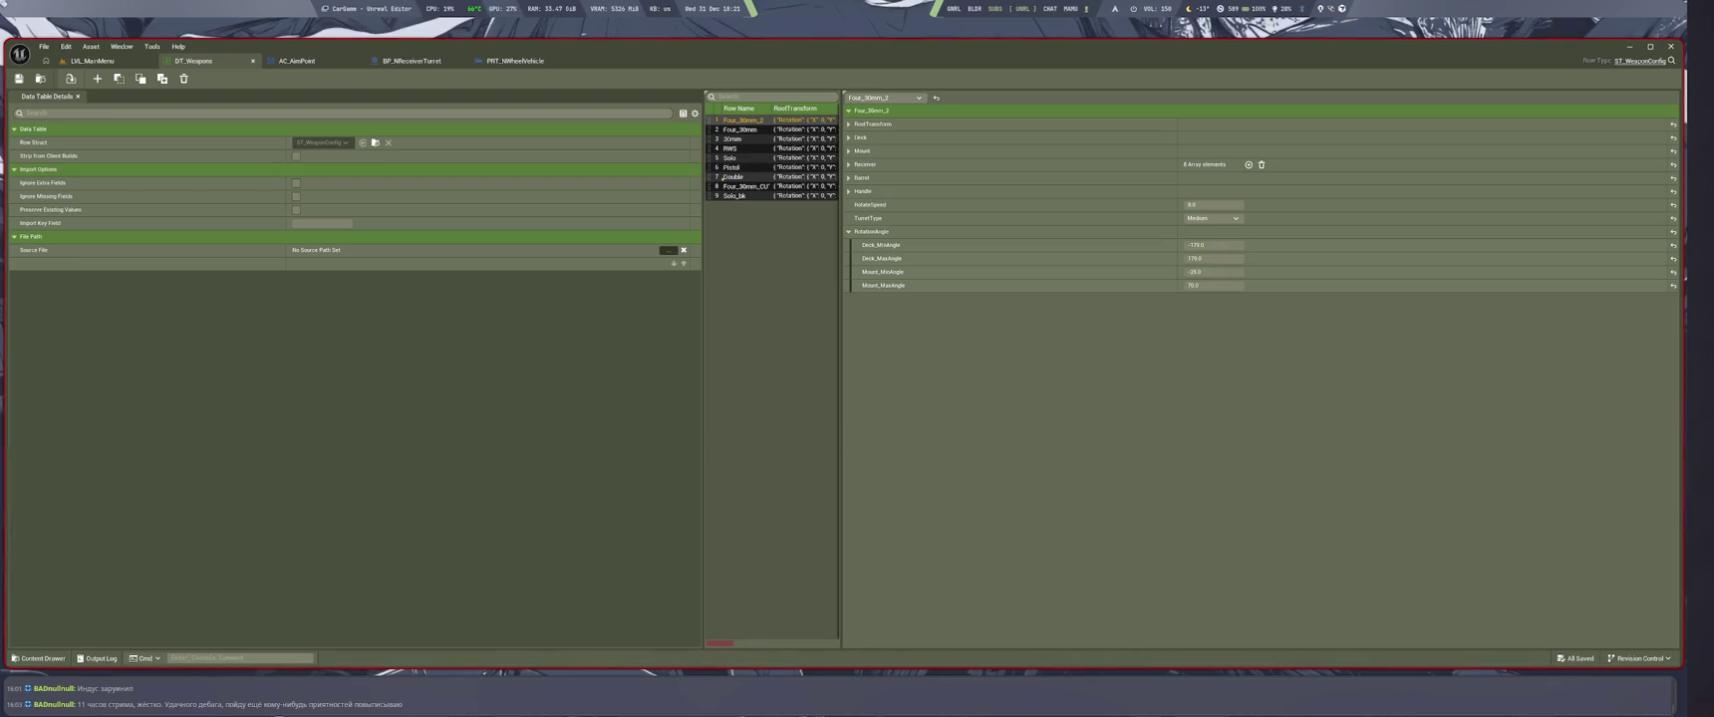
Leave DT_Weapons via the BP_NReceiverTurret blueprint and switch to the LVL_MainMenu level
{"action": "key", "text": "ctrl+Tab"}
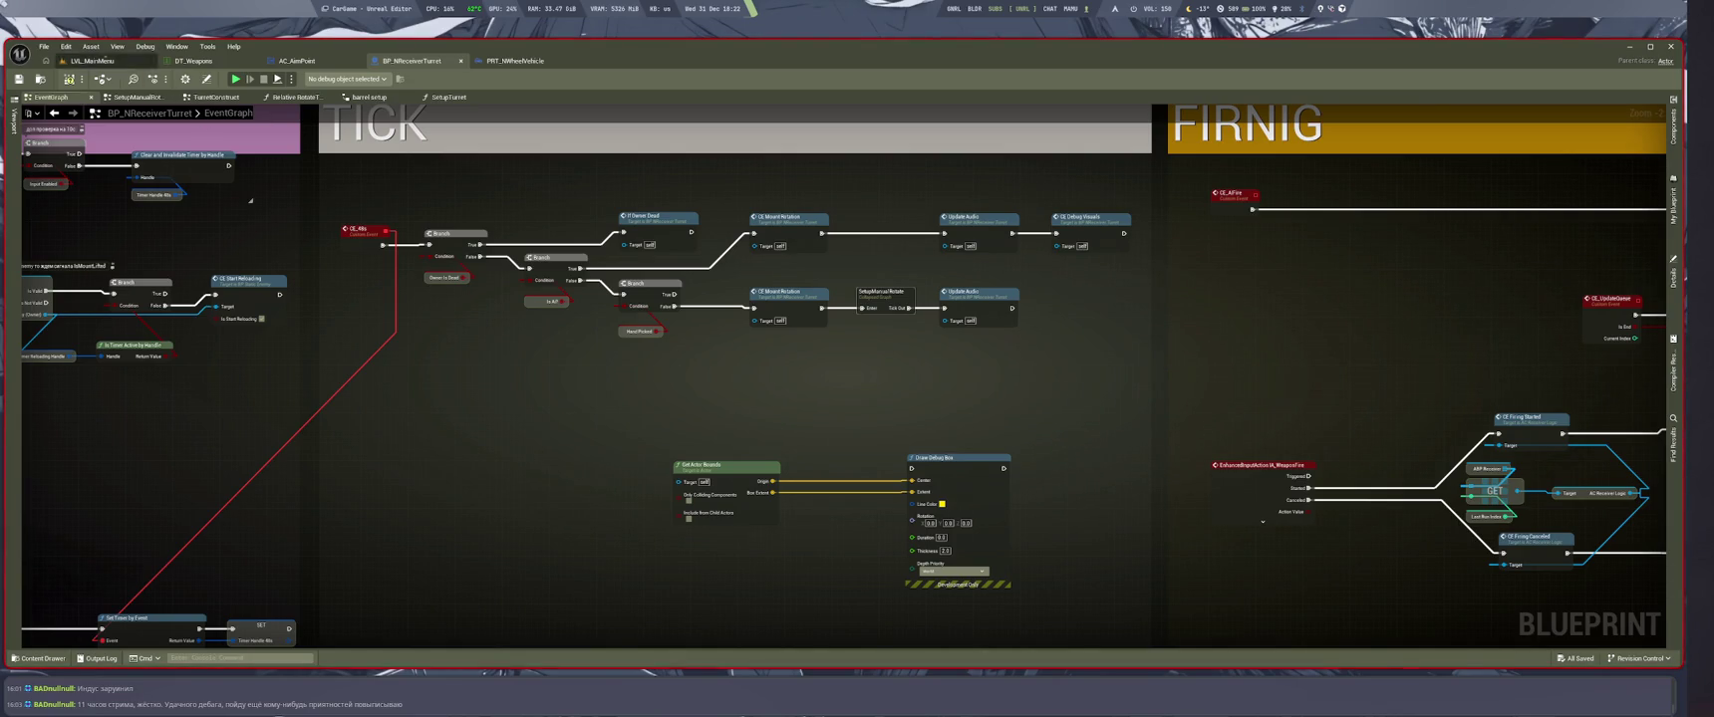
{"action": "left_click", "coordinate": [91, 60]}
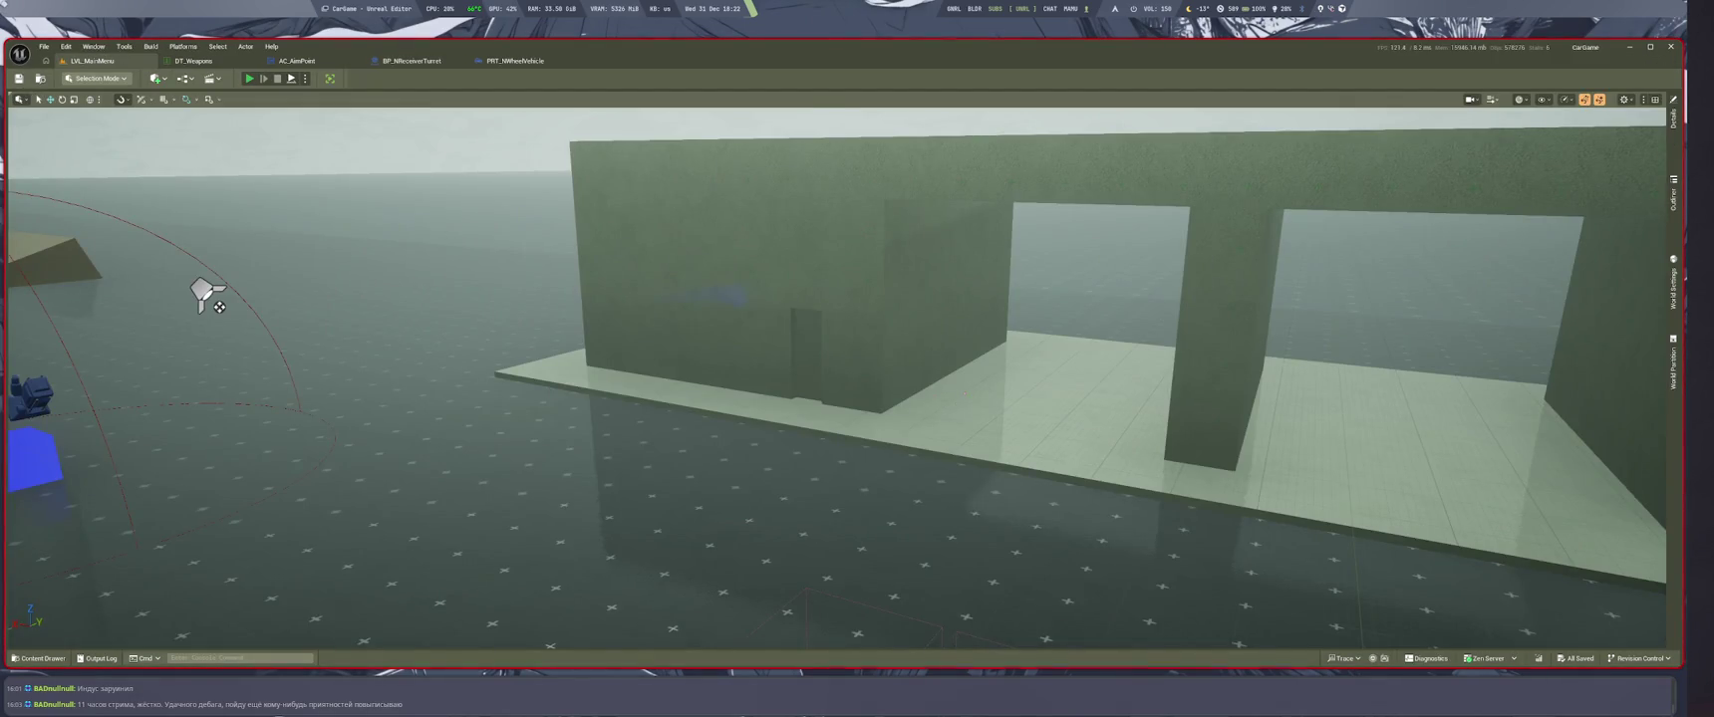
Run a quick Play In Editor session of LVL_MainMenu and stop it
{"action": "key", "text": "alt+p"}
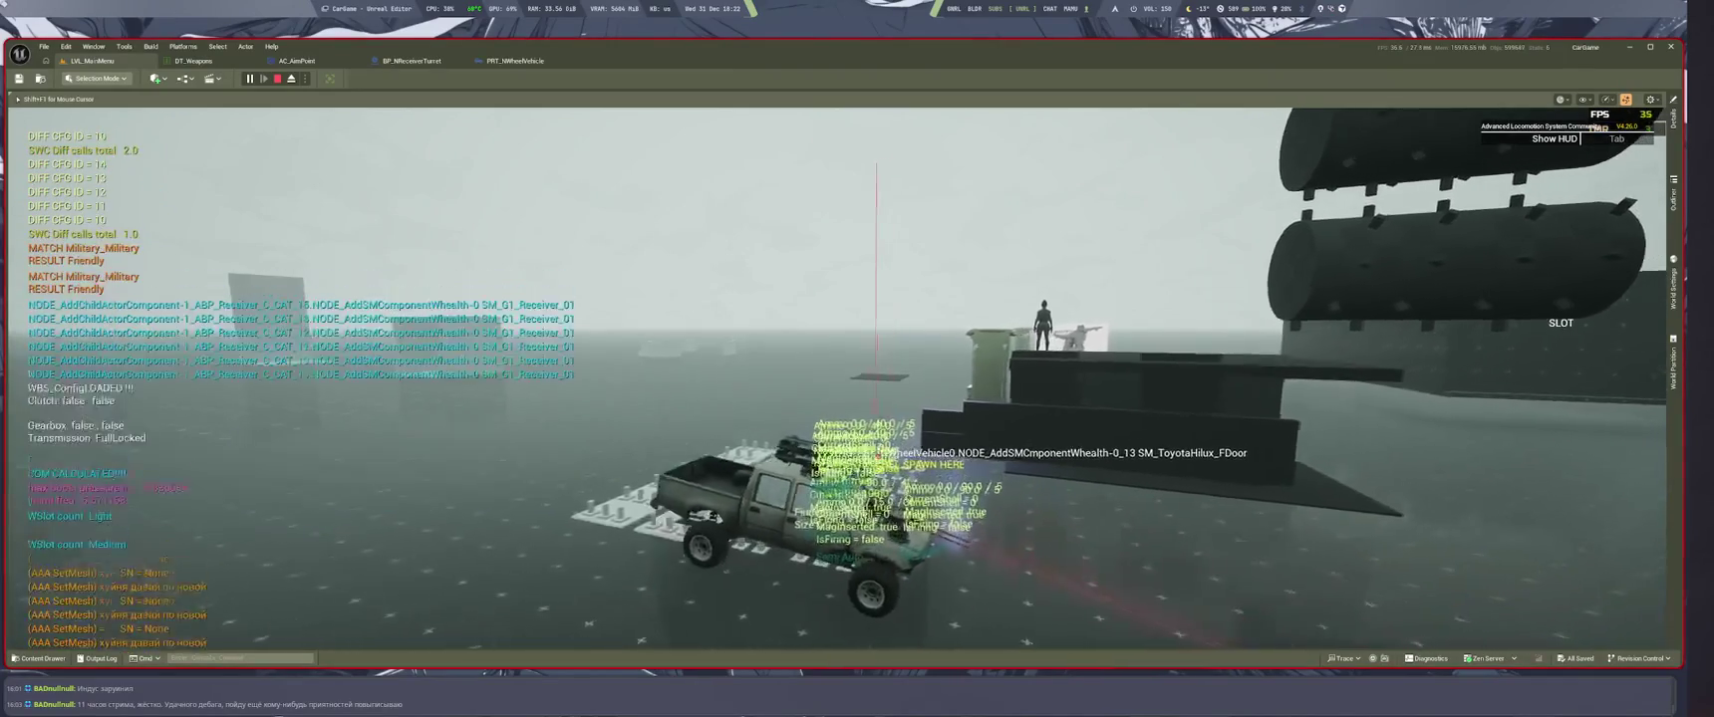
{"action": "key", "text": "Escape"}
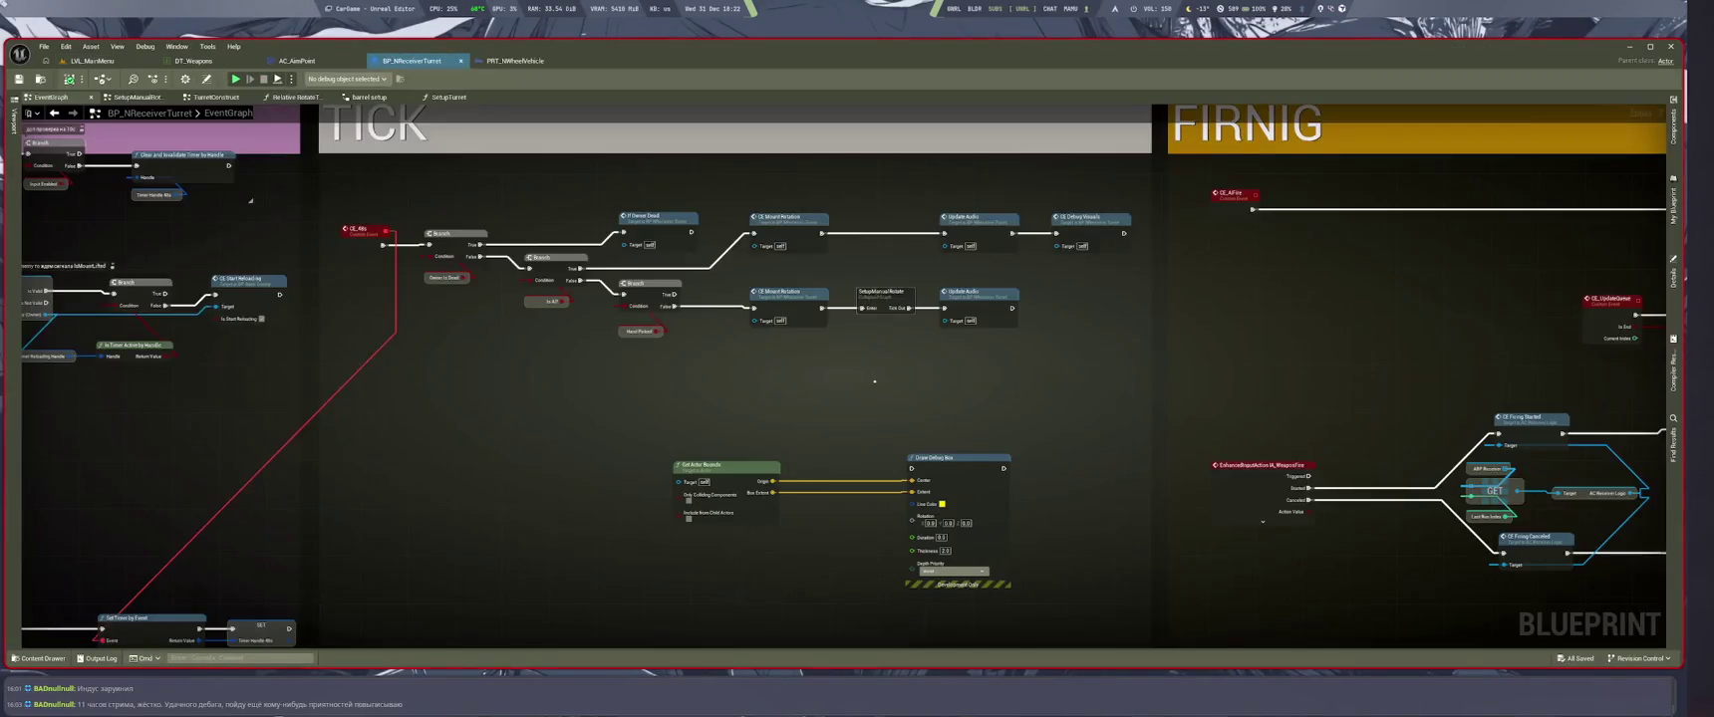
Return to the Left Alt and Rotation Enabled SET nodes in BP_NReceiverTurret and save
{"action": "key", "text": "alt+Left"}
{"action": "key", "text": "alt+Left"}
{"action": "key", "text": "alt+Left"}
{"action": "key", "text": "alt+Left"}
{"action": "key", "text": "alt+Left"}
{"action": "key", "text": "alt+Left"}
{"action": "key", "text": "alt+Left"}
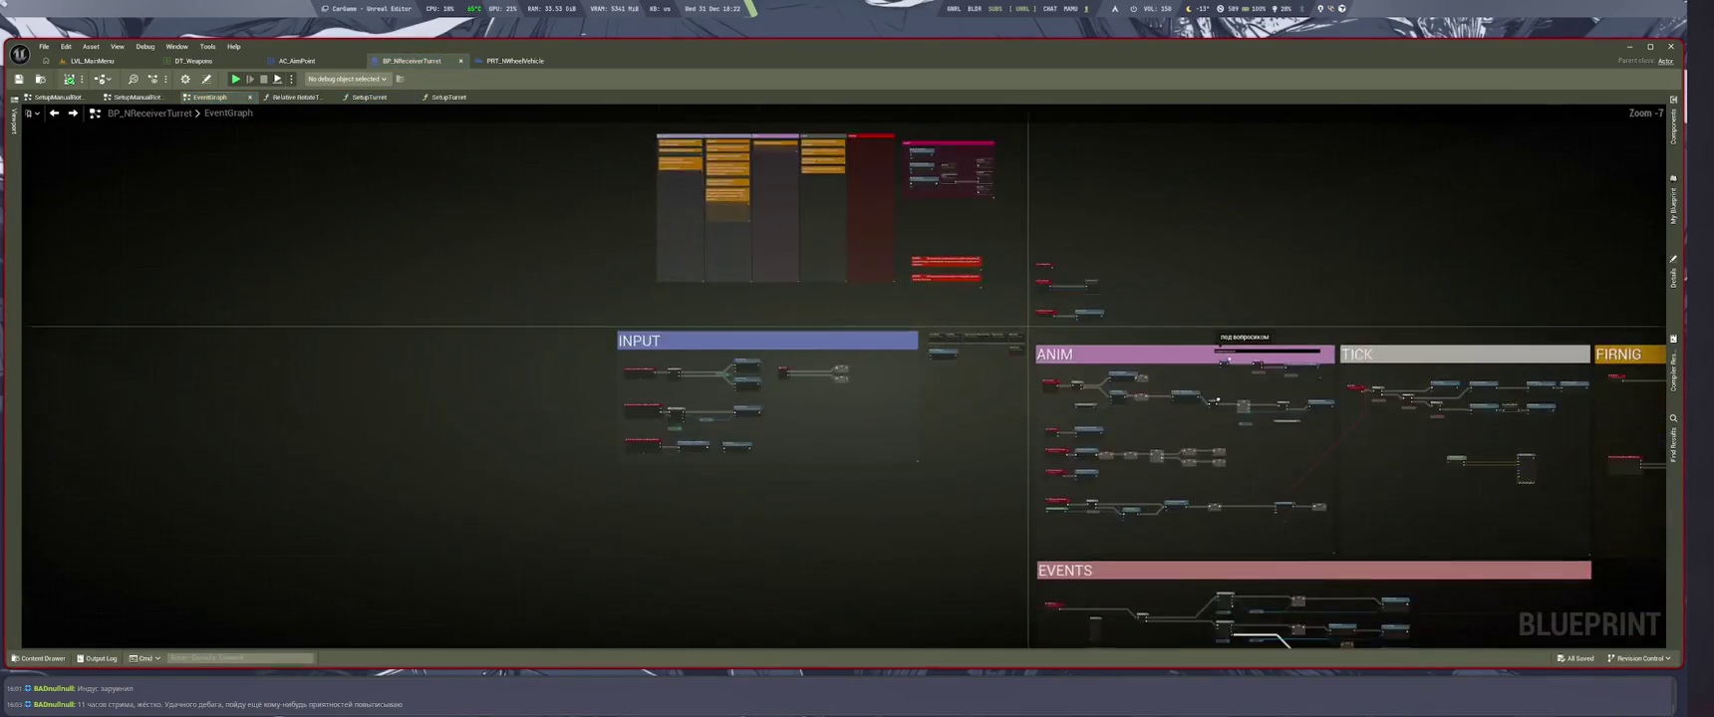
{"action": "key", "text": "alt+Left"}
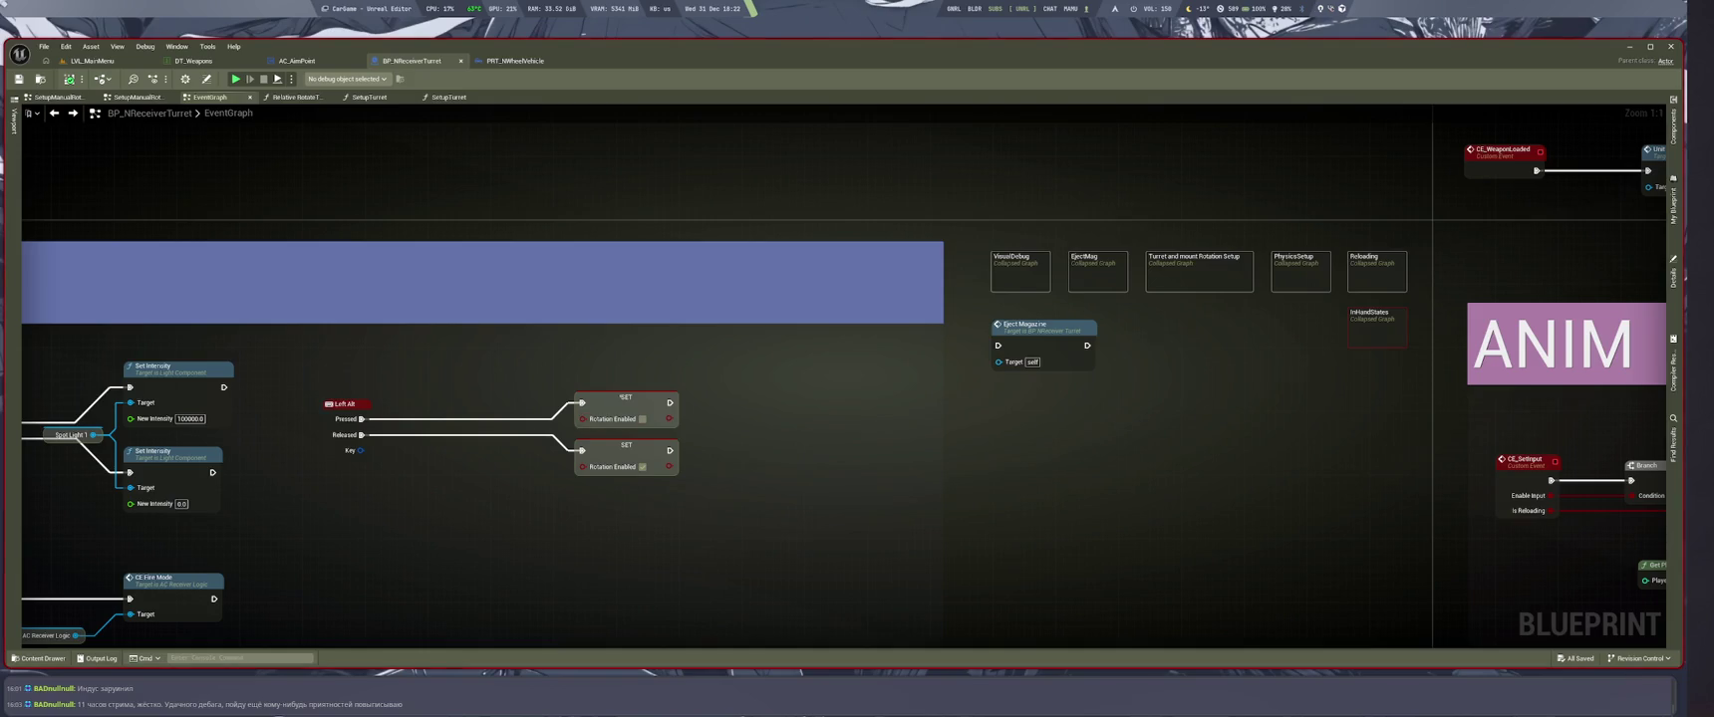
{"action": "left_click", "coordinate": [625, 399]}
{"action": "key", "text": "ctrl+s"}
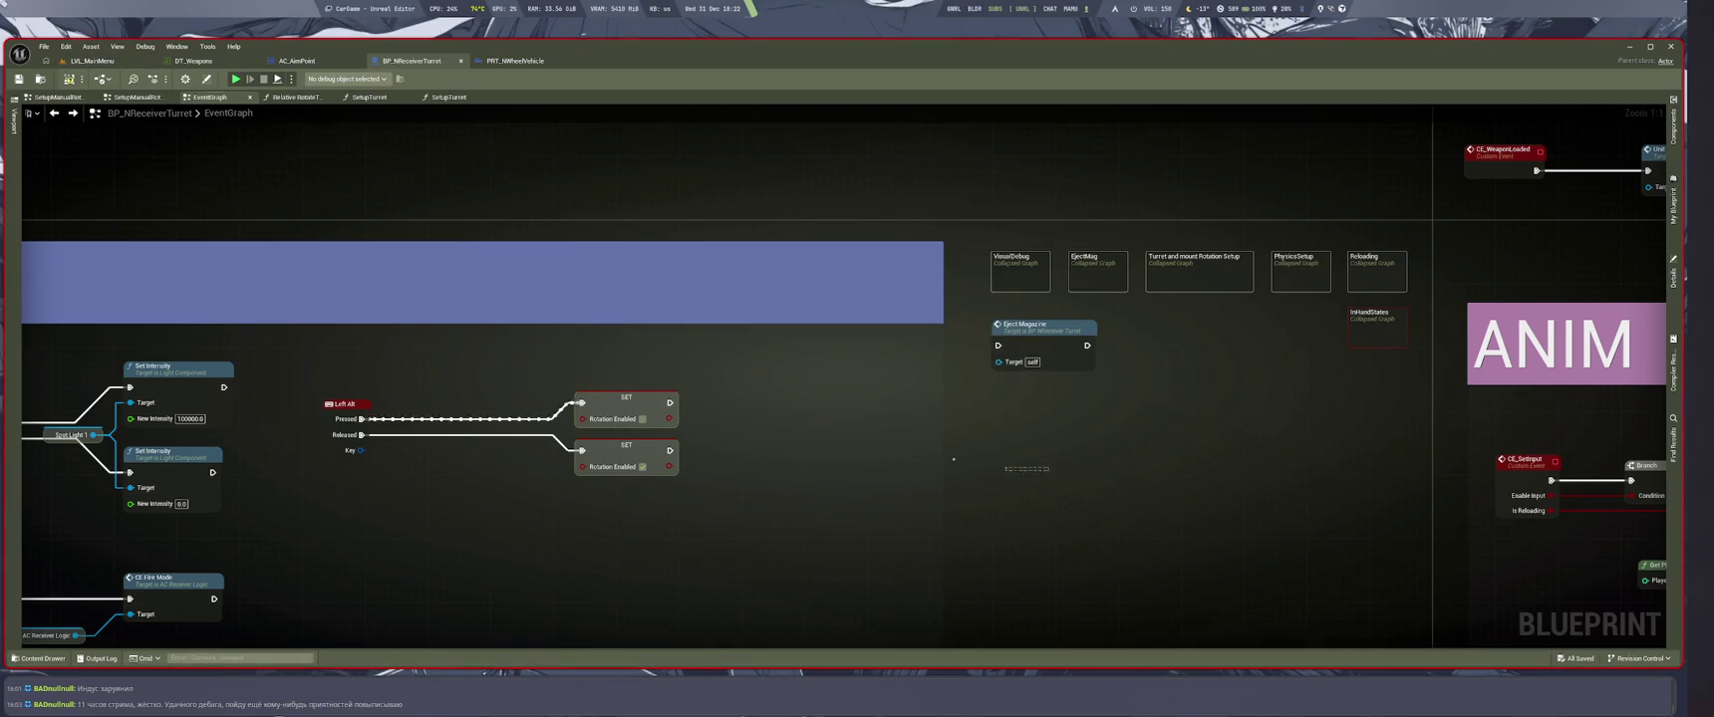
Add an IA_Alt_Keyboard input action node below Left Alt in the INPUT section and expand its pins
{"action": "mouse_move", "coordinate": [362, 548]}
{"action": "left_mouse_down"}
{"action": "mouse_move", "coordinate": [707, 512]}
{"action": "mouse_move", "coordinate": [1106, 512]}
{"action": "left_mouse_up"}
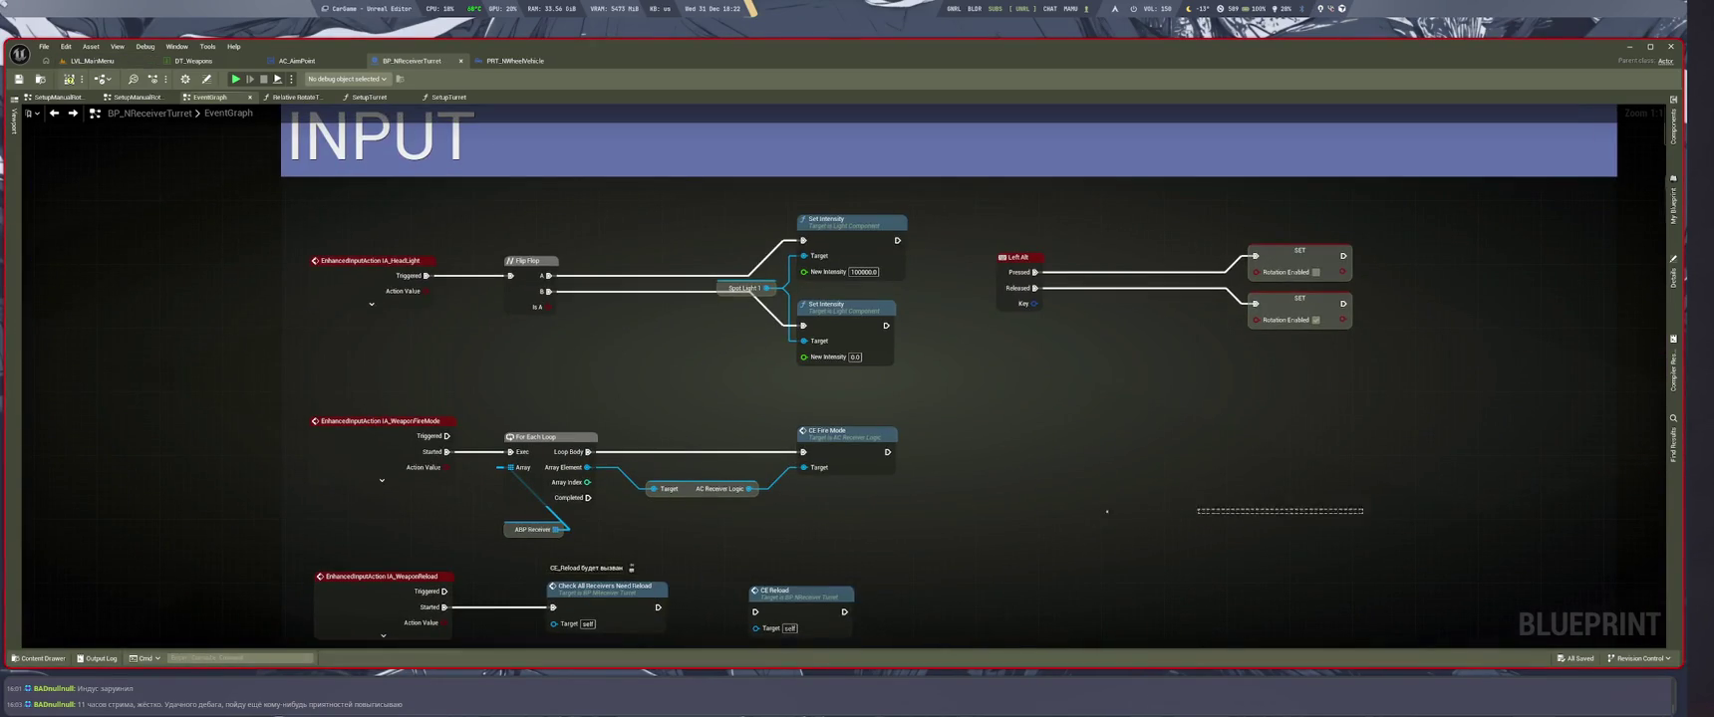
{"action": "scroll", "coordinate": [1109, 516], "scroll_direction": "up", "scroll_amount": 1}
{"action": "scroll", "coordinate": [1096, 498], "scroll_direction": "down", "scroll_amount": 2}
{"action": "scroll", "coordinate": [971, 417], "scroll_direction": "up", "scroll_amount": 1}
{"action": "scroll", "coordinate": [968, 413], "scroll_direction": "down", "scroll_amount": 2}
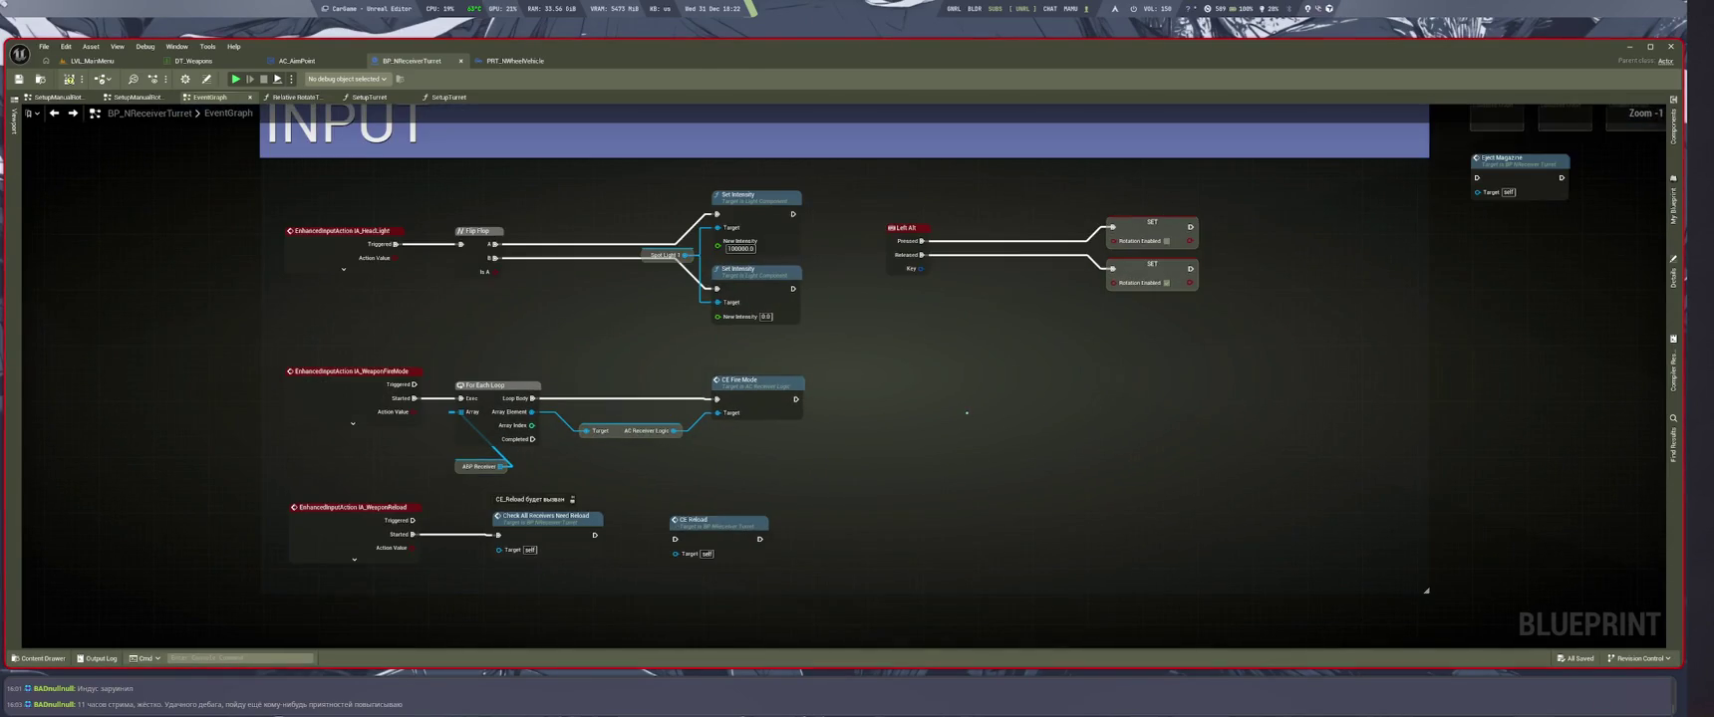
{"action": "left_click_drag", "start_coordinate": [1124, 604], "coordinate": [920, 396]}
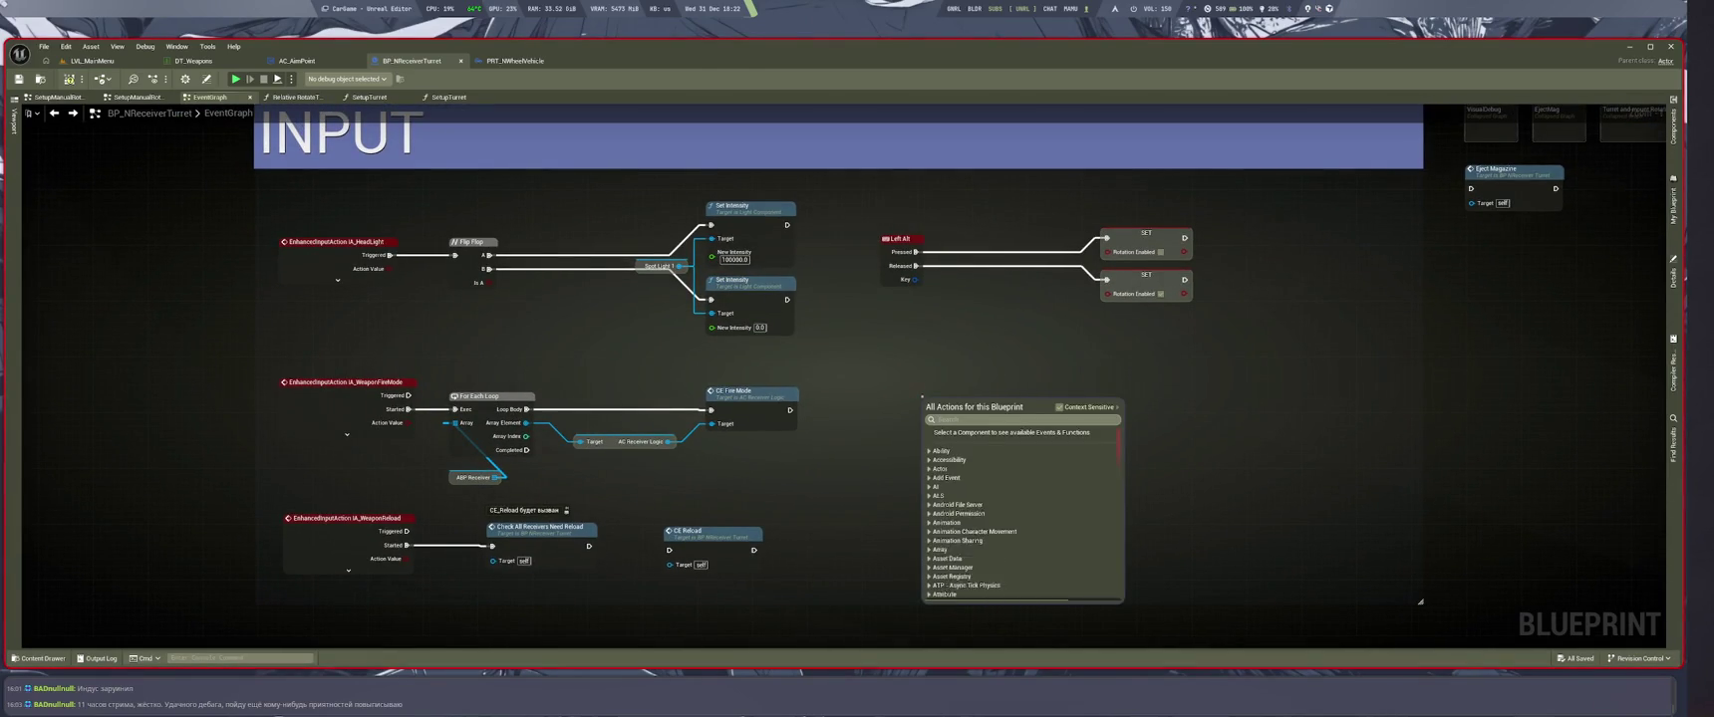
{"action": "type", "text": "ia_alt"}
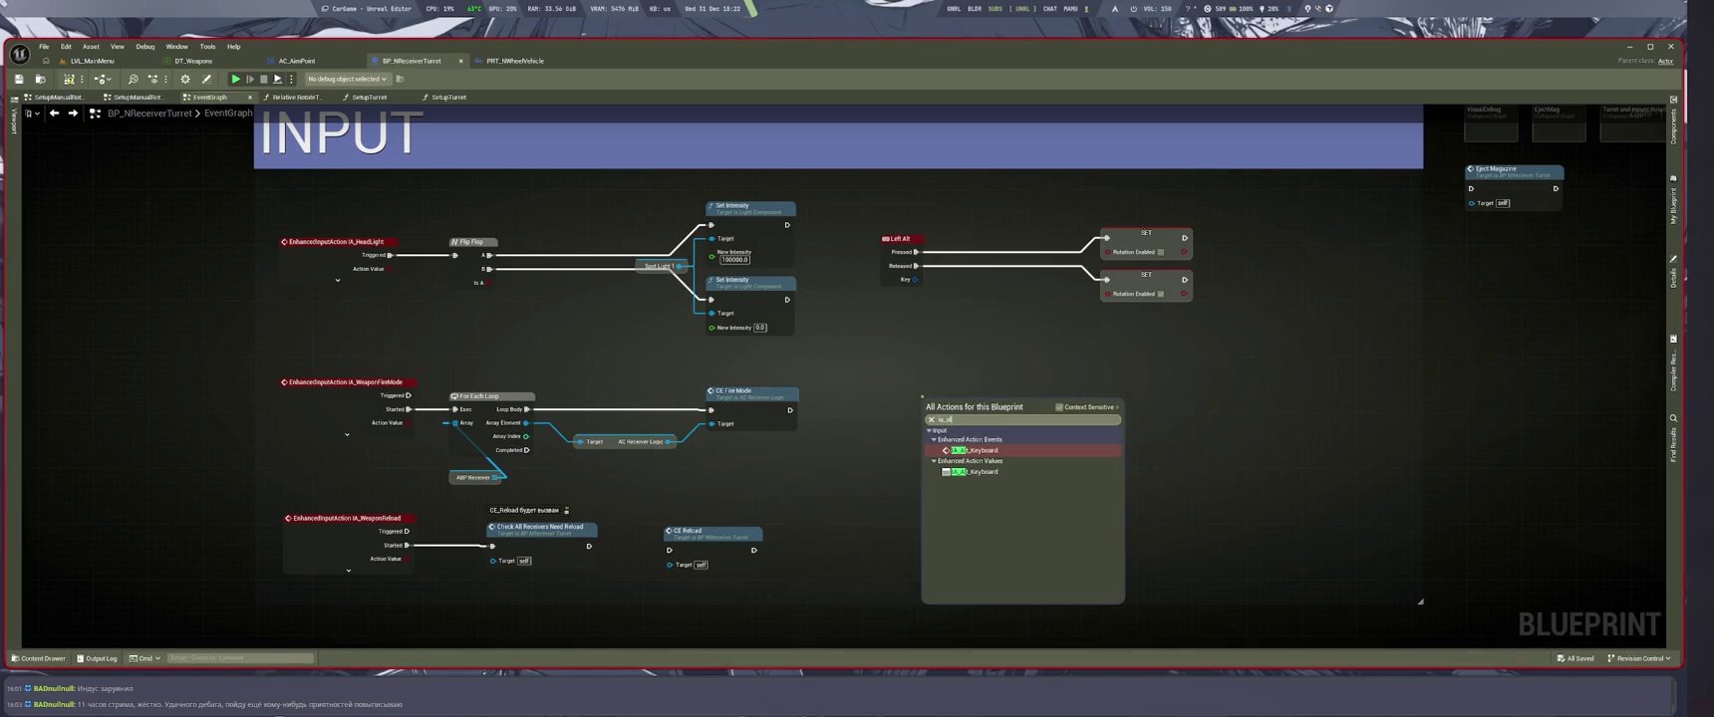
{"action": "key", "text": "Return"}
{"action": "scroll", "coordinate": [920, 381], "scroll_direction": "up", "scroll_amount": 1}
{"action": "left_click_drag", "start_coordinate": [957, 407], "coordinate": [891, 308]}
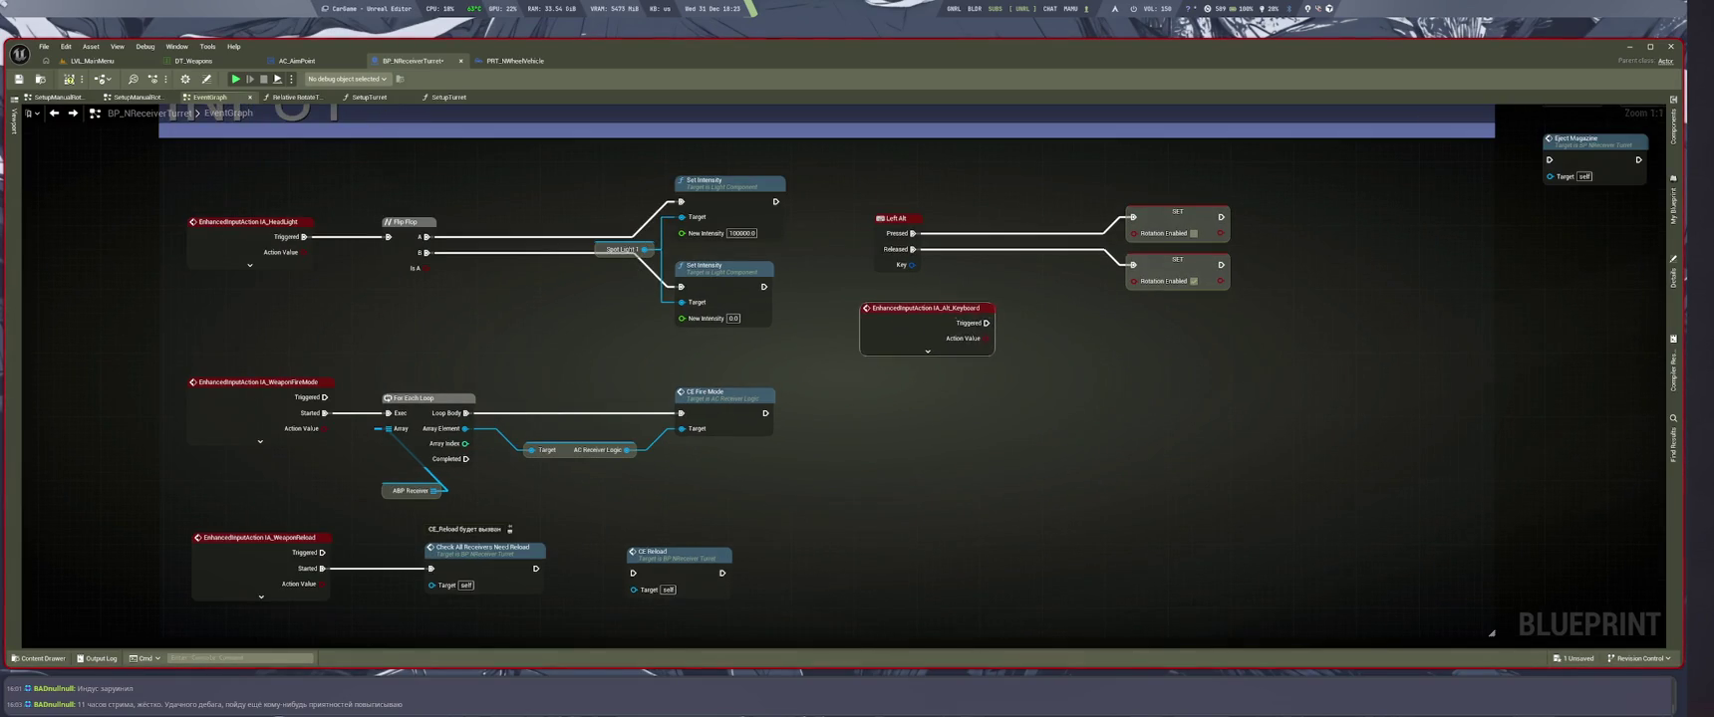
{"action": "left_click", "coordinate": [927, 351]}
Wire IA_Alt_Keyboard's Completed and Started pins to the lower and upper Rotation Enabled SETs, then save
{"action": "mouse_move", "coordinate": [913, 249]}
{"action": "left_mouse_down"}
{"action": "mouse_move", "coordinate": [1036, 257]}
{"action": "mouse_move", "coordinate": [987, 386]}
{"action": "left_mouse_up"}
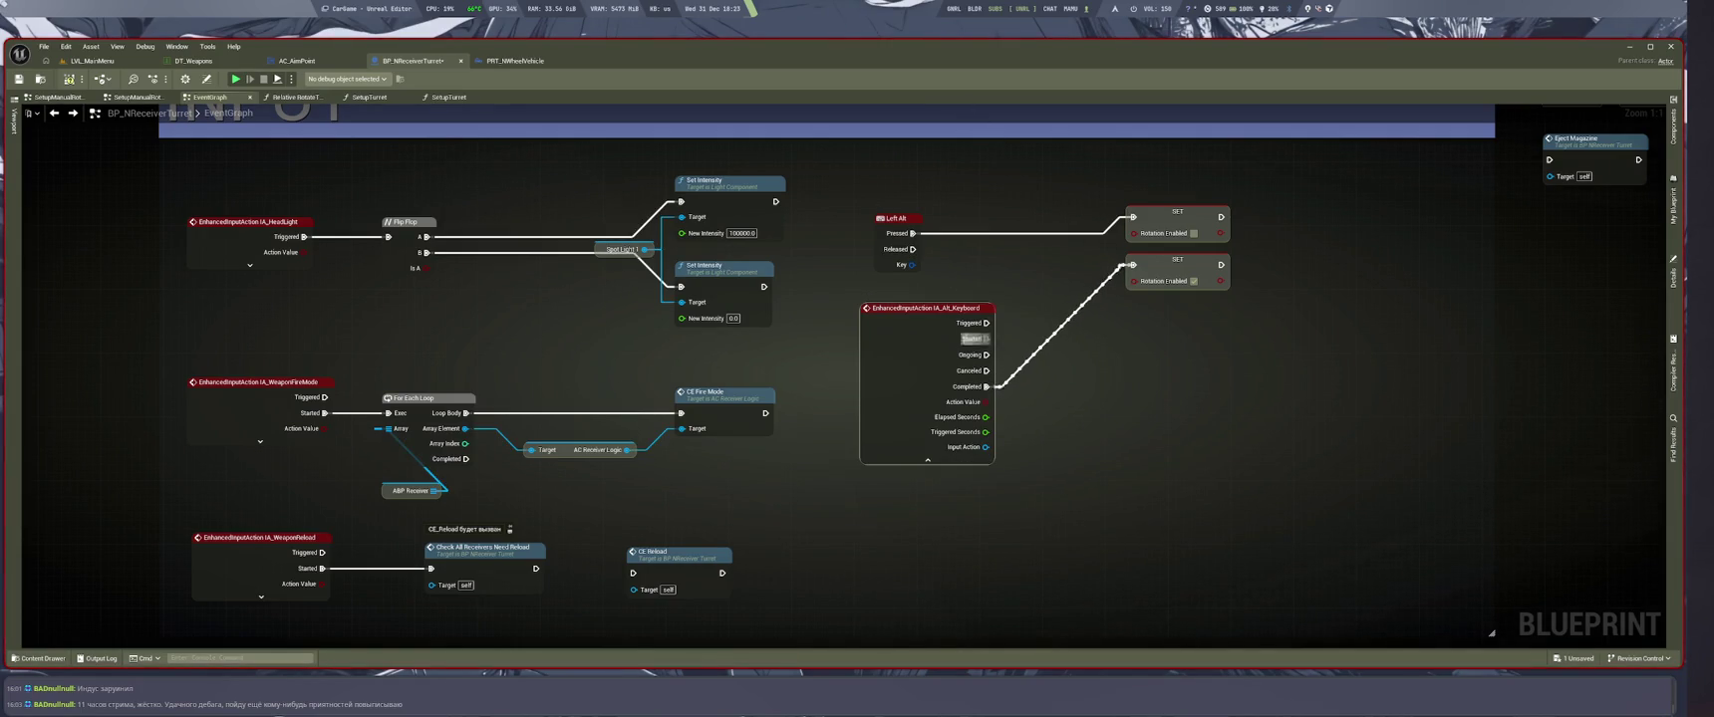
{"action": "mouse_move", "coordinate": [913, 233]}
{"action": "left_mouse_down"}
{"action": "mouse_move", "coordinate": [1015, 343]}
{"action": "mouse_move", "coordinate": [987, 339]}
{"action": "left_mouse_up"}
{"action": "key", "text": "ctrl+s"}
{"action": "left_click", "coordinate": [91, 61]}
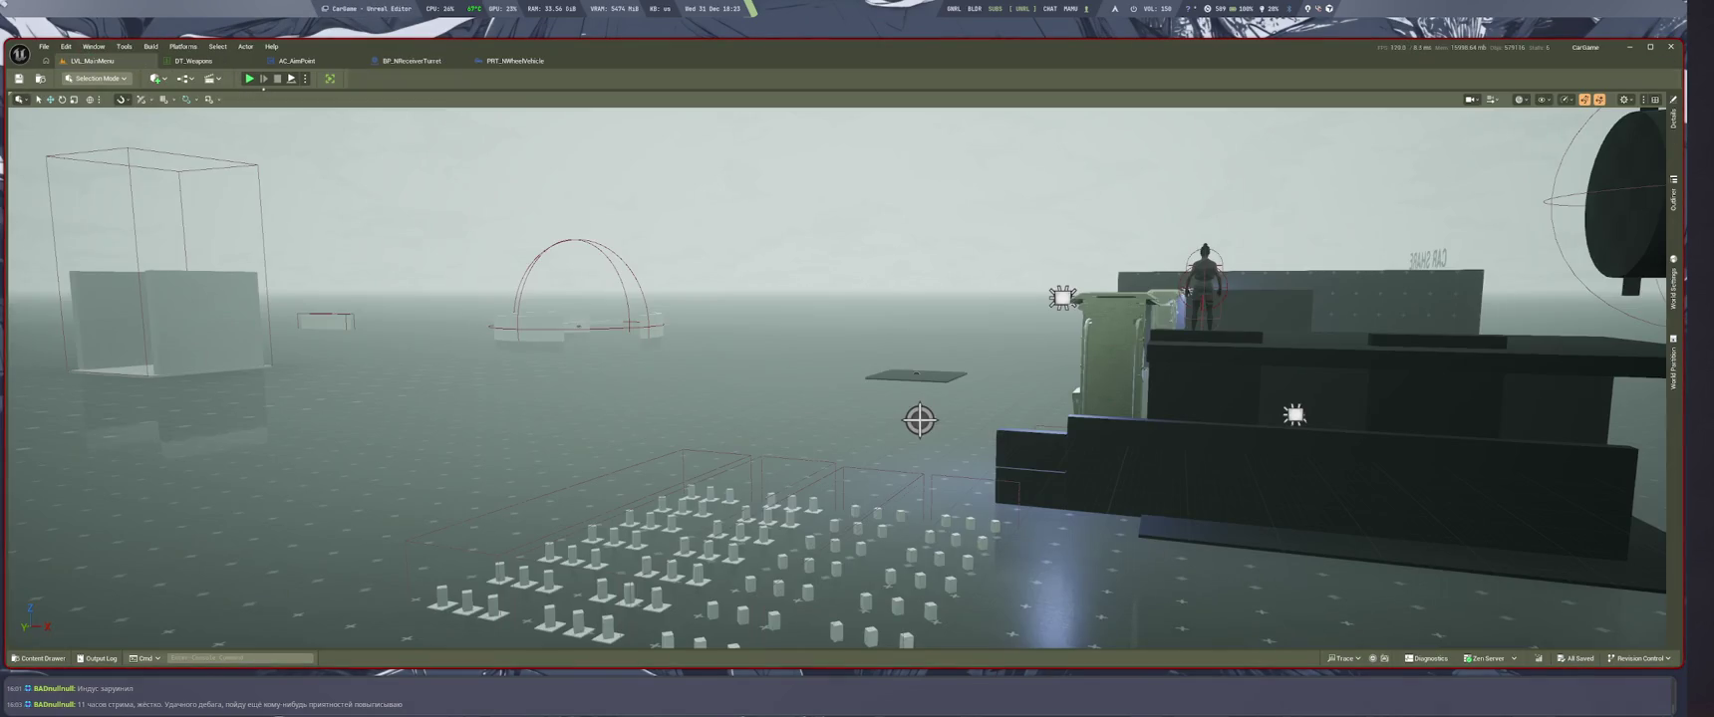
Launch Play In Editor to drive the armed truck and try the Alt turret rotation
{"action": "key", "text": "alt+p"}
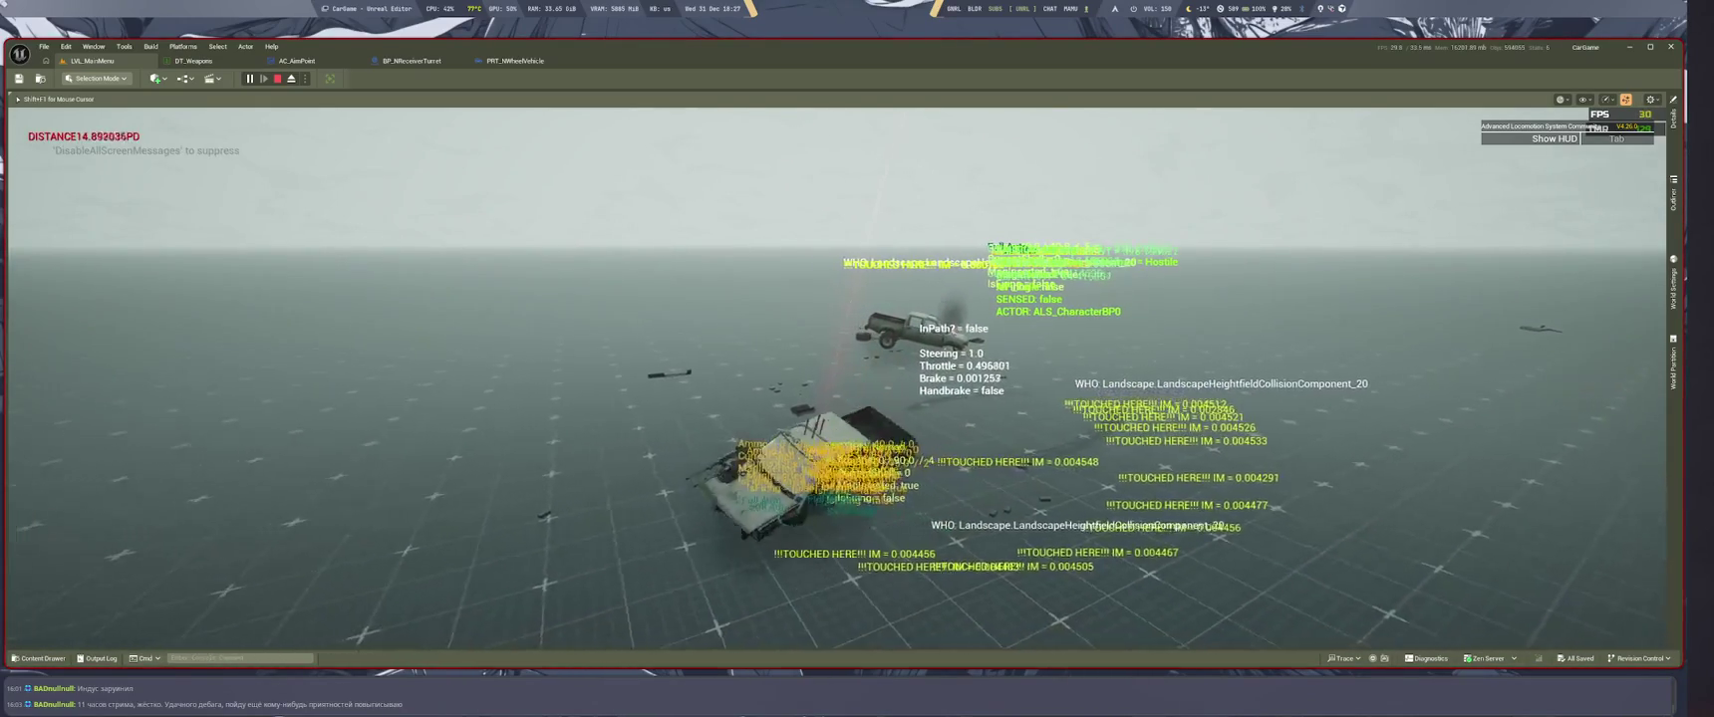
Restart the play test, pick the Skarn14Turbo car, and walk into the truck cab
{"action": "key", "text": "Escape"}
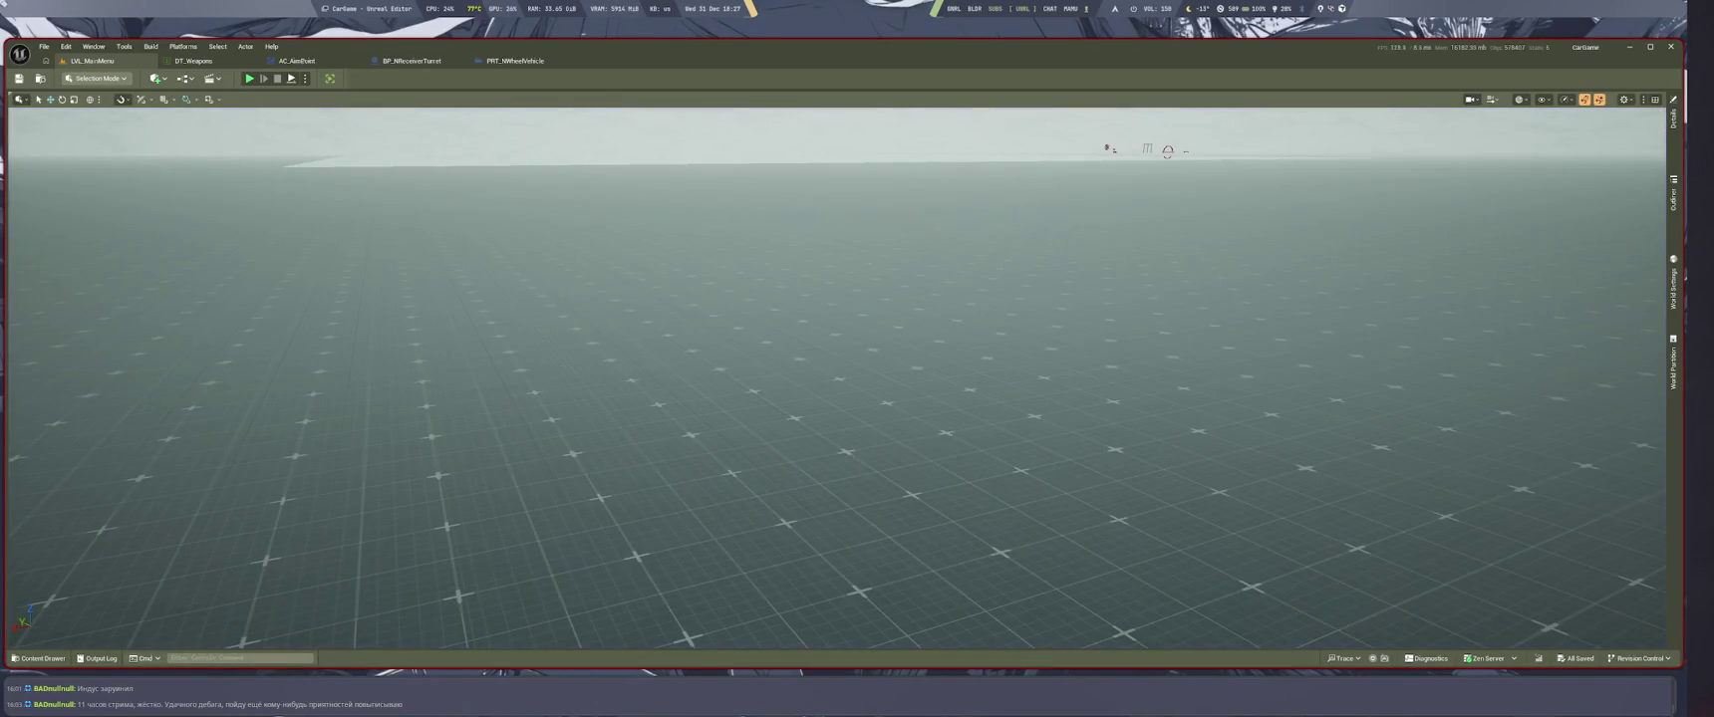
{"action": "key", "text": "alt+p"}
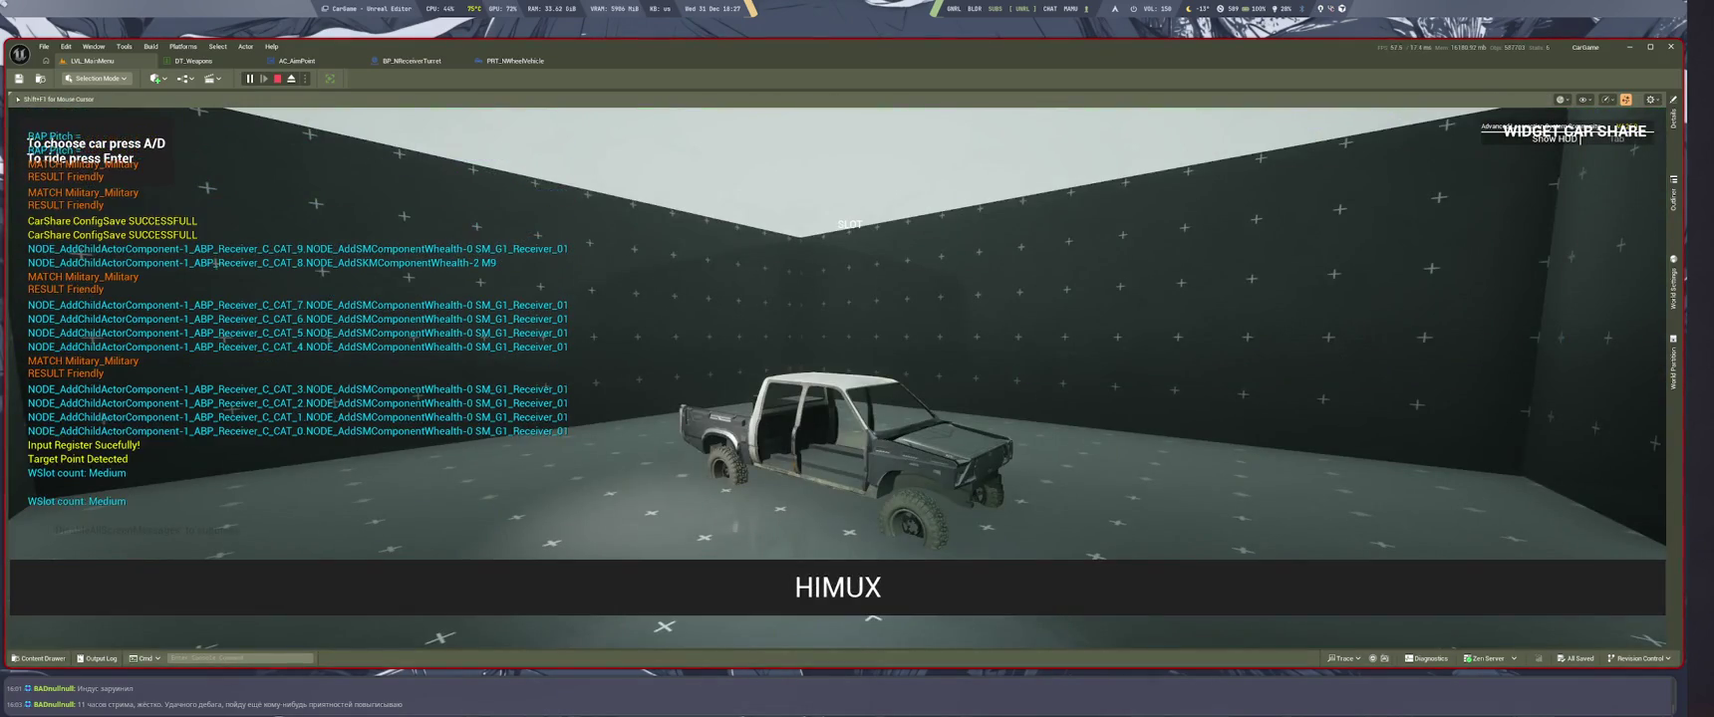
{"action": "key", "text": "d"}
{"action": "key", "text": "d"}
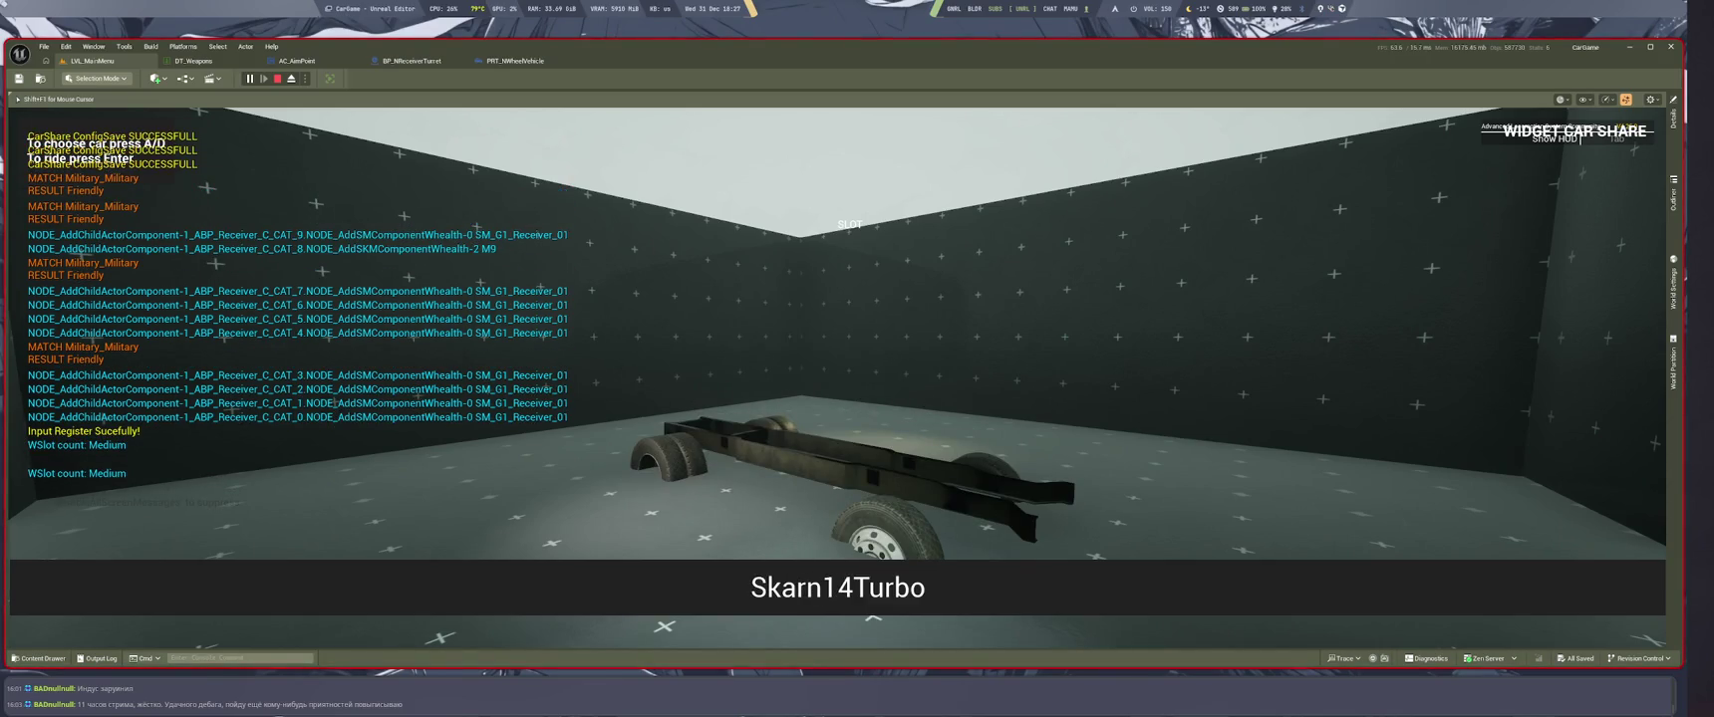
{"action": "key", "text": "Return"}
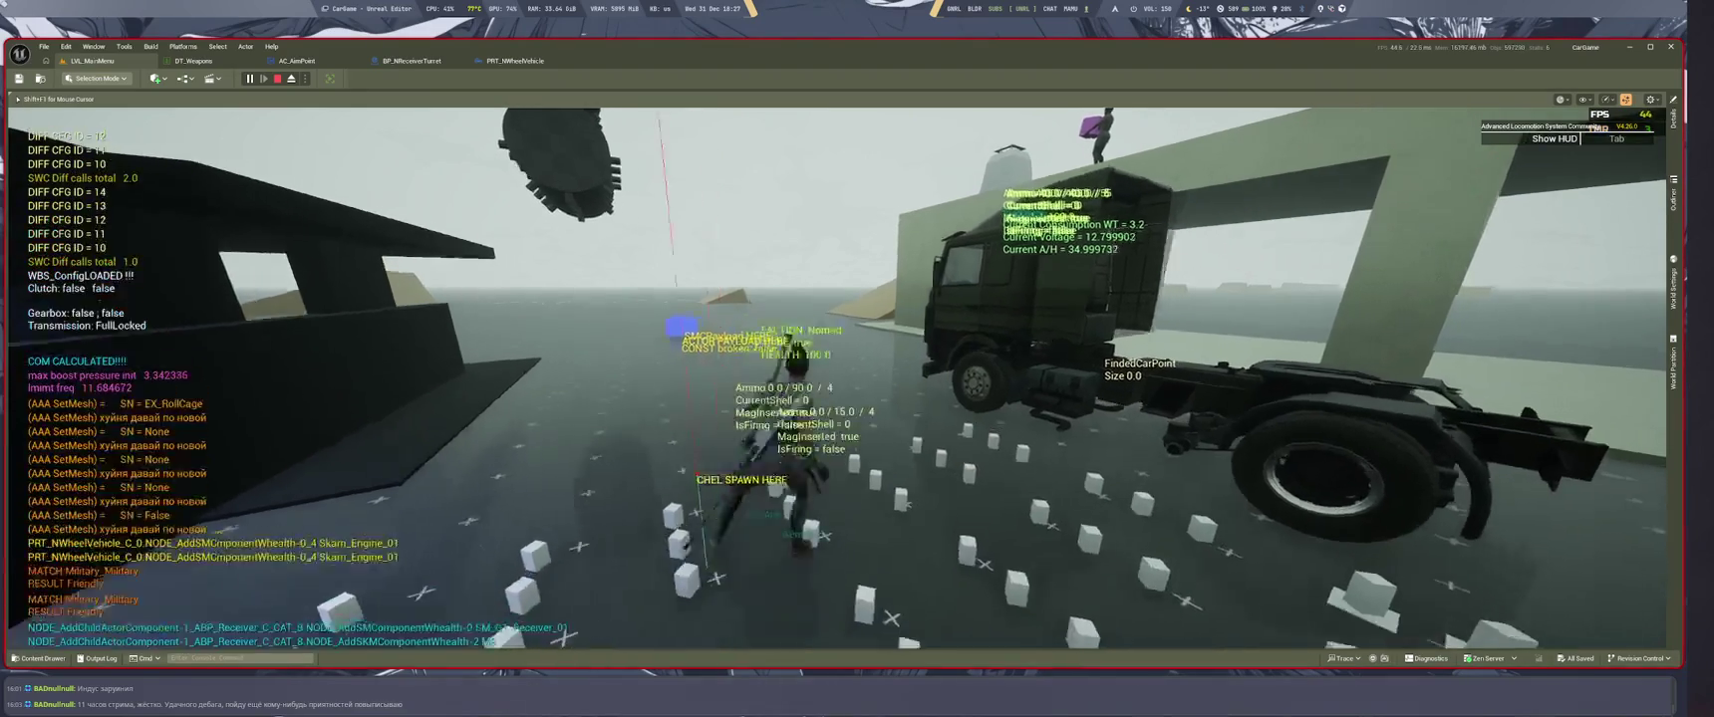
{"action": "key", "text": "w"}
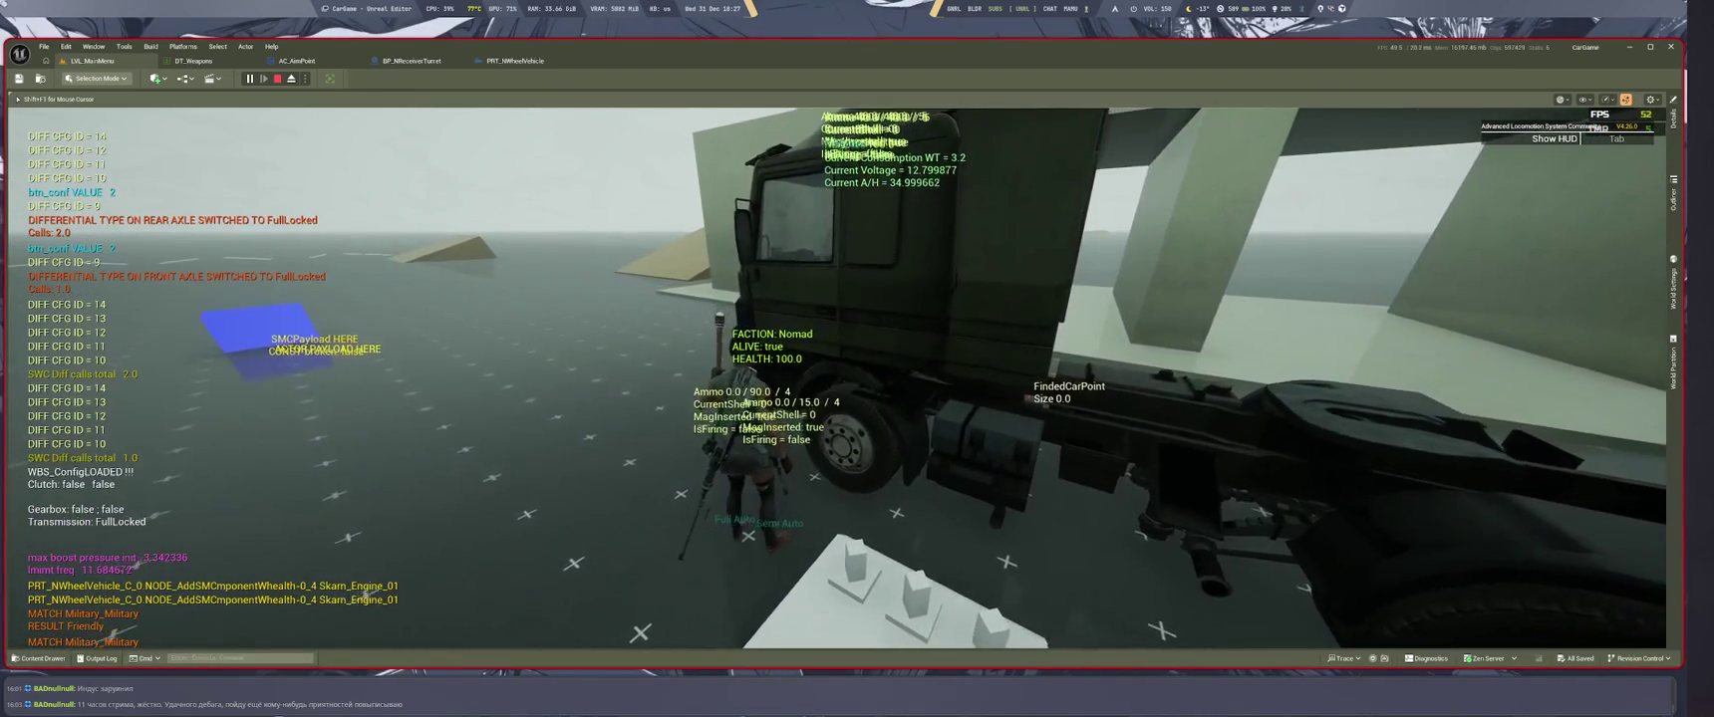
{"action": "key", "text": "e"}
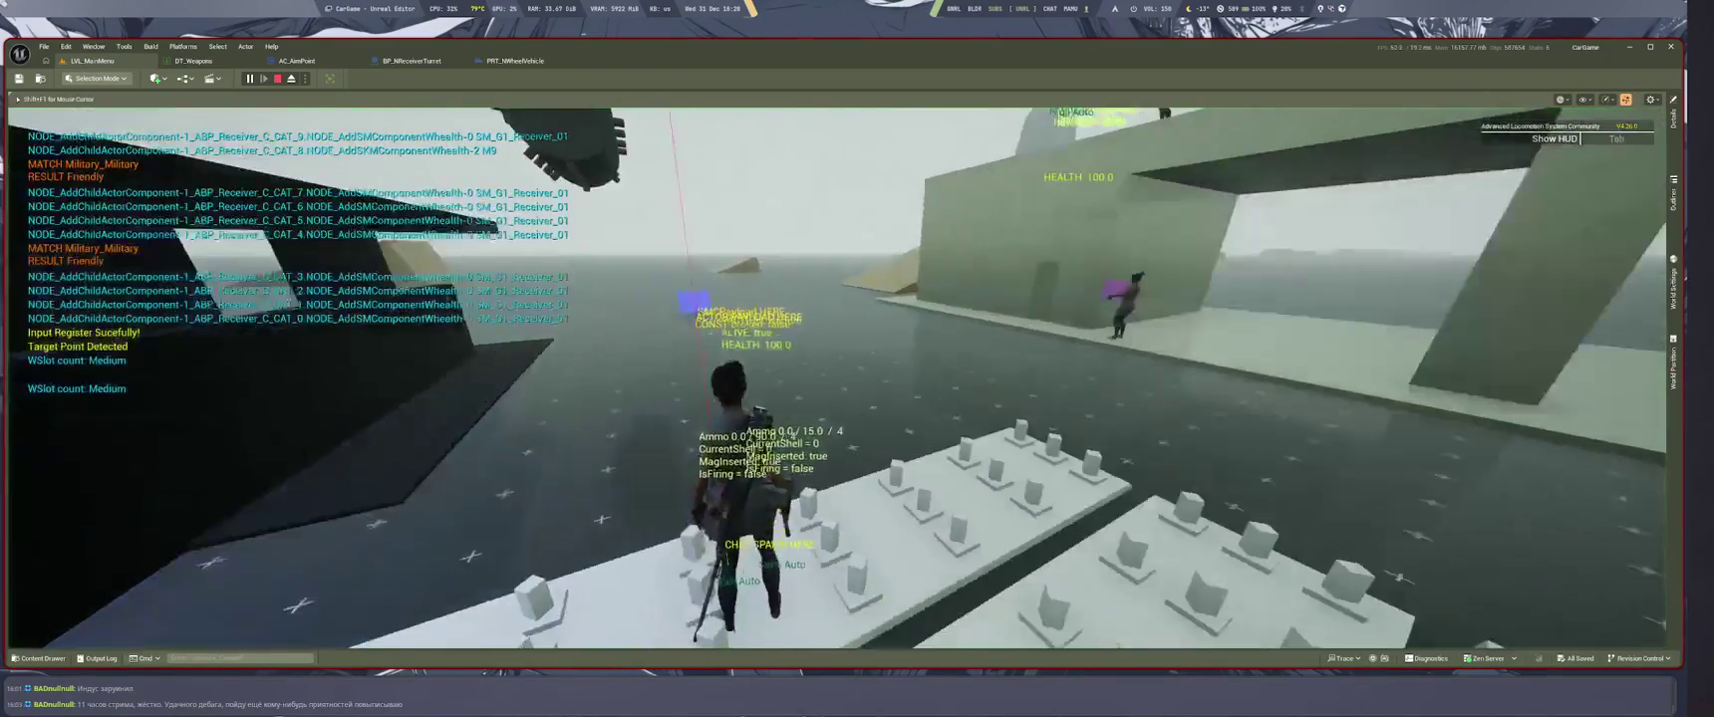
Walk off the platform, then stop and relaunch the play session
{"action": "key", "text": "w"}
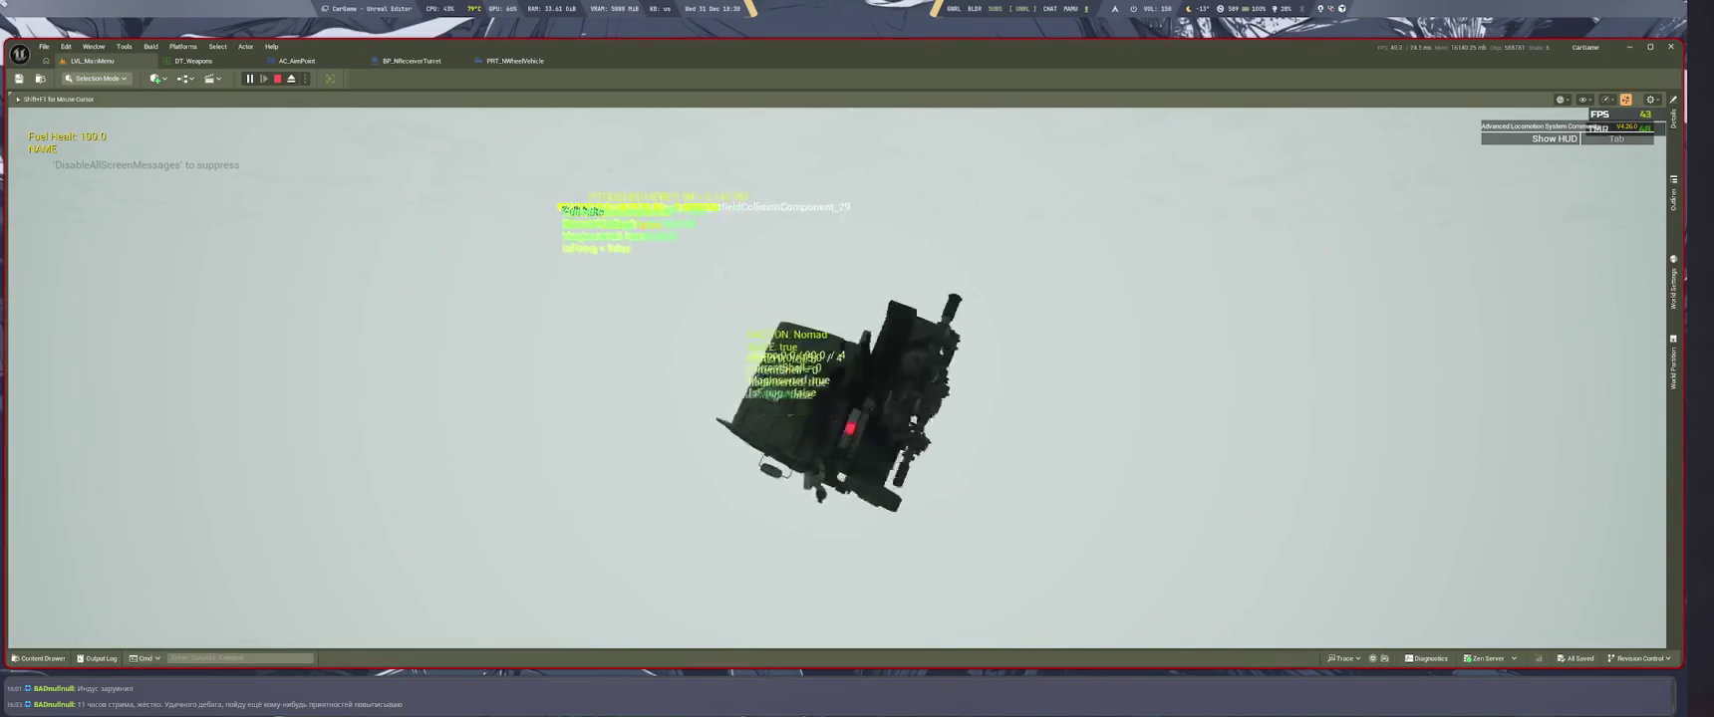
{"action": "key", "text": "Escape"}
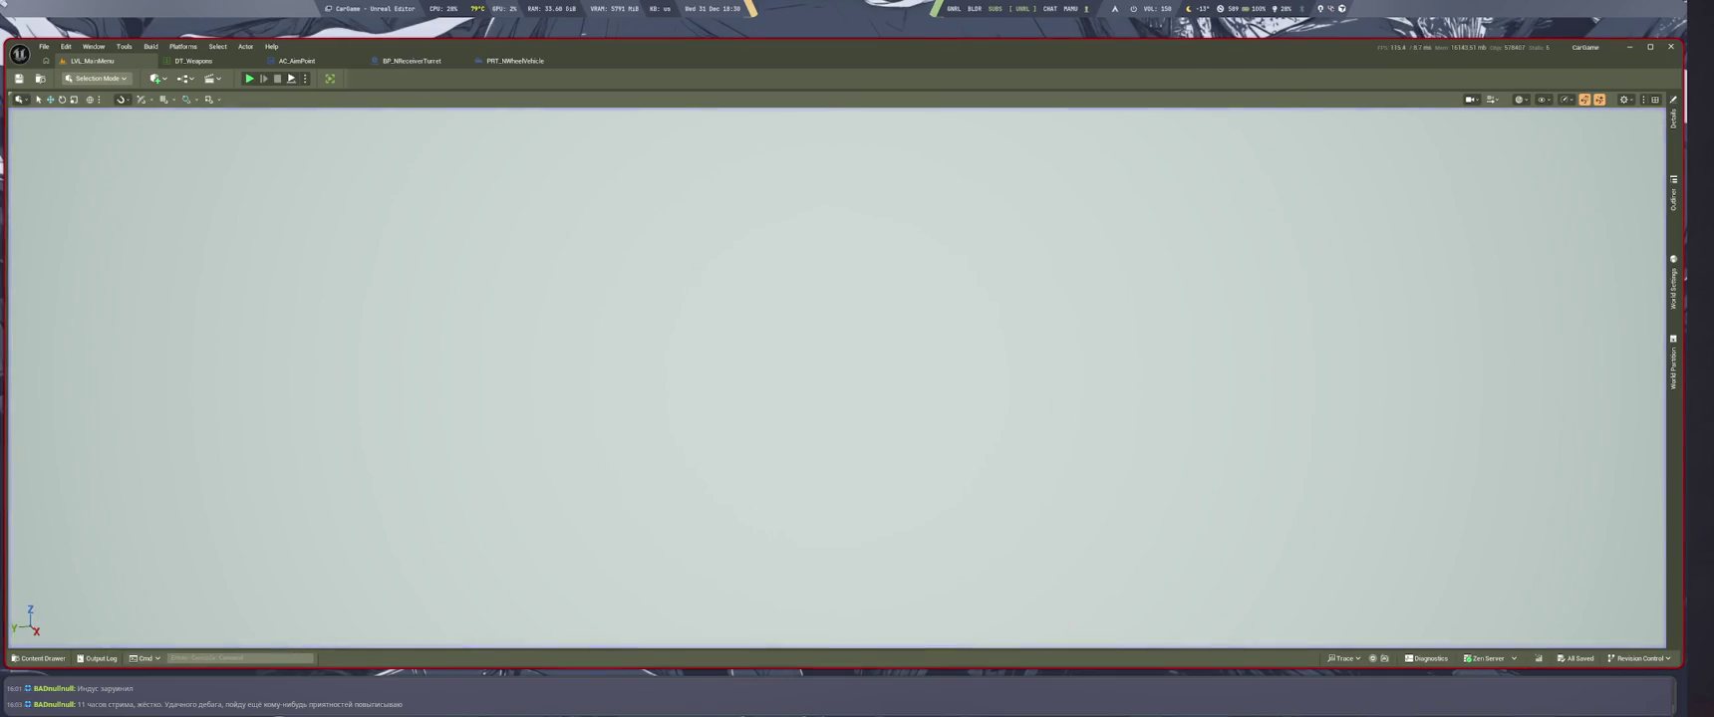
{"action": "key", "text": "alt+p"}
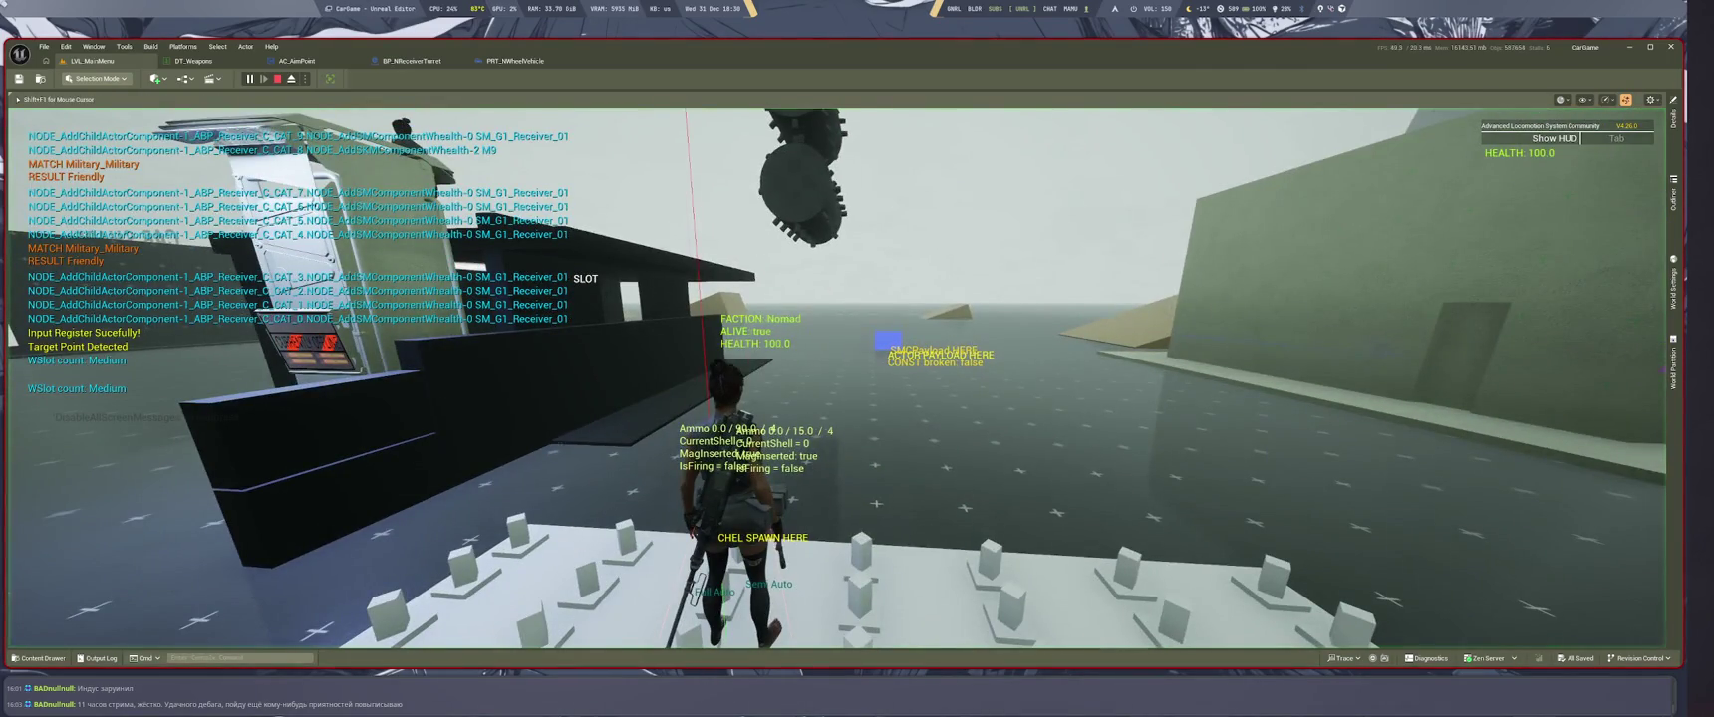